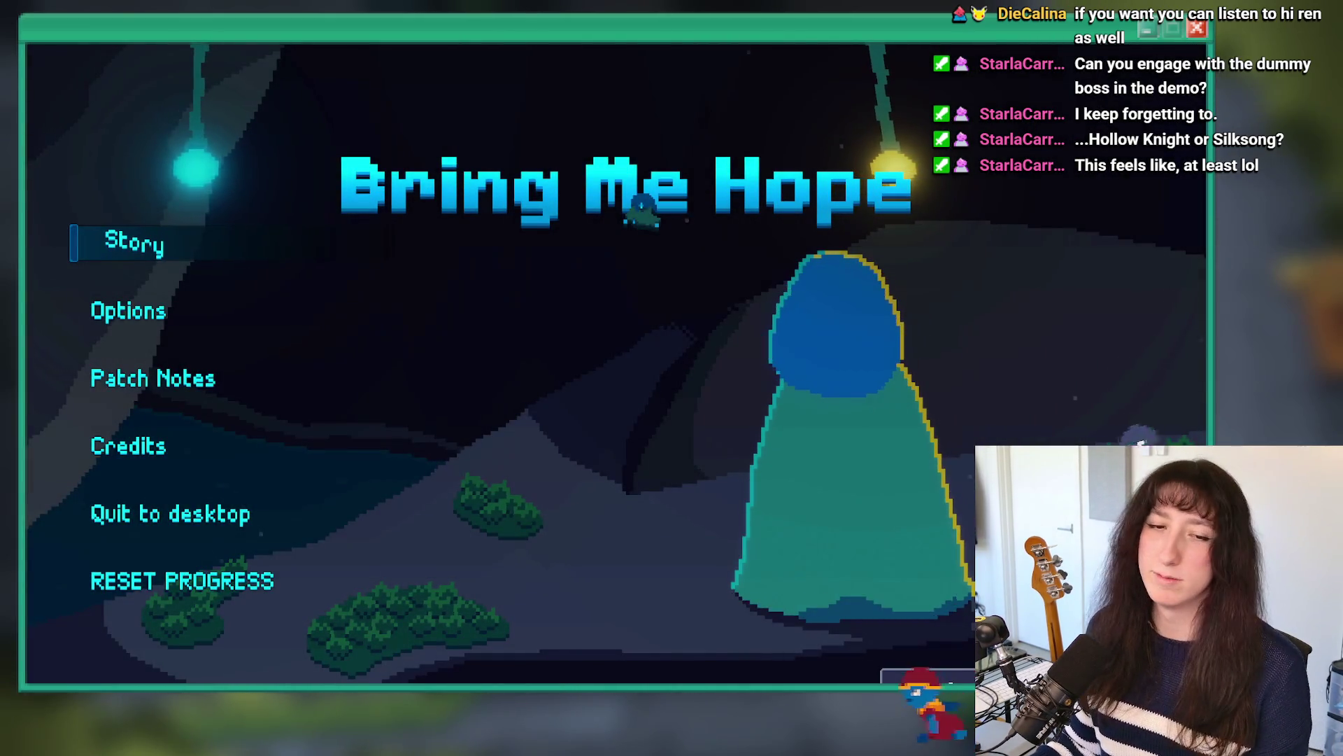
# Step: Start a story game and warp to rm_guppo_0 through the debug console
pyautogui.click(131, 249)
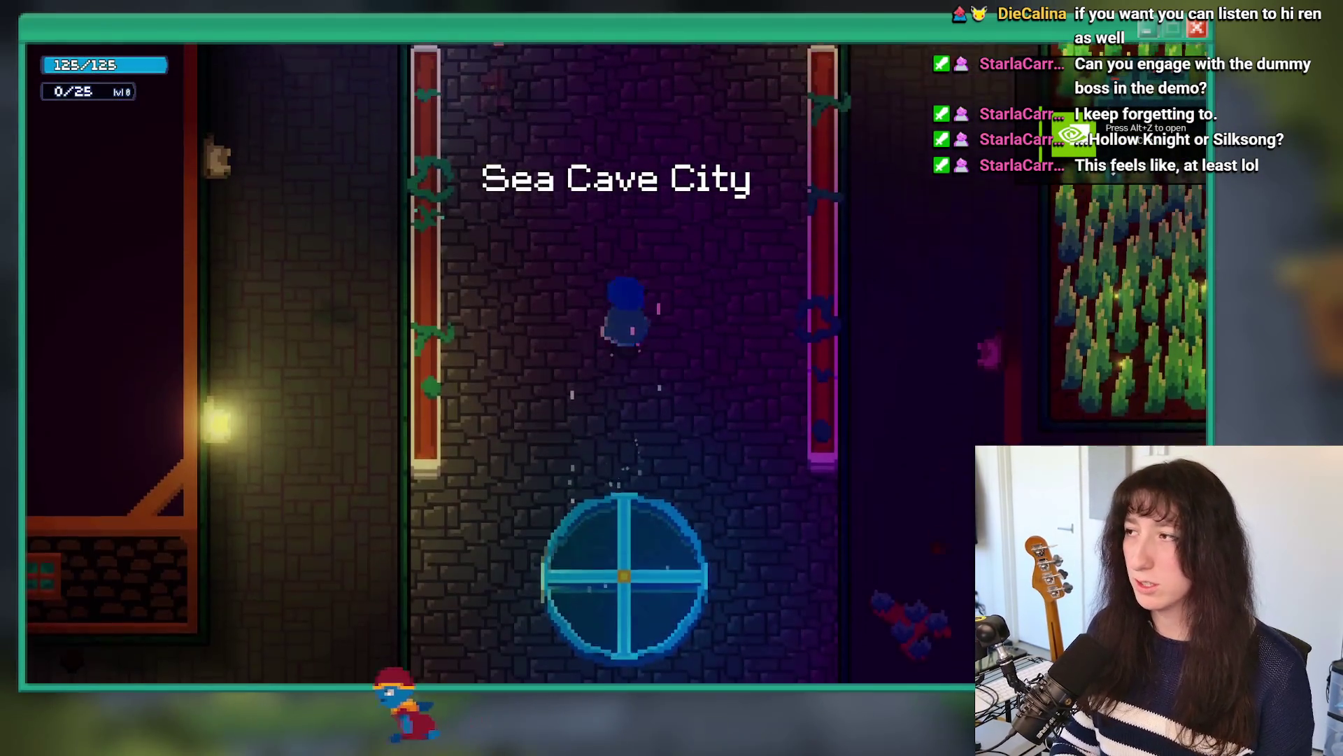
pyautogui.press('s')
pyautogui.press('`')
pyautogui.press('BackSpace')
pyautogui.press('BackSpace')
pyautogui.press('BackSpace')
pyautogui.write('g')
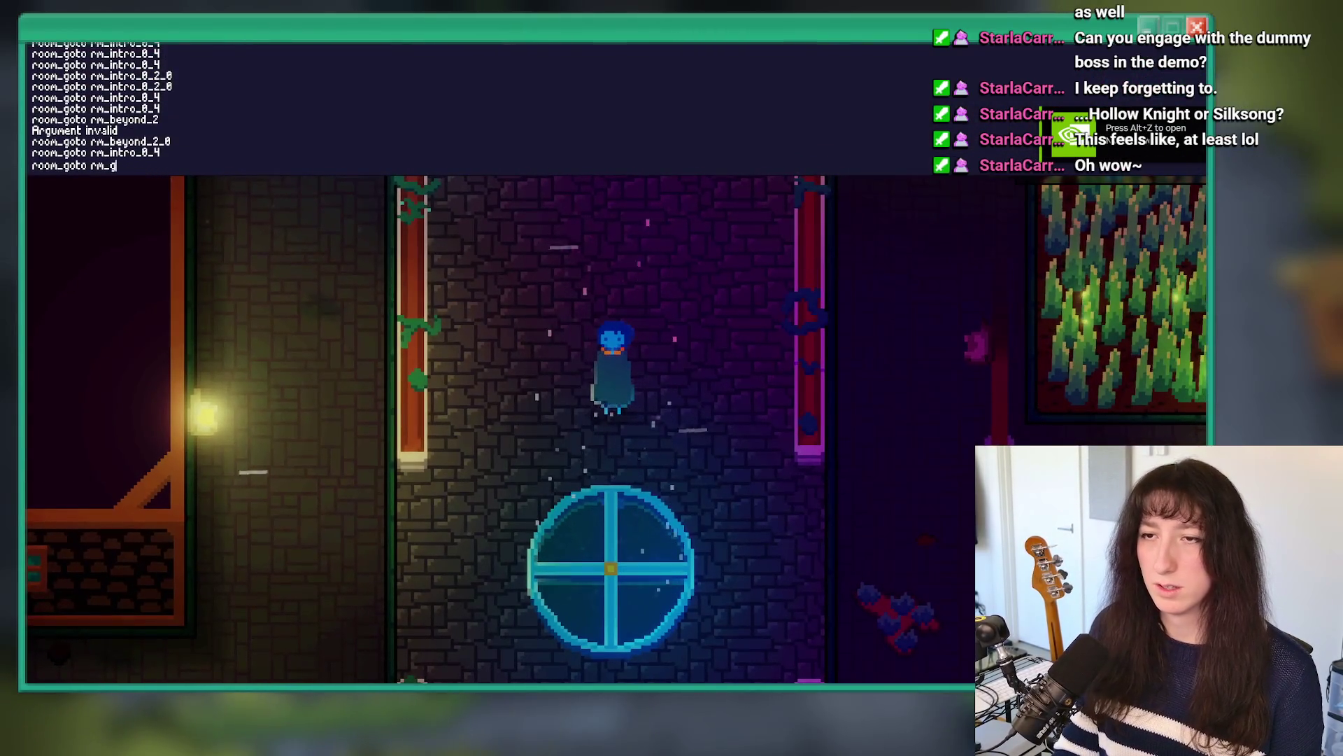
pyautogui.write('uppo_0')
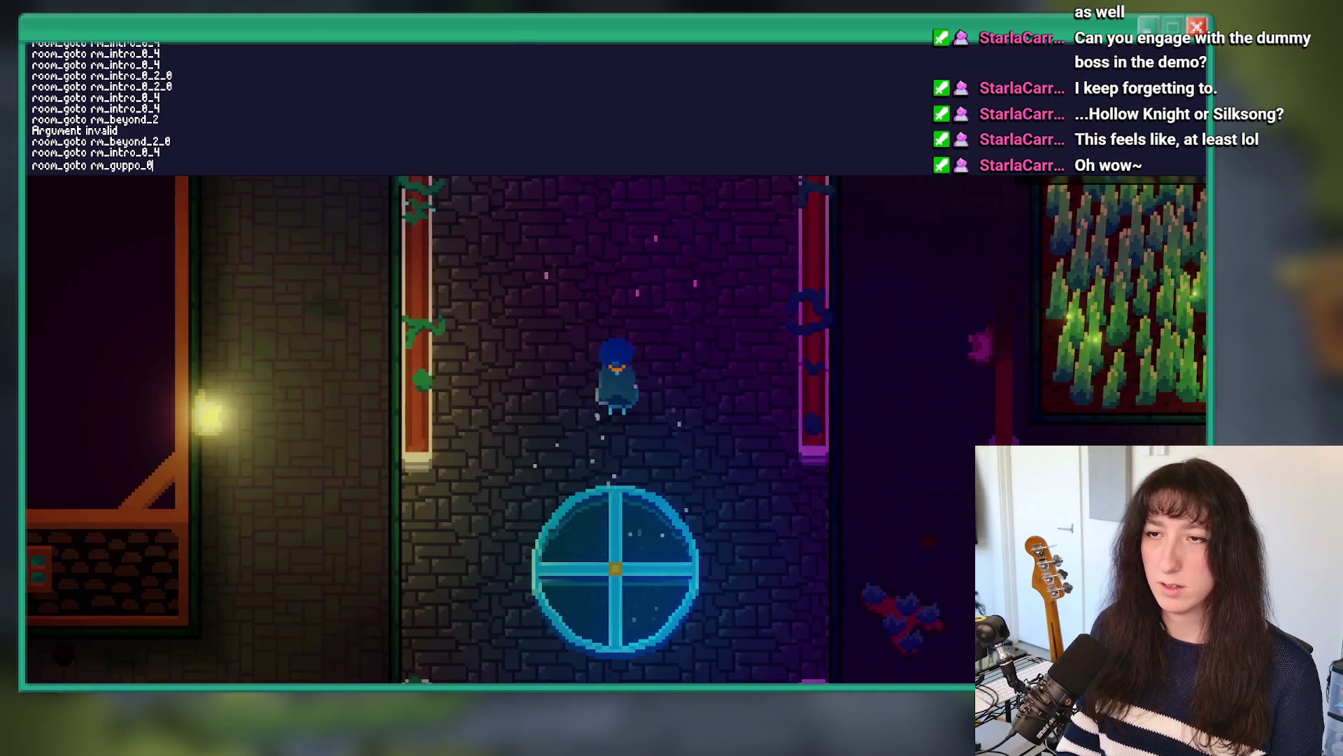
pyautogui.press('Return')
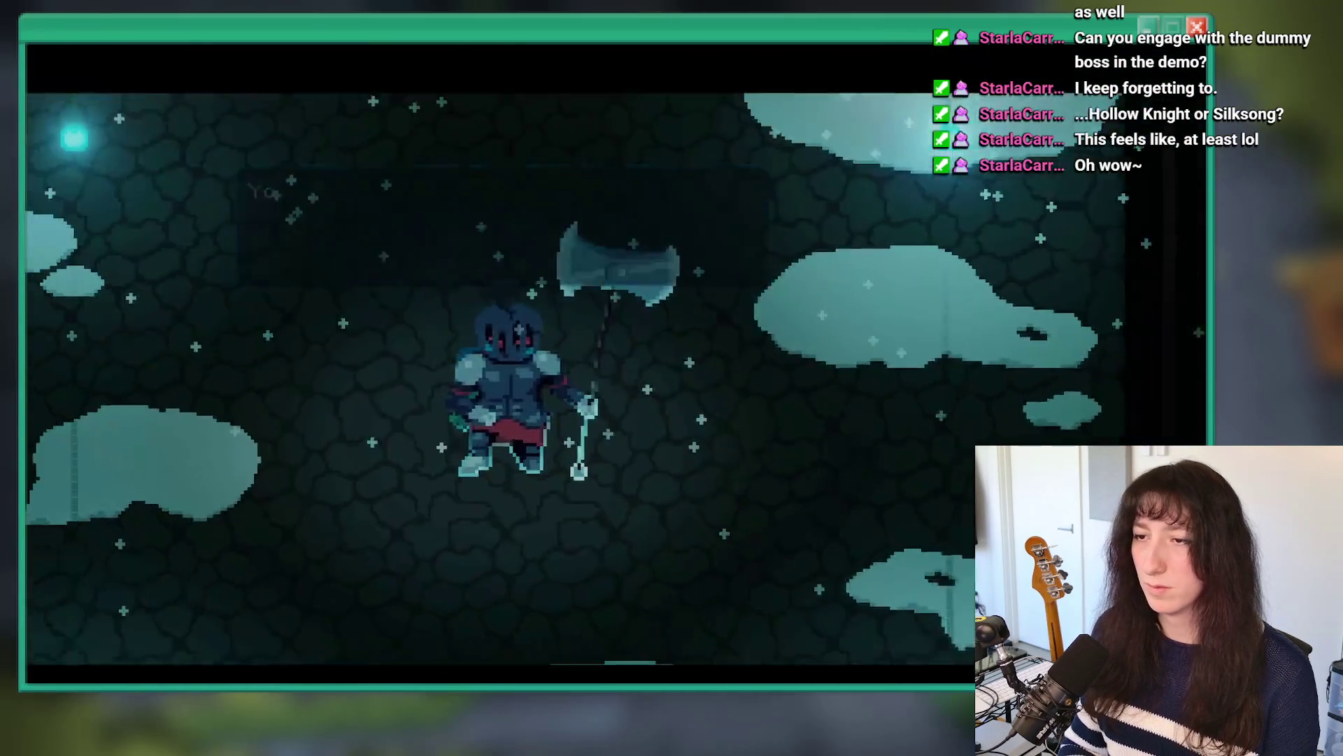
# Step: Dismiss the knight's dialogue and dodge Fallen Knight Guppo's attacks across the cloud arena
pyautogui.press('z')
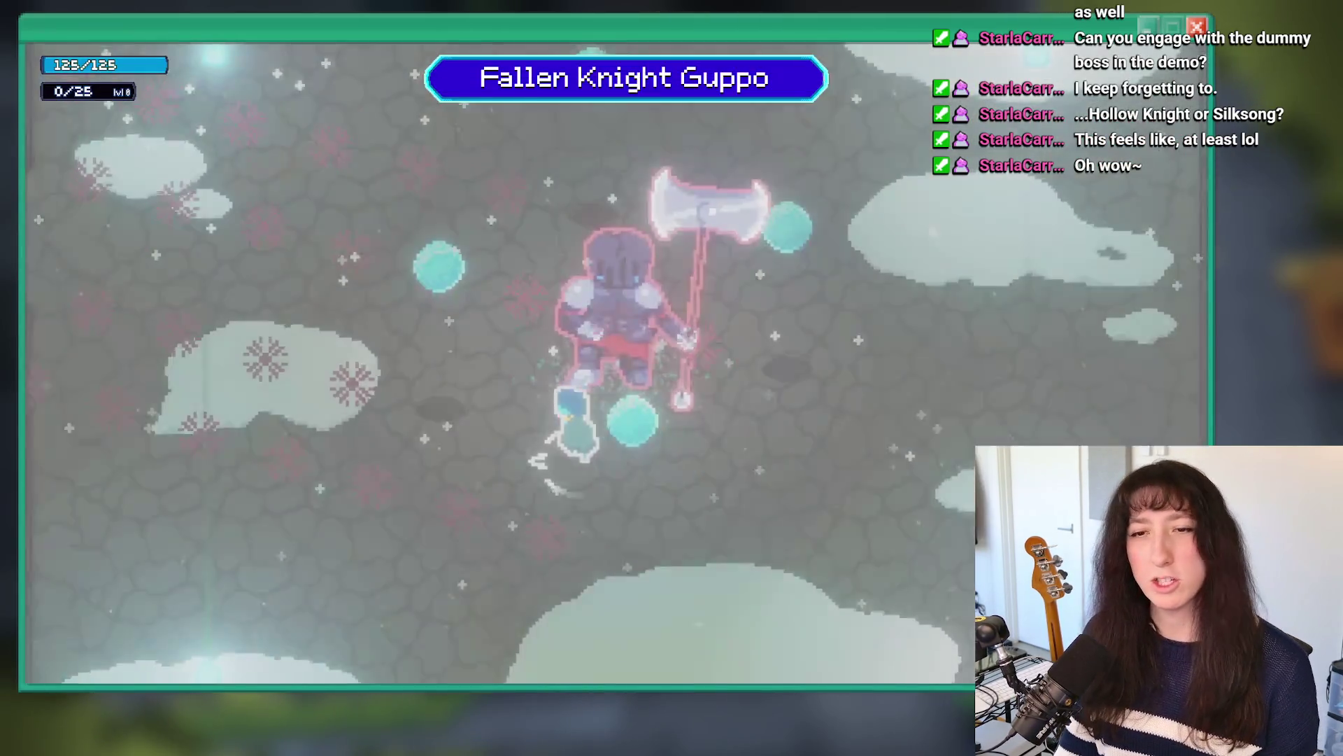
pyautogui.press('Escape')
pyautogui.hotkey('alt', 'Tab')
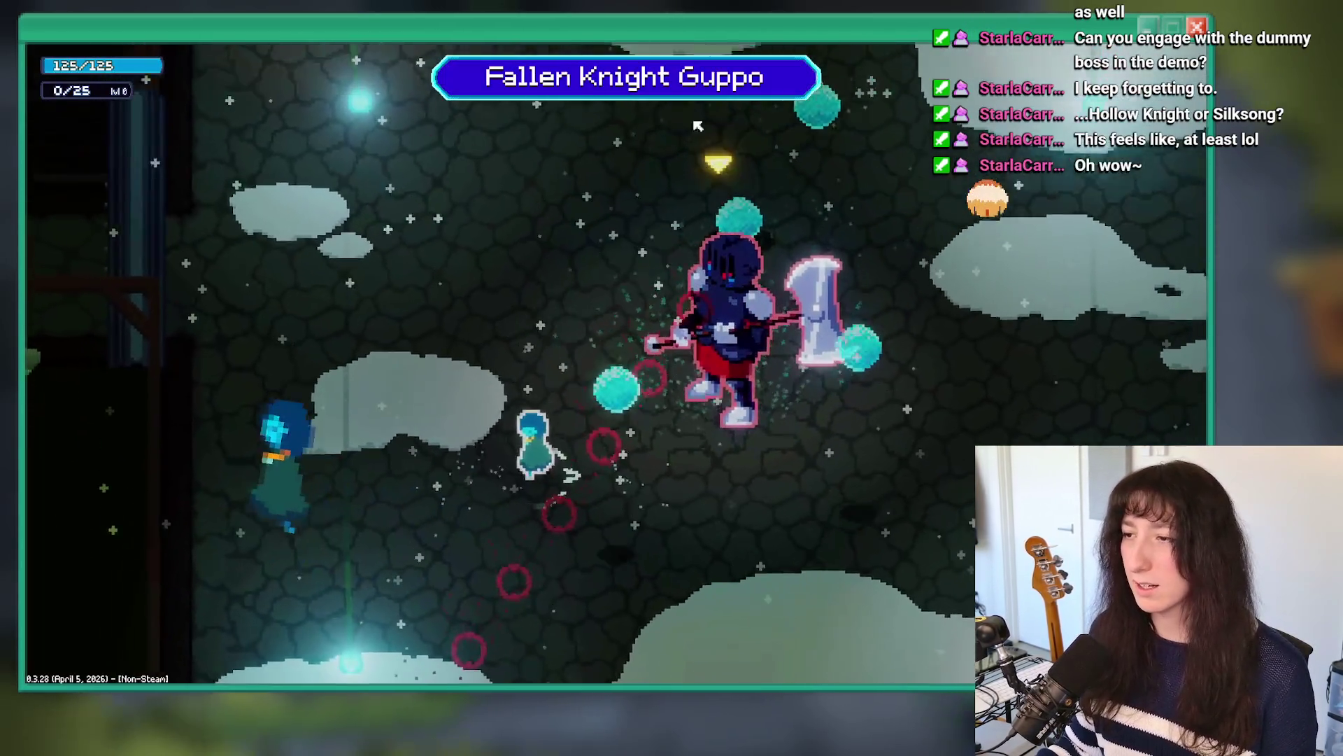
pyautogui.press('Left')
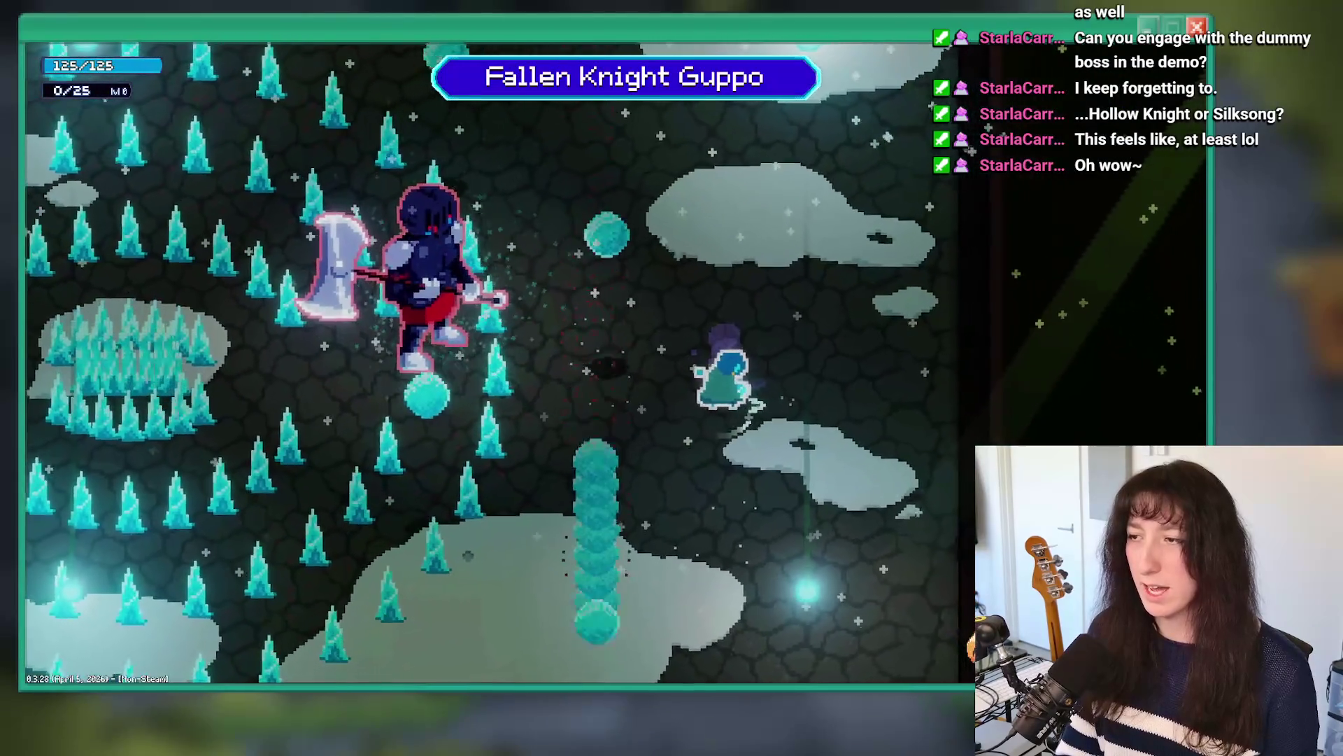
pyautogui.press('Left')
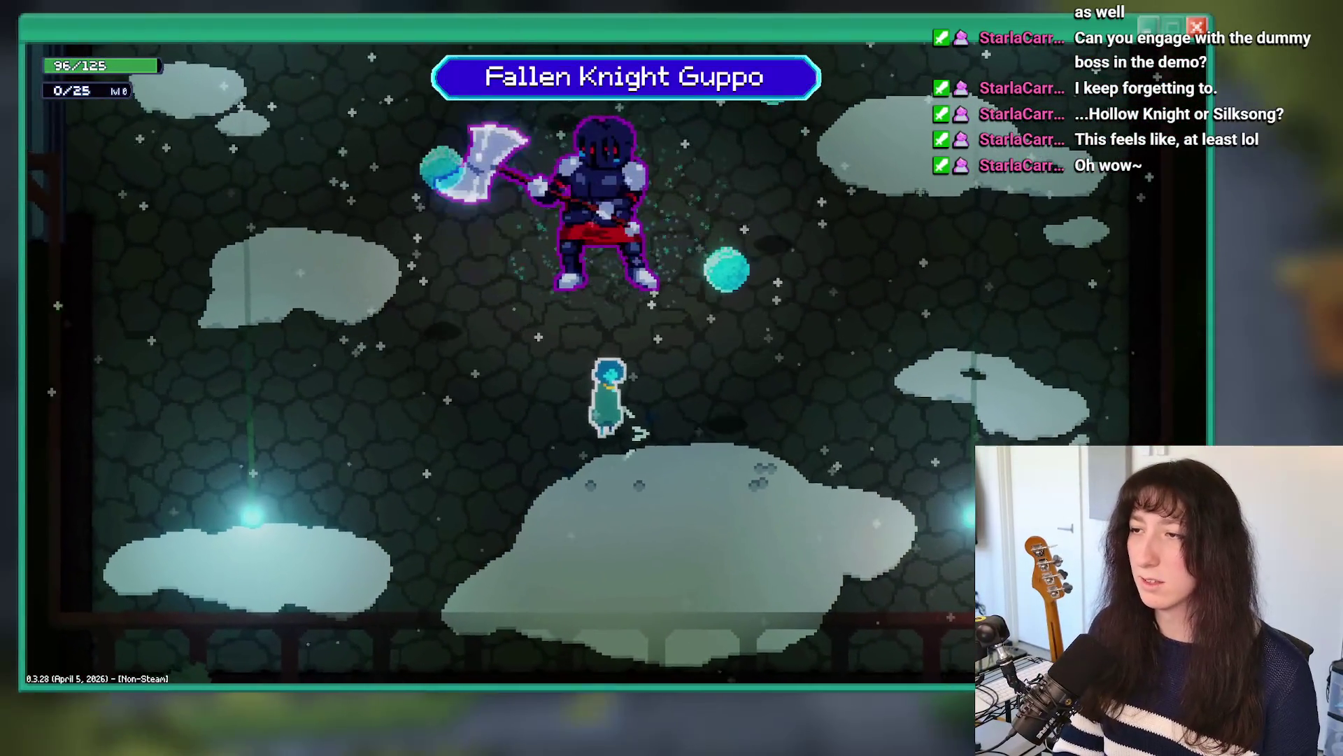
pyautogui.press('Up')
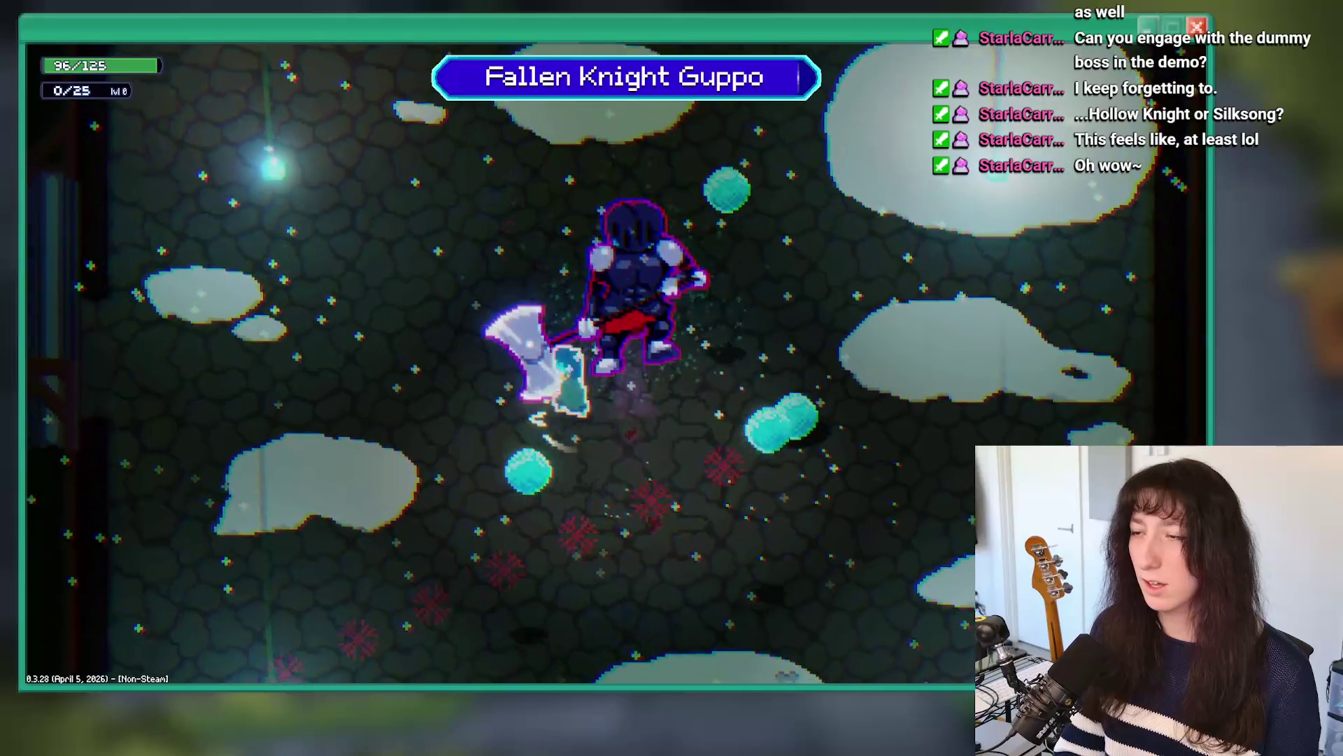
pyautogui.press('Down')
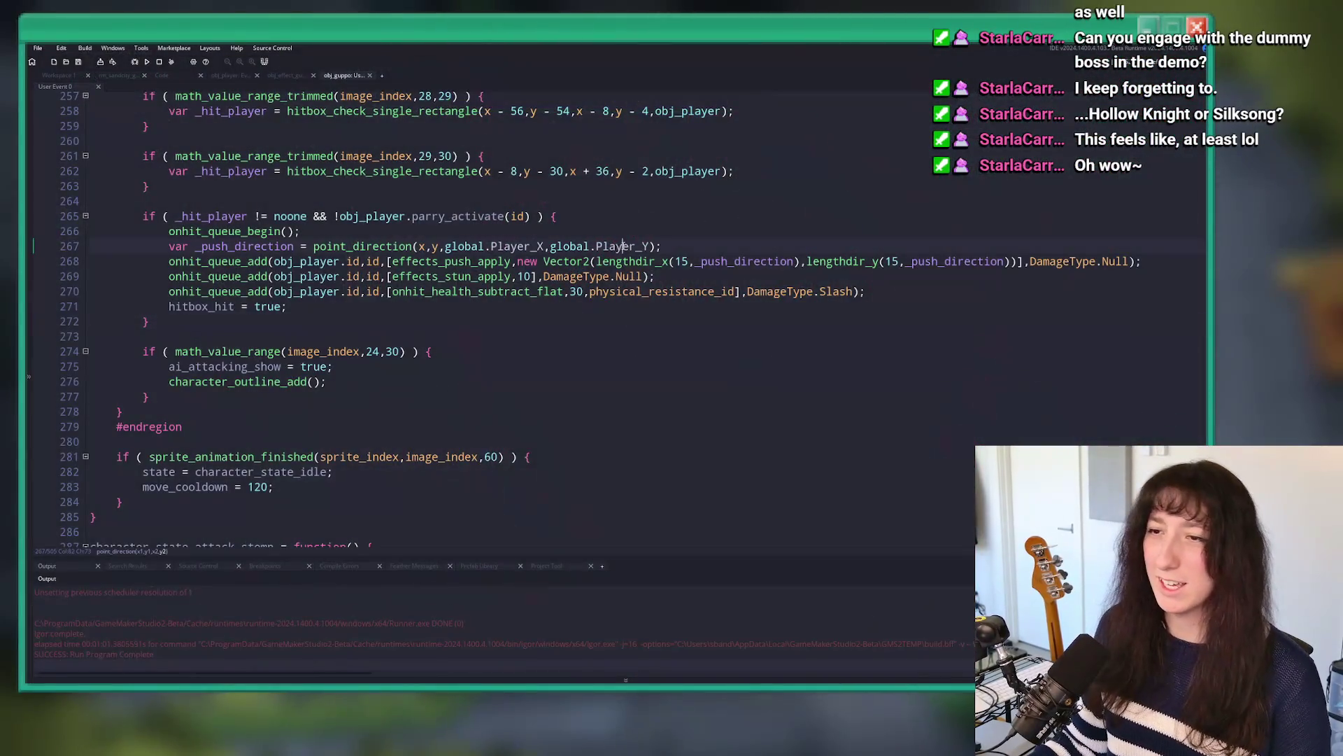
# Step: Open obj_guppo's Begin Step and Step event code and expand the Step code full-width
pyautogui.click(446, 260)
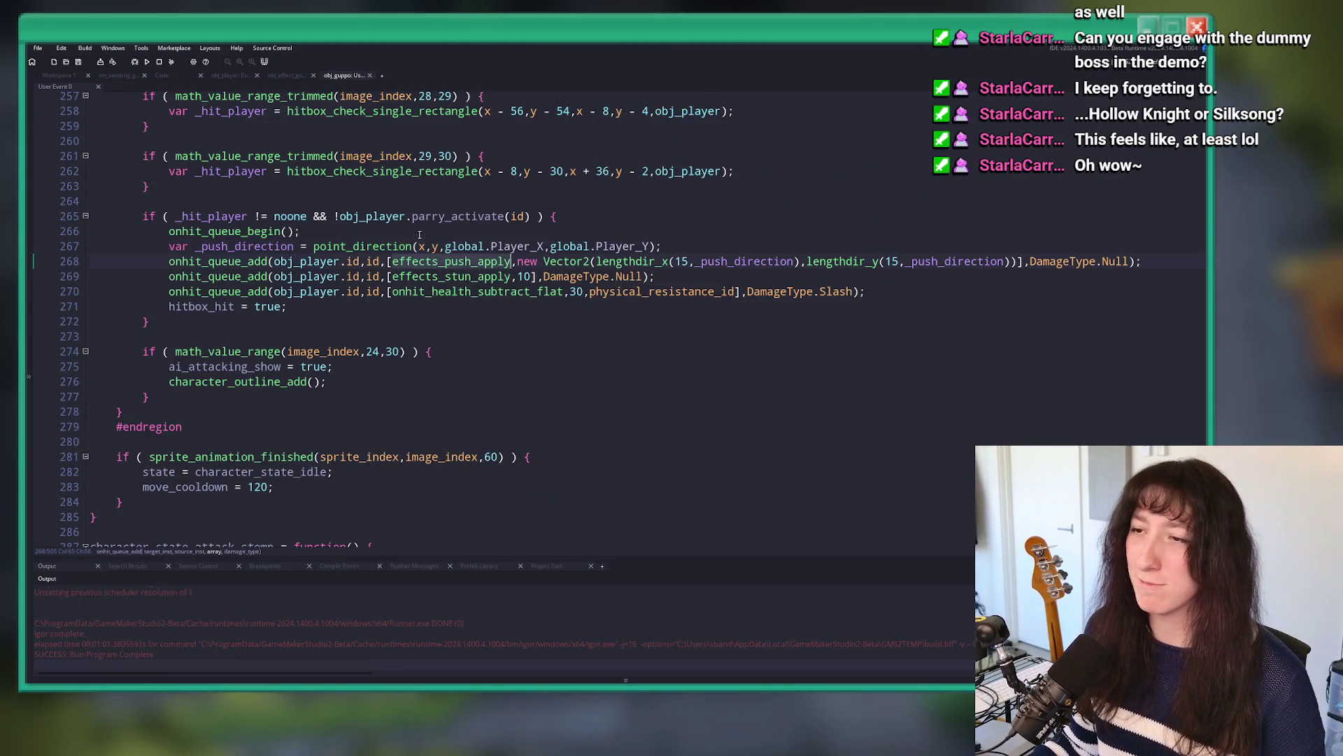
pyautogui.scroll(4, 420, 235)
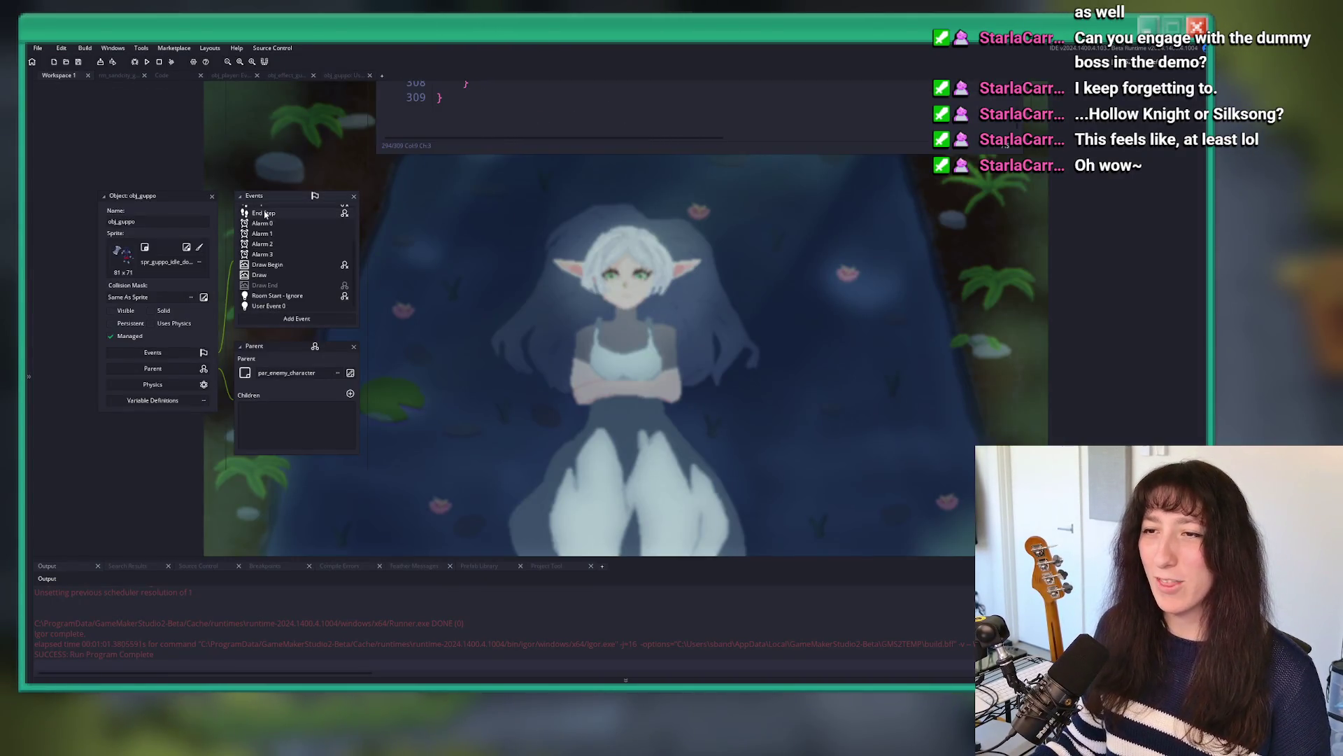
pyautogui.scroll(2, 265, 214)
pyautogui.click(266, 230)
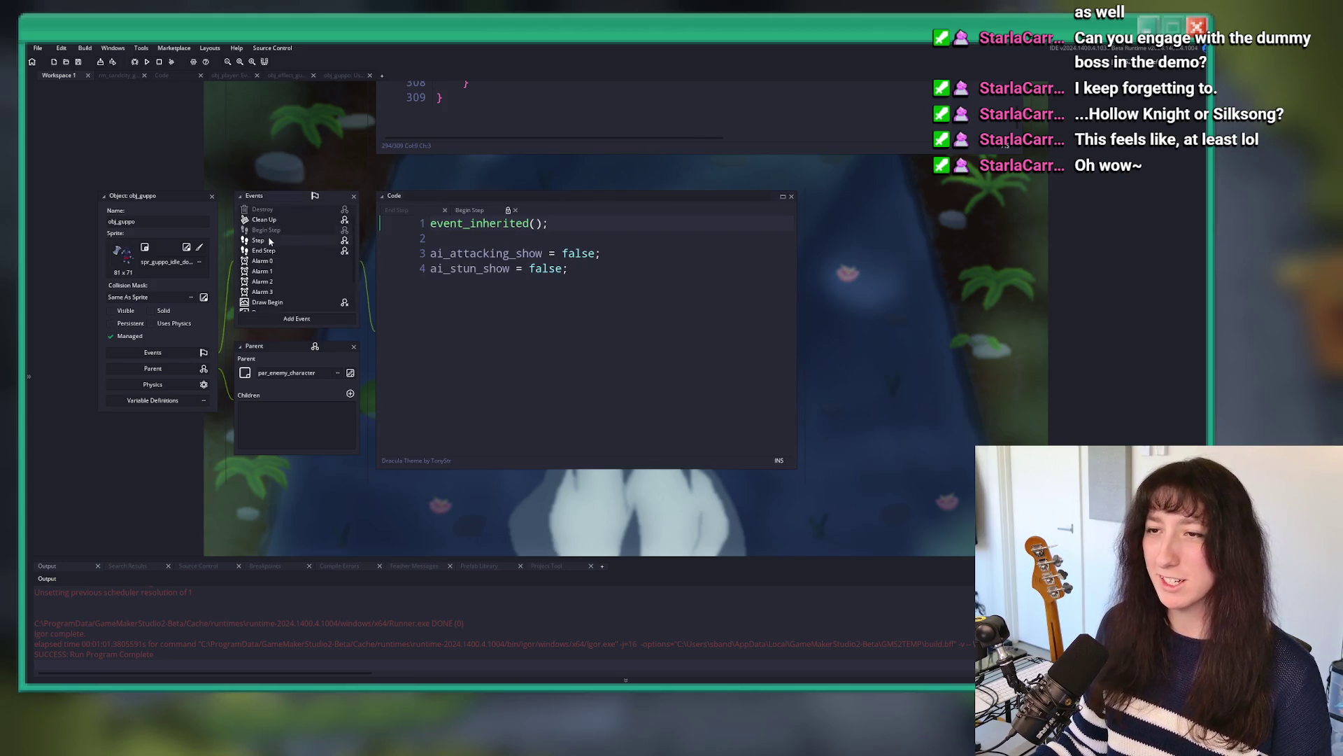
pyautogui.click(258, 240)
pyautogui.scroll(-5, 589, 340)
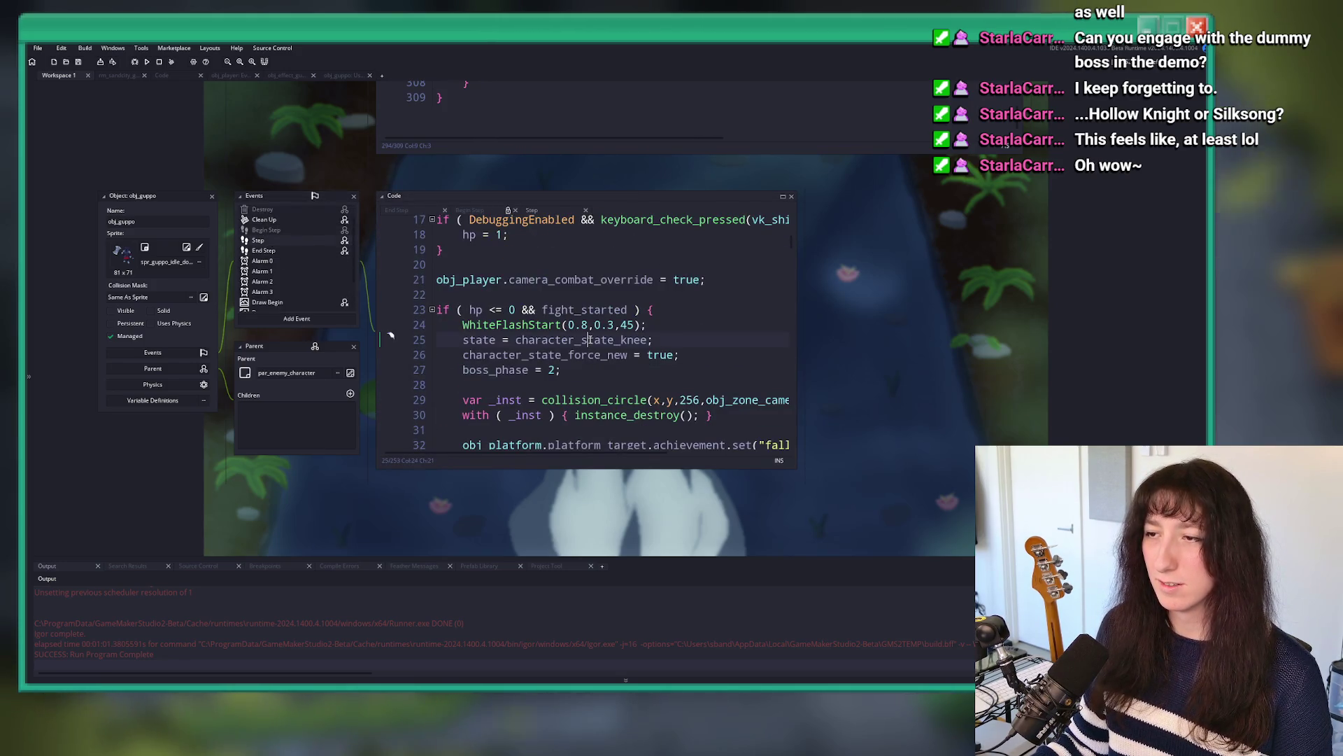
pyautogui.click(783, 198)
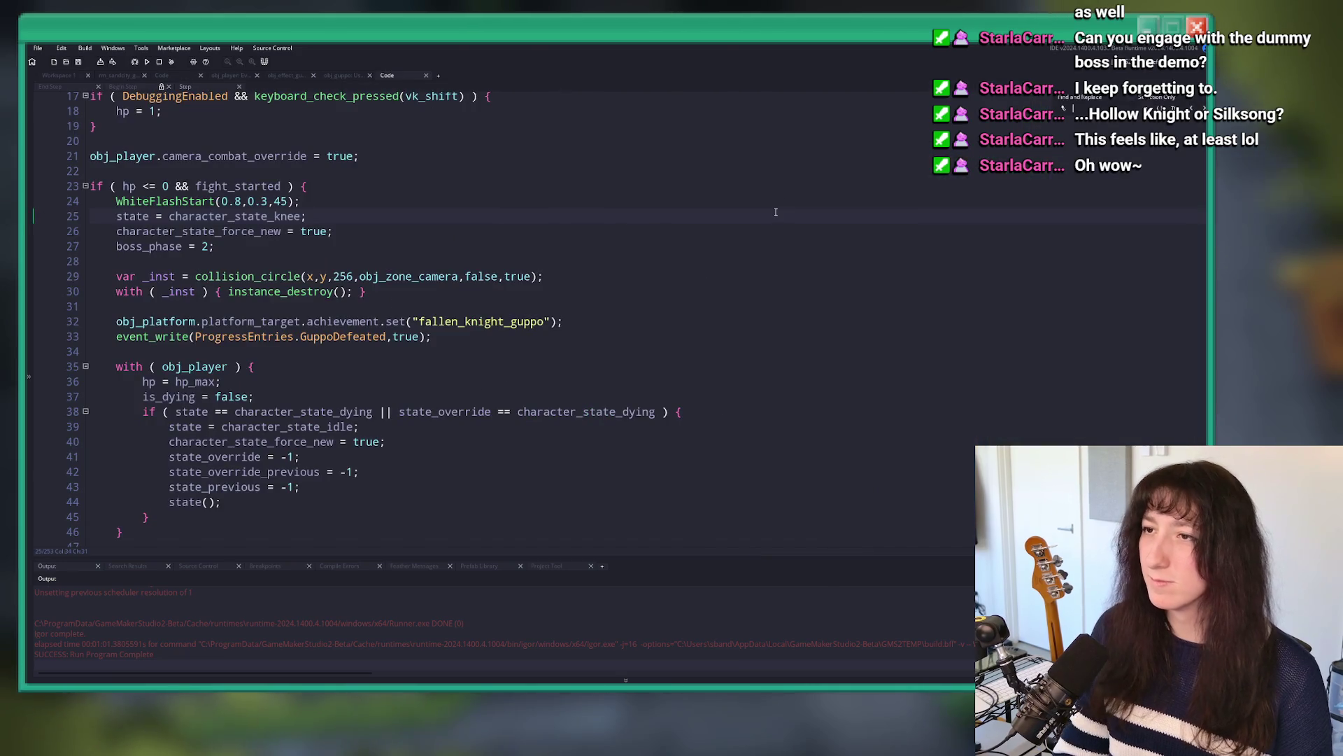
# Step: Search the Step code for 'immunity' and select push_immunity to inspect it
pyautogui.write('immunity')
pyautogui.scroll(2, 273, 252)
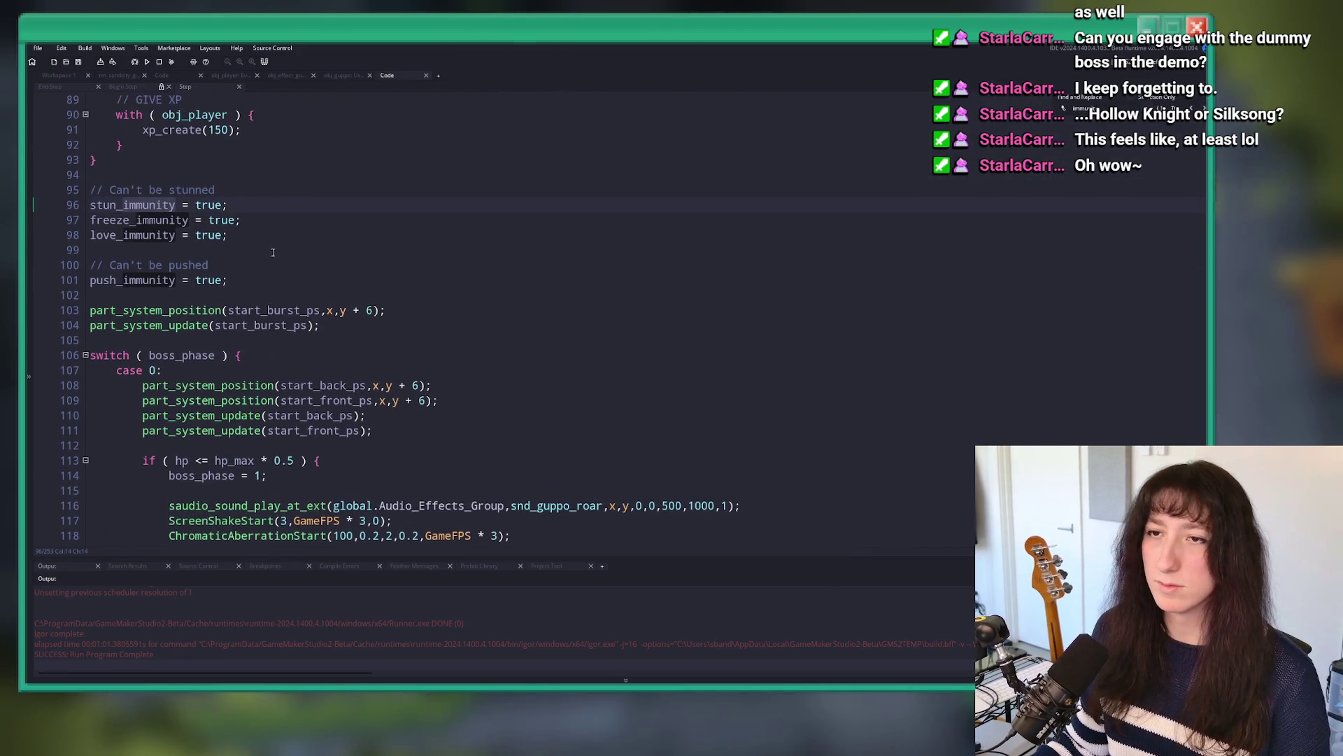
pyautogui.doubleClick(174, 280)
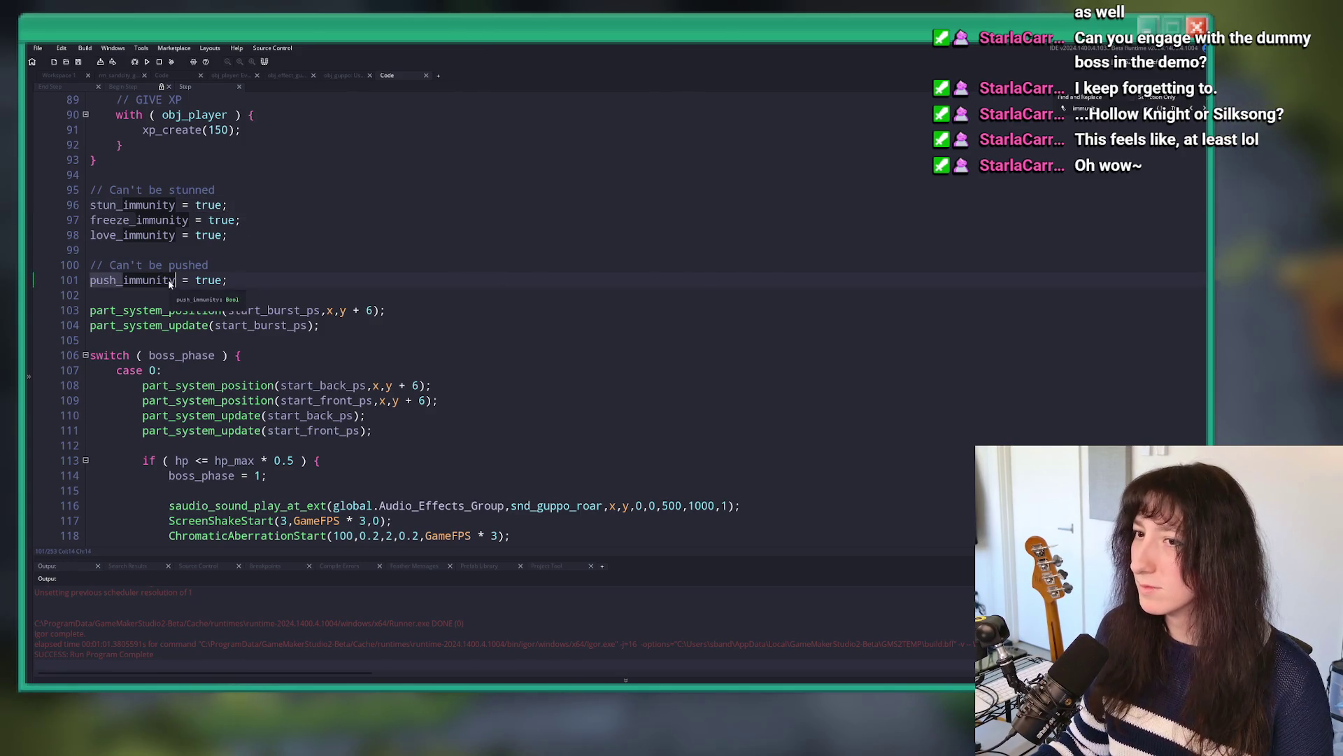
pyautogui.click(59, 75)
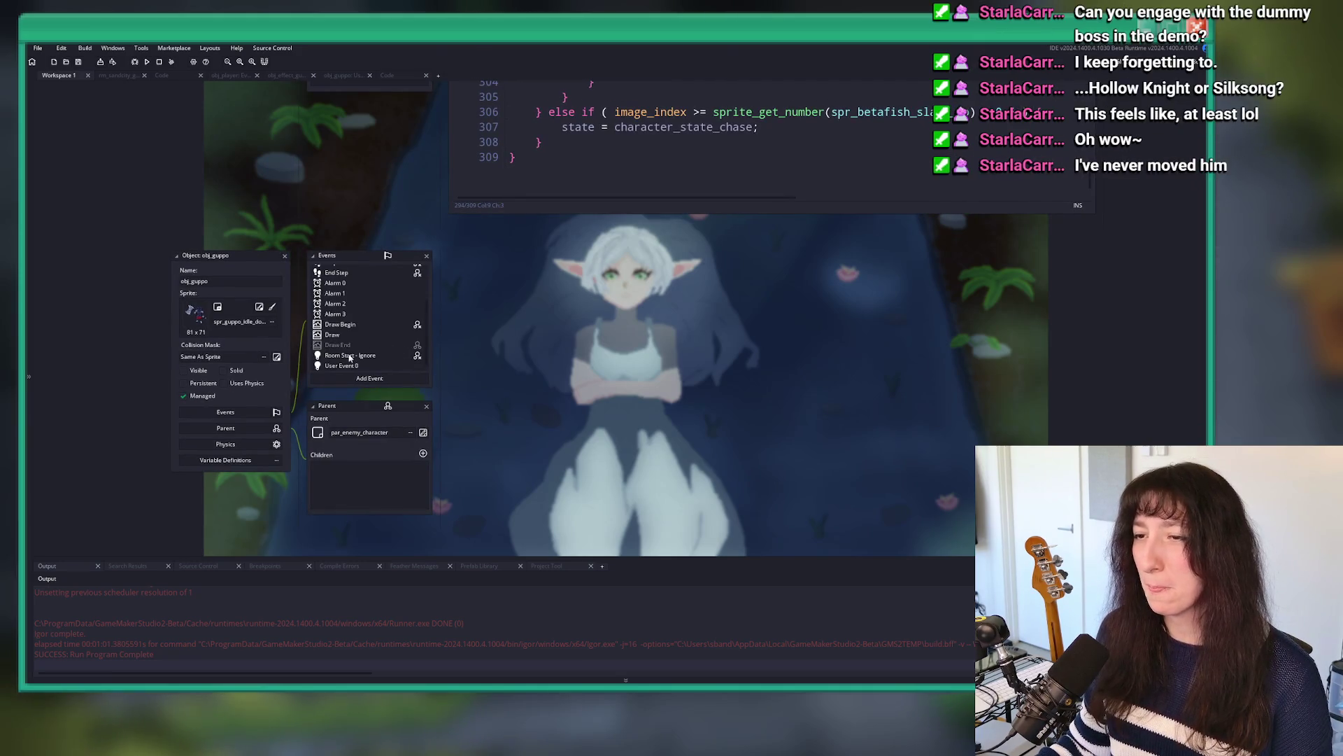
pyautogui.click(387, 75)
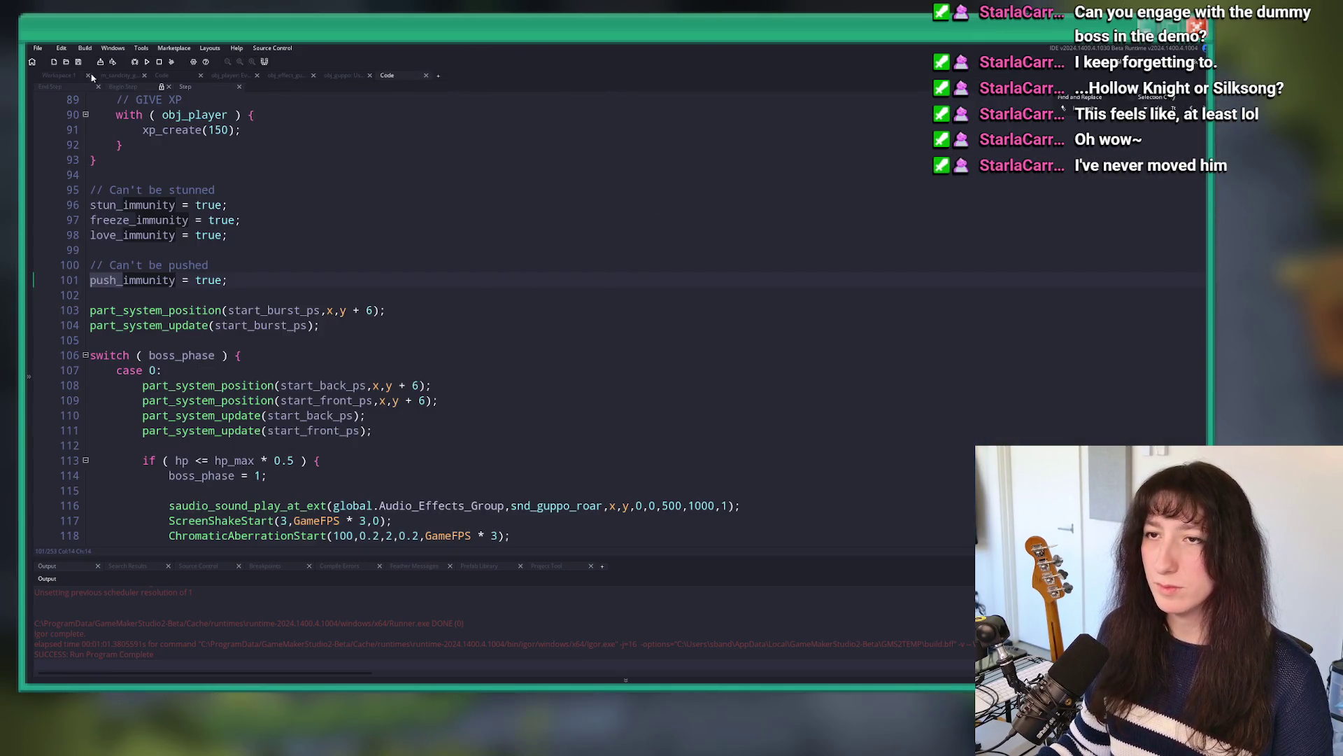
pyautogui.click(92, 77)
# Step: Search the project for 'parry_activate = func' and open its definition in obj_player's User Event 2
pyautogui.hotkey('ctrl', 't')
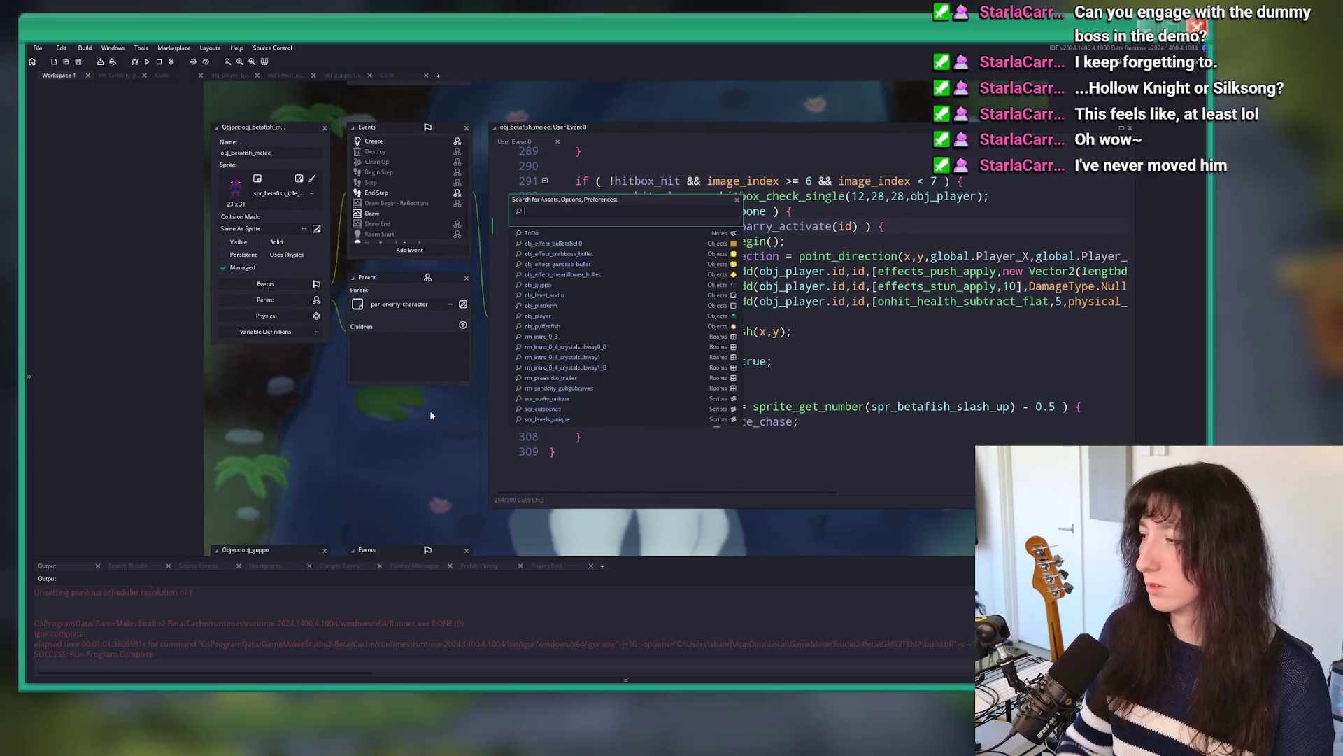
pyautogui.click(779, 226)
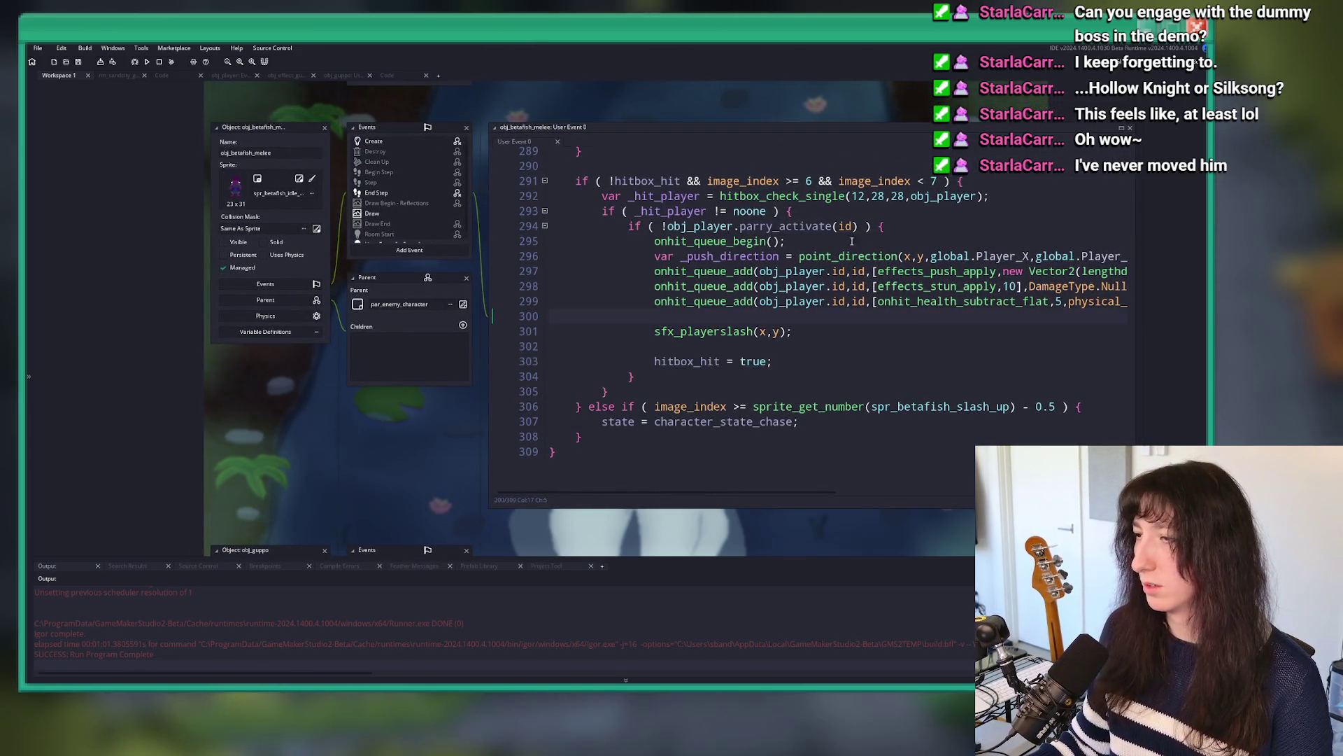
pyautogui.doubleClick(779, 226)
pyautogui.hotkey('ctrl', 'shift', 'f')
pyautogui.write('= func')
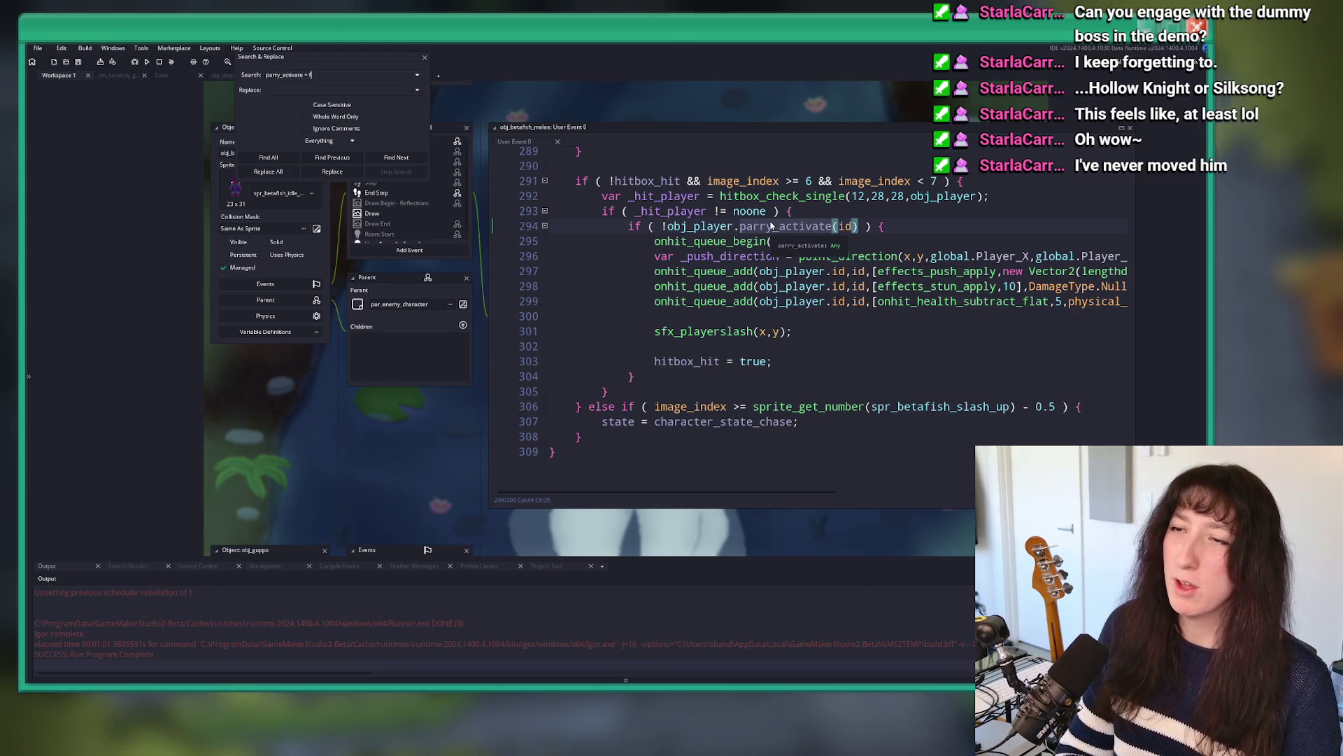
pyautogui.press('Return')
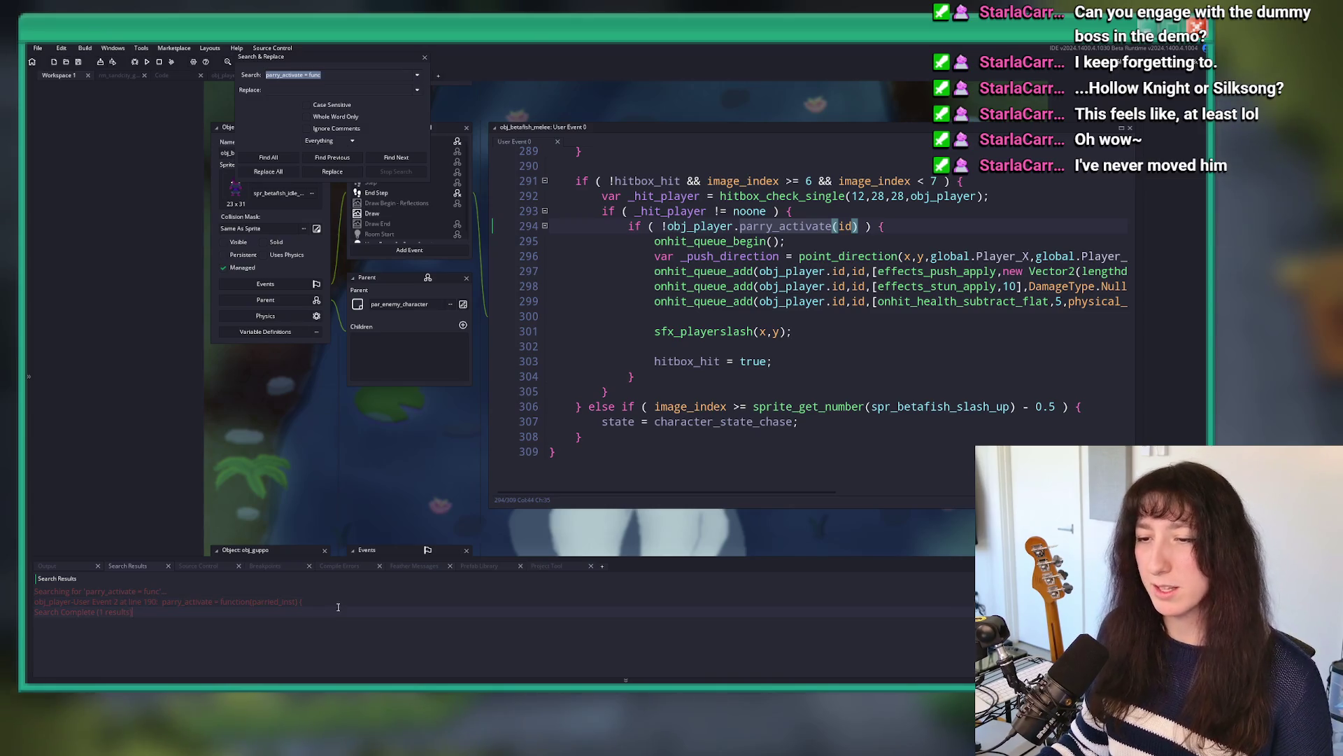
pyautogui.doubleClick(294, 601)
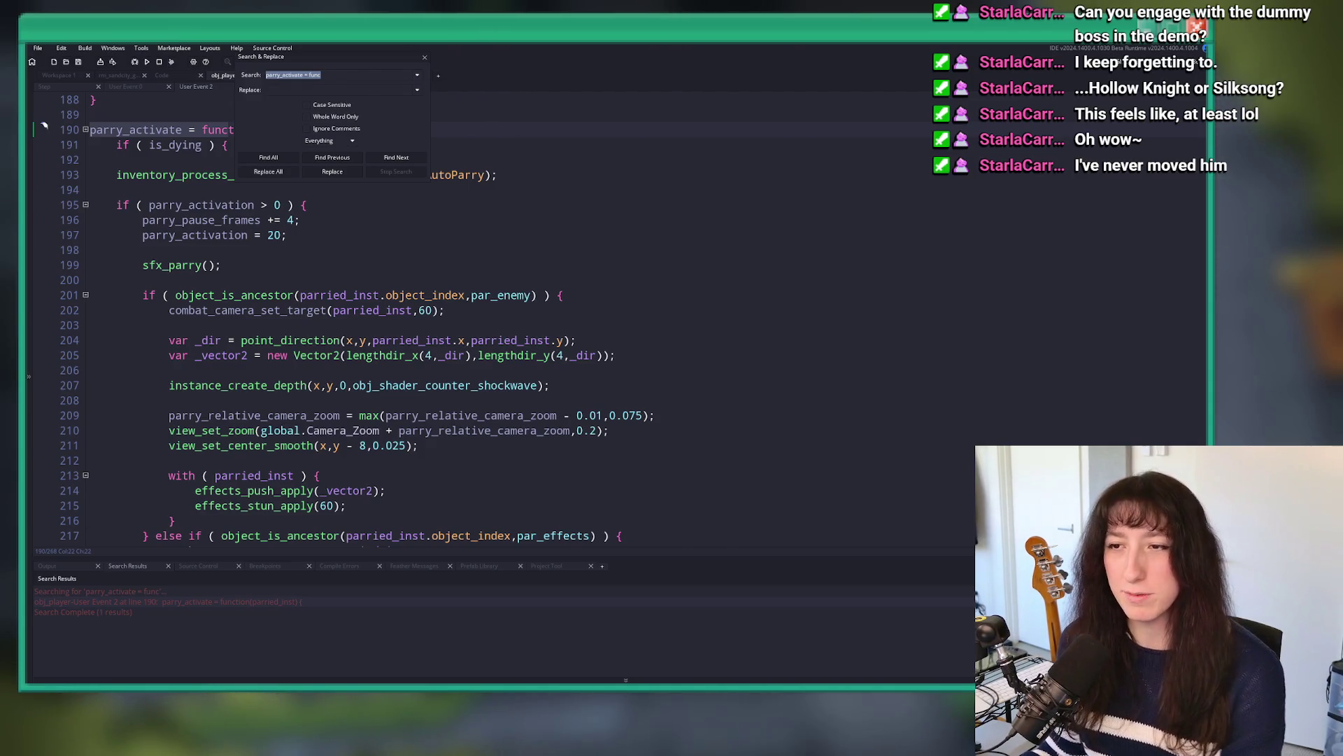
pyautogui.click(423, 59)
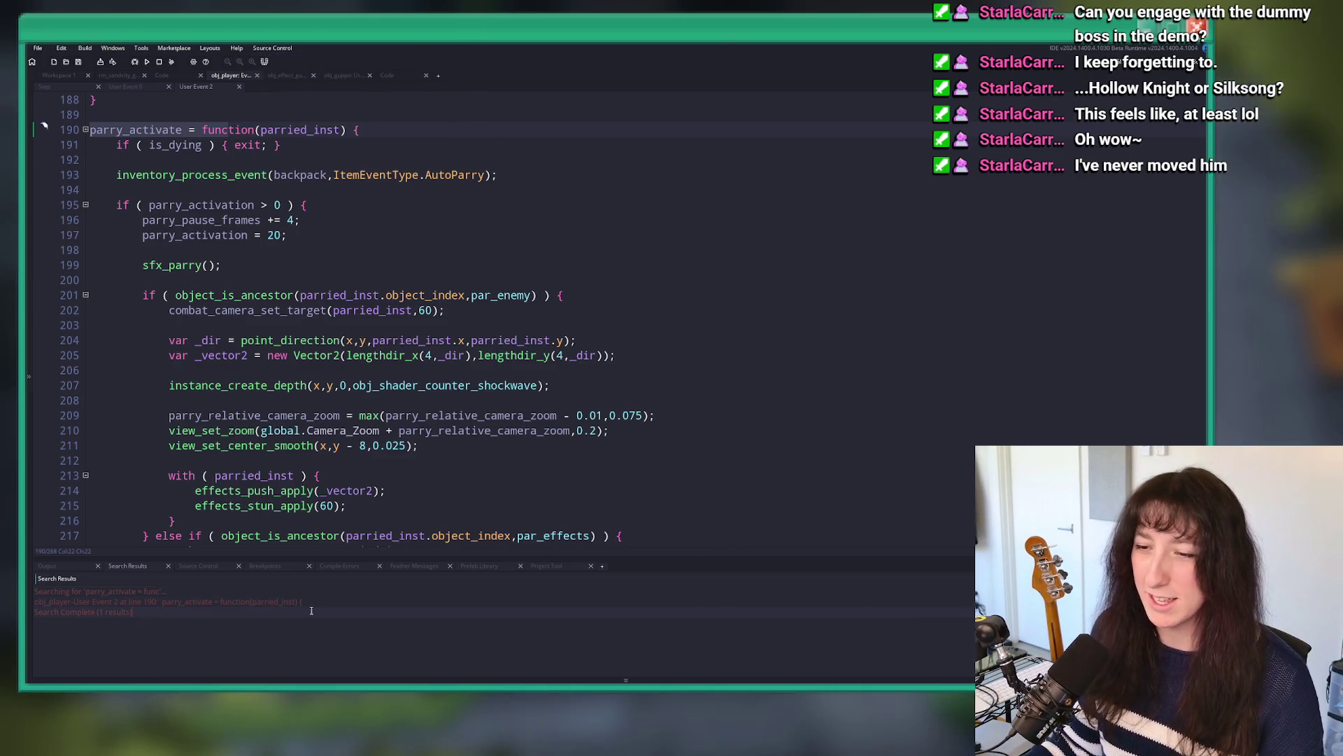
# Step: Scroll through the User Event 2 parry code, adding then undoing a blank line after line 213
pyautogui.scroll(-3, 255, 392)
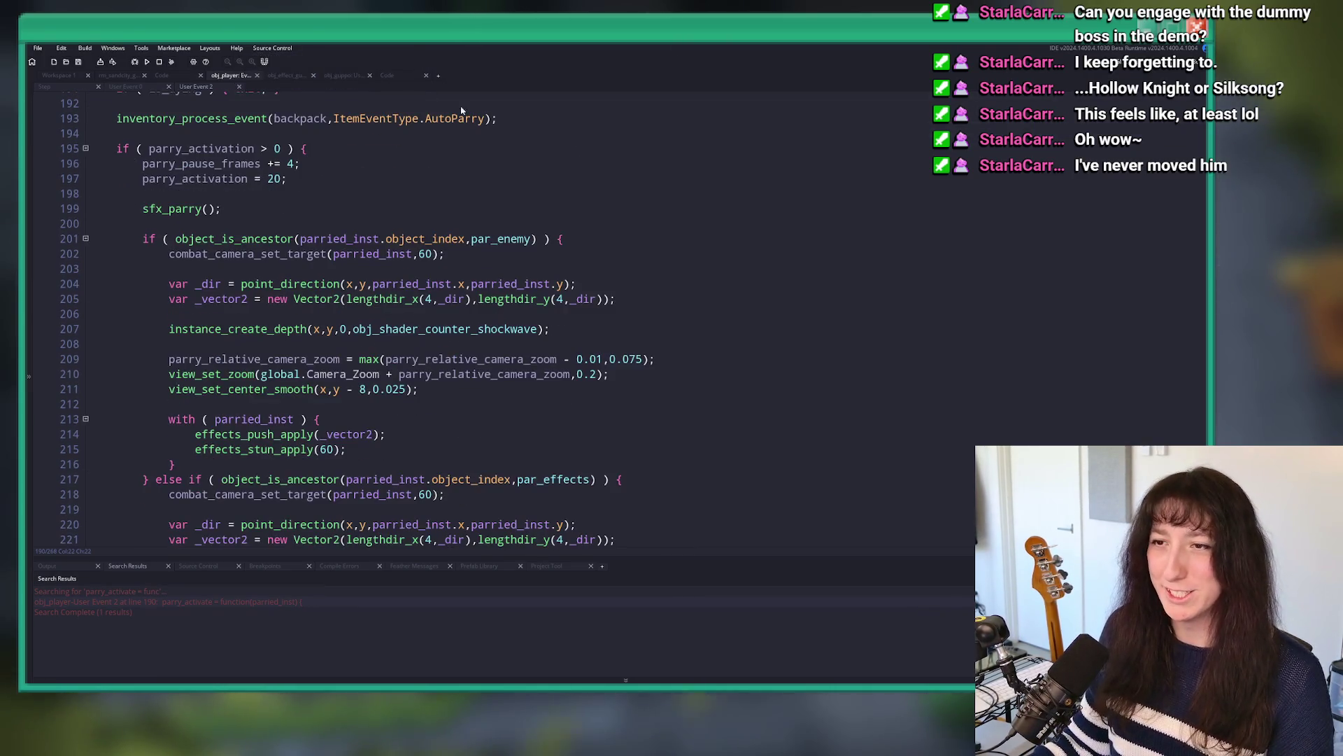
pyautogui.scroll(-2, 255, 392)
pyautogui.scroll(4, 572, 283)
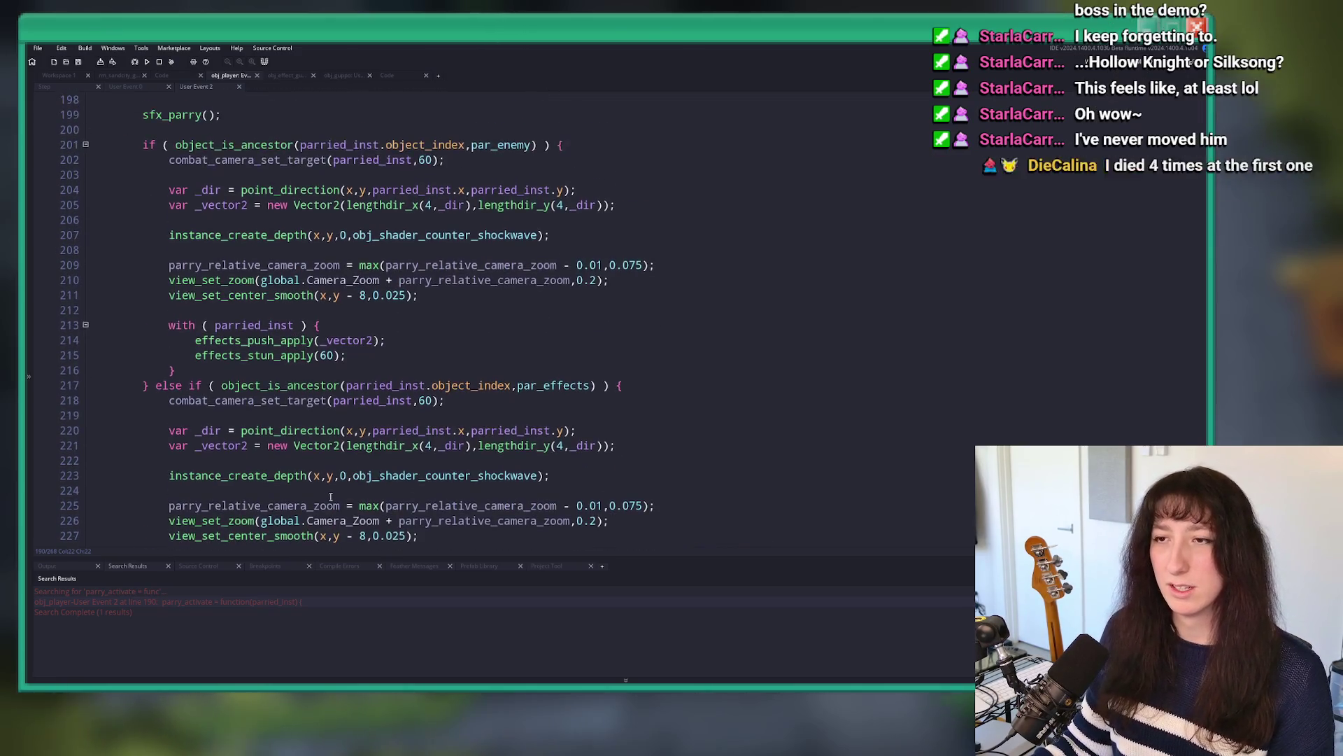
pyautogui.scroll(-3, 571, 283)
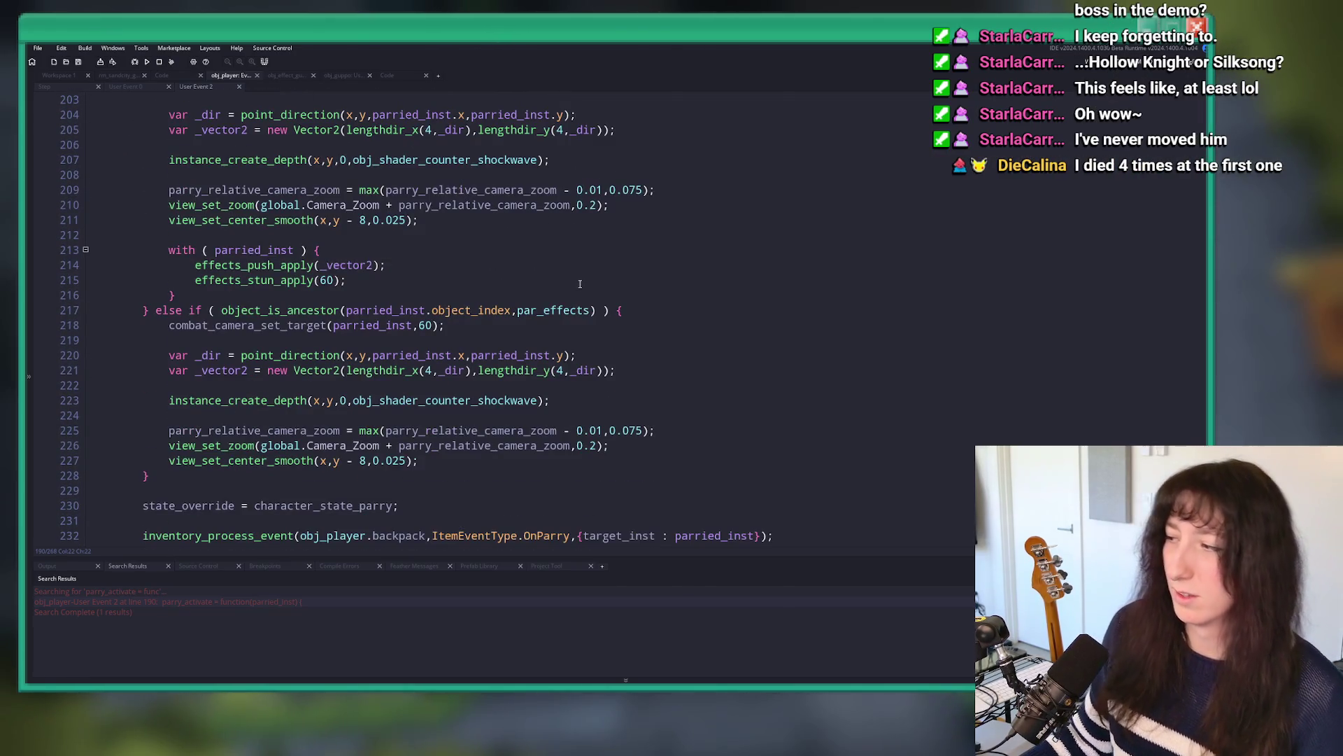
pyautogui.scroll(-2, 570, 278)
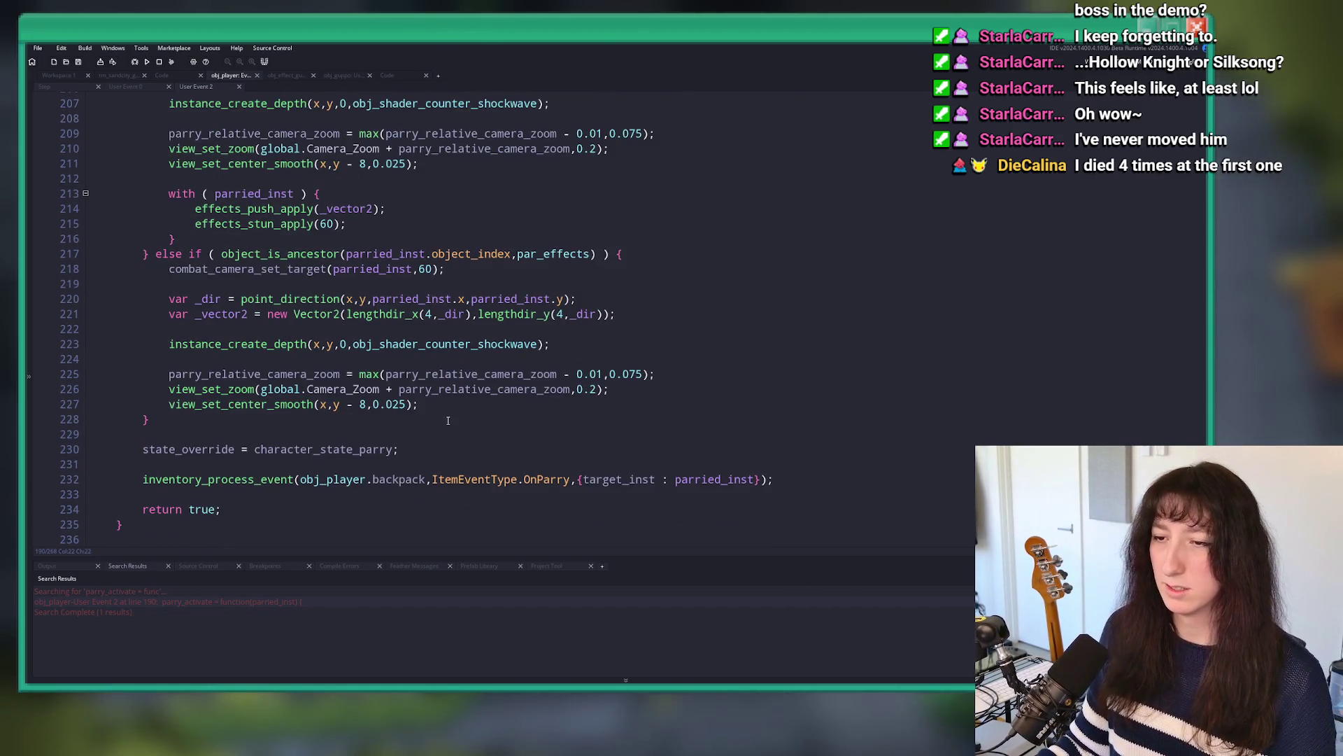
pyautogui.click(464, 452)
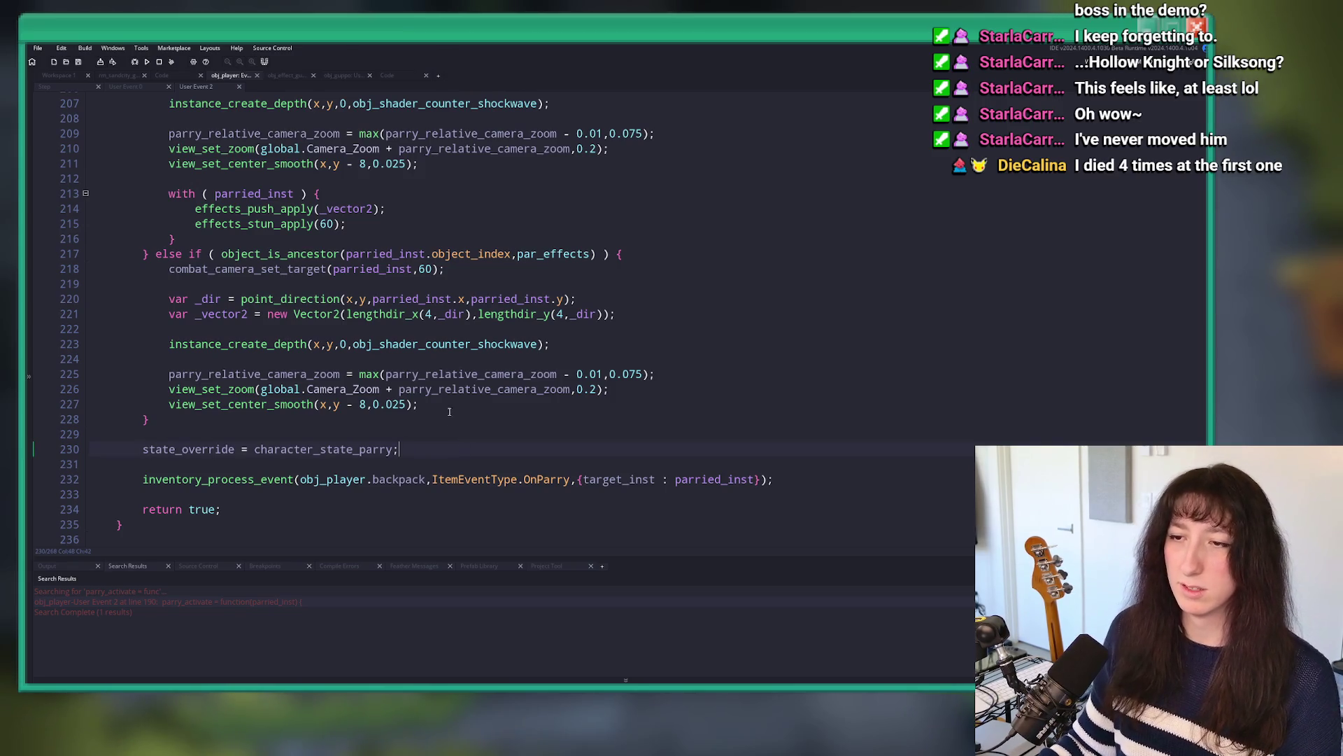
pyautogui.scroll(1, 588, 338)
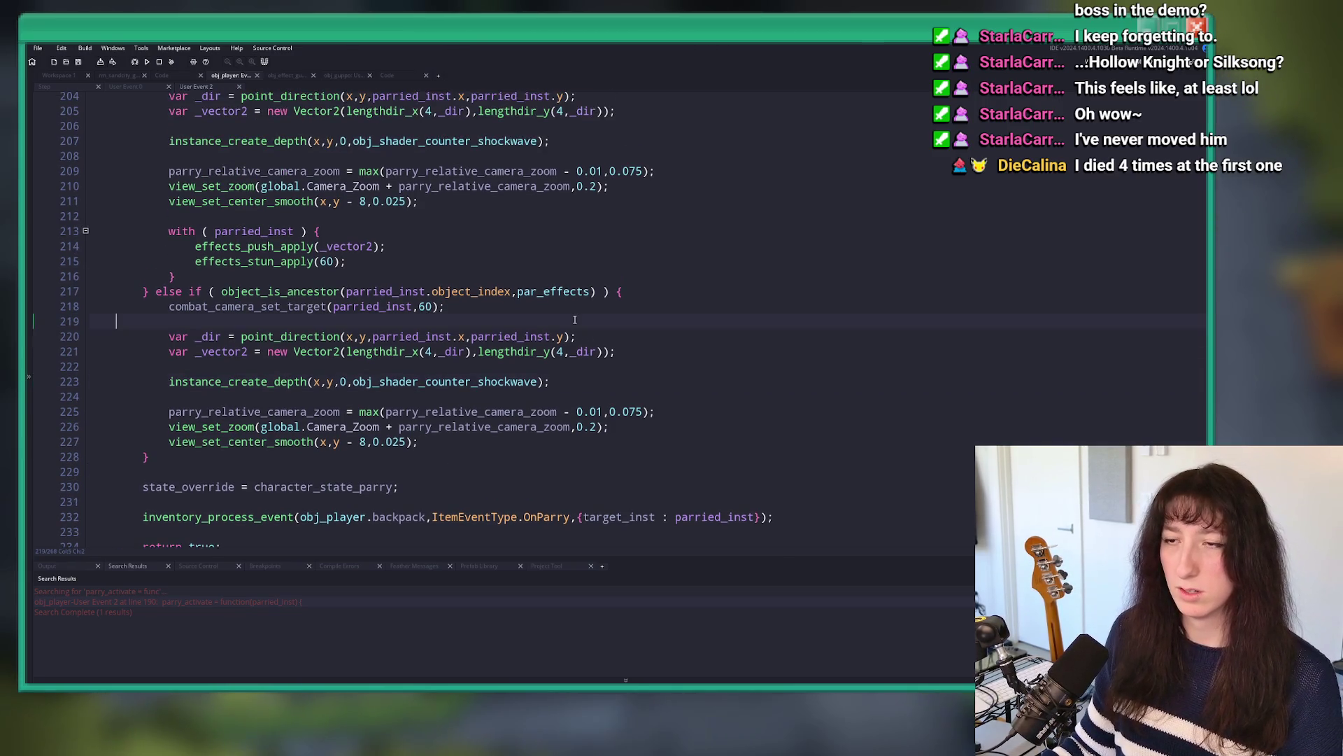
pyautogui.scroll(2, 575, 320)
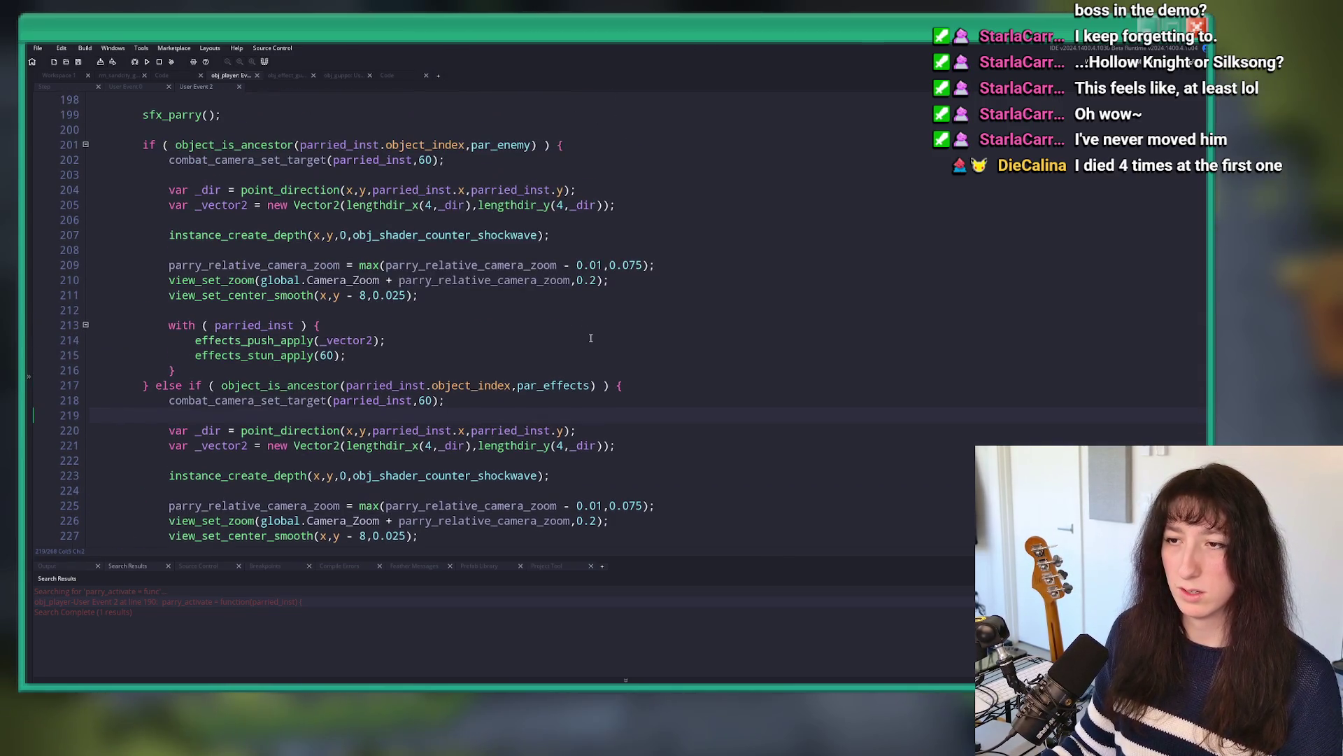
pyautogui.click(345, 329)
pyautogui.press('Return')
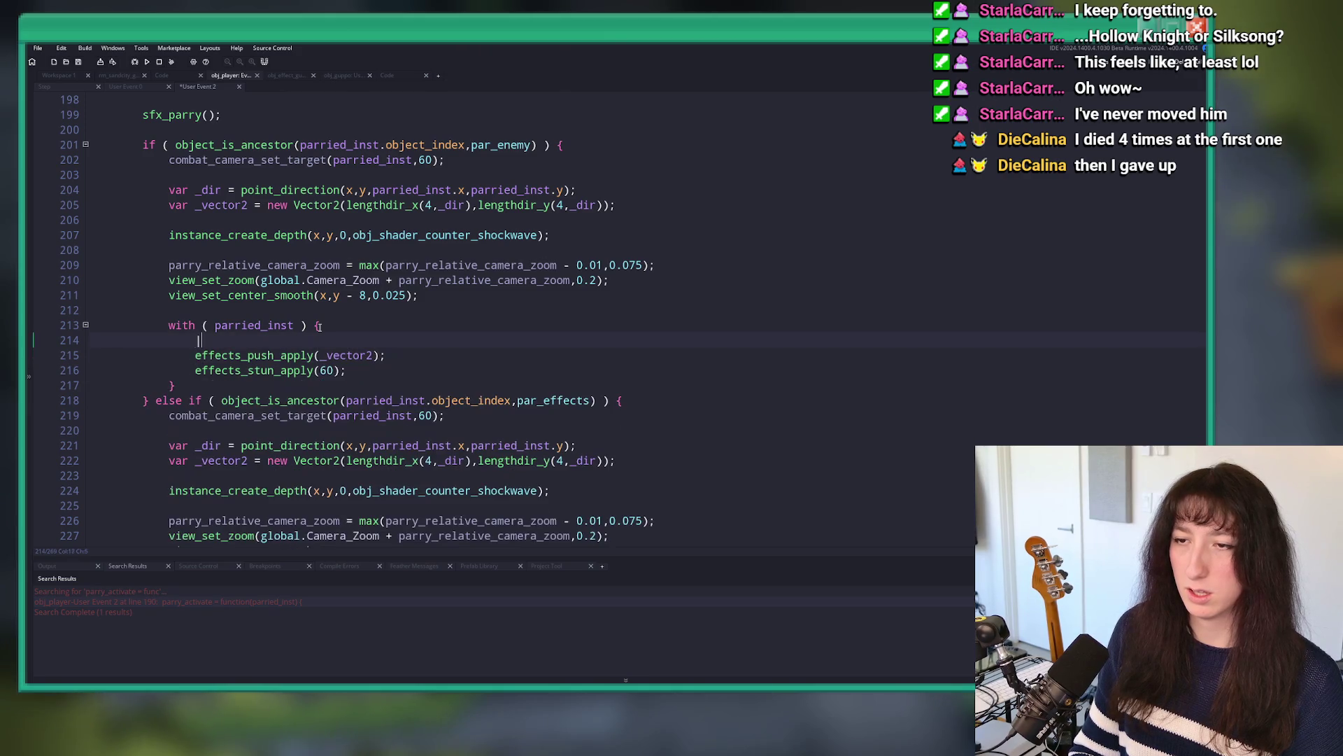
pyautogui.hotkey('ctrl', 'z')
# Step: Jump to the effects_push_apply definition, then return to obj_guppo's Step code
pyautogui.click(287, 340)
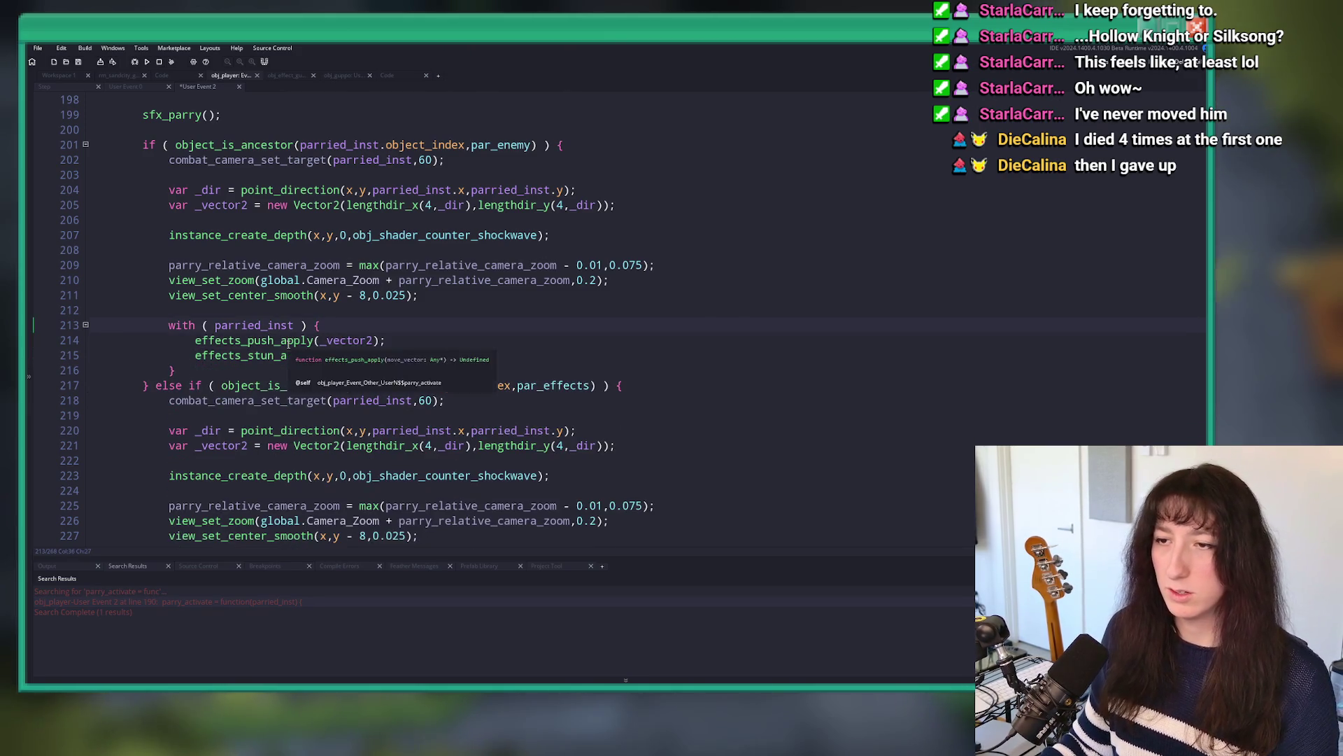
pyautogui.middleClick(289, 341)
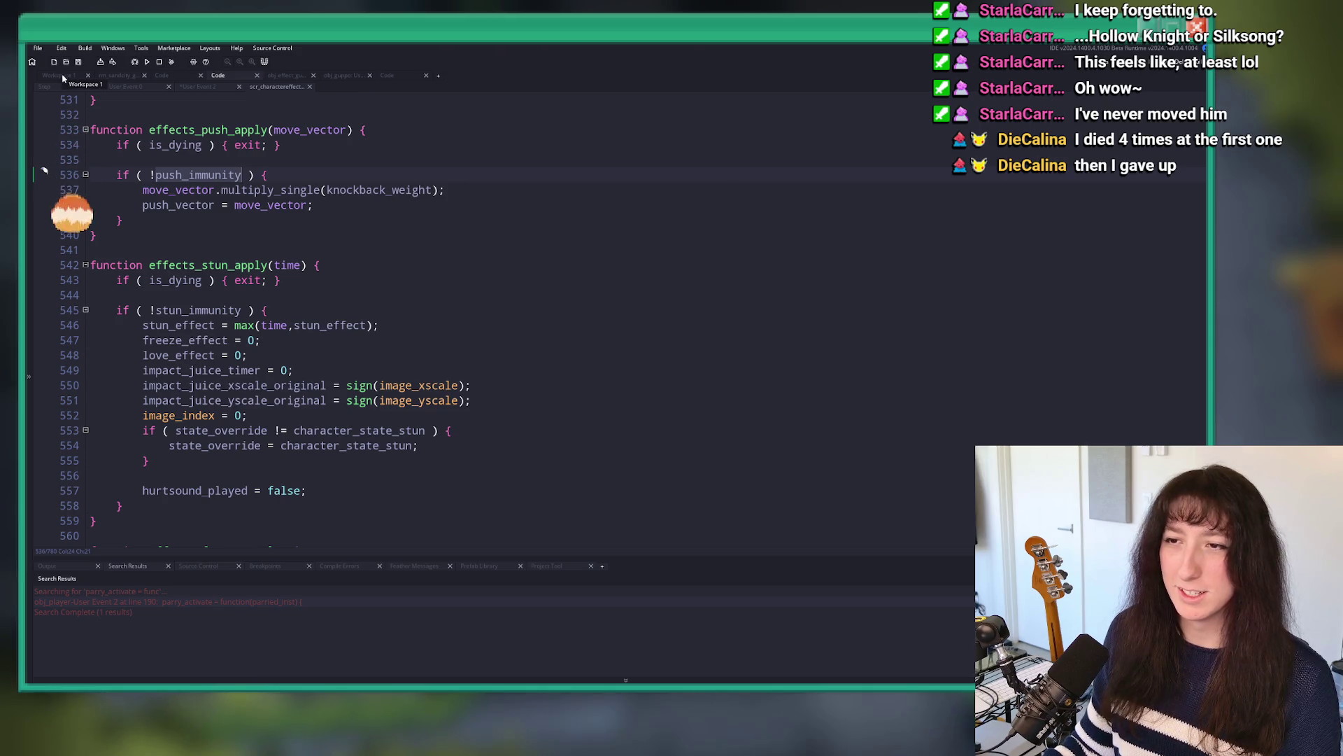
pyautogui.click(198, 86)
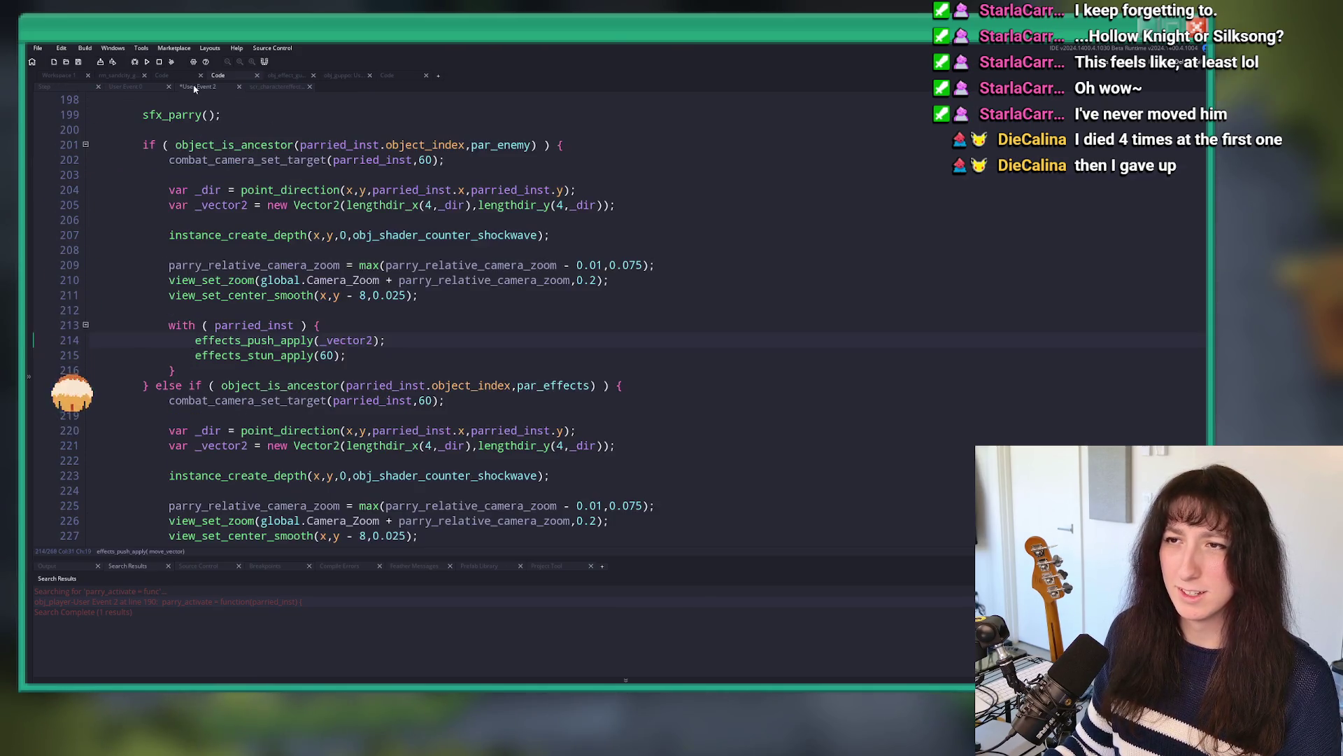
pyautogui.scroll(4, 217, 296)
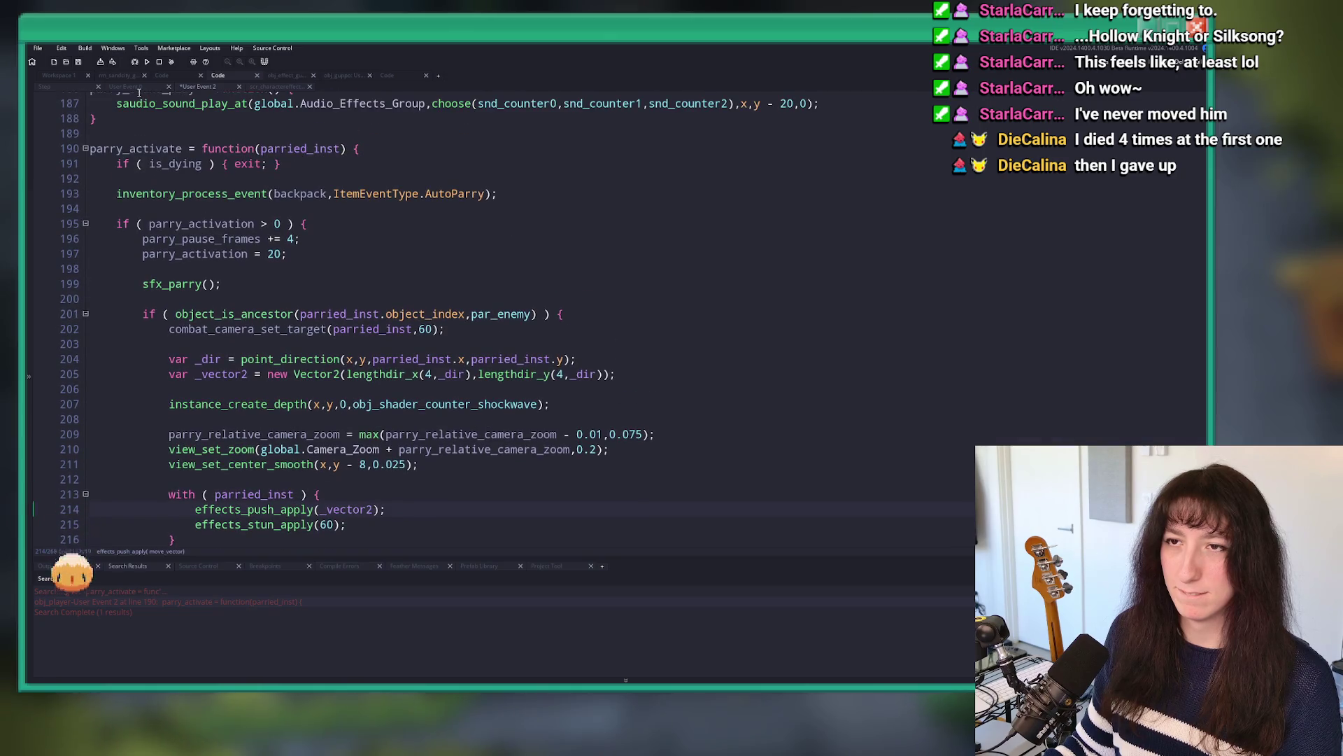
pyautogui.click(119, 86)
pyautogui.click(91, 89)
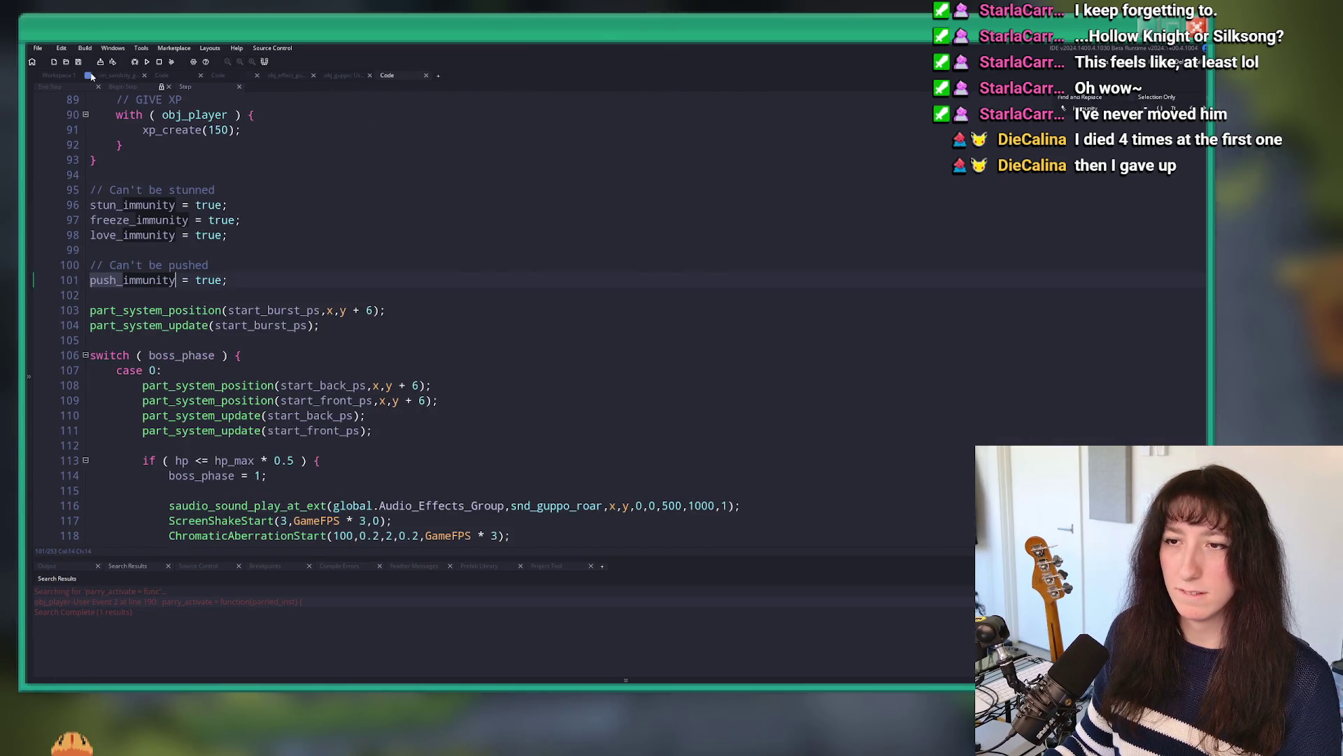
# Step: Inspect obj_guppo's User Event 0 attack code, selecting upward from the parry_activate check on line 265
pyautogui.click(58, 75)
pyautogui.click(343, 75)
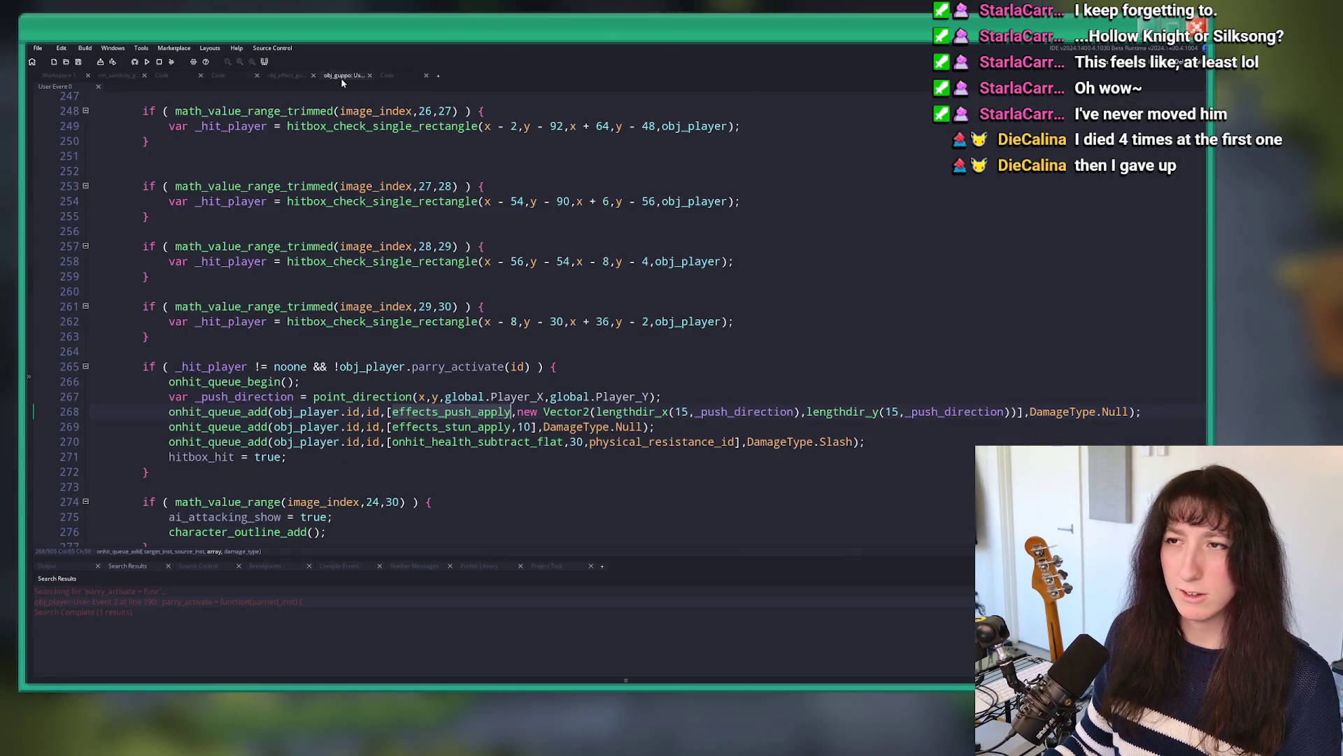
pyautogui.scroll(-2, 429, 315)
pyautogui.click(413, 316)
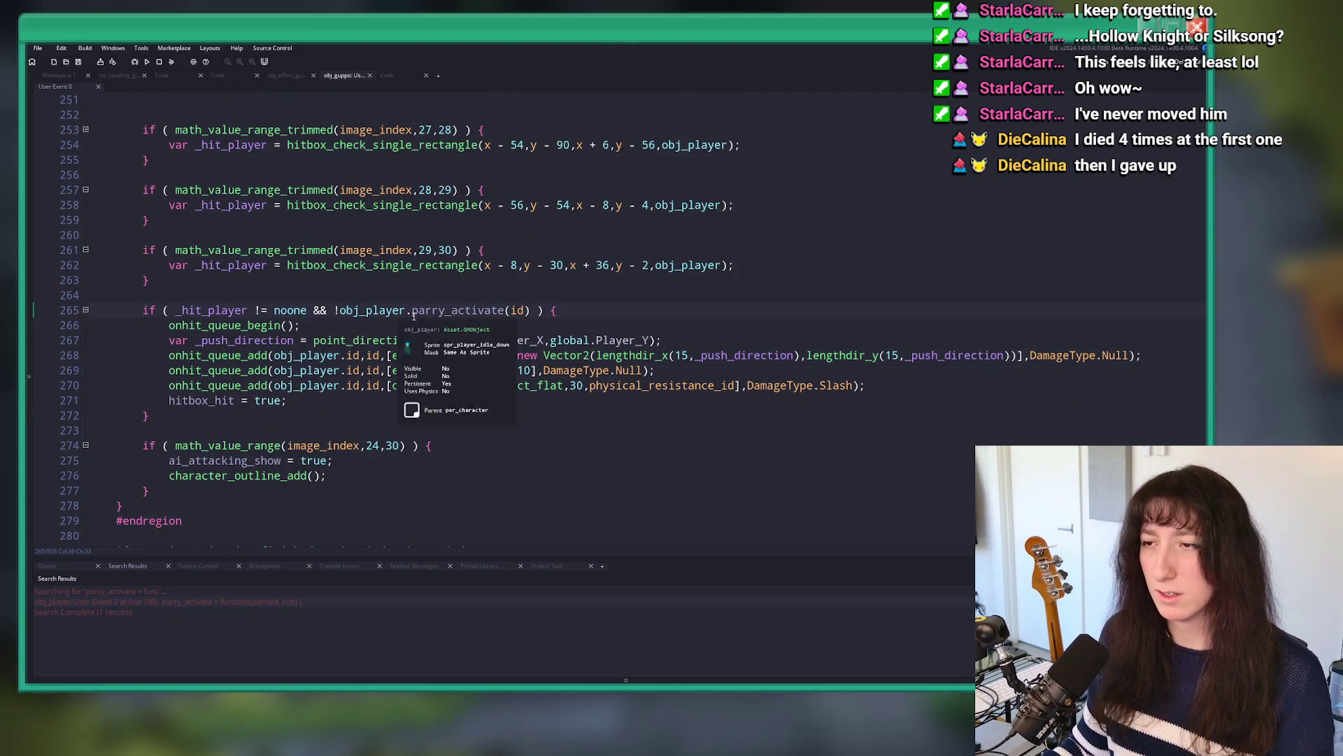
pyautogui.press('End')
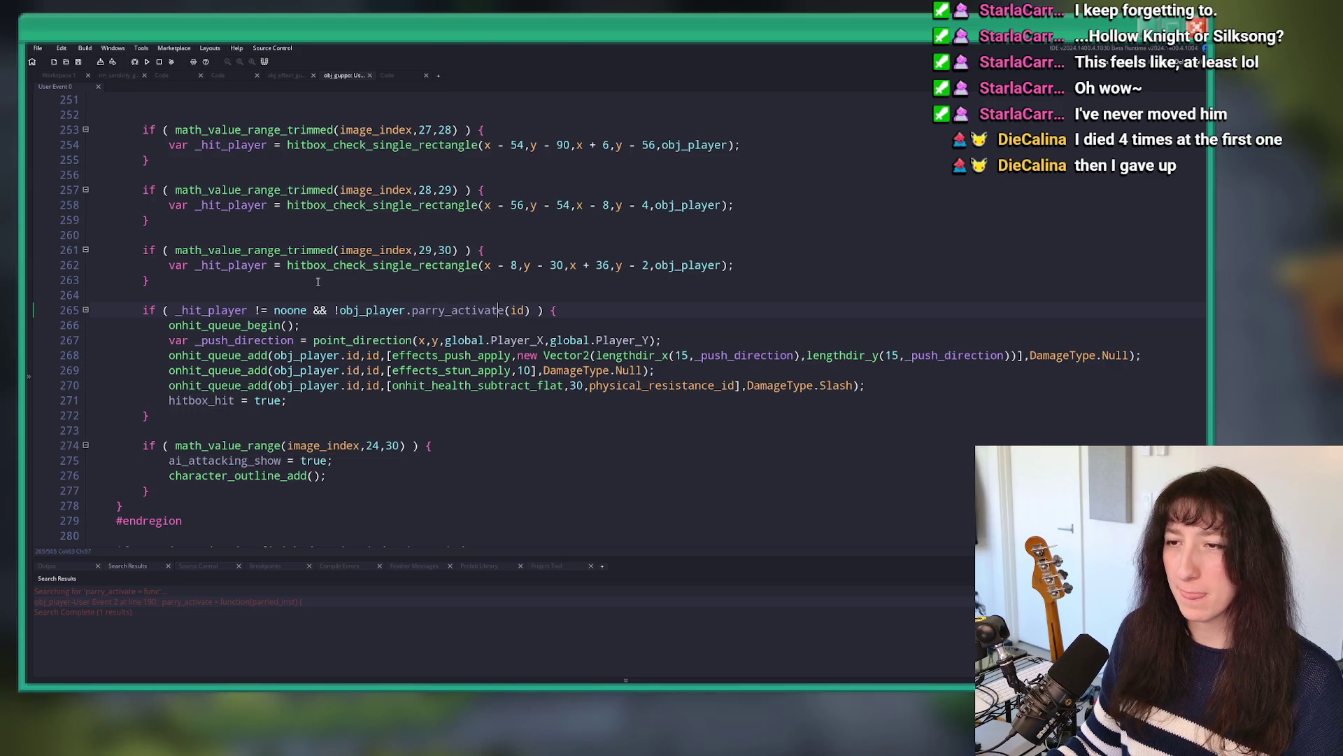
pyautogui.hotkey('shift', 'Up')
pyautogui.hotkey('shift', 'Up')
pyautogui.hotkey('shift', 'Up')
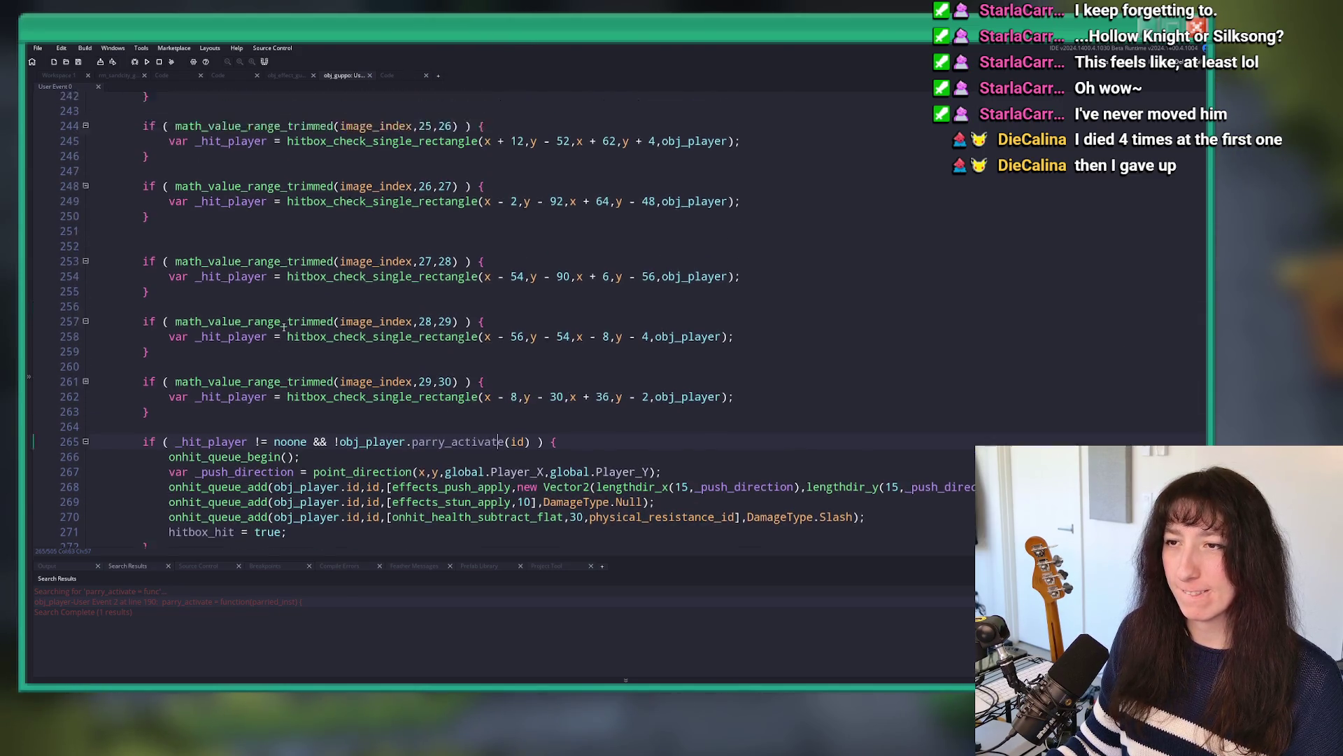
pyautogui.hotkey('shift', 'pageup')
pyautogui.hotkey('shift', 'pageup')
pyautogui.hotkey('shift', 'pageup')
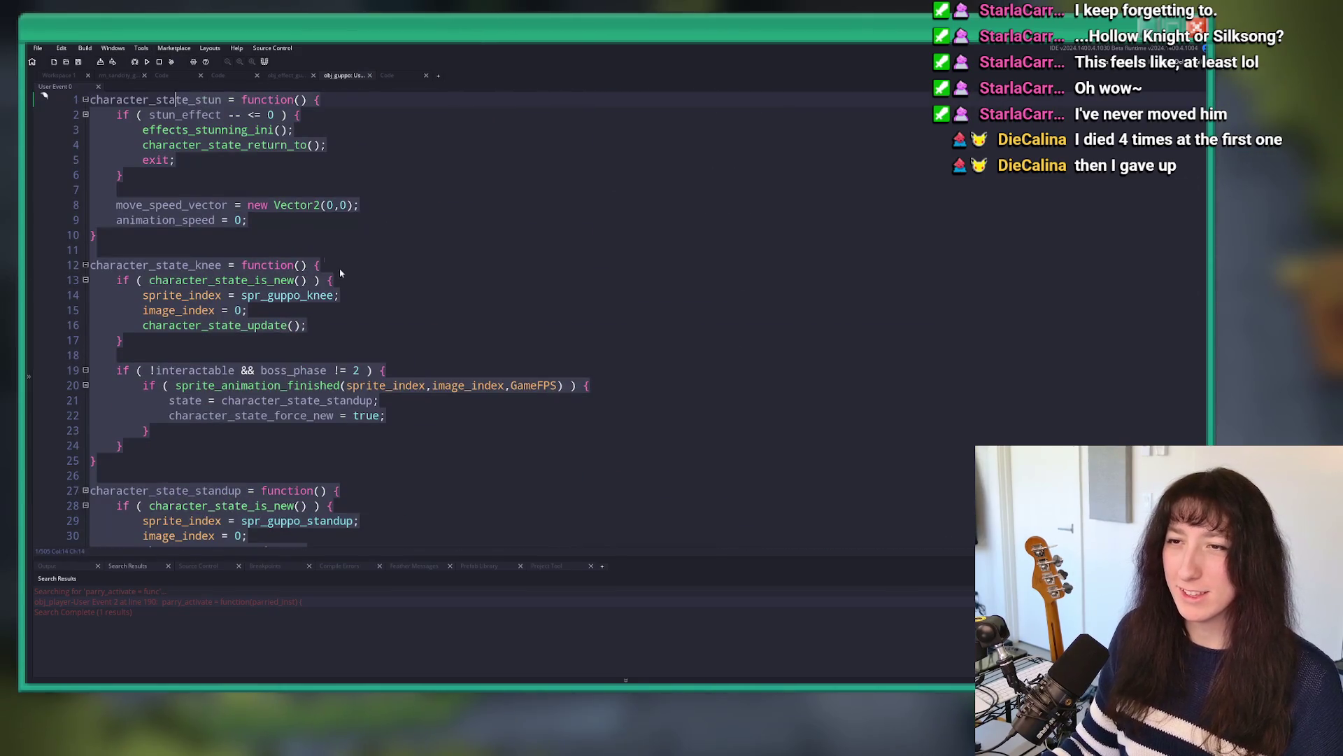
pyautogui.hotkey('ctrl', 'f')
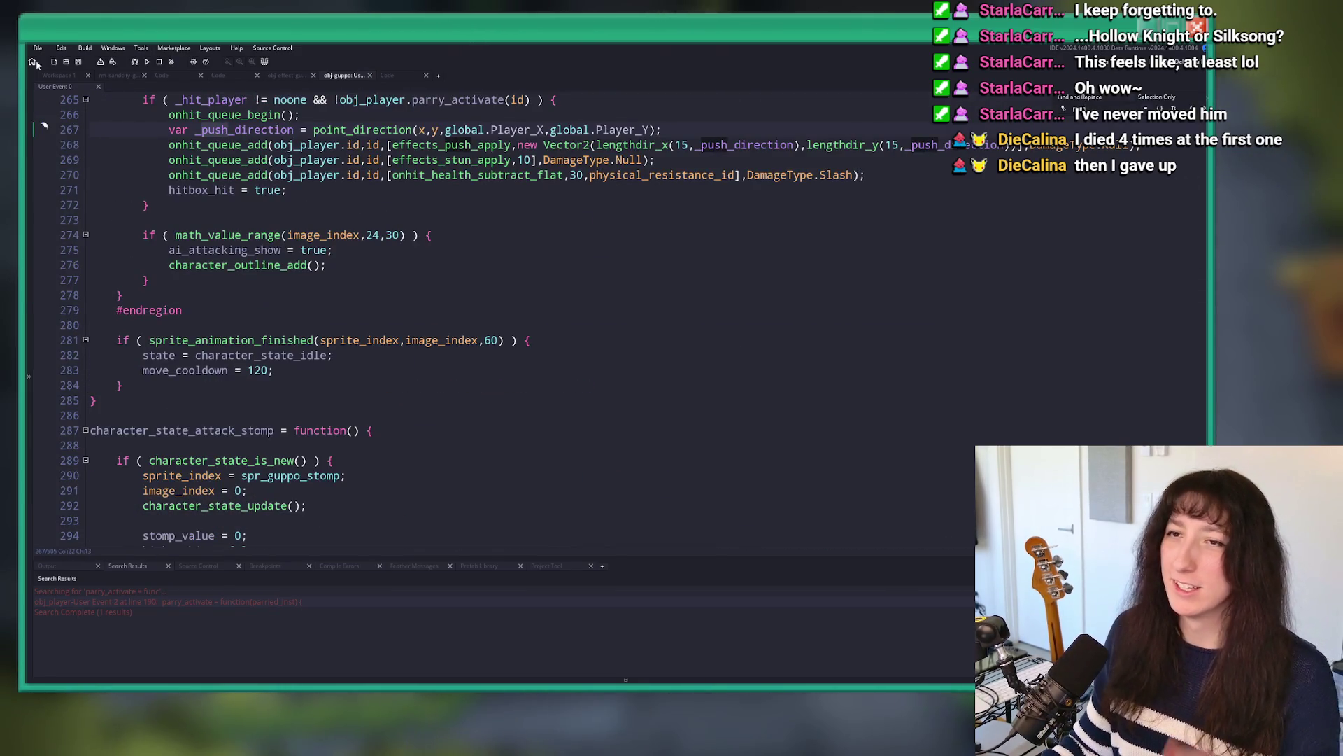
# Step: Find obj_guppo via asset search and select the immunity lines 100–101 in its Step code
pyautogui.click(55, 76)
pyautogui.scroll(10, 393, 149)
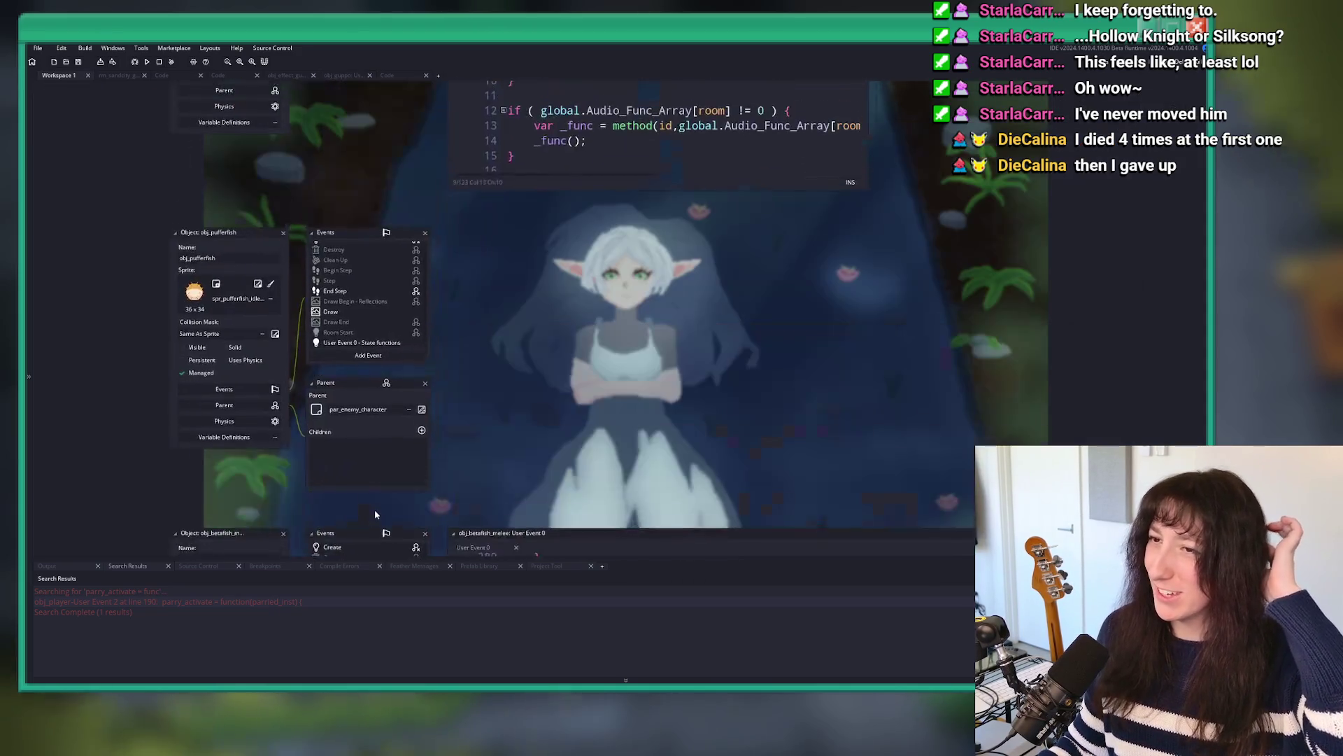
pyautogui.hotkey('ctrl', 't')
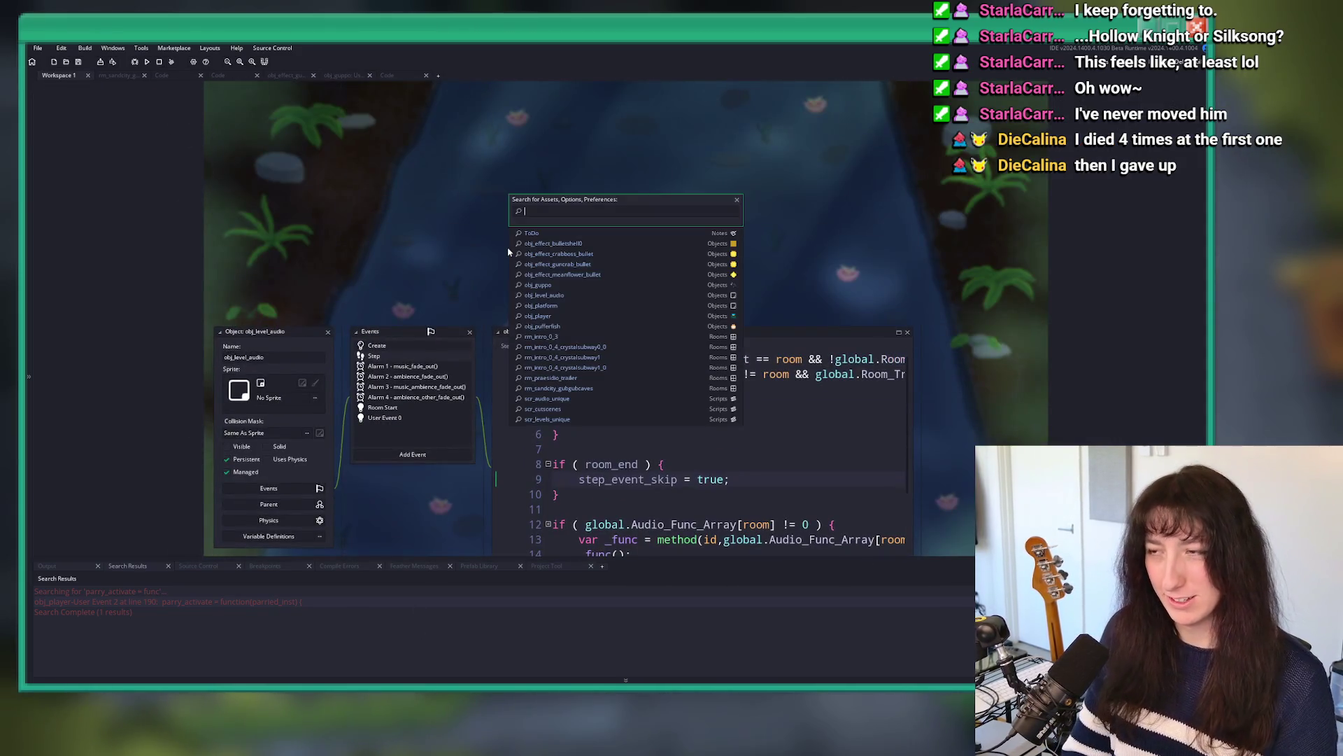
pyautogui.write('objguppo')
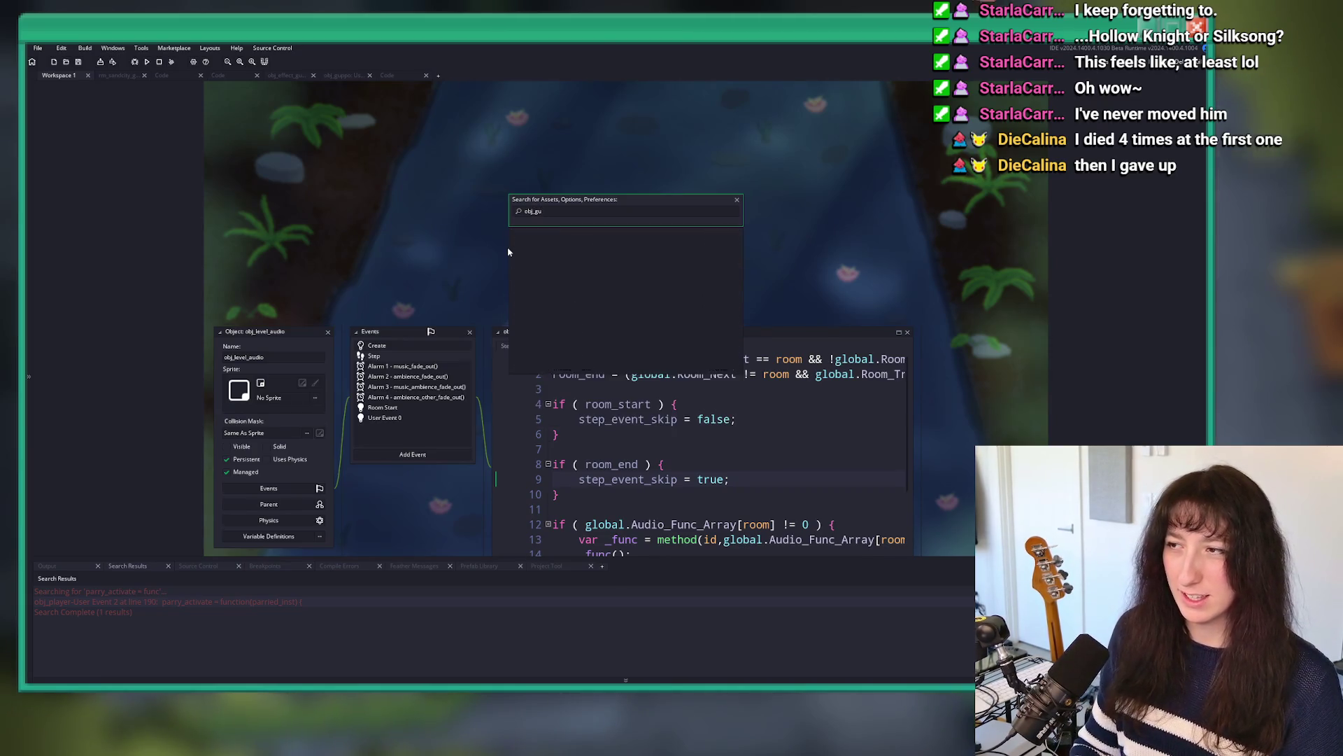
pyautogui.press('Return')
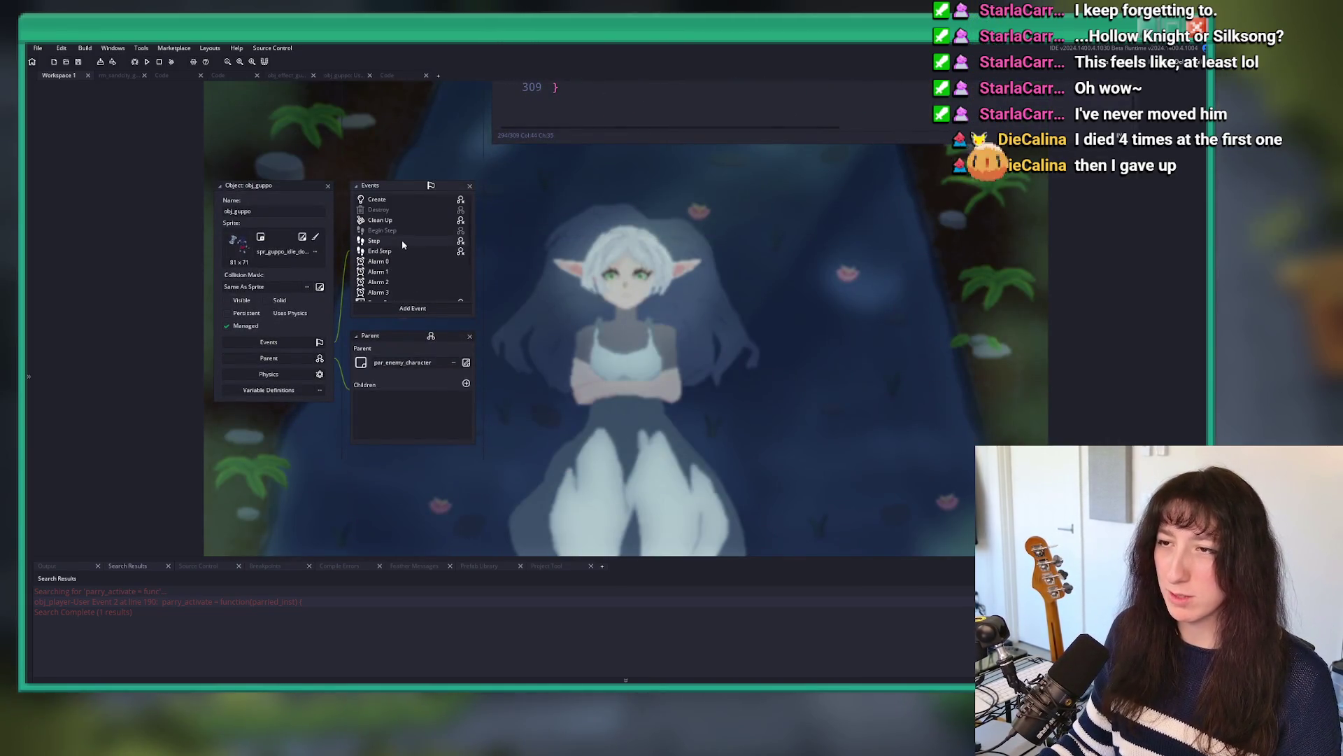
pyautogui.doubleClick(440, 287)
pyautogui.moveTo(440, 287)
pyautogui.mouseDown()
pyautogui.moveTo(79, 277)
pyautogui.moveTo(82, 190)
pyautogui.mouseUp()
pyautogui.hotkey('ctrl', 'c')
# Step: Paste the immunity flags after event_inherited() in obj_guppo's End Step and run the game with F5
pyautogui.scroll(2, 313, 280)
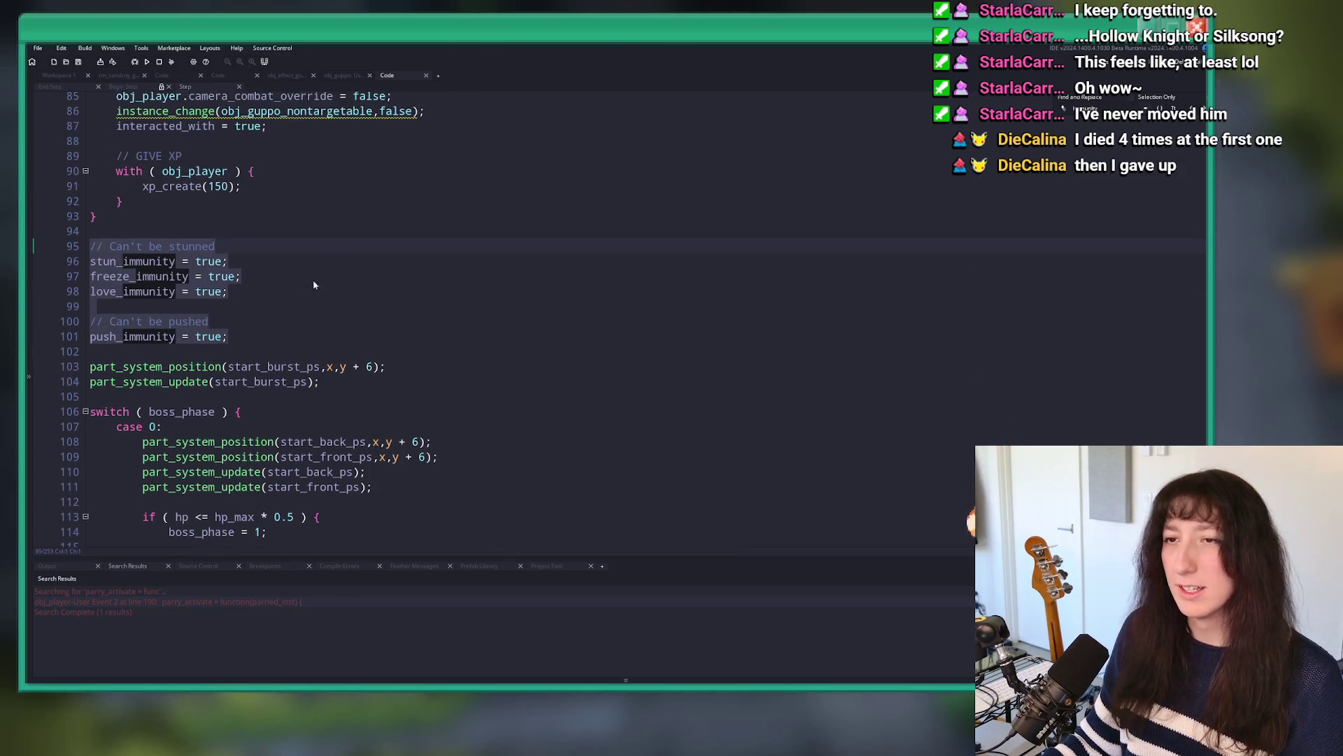
pyautogui.click(58, 75)
pyautogui.click(375, 250)
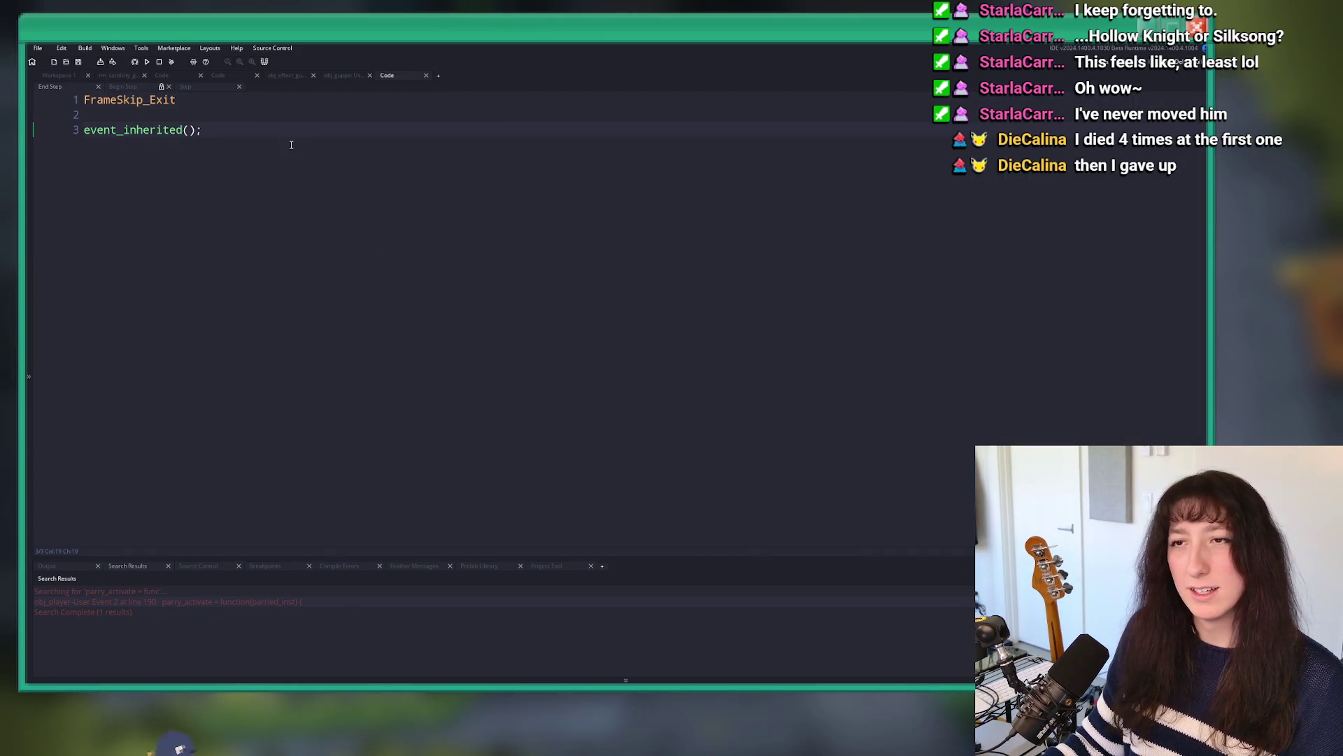
pyautogui.hotkey('ctrl', 'v')
pyautogui.press('F5')
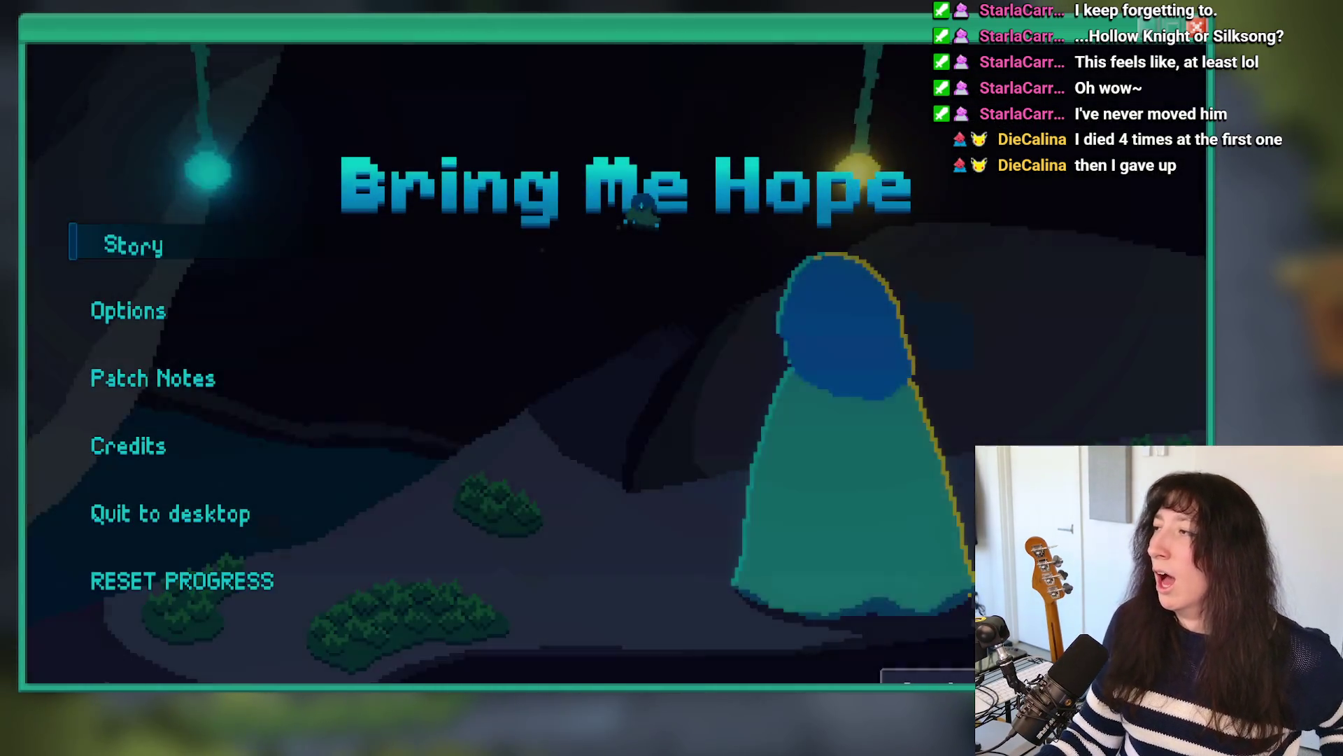
# Step: Start Story mode, talk to the fallen knight, dodge Guppo's axe attacks, then close the game
pyautogui.click(149, 249)
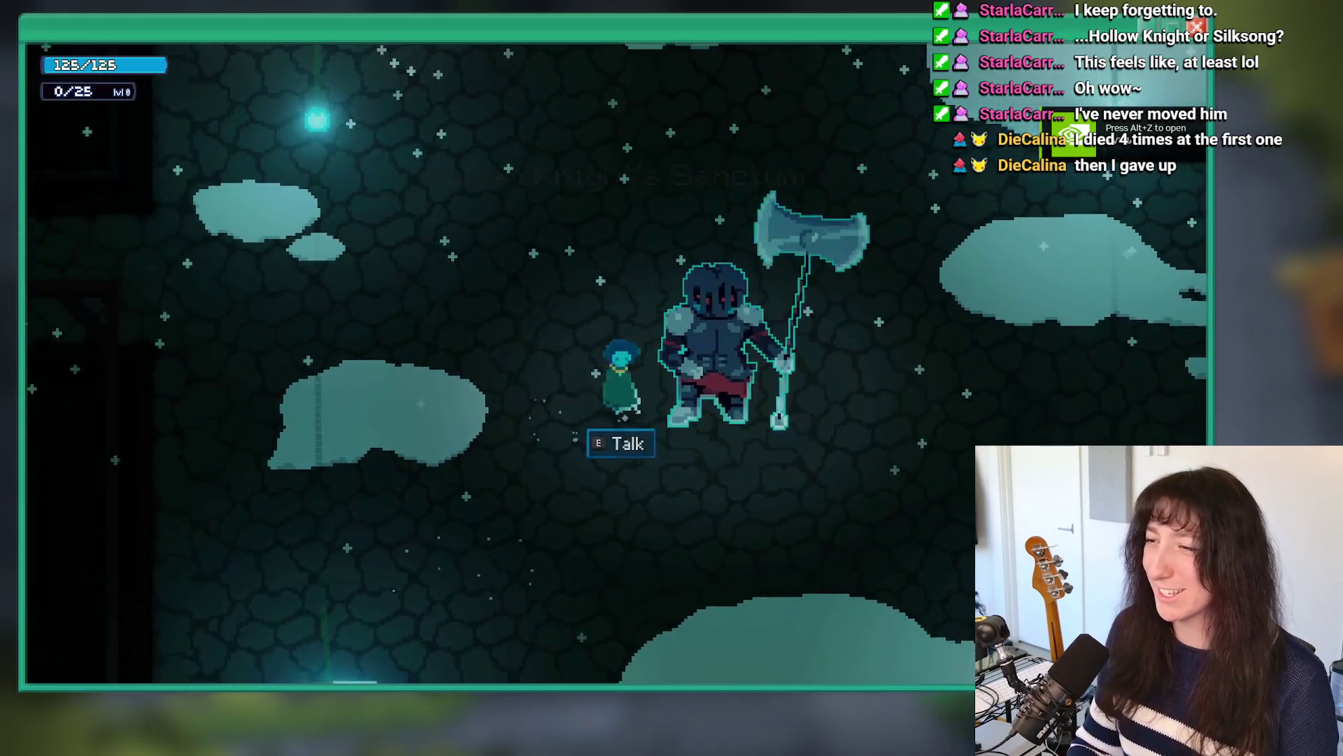
pyautogui.press('e')
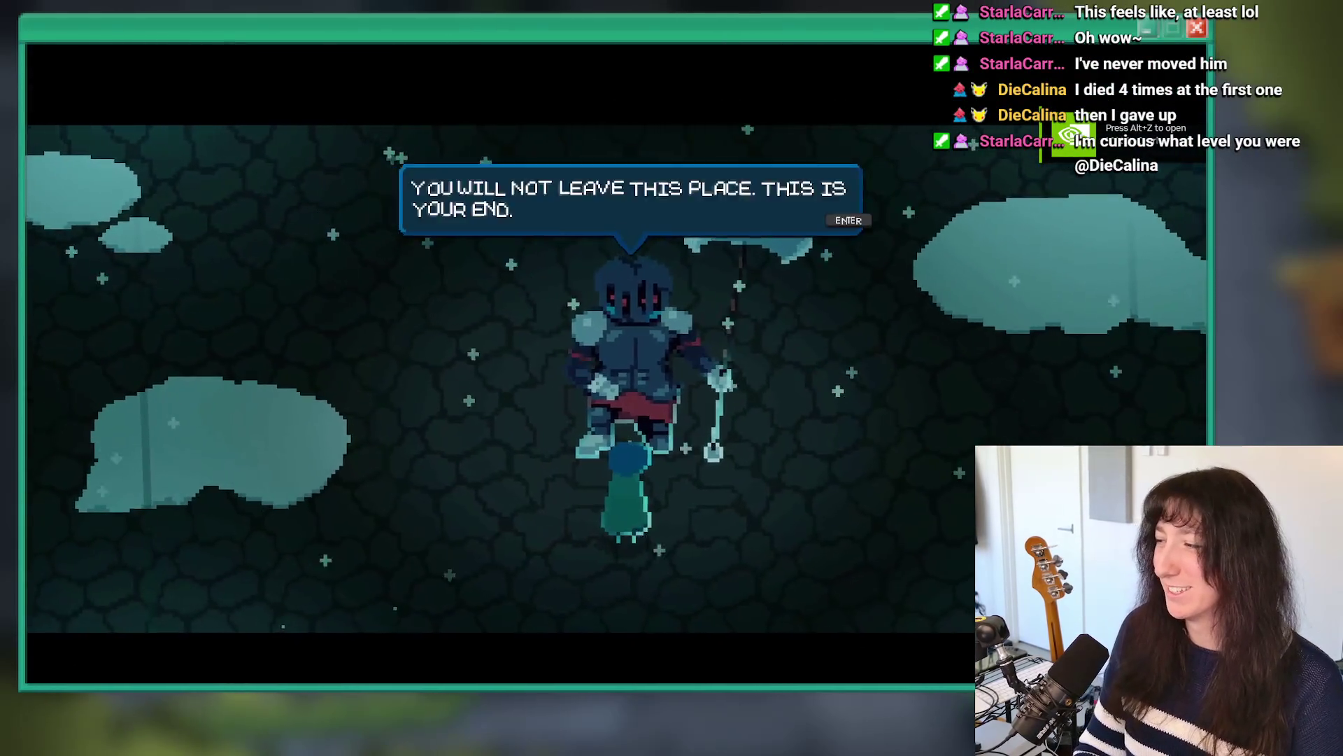
pyautogui.press('Return')
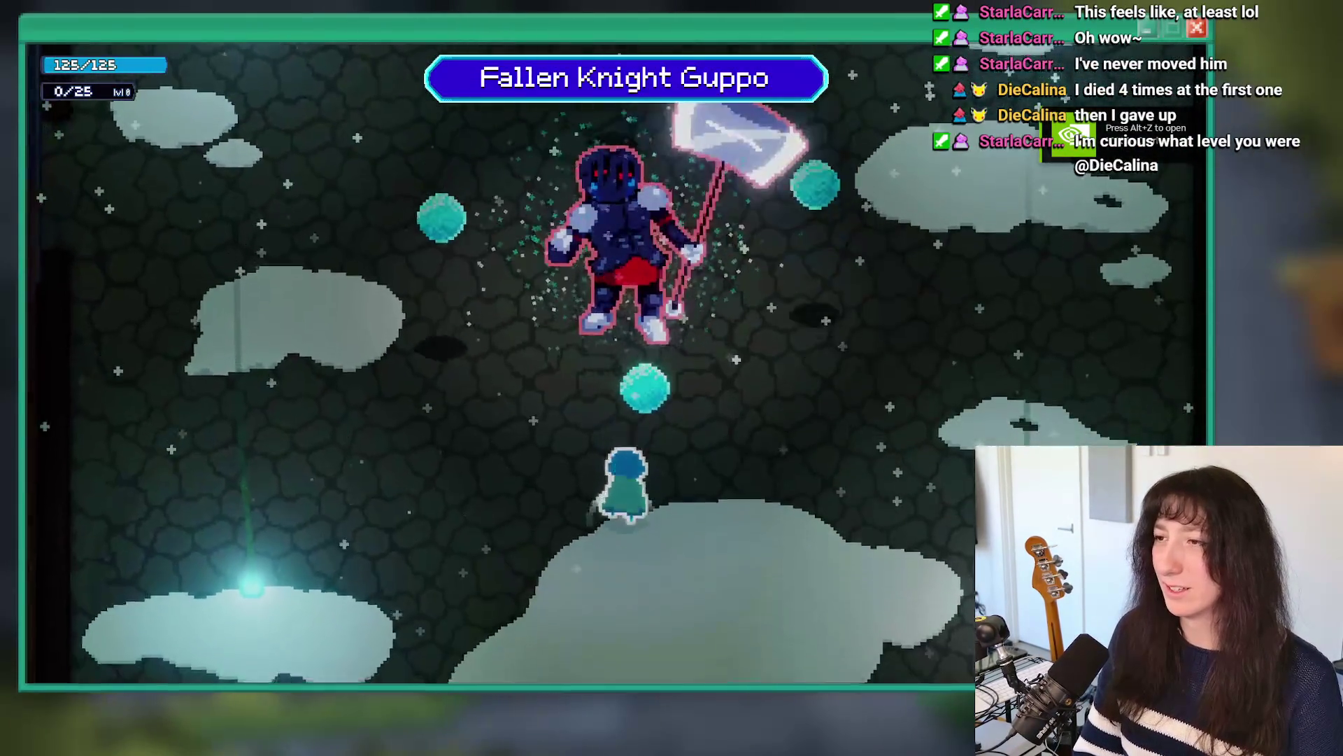
pyautogui.press('a')
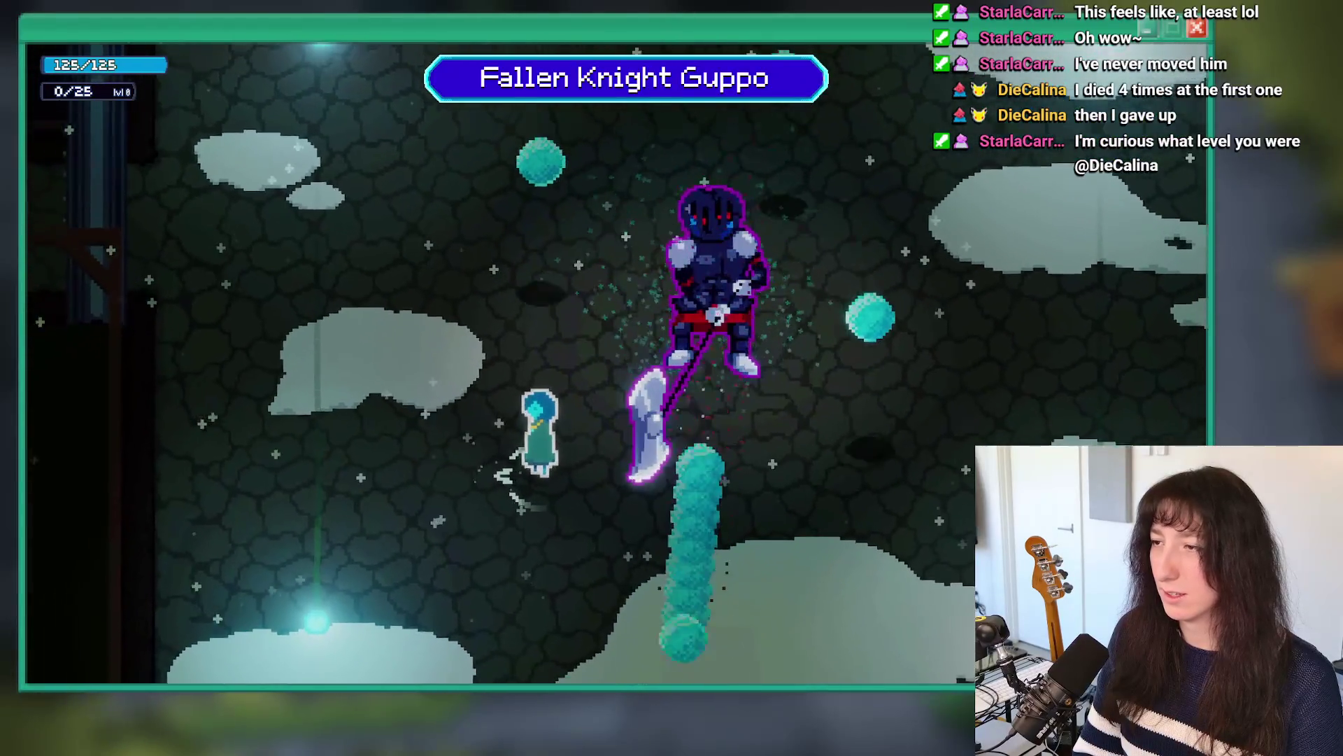
pyautogui.press('a')
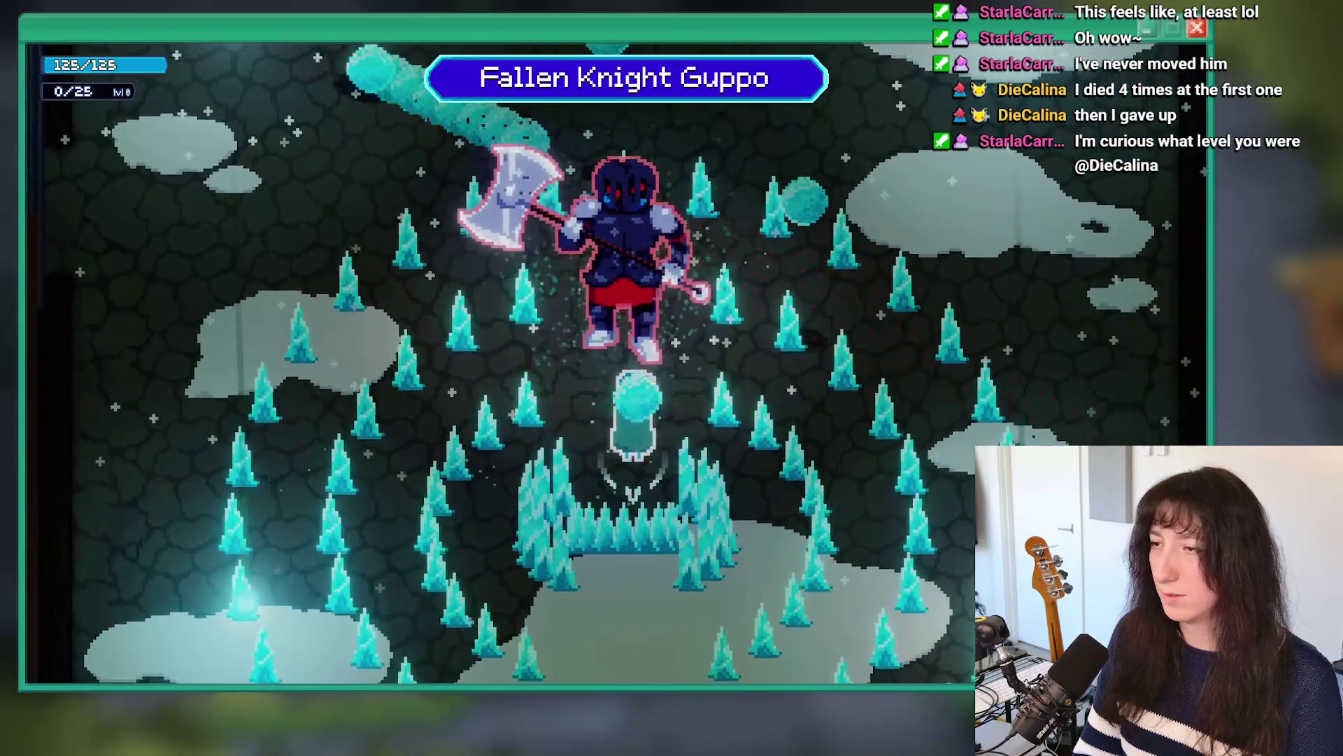
pyautogui.press('w')
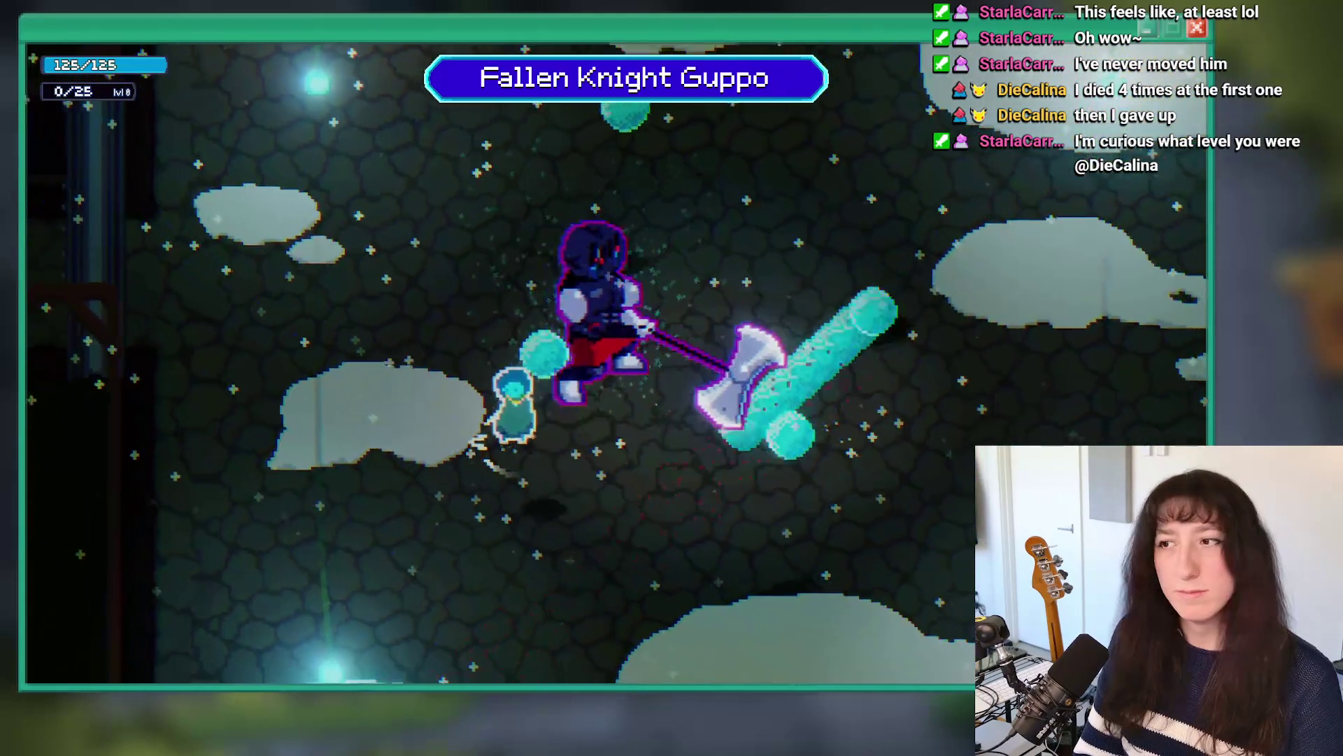
pyautogui.press('a')
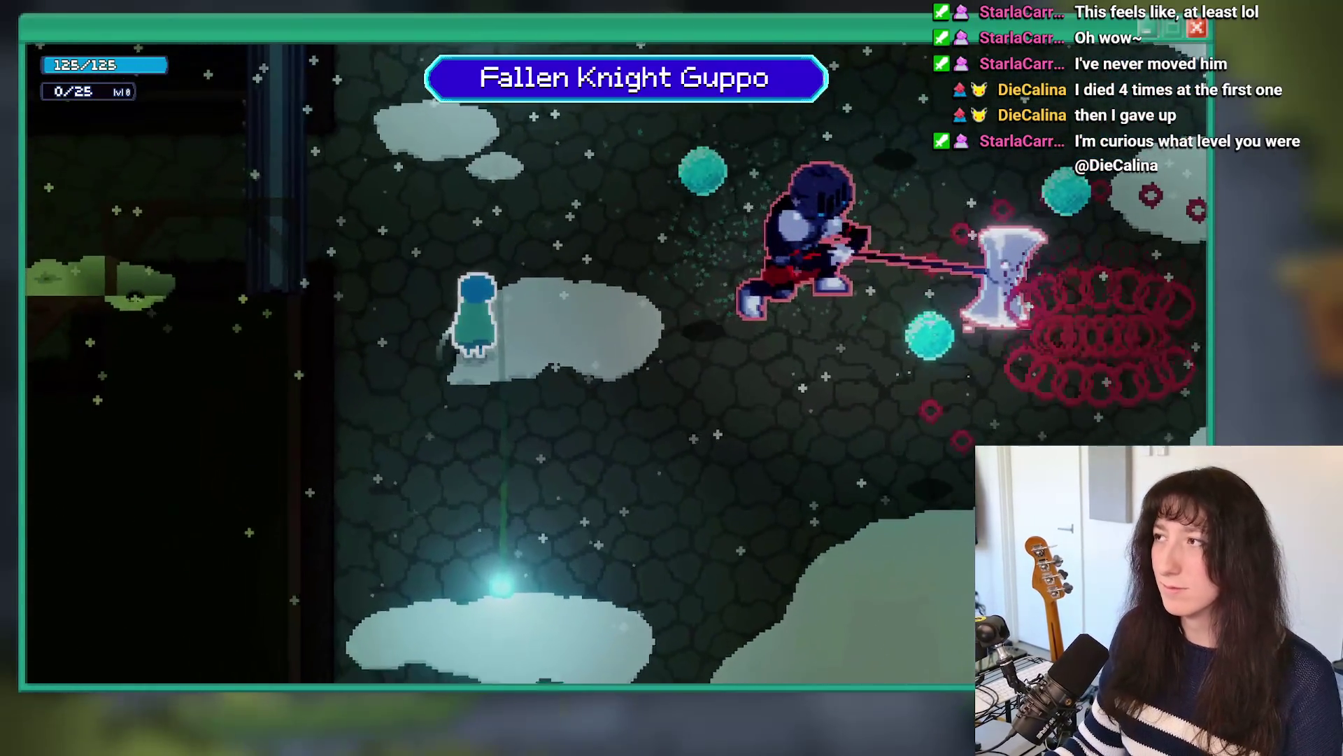
pyautogui.press('Escape')
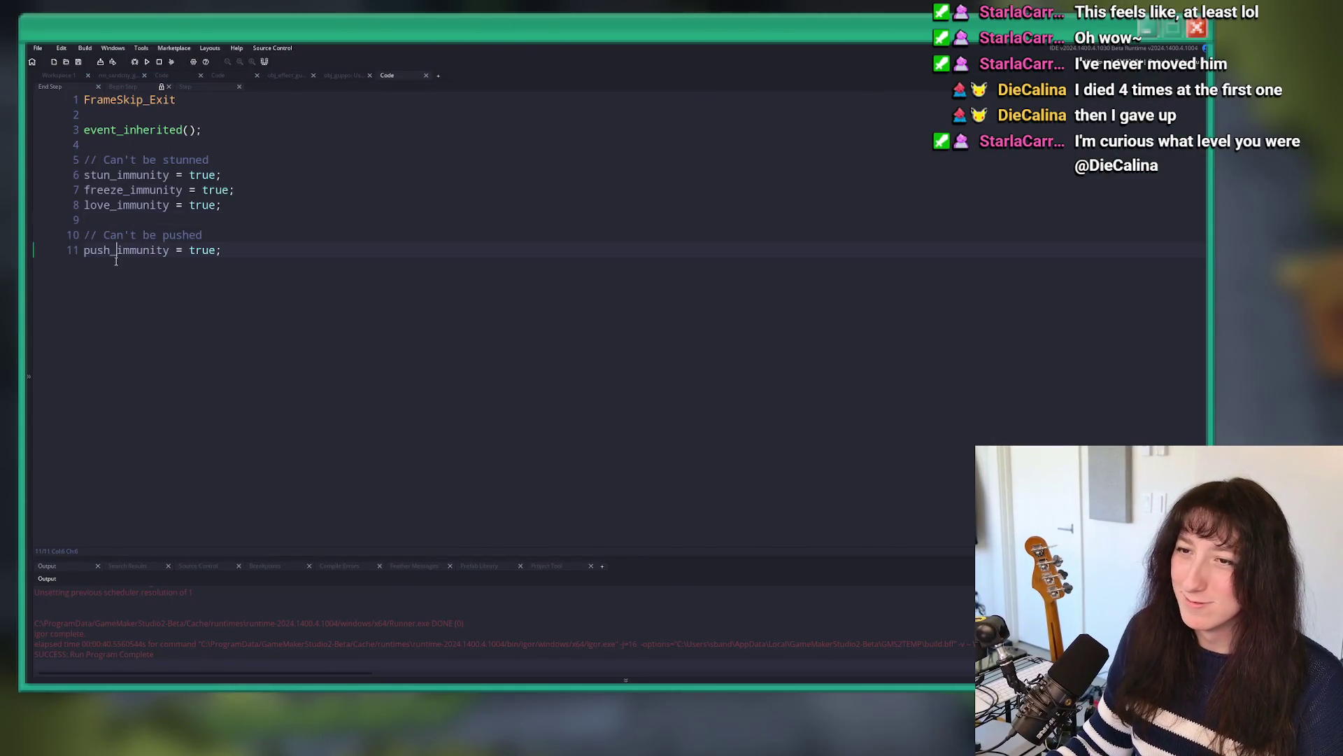
# Step: Use the asset search for 'obj_pla' to open obj_player with its Step event code
pyautogui.click(342, 75)
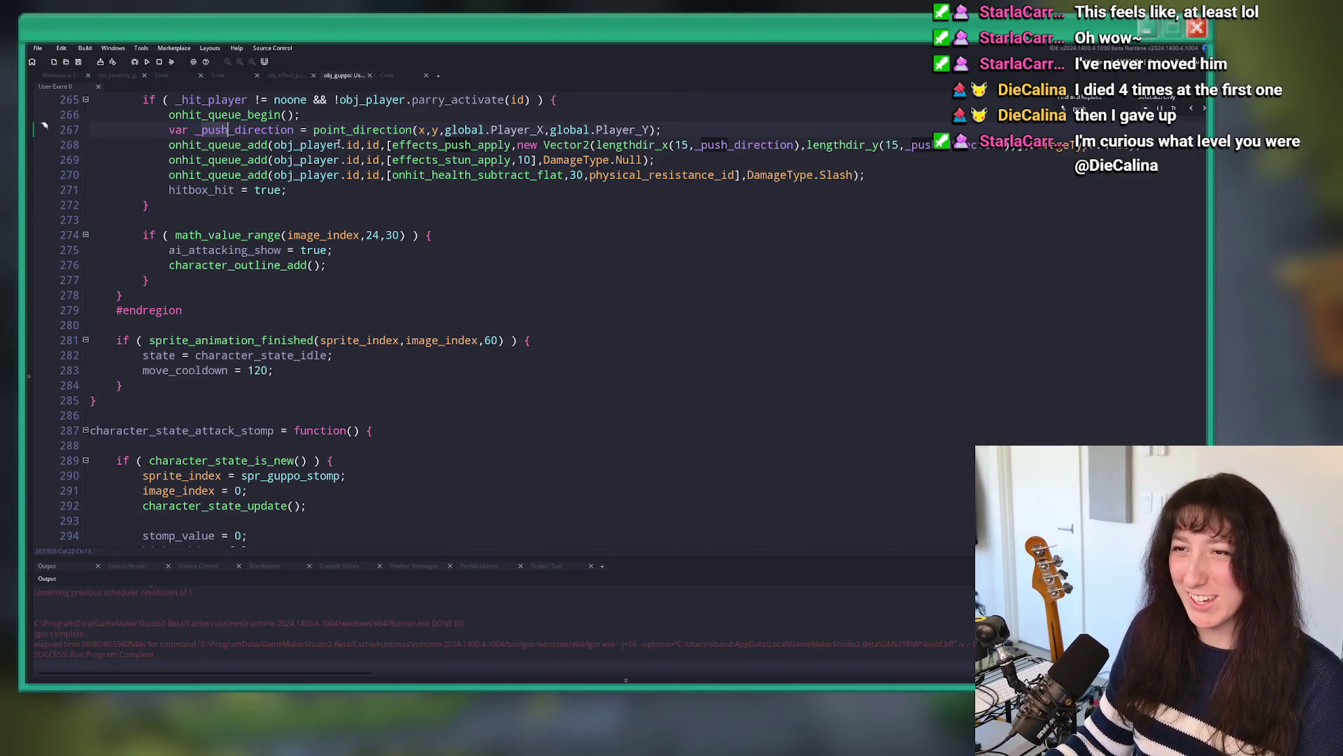
pyautogui.click(59, 76)
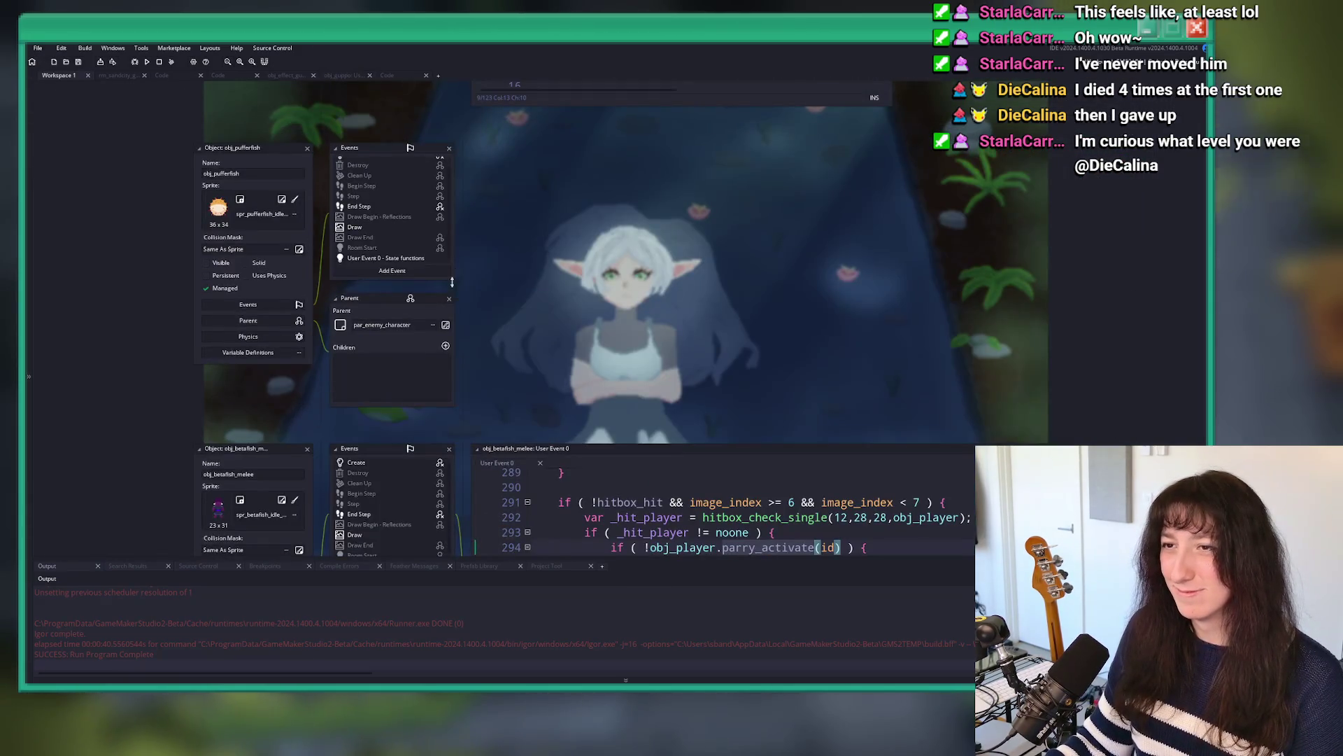
pyautogui.hotkey('ctrl', 't')
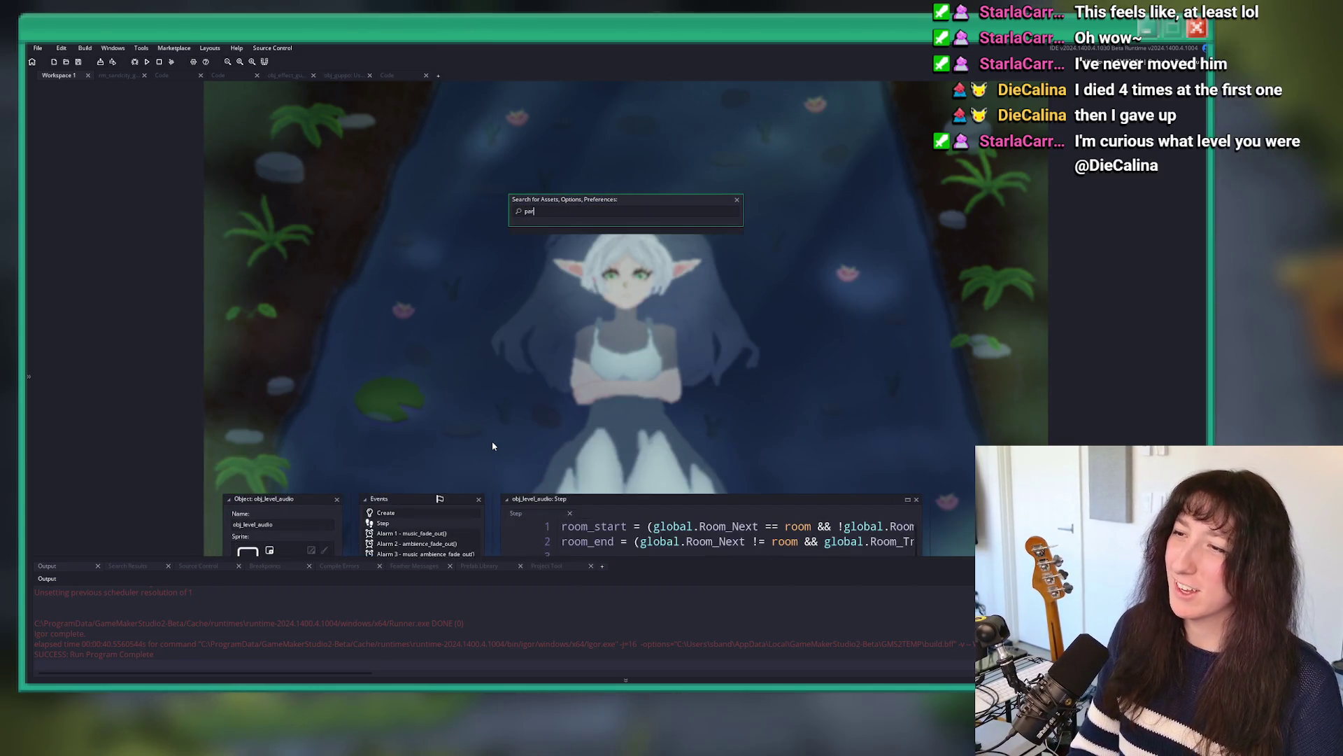
pyautogui.write('ry_activate')
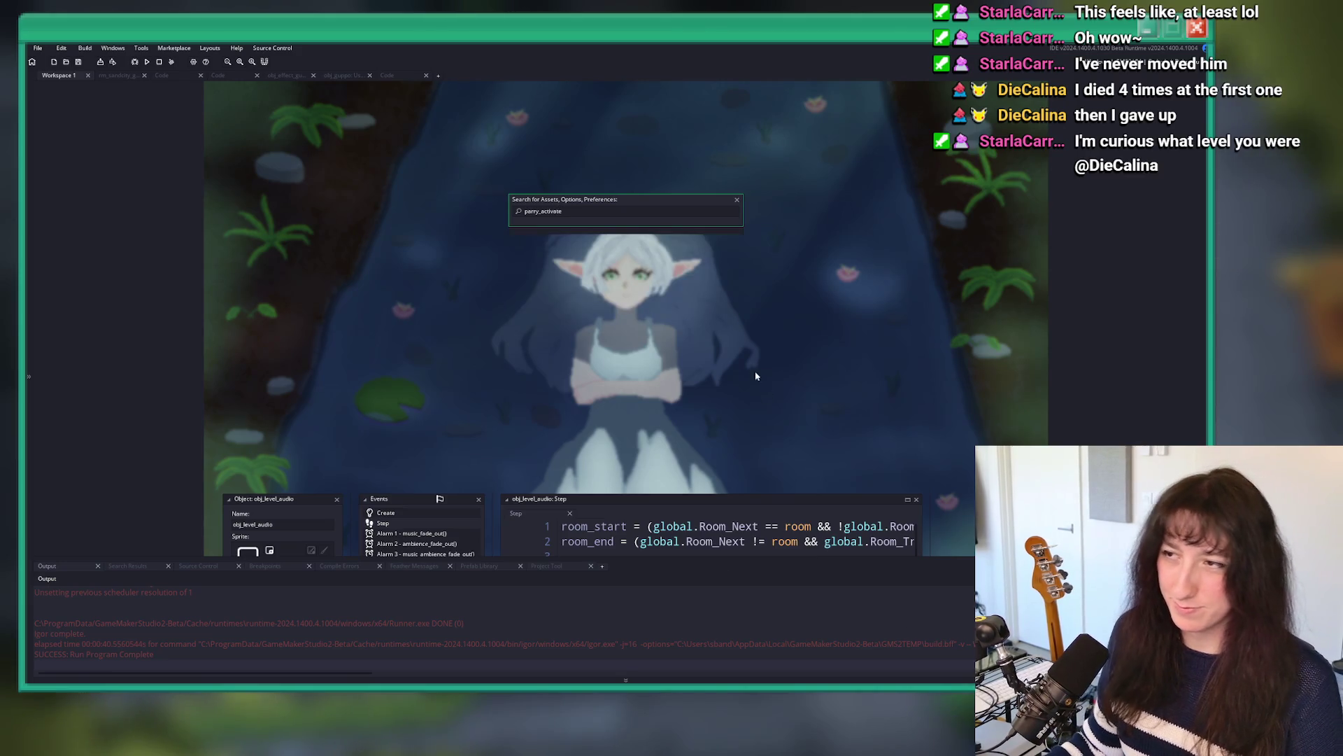
pyautogui.hotkey('ctrl', 'a')
pyautogui.write('obj_pla')
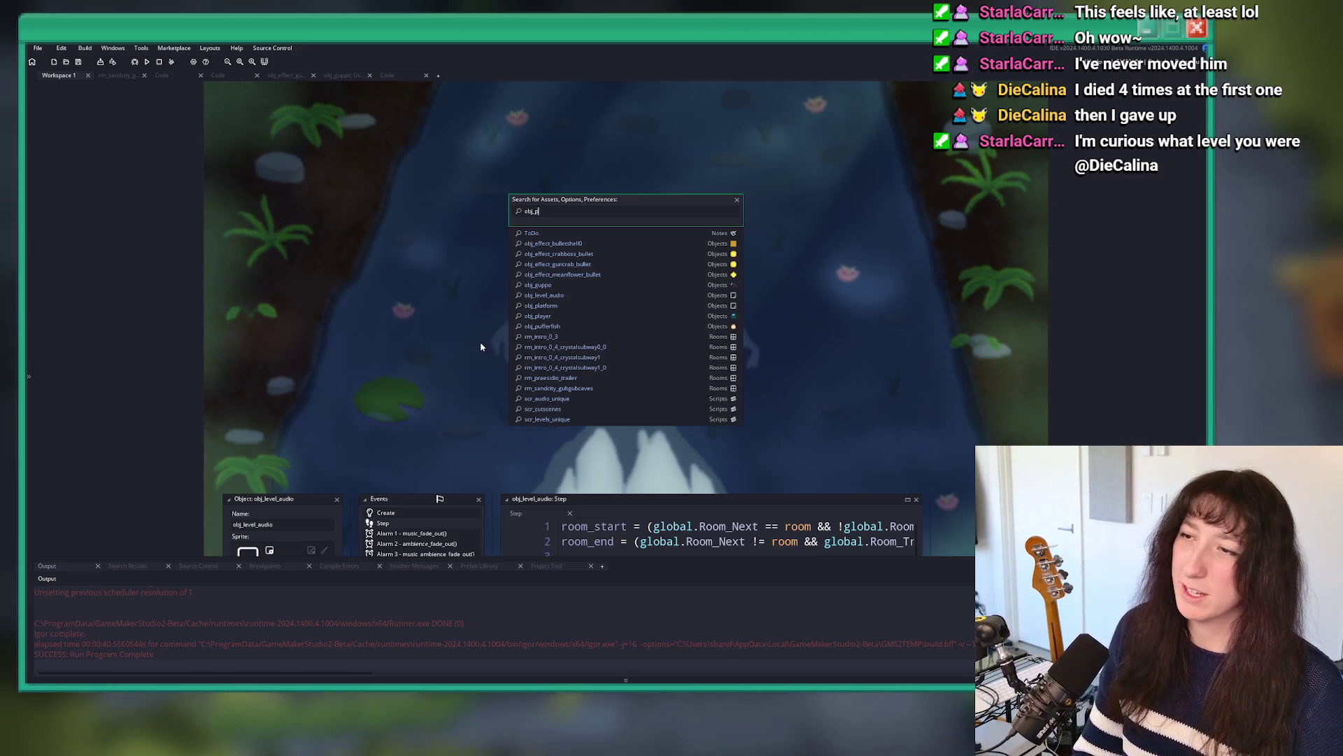
pyautogui.press('Down')
pyautogui.press('Return')
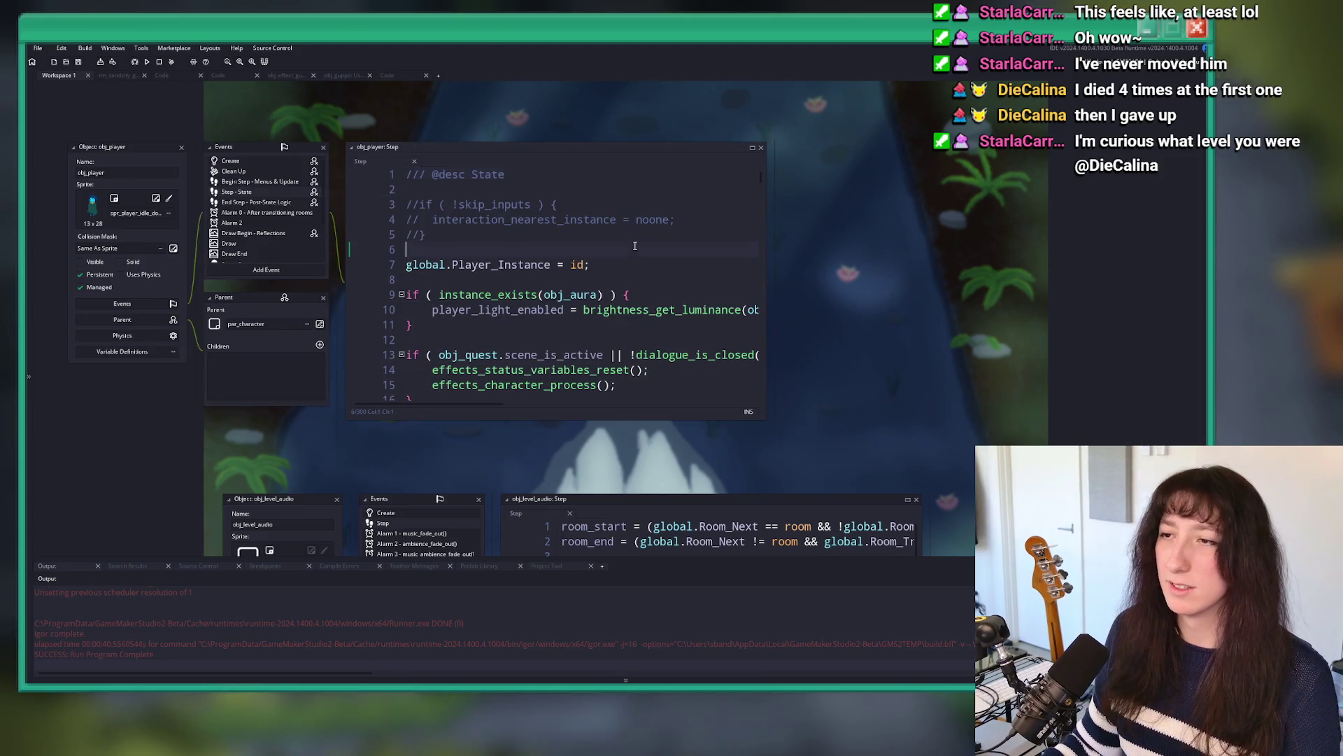
# Step: Open User Event 2 in full, jump to effects_push_apply's definition, and begin a debug line there
pyautogui.scroll(-2, 296, 202)
pyautogui.doubleClick(239, 256)
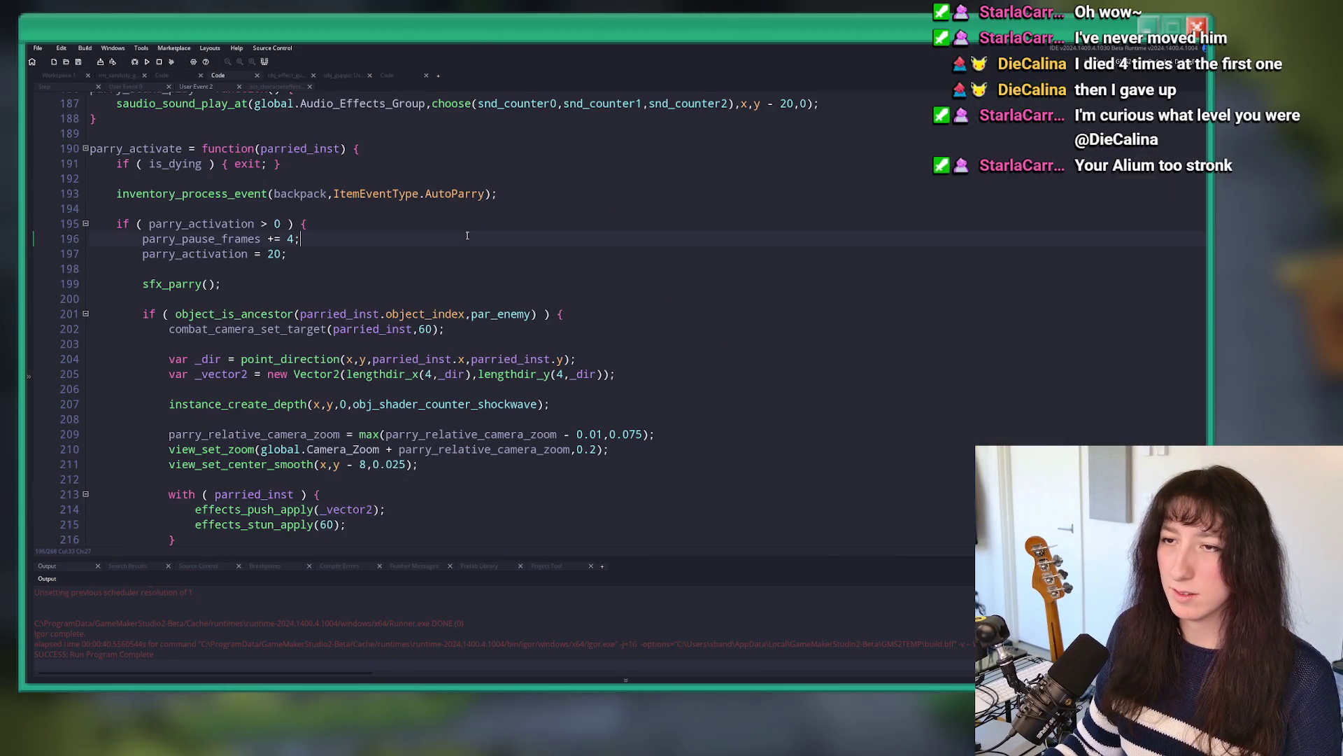
pyautogui.scroll(-5, 331, 401)
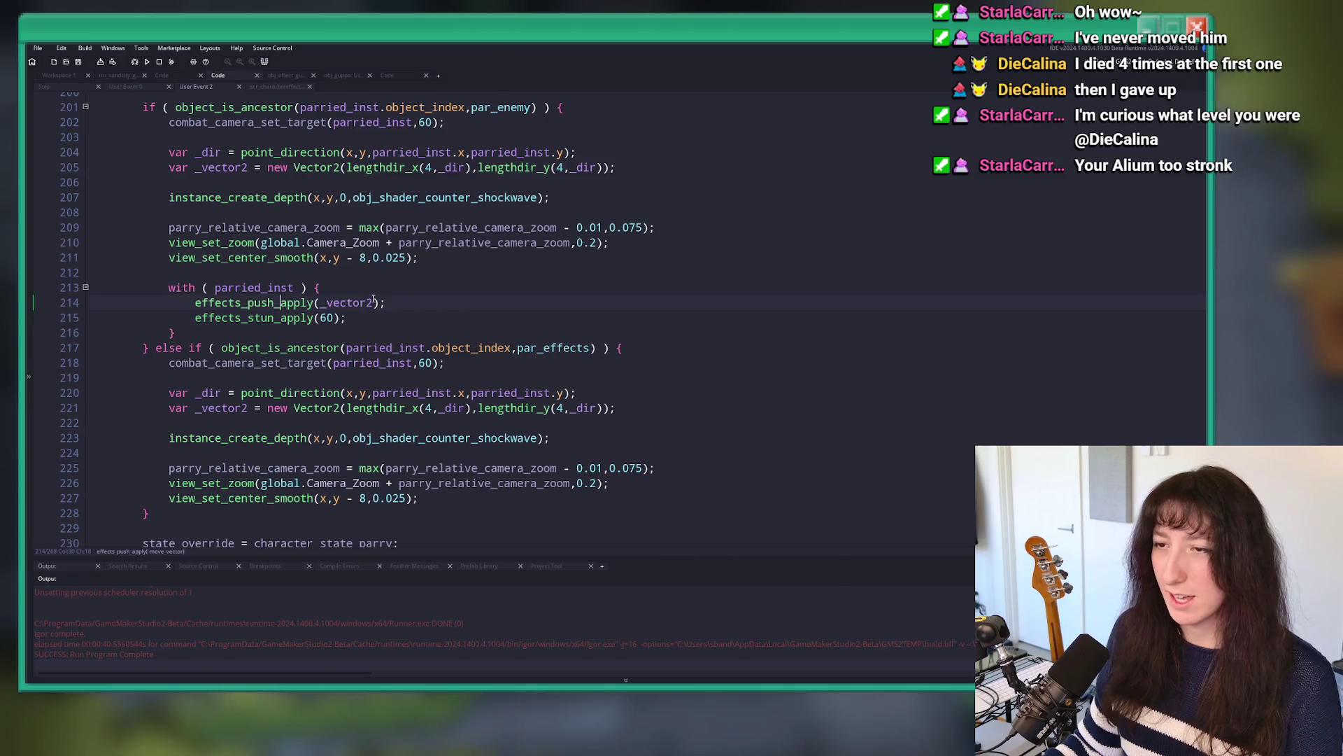
pyautogui.middleClick(247, 302)
pyautogui.click(344, 159)
pyautogui.write('push_immunity ) {')
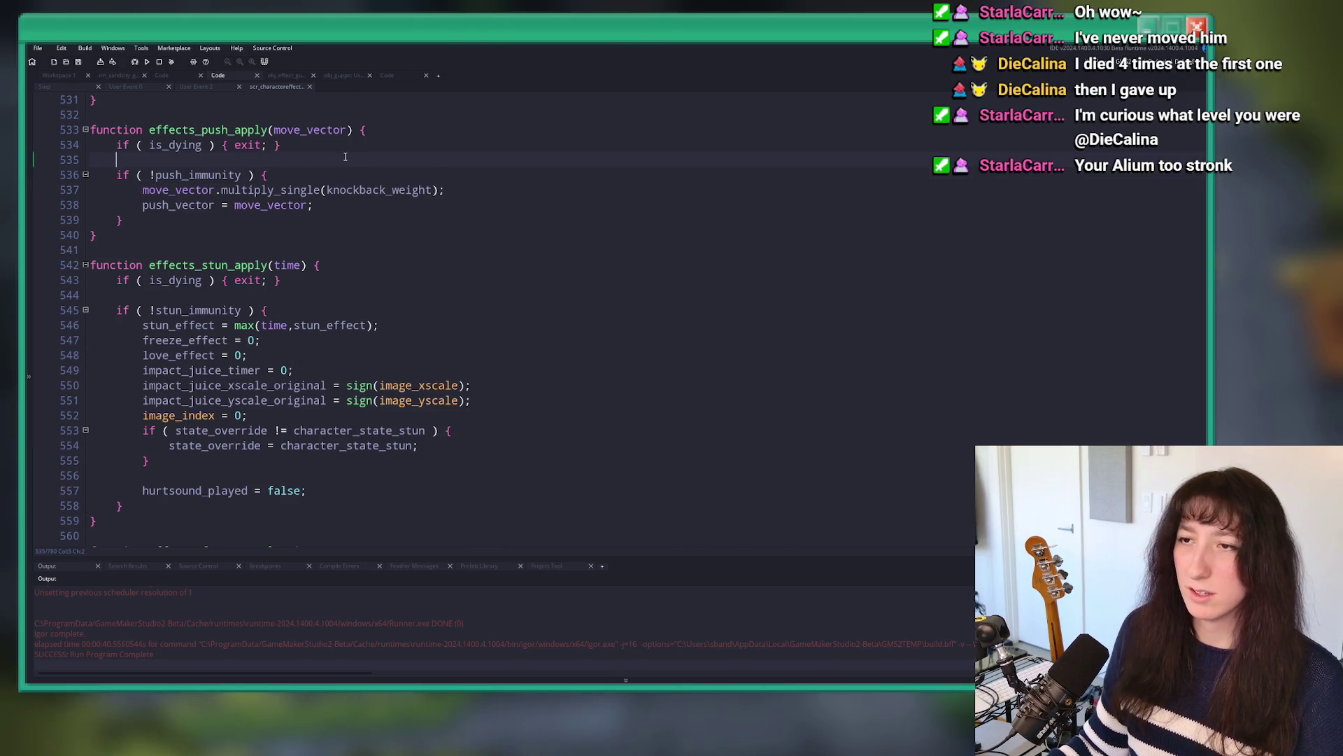
pyautogui.press('Return')
pyautogui.write('how_mees')
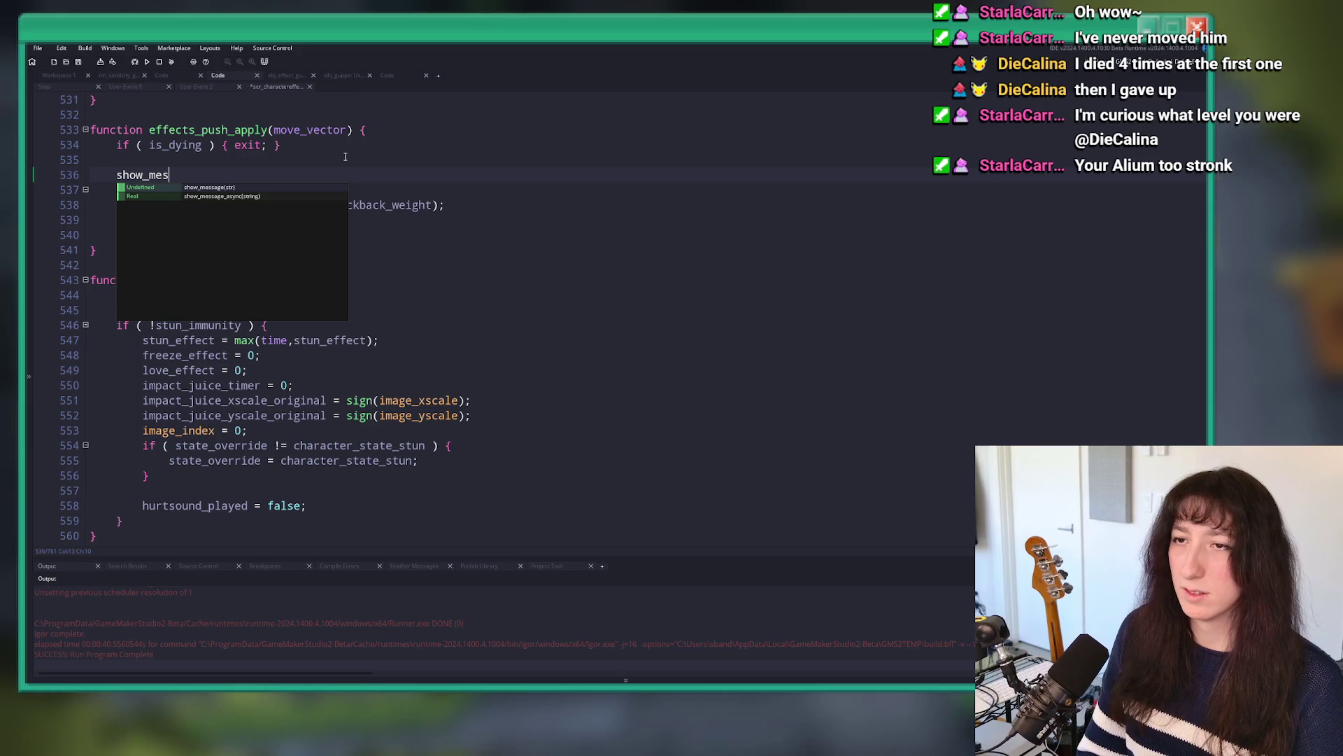
pyautogui.press('BackSpace')
pyautogui.press('BackSpace')
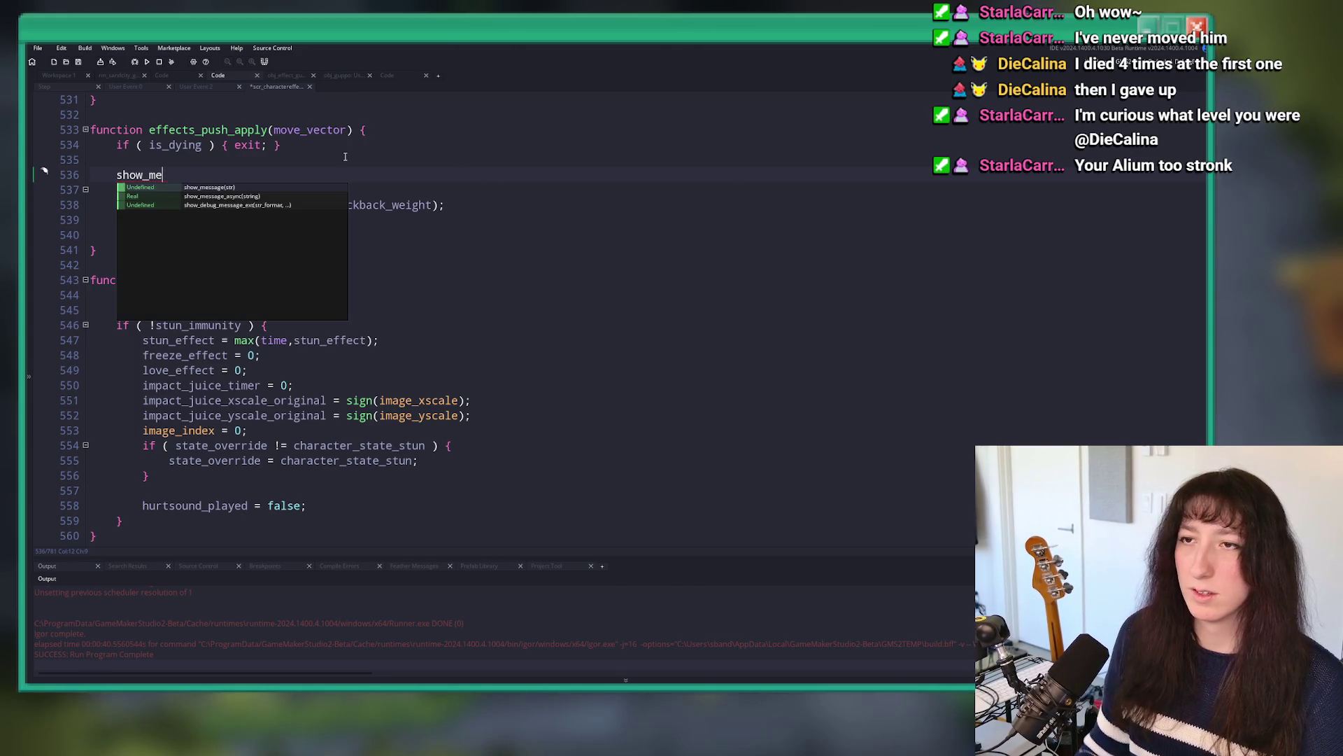
# Step: Write a show_message(push_immunity) debug line, then delete it and return to the workspace
pyautogui.click(230, 89)
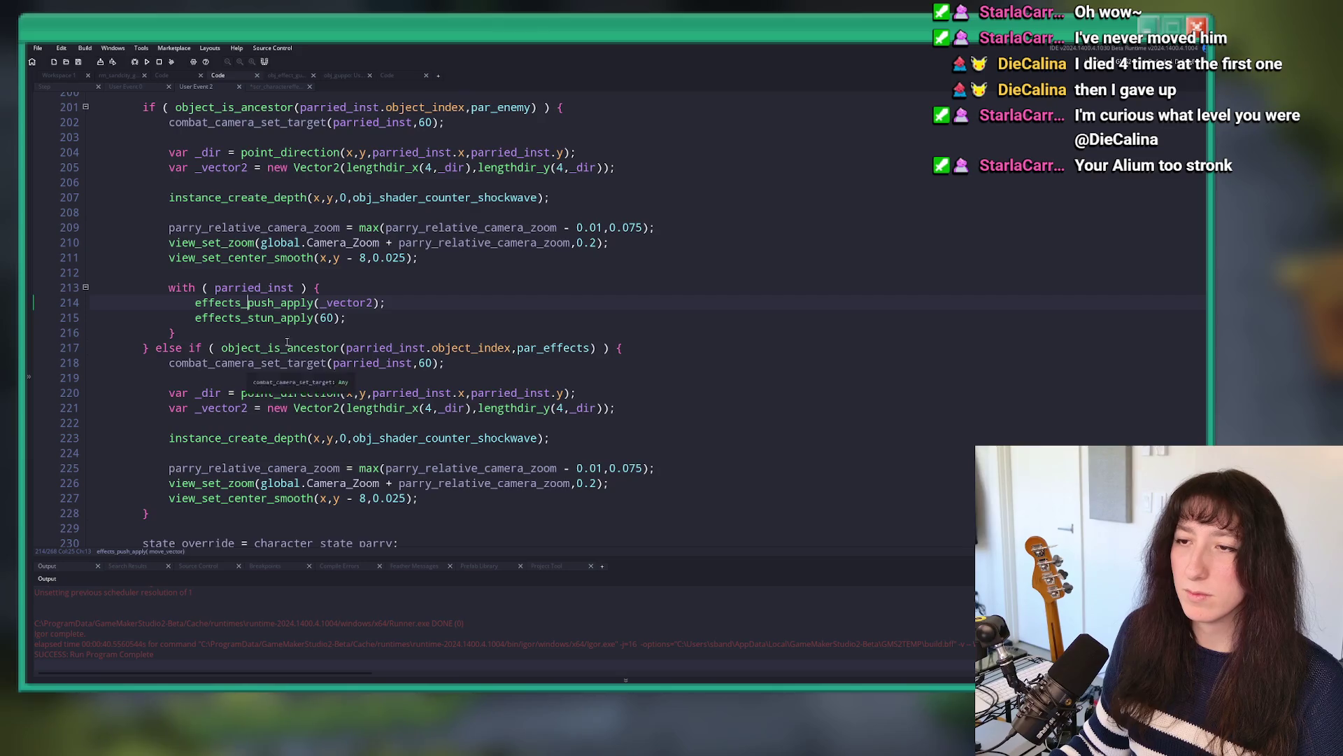
pyautogui.click(268, 86)
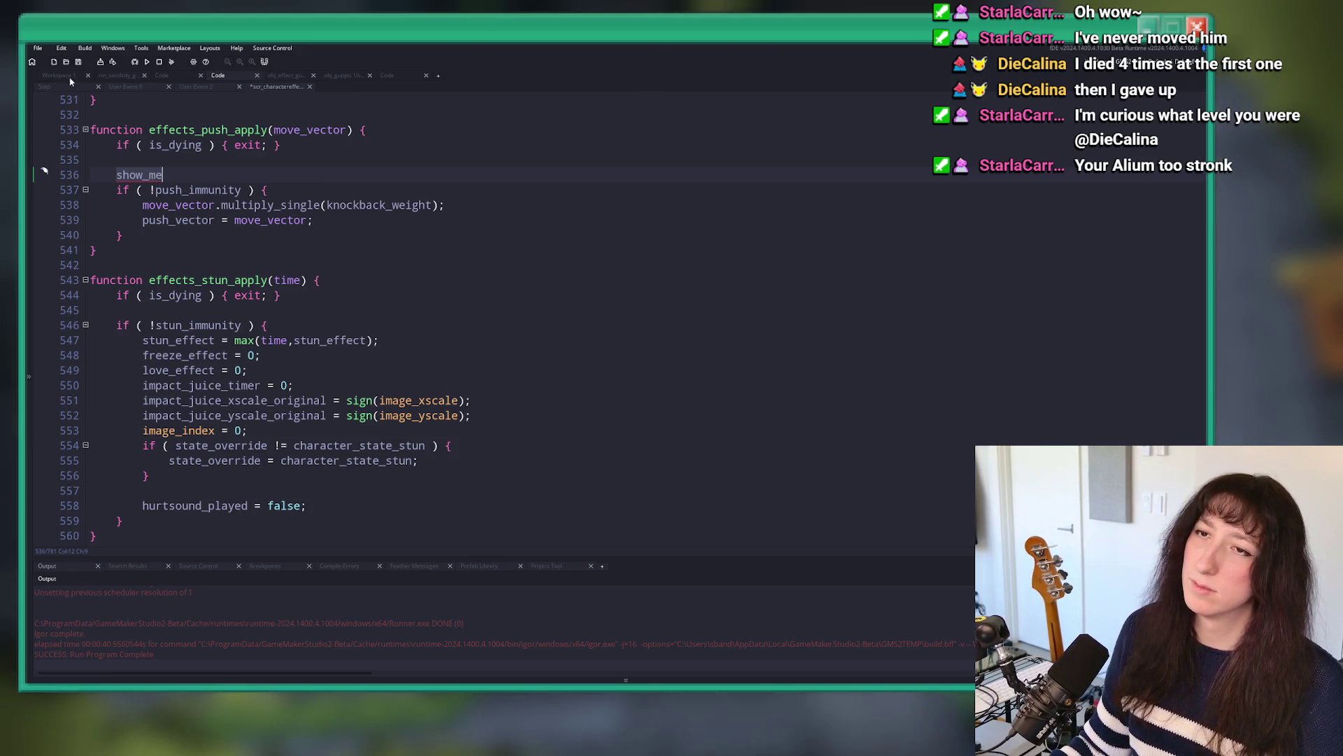
pyautogui.click(185, 88)
pyautogui.click(275, 87)
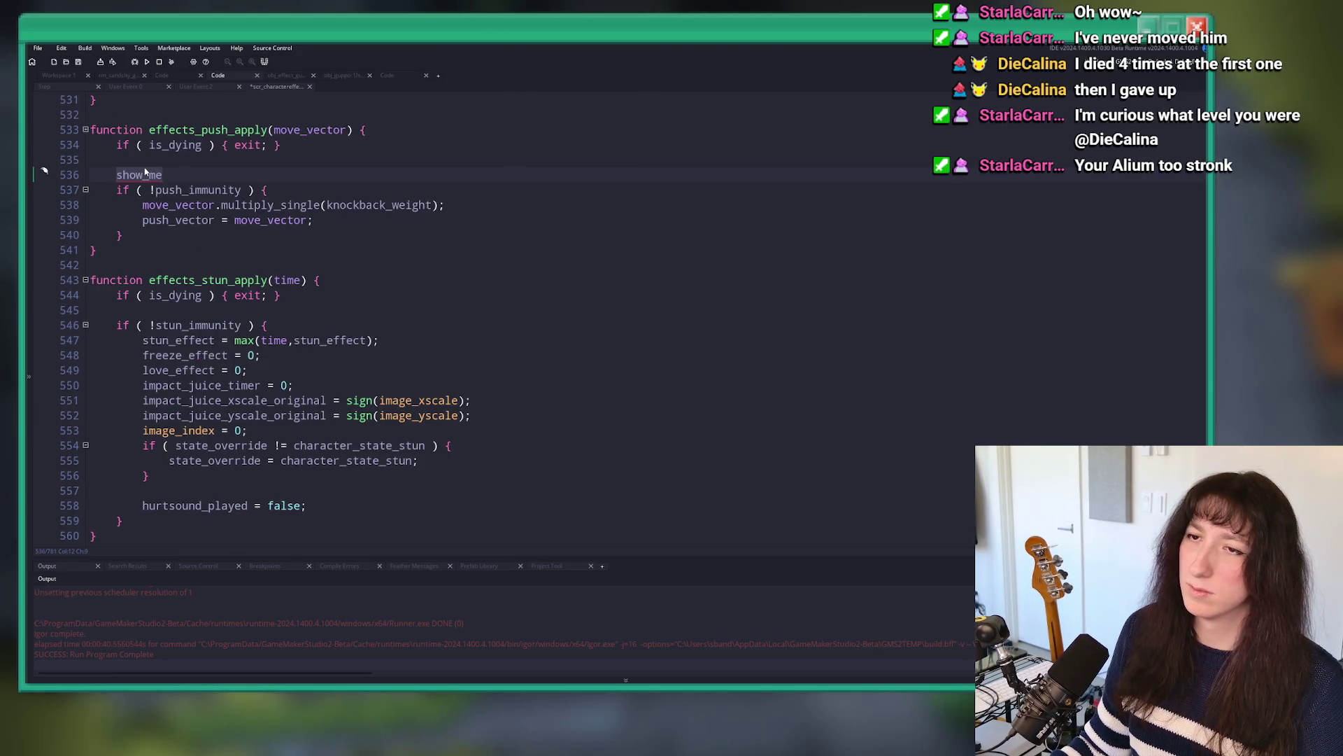
pyautogui.hotkey('ctrl', 'BackSpace')
pyautogui.write('show_message(push_immunity);')
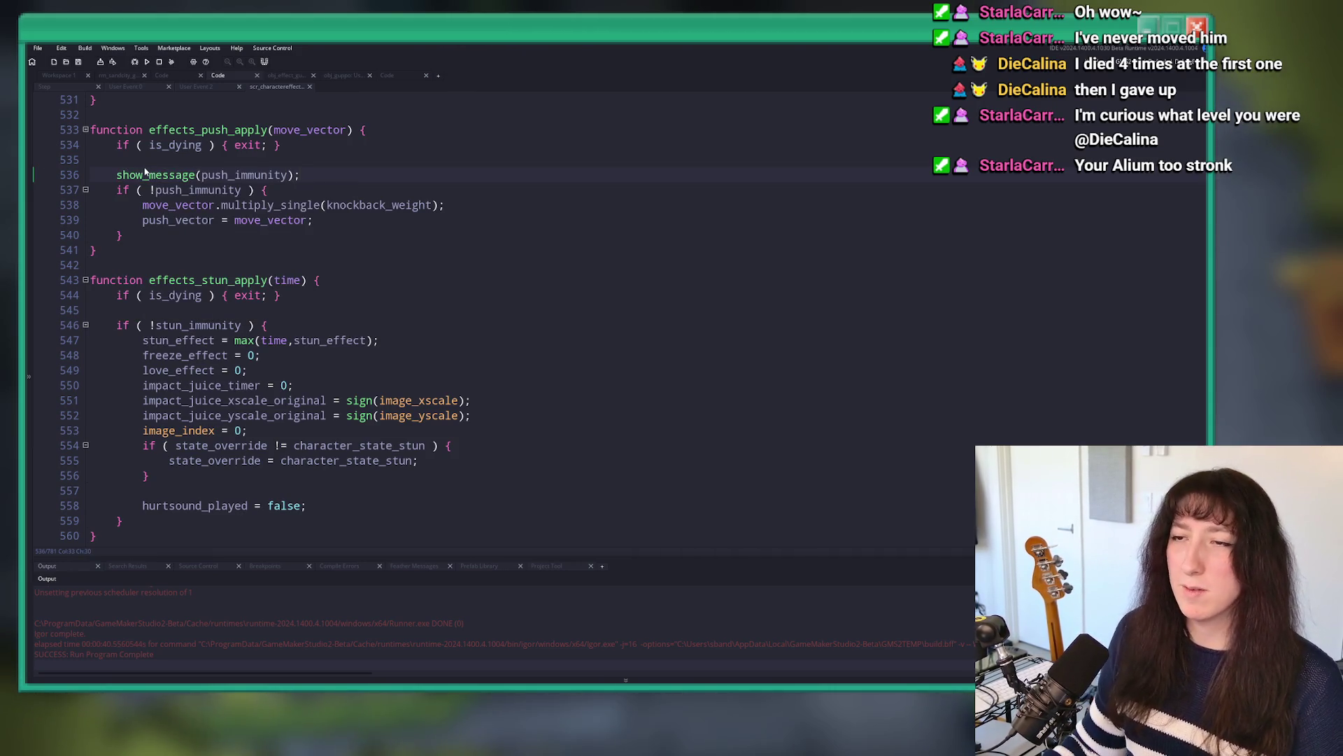
pyautogui.hotkey('shift', 'Up')
pyautogui.press('BackSpace')
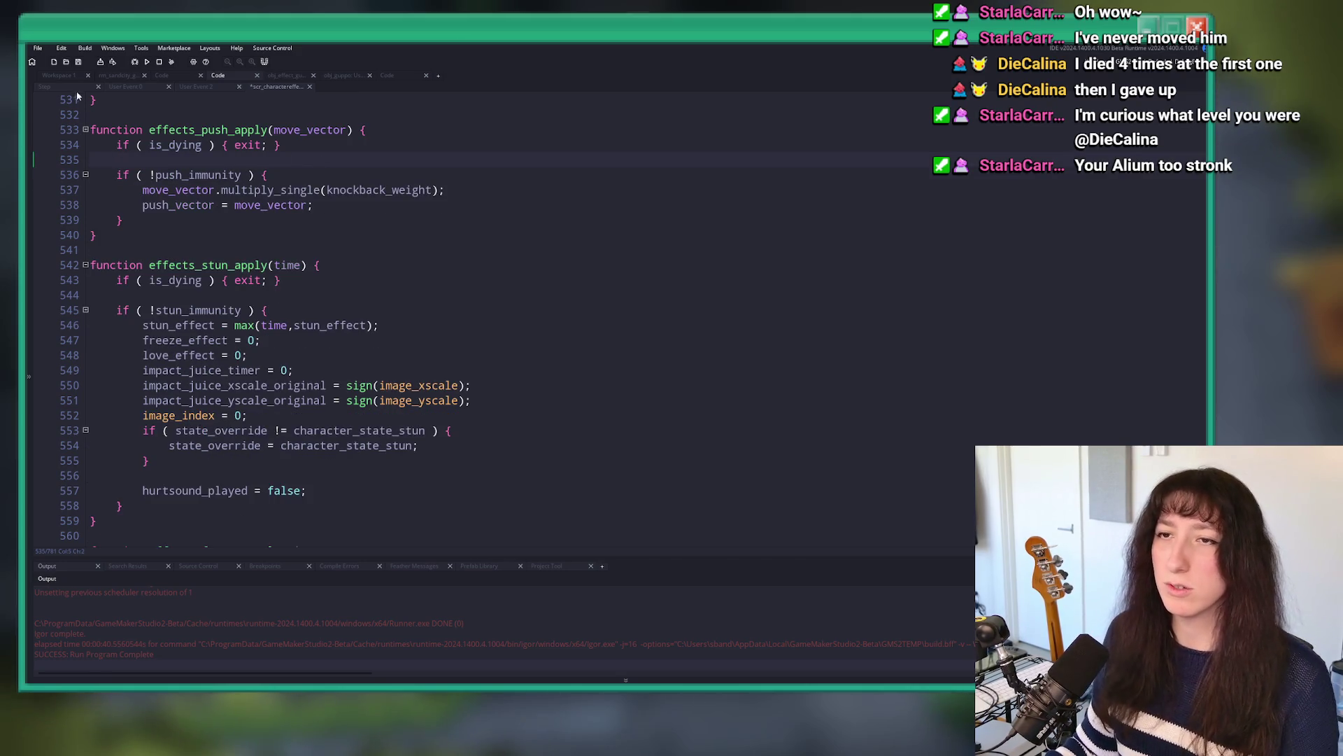
pyautogui.click(64, 75)
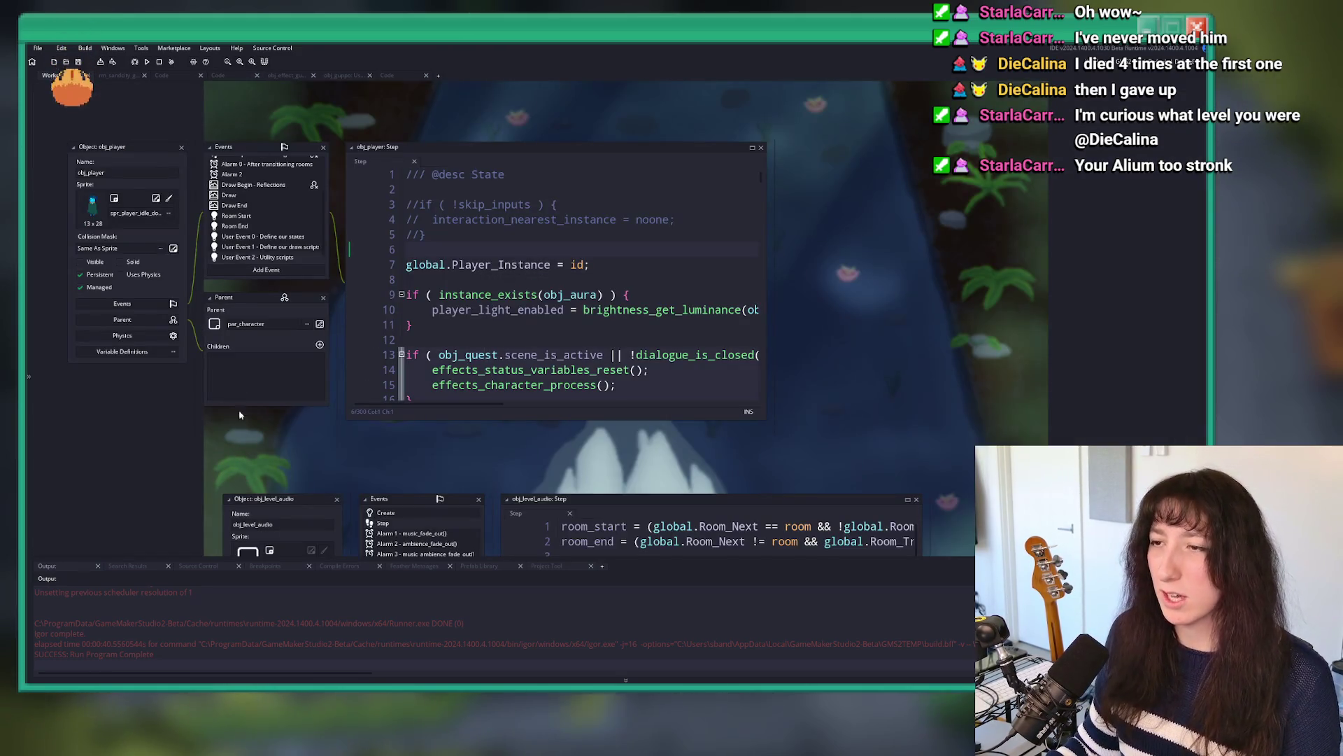
# Step: Locate obj_guppo, look over its User Event 0 code, then open its Step event
pyautogui.scroll(-6, 389, 286)
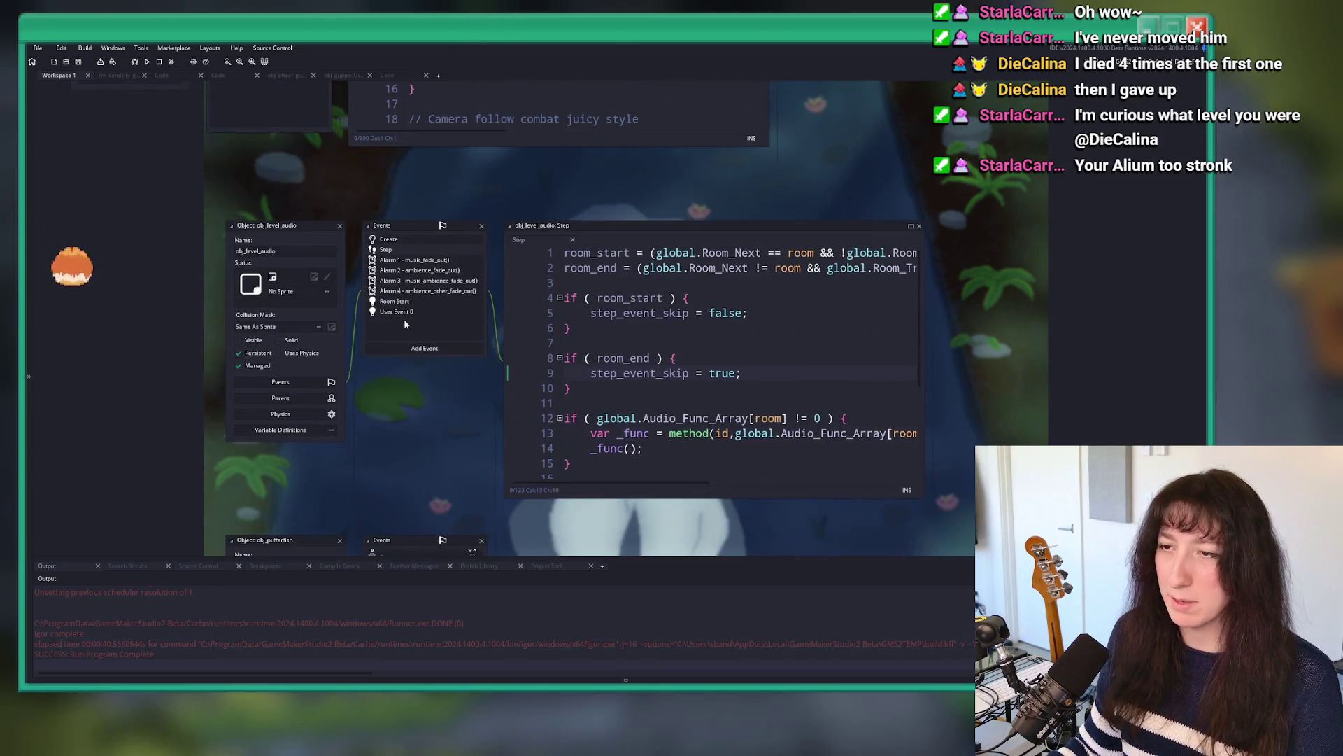
pyautogui.scroll(-10, 389, 286)
pyautogui.hotkey('ctrl', 't')
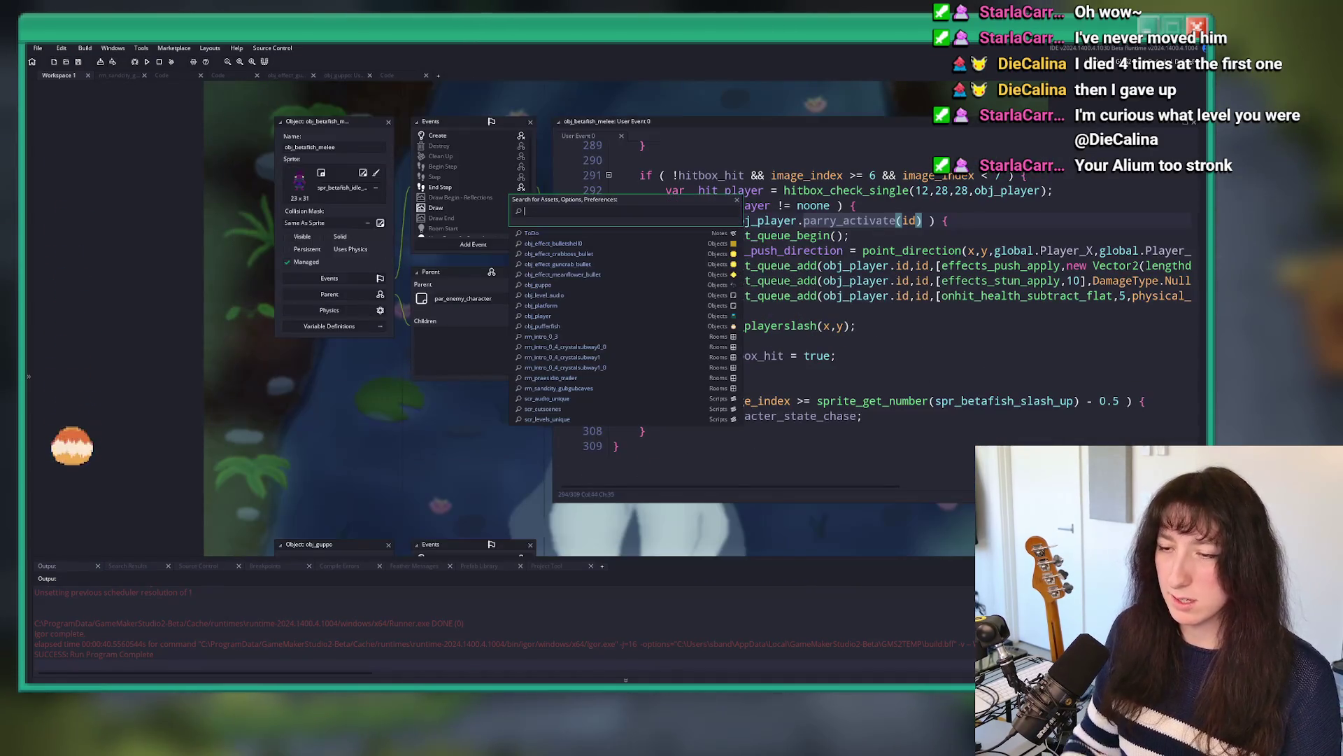
pyautogui.scroll(-4, 430, 301)
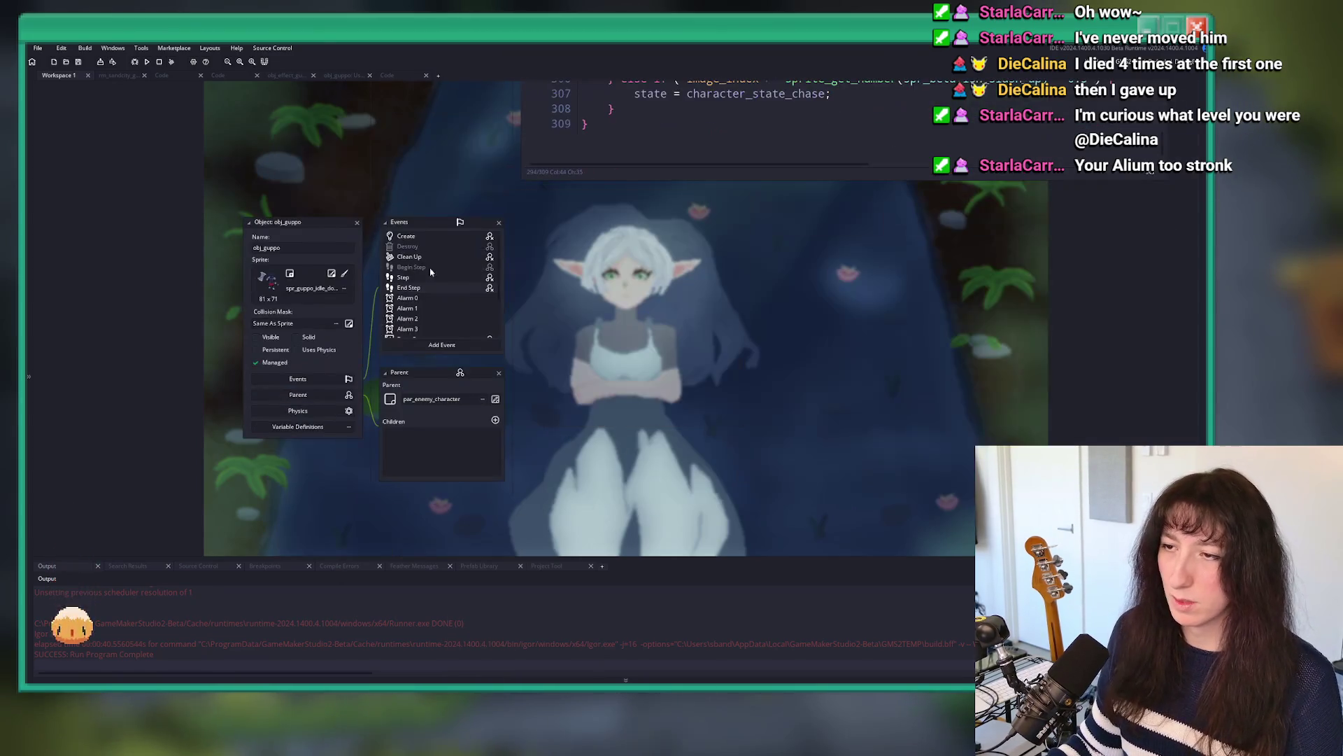
pyautogui.scroll(-2, 429, 301)
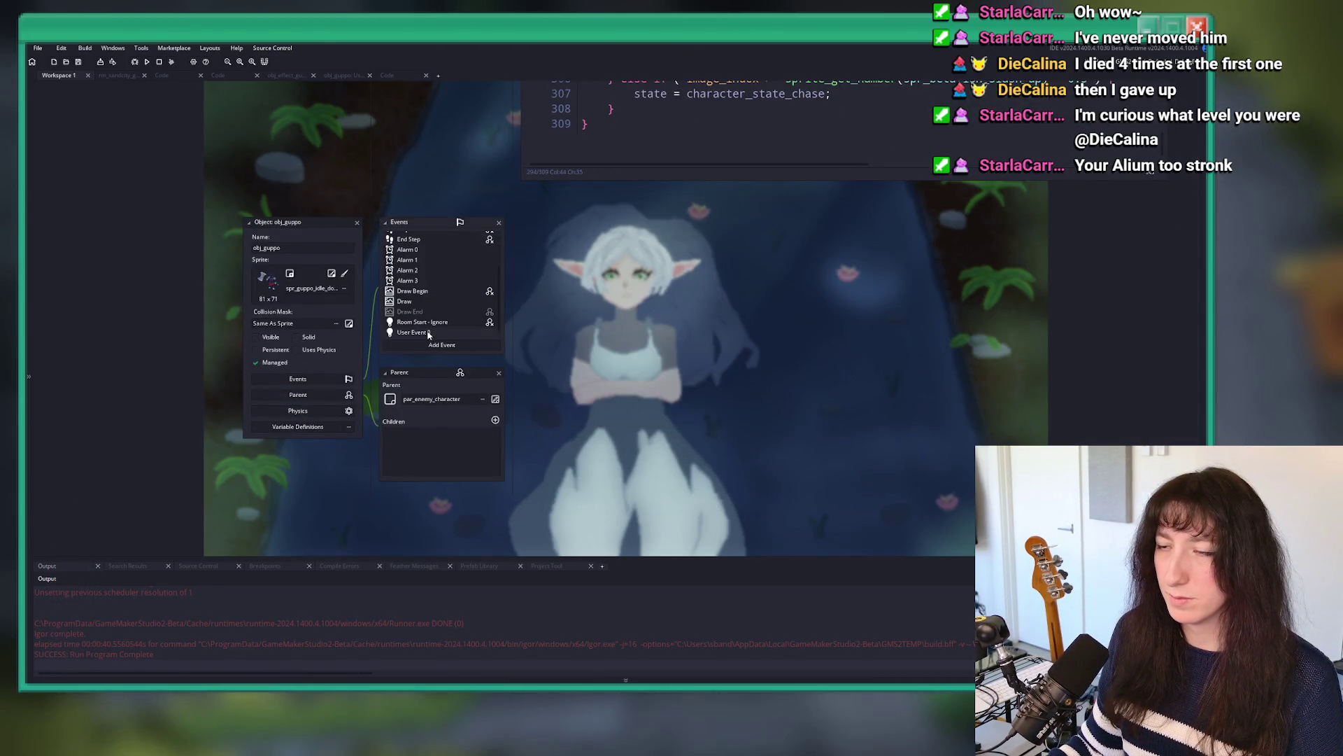
pyautogui.doubleClick(428, 335)
pyautogui.scroll(5, 669, 273)
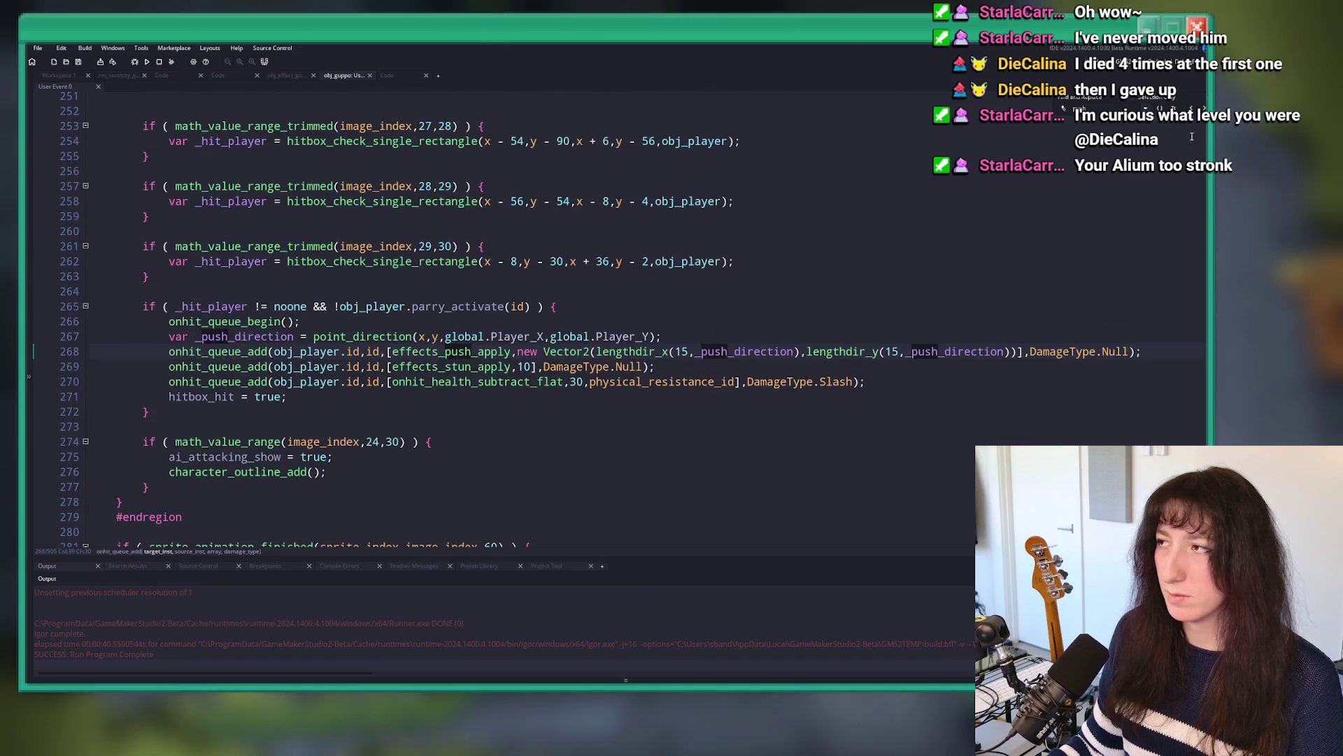
pyautogui.scroll(20, 1192, 136)
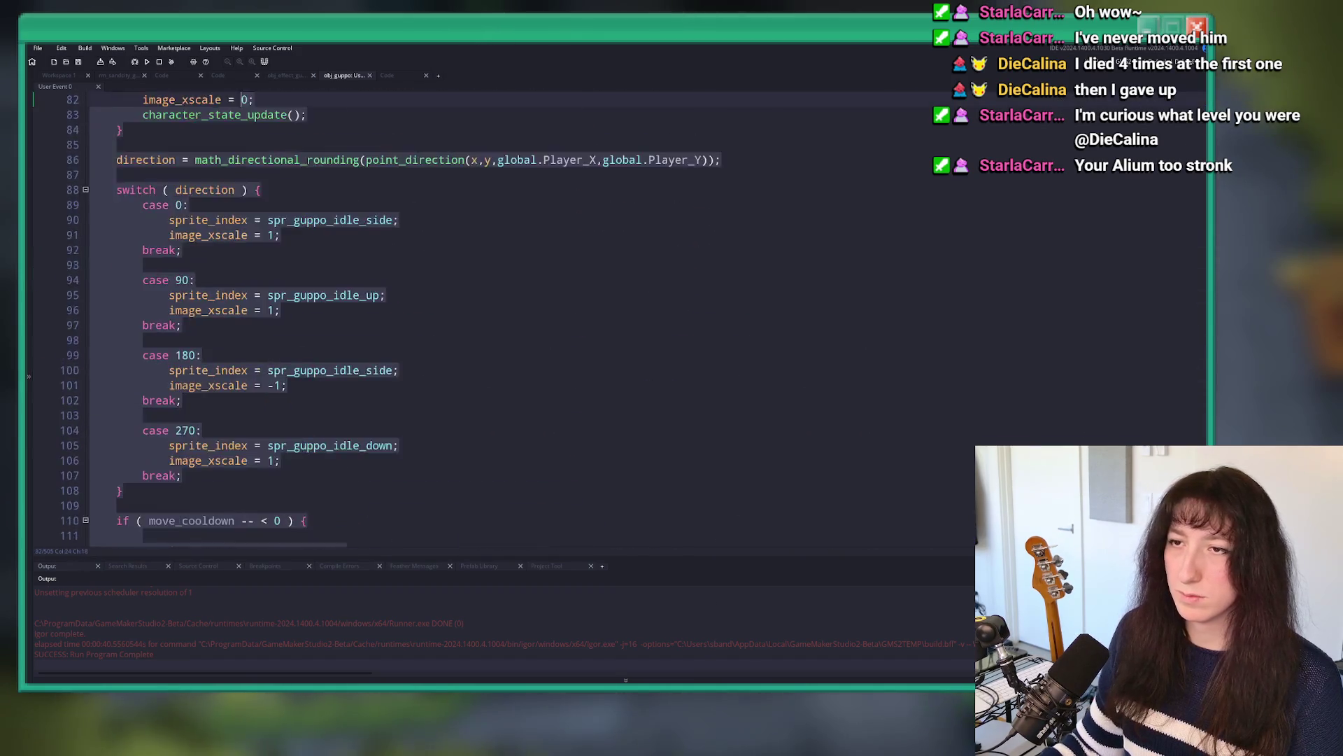
pyautogui.scroll(-10, 490, 315)
pyautogui.click(73, 78)
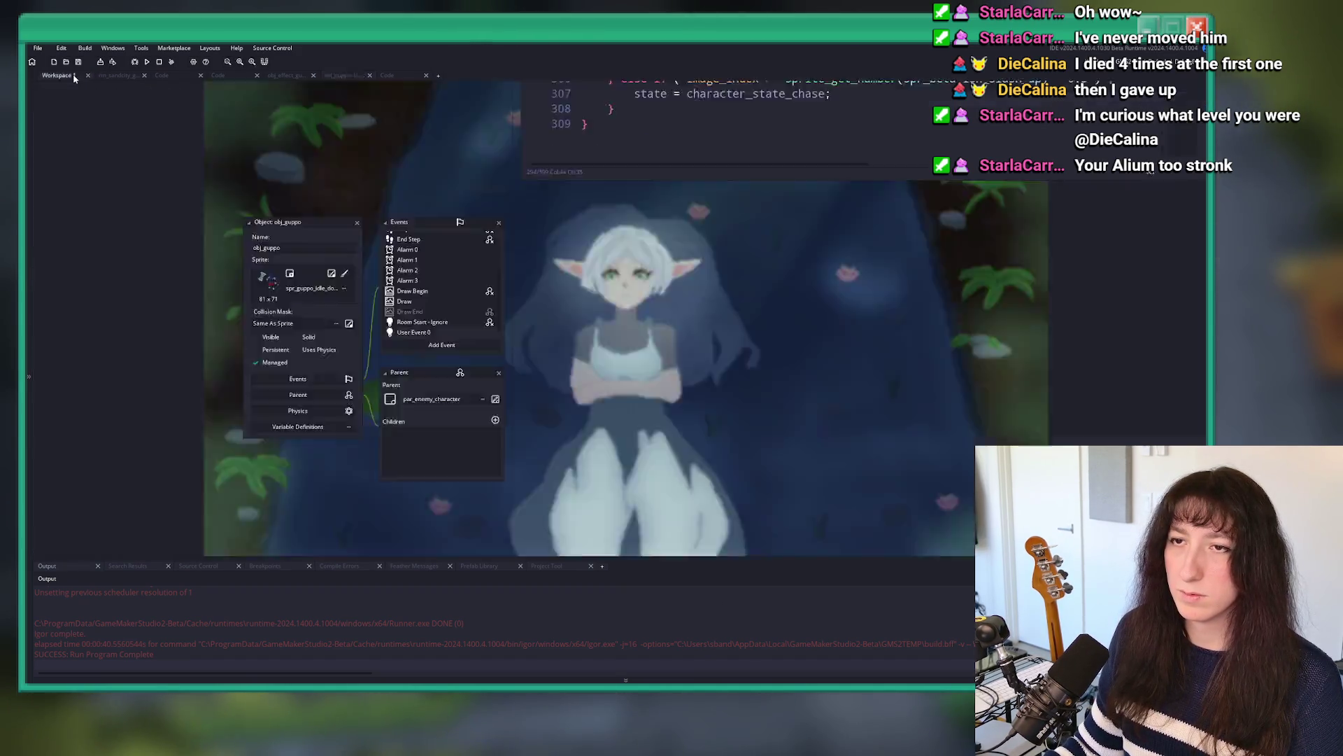
pyautogui.scroll(2, 420, 279)
pyautogui.doubleClick(409, 259)
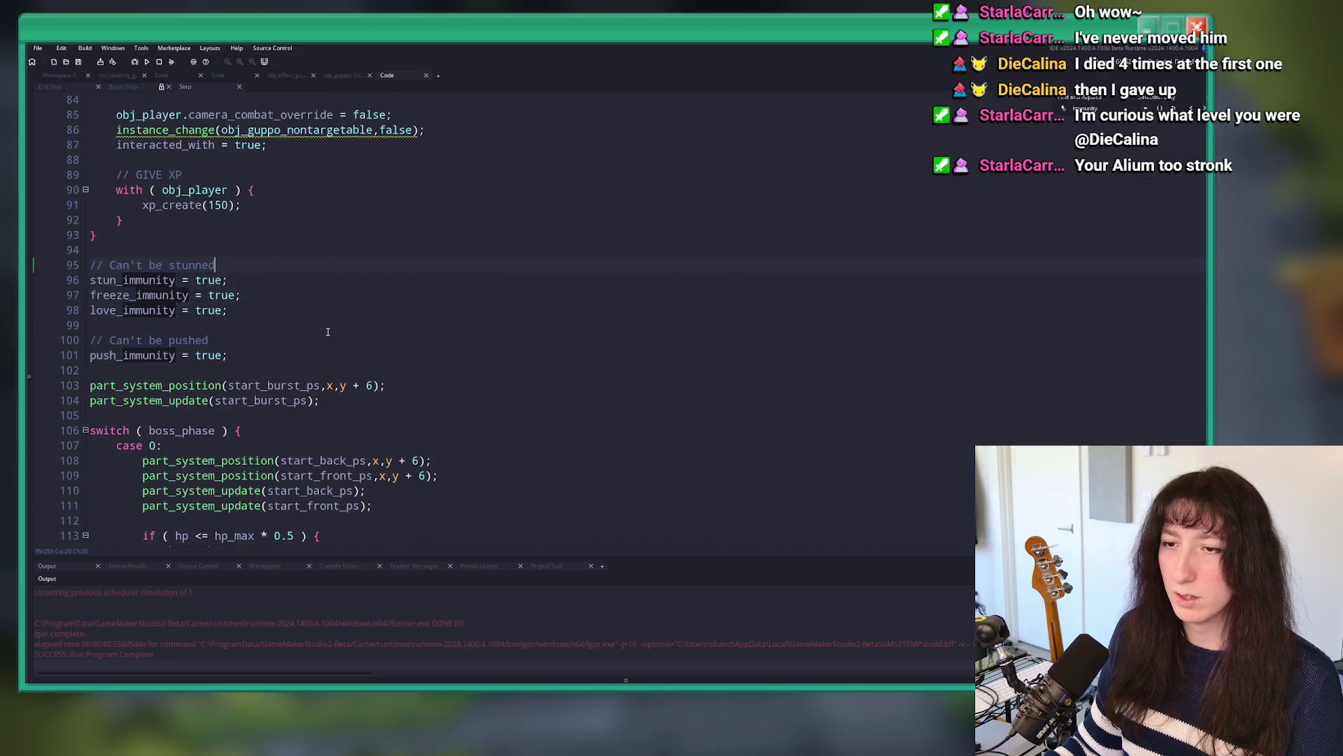
# Step: Scroll through obj_guppo's Step code and jump to the character_state_process definition
pyautogui.scroll(-20, 342, 315)
pyautogui.scroll(1, 354, 308)
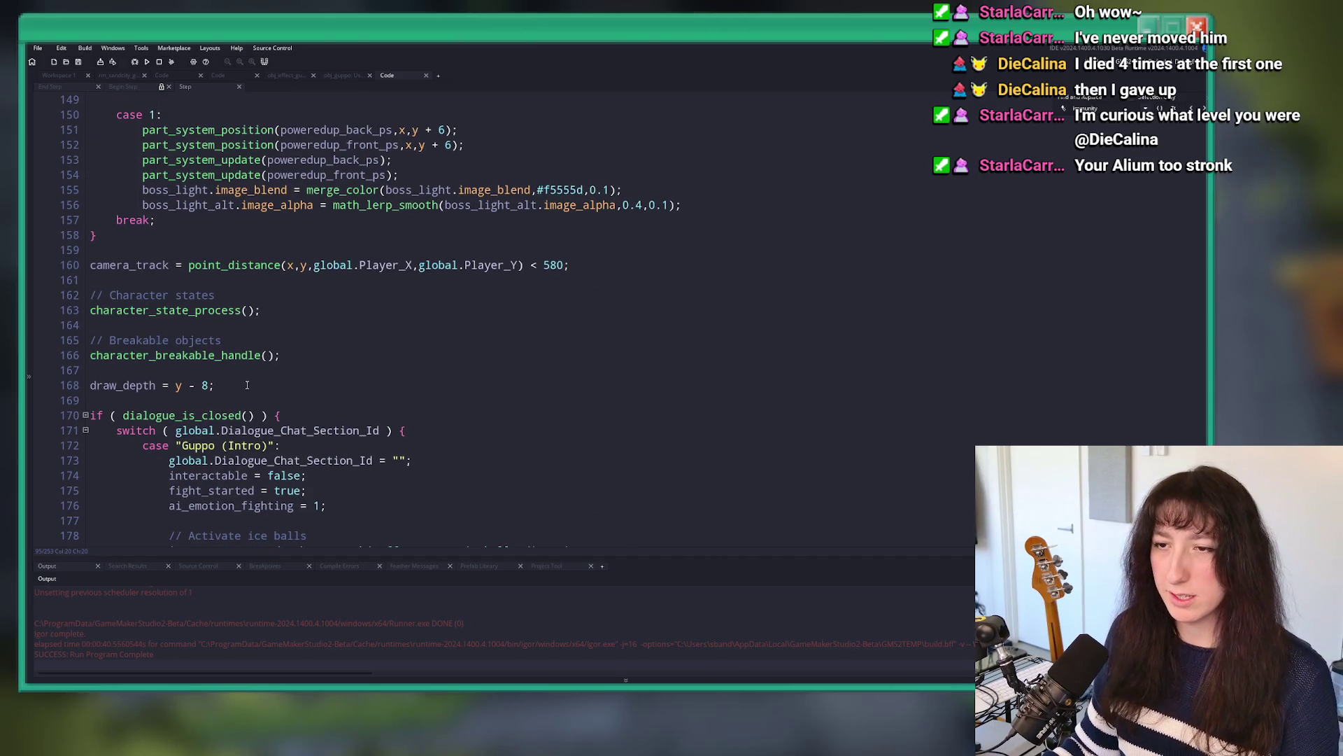
pyautogui.scroll(4, 73, 318)
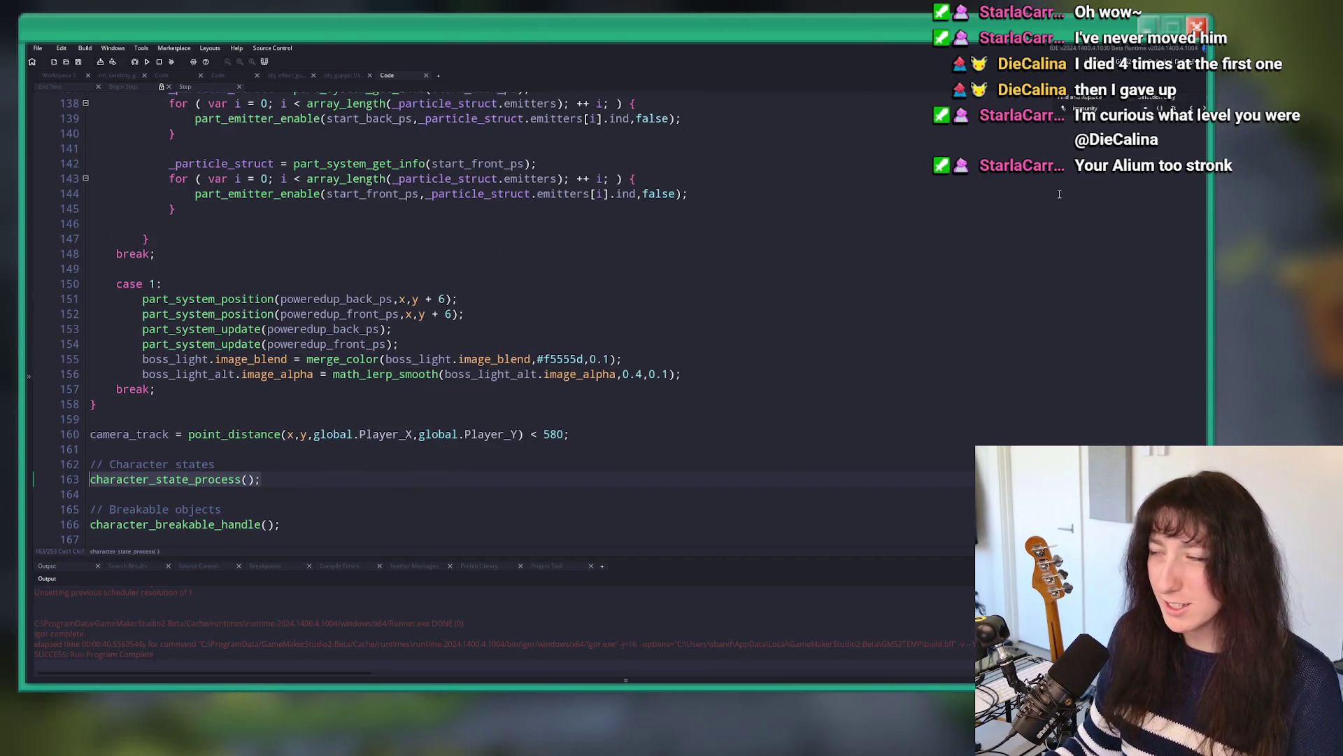
pyautogui.scroll(13, 1199, 284)
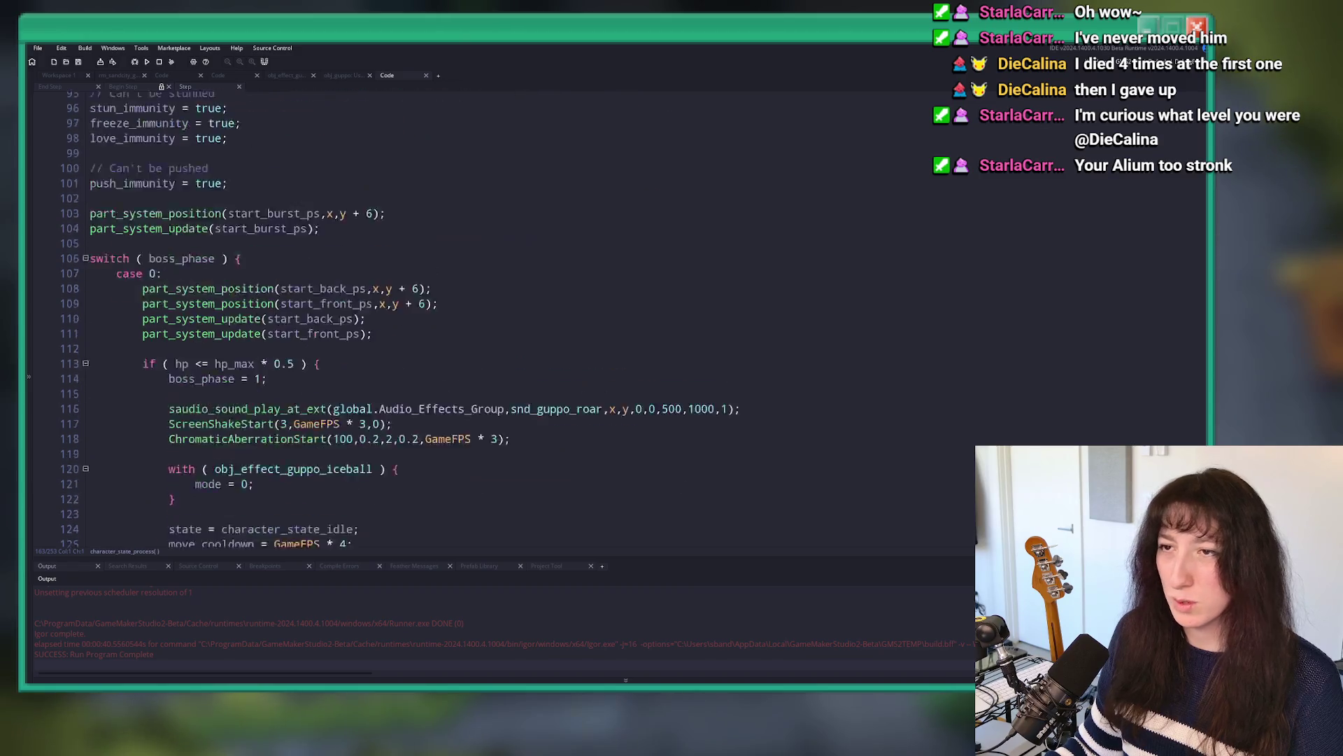
pyautogui.scroll(-2, 1200, 283)
pyautogui.scroll(-15, 1199, 283)
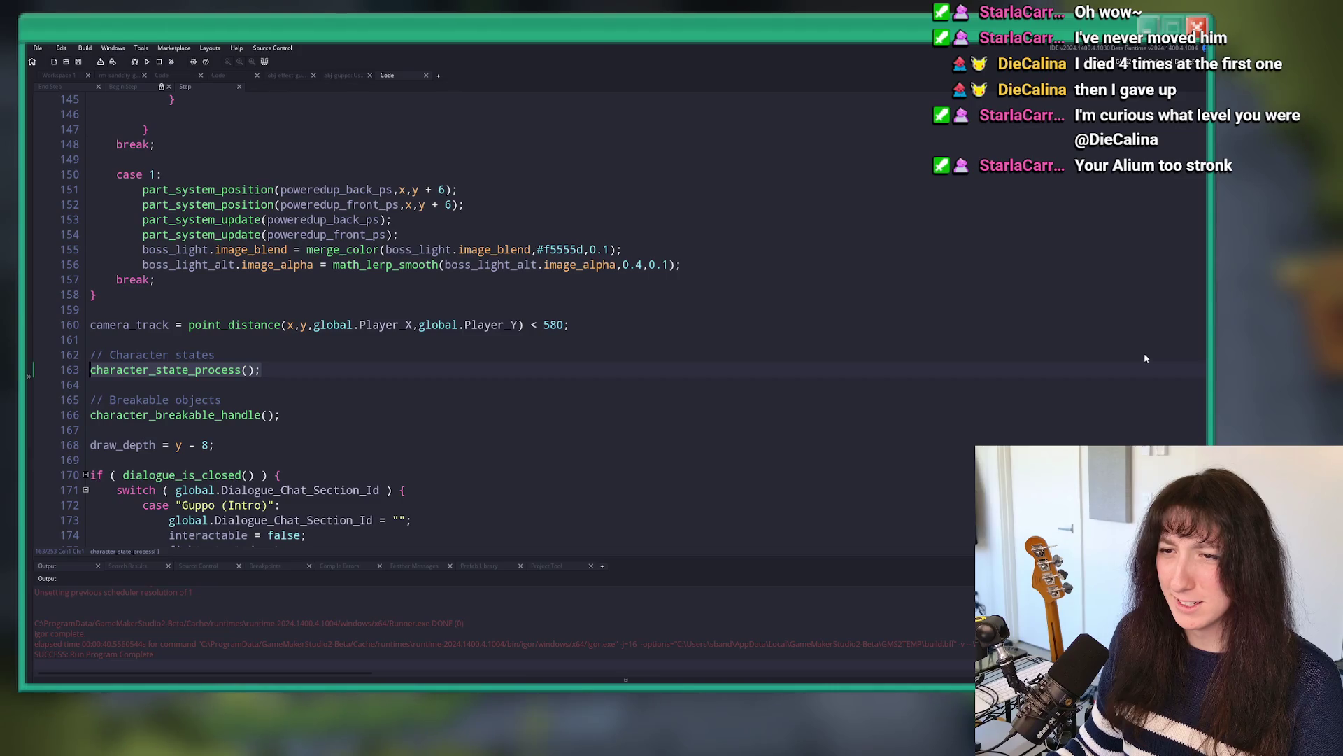
pyautogui.scroll(3, 1143, 356)
pyautogui.scroll(-4, 1084, 357)
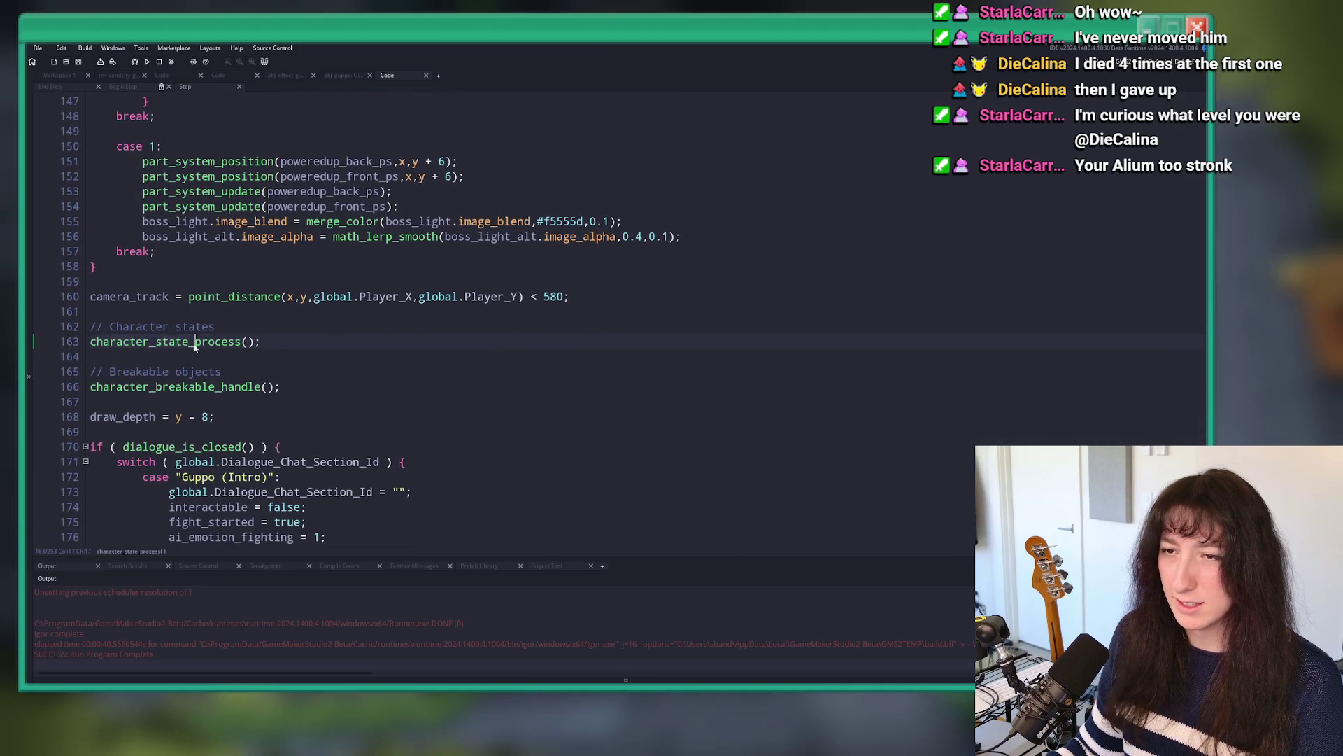
pyautogui.middleClick(195, 348)
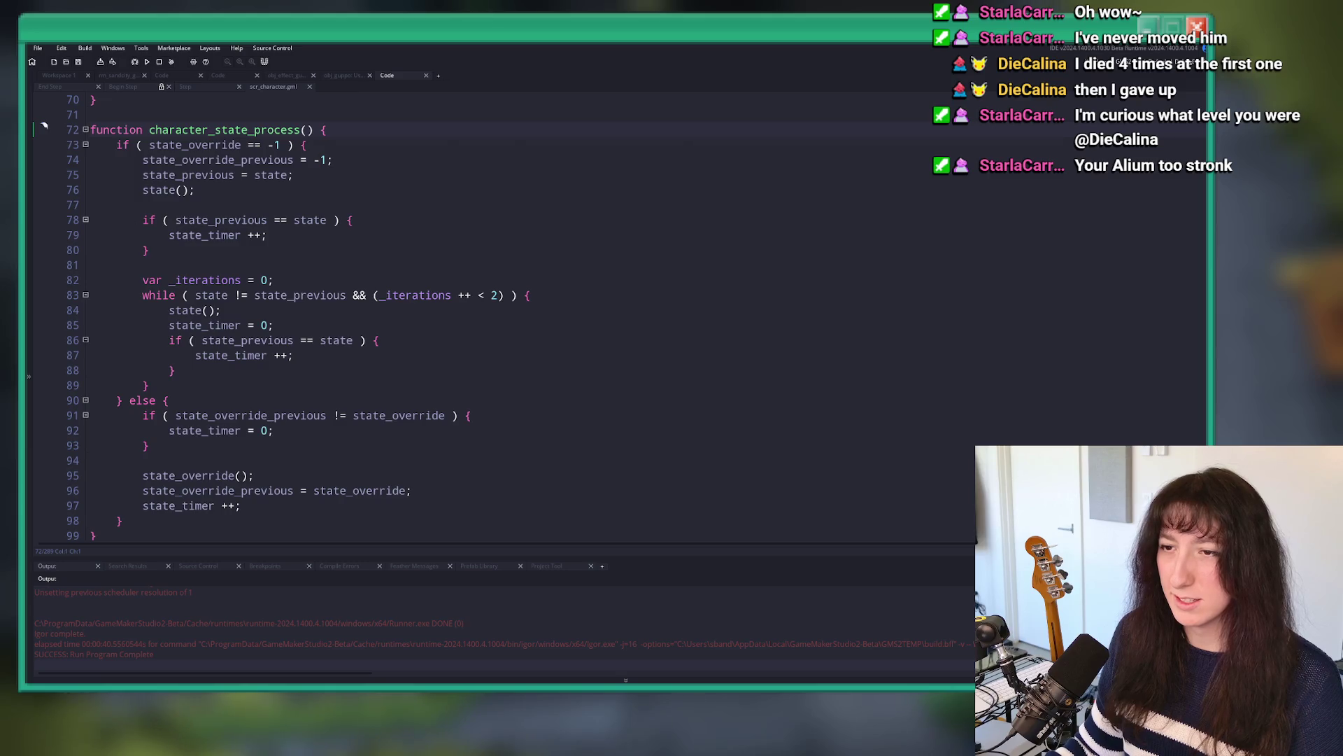
pyautogui.scroll(-1, 155, 299)
pyautogui.scroll(1, 173, 215)
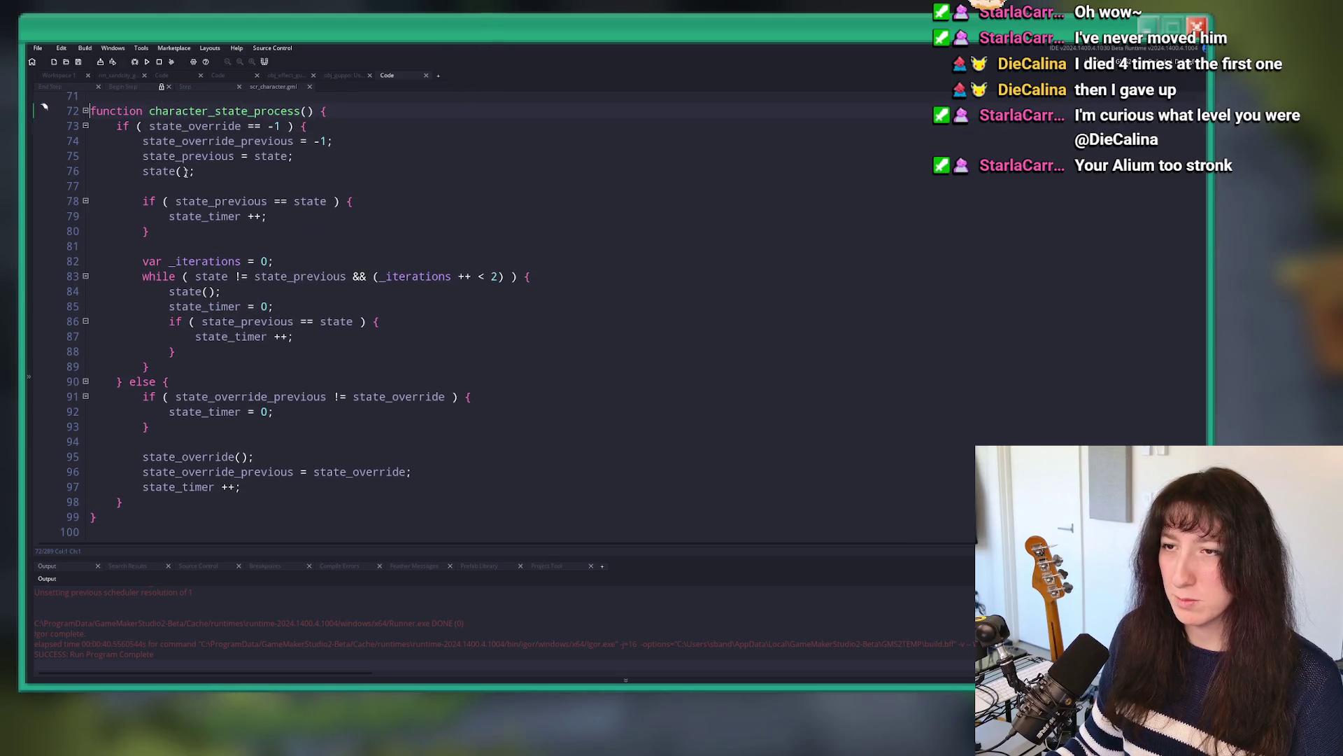
# Step: From Workspace 1, search the project assets for 'effec' to list the effects functions
pyautogui.click(70, 86)
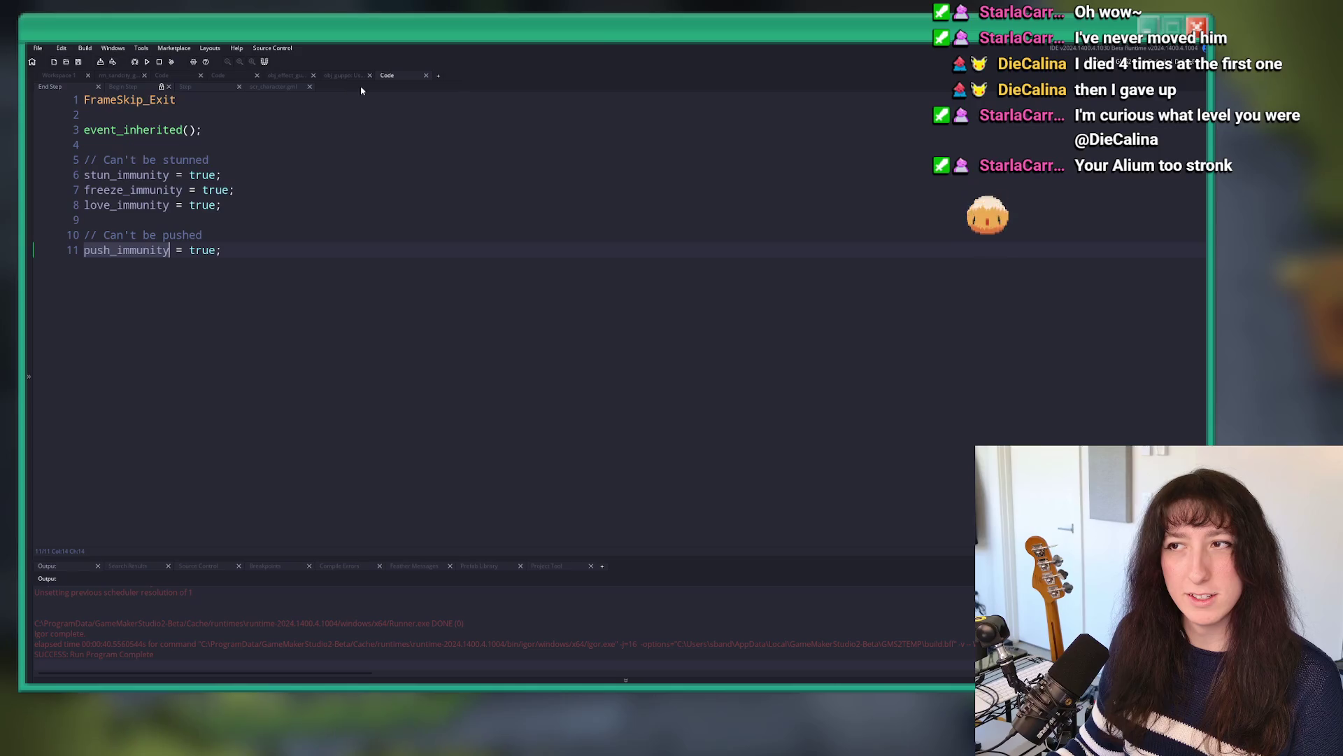
pyautogui.click(343, 75)
pyautogui.click(58, 75)
pyautogui.hotkey('ctrl', 't')
pyautogui.write('ef')
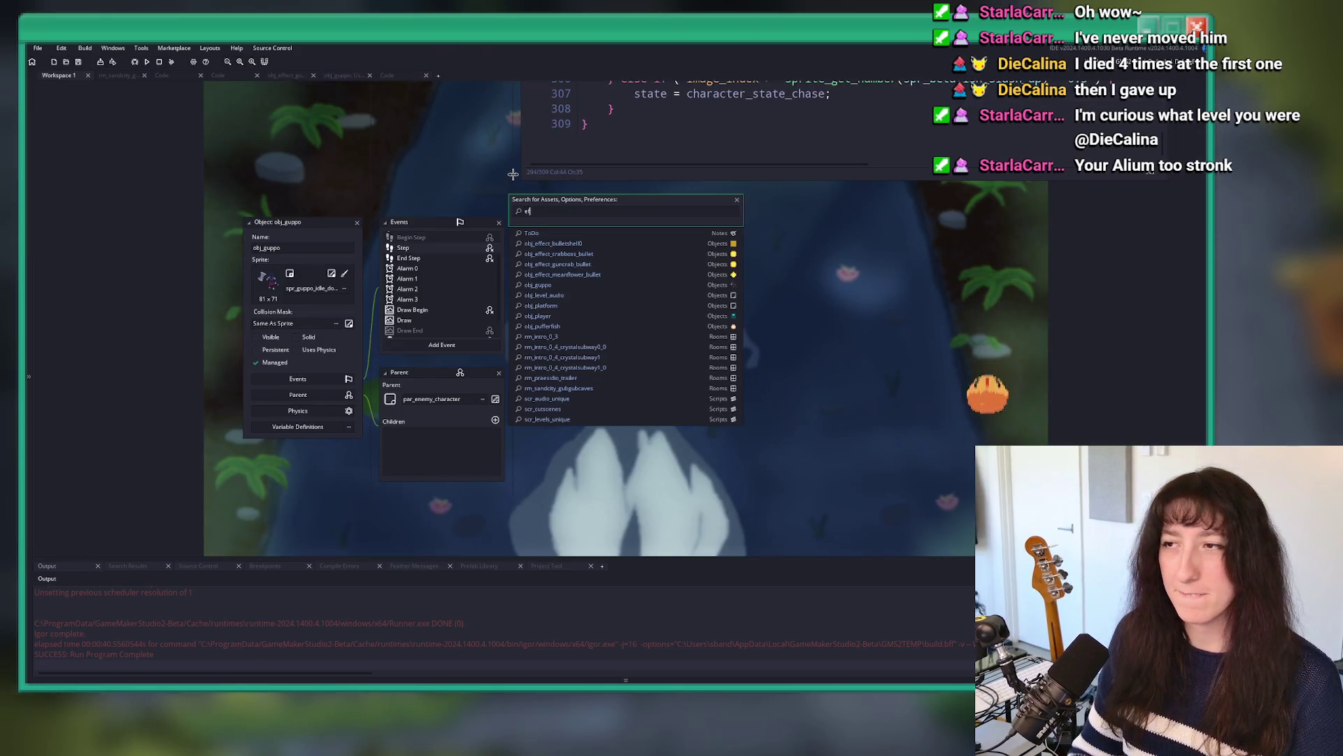
pyautogui.write('fec')
pyautogui.press('BackSpace')
pyautogui.press('BackSpace')
pyautogui.press('BackSpace')
# Step: Search the assets for 'push_' and open the effects_push_apply function
pyautogui.write('t_a')
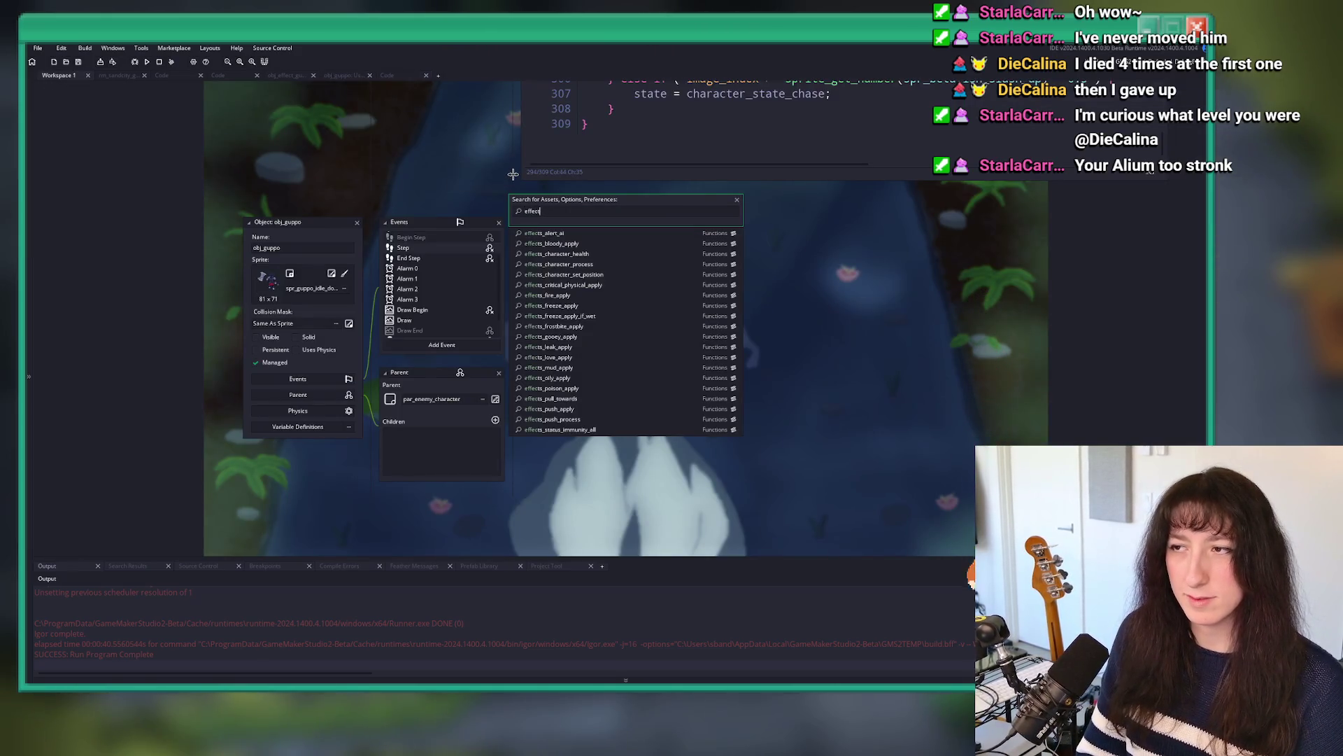
pyautogui.hotkey('ctrl', 'a')
pyautogui.write('ap')
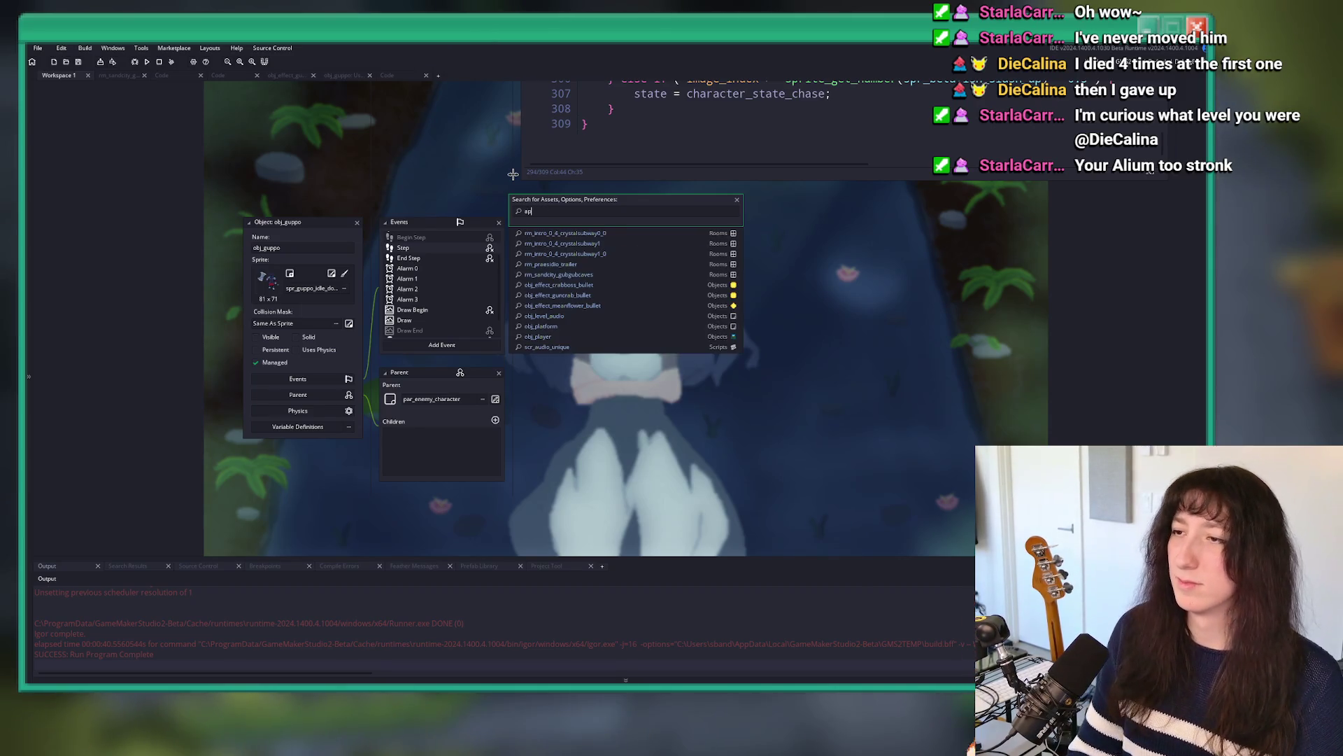
pyautogui.write('ply_pu')
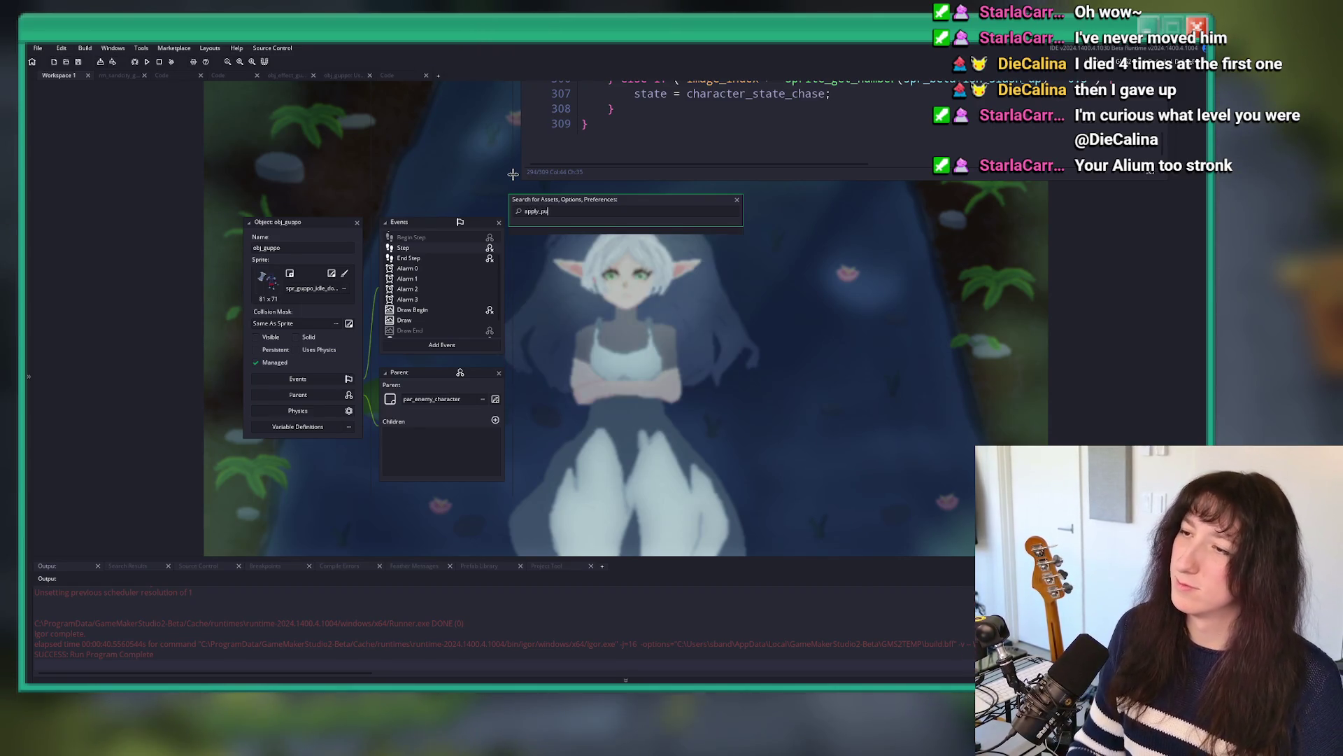
pyautogui.write('push_')
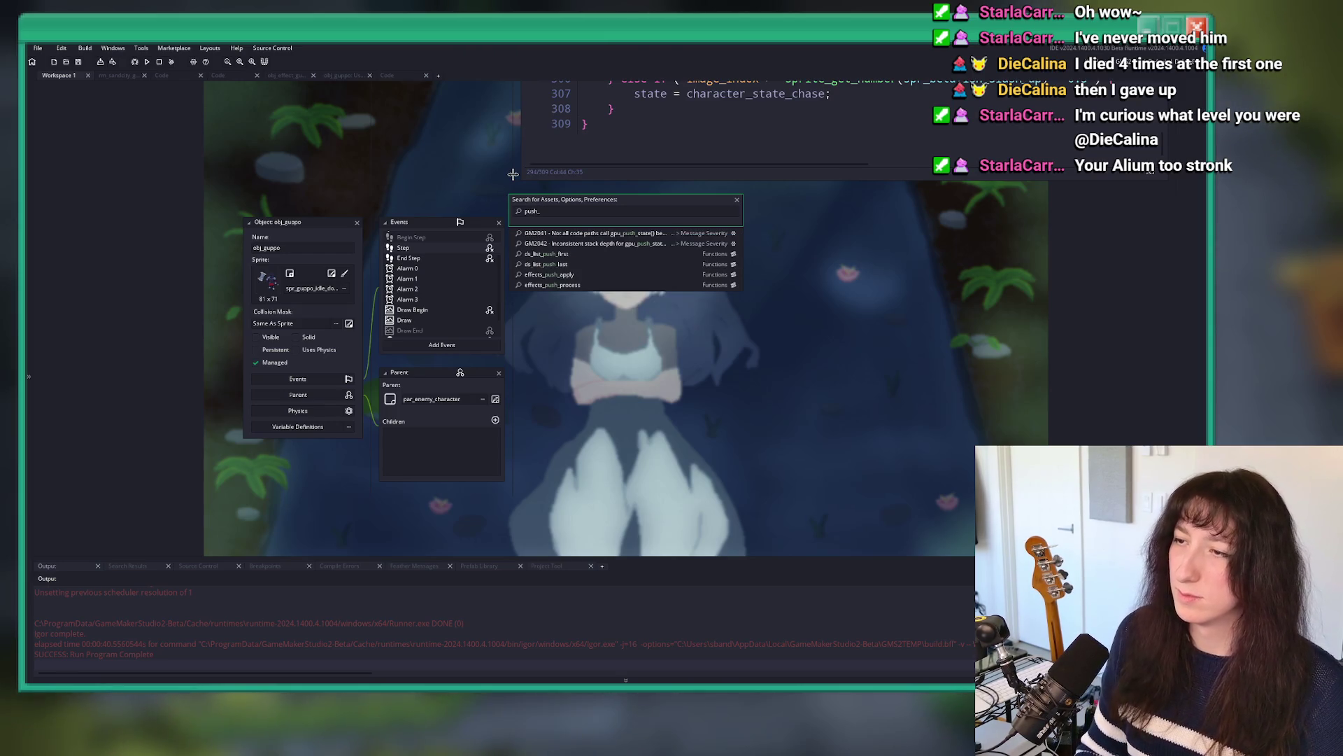
pyautogui.press('Down')
pyautogui.press('Down')
pyautogui.press('Down')
pyautogui.press('Up')
pyautogui.press('Return')
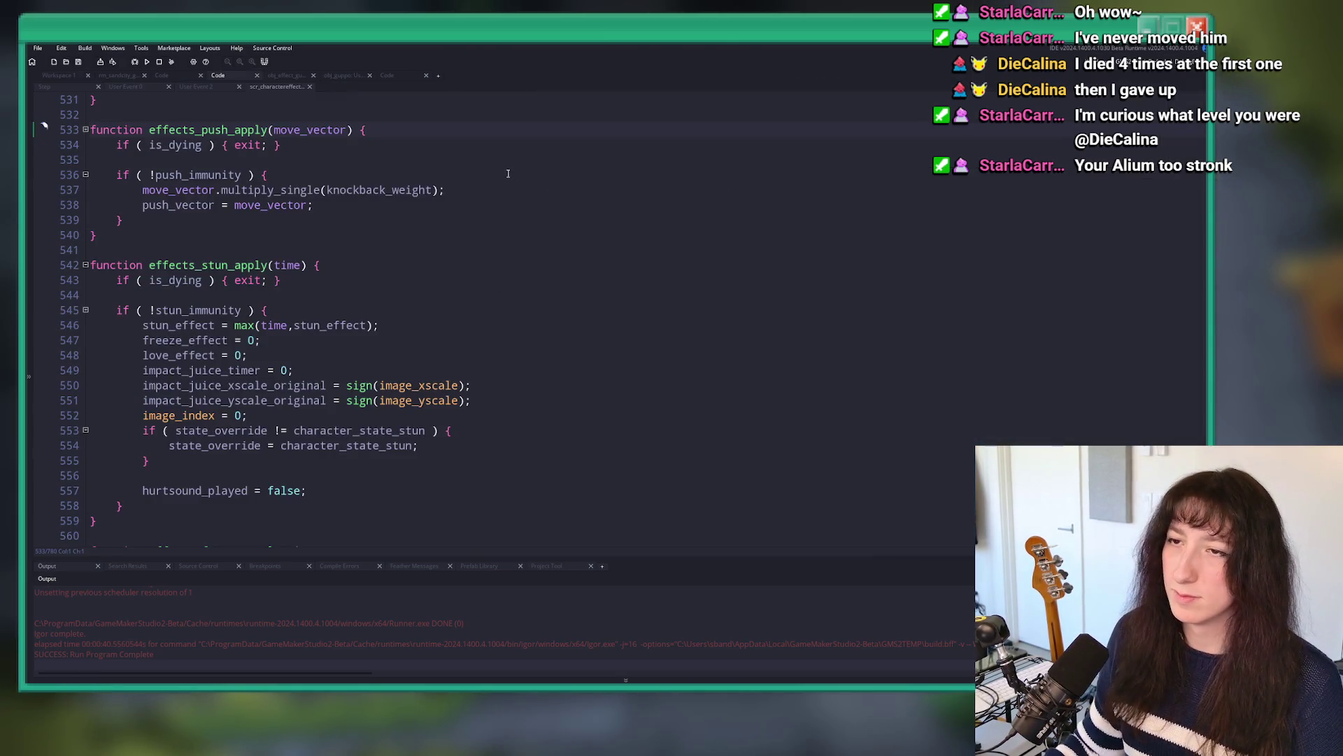
# Step: Insert show_message([object_get_name(object_index),push_immunity]); at the top of effects_push_apply and run the game
pyautogui.click(496, 164)
pyautogui.press('Return')
pyautogui.write('how_')
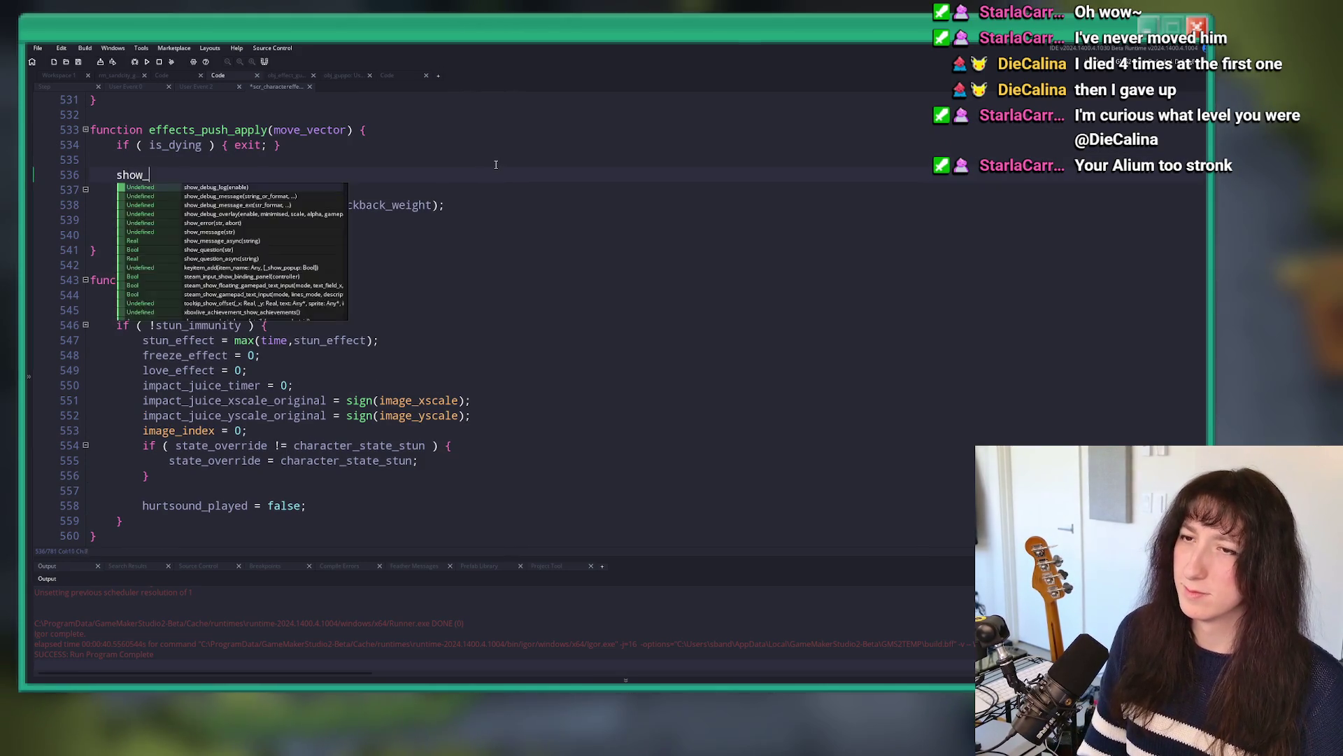
pyautogui.write('message(bject_getg')
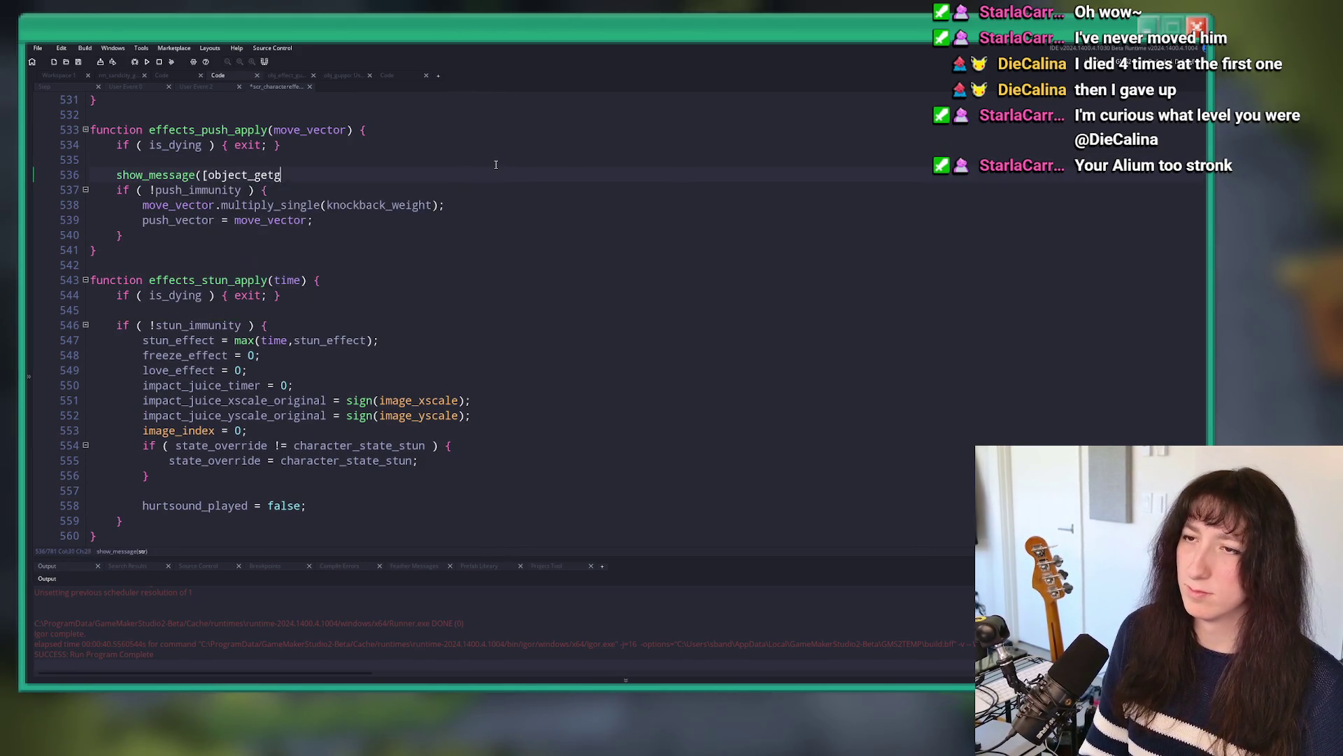
pyautogui.write('name(object_ge')
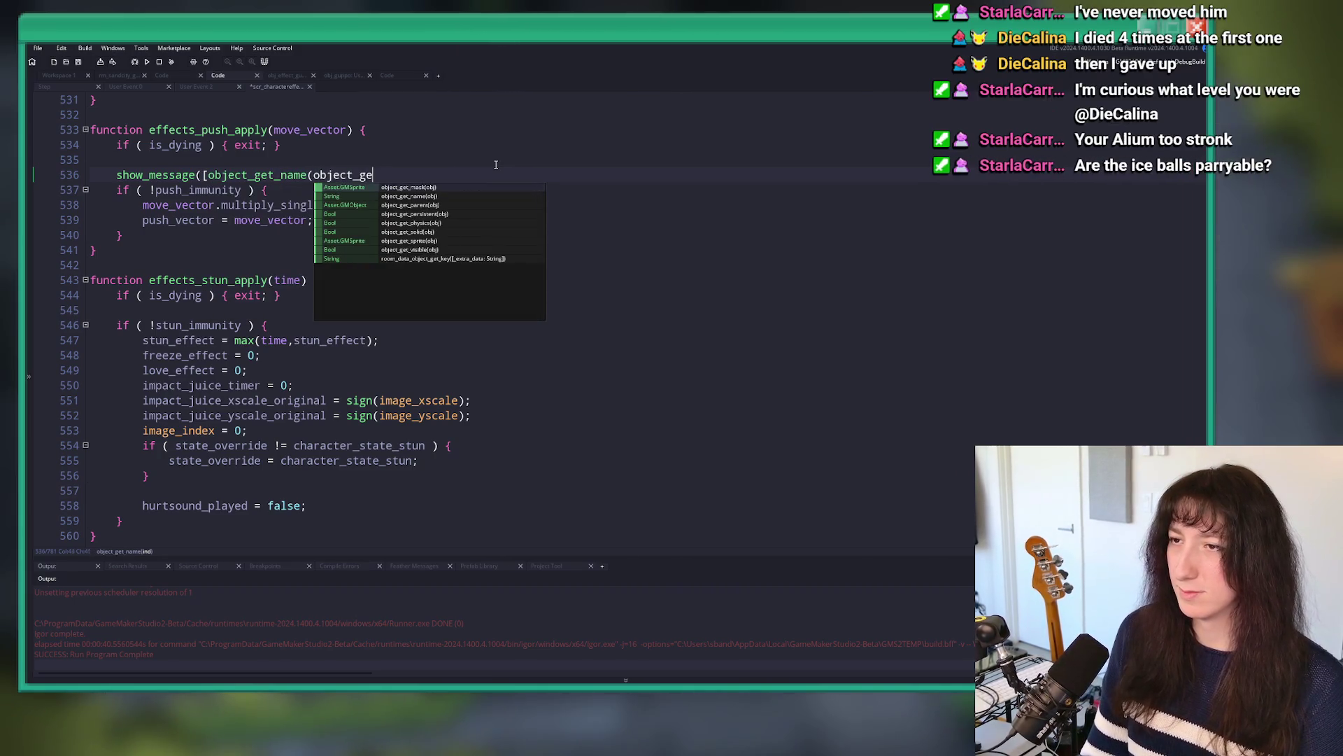
pyautogui.press('BackSpace')
pyautogui.press('BackSpace')
pyautogui.write('index)')
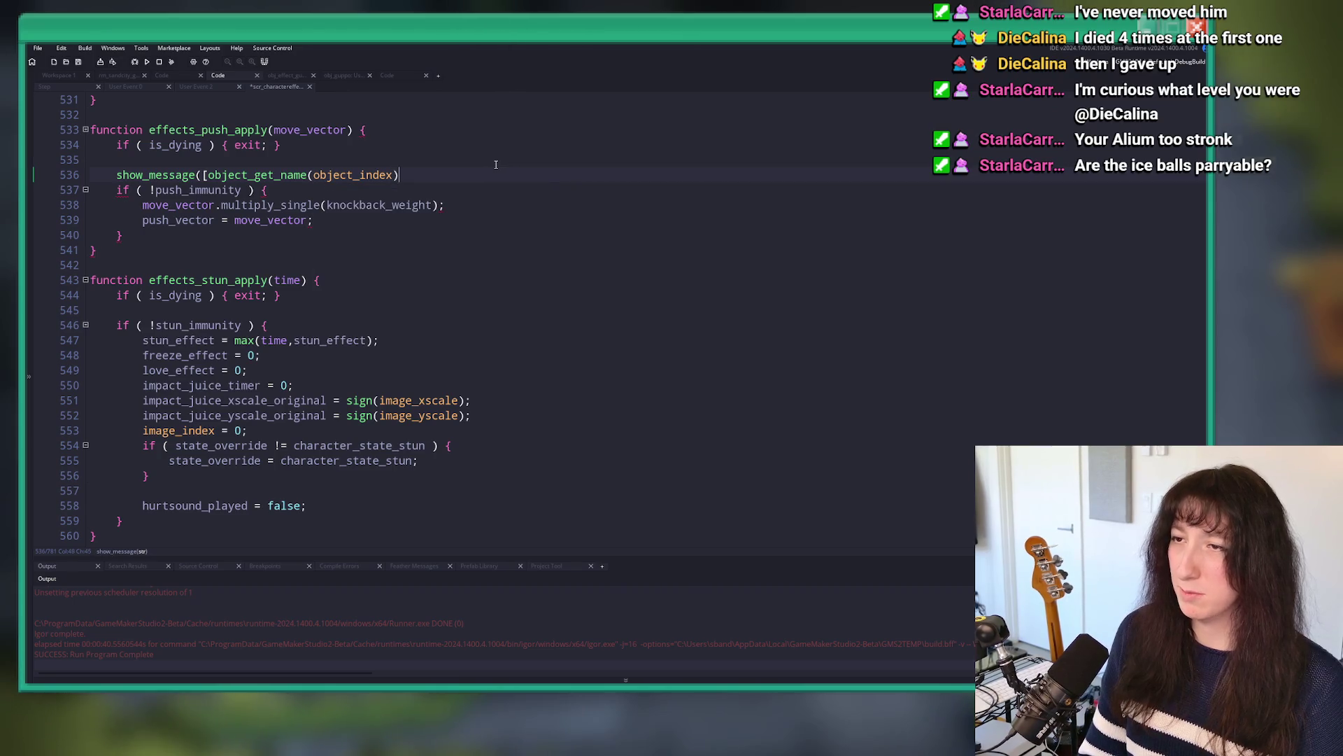
pyautogui.write(',push_immmu')
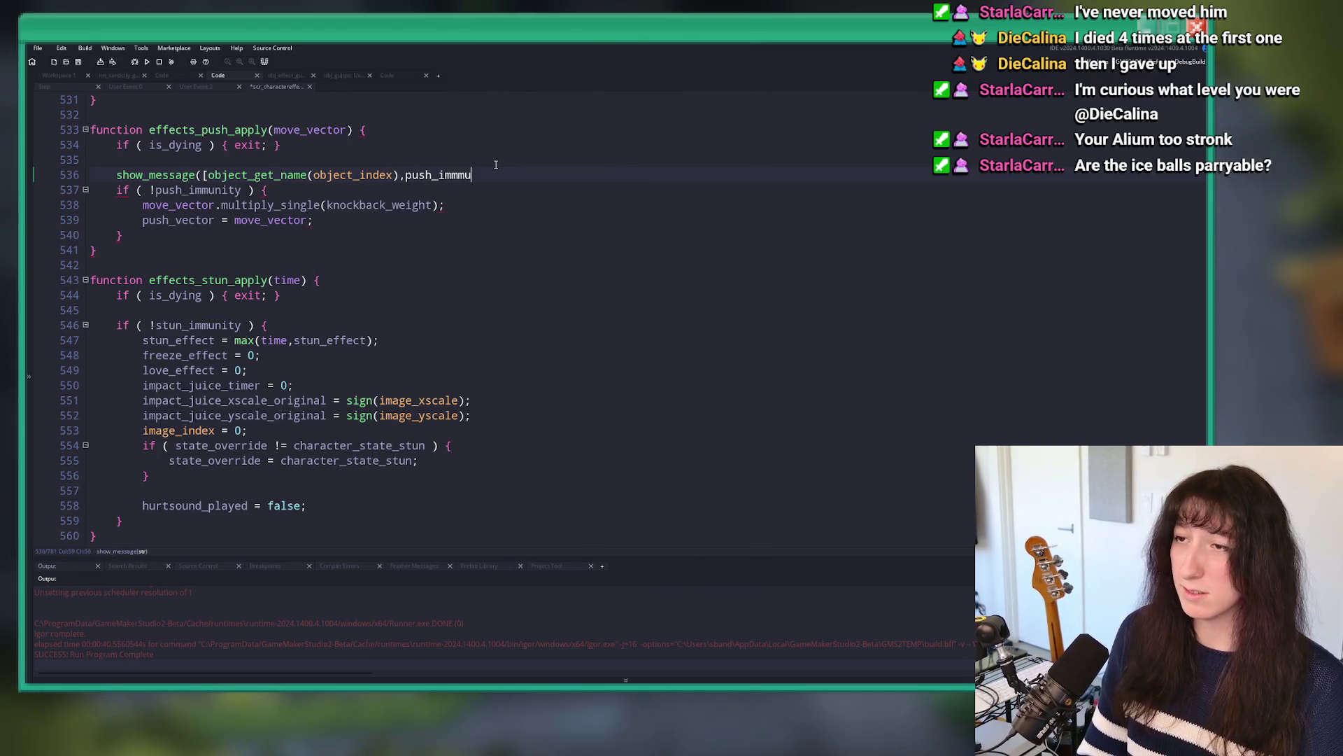
pyautogui.press('BackSpace')
pyautogui.write('m')
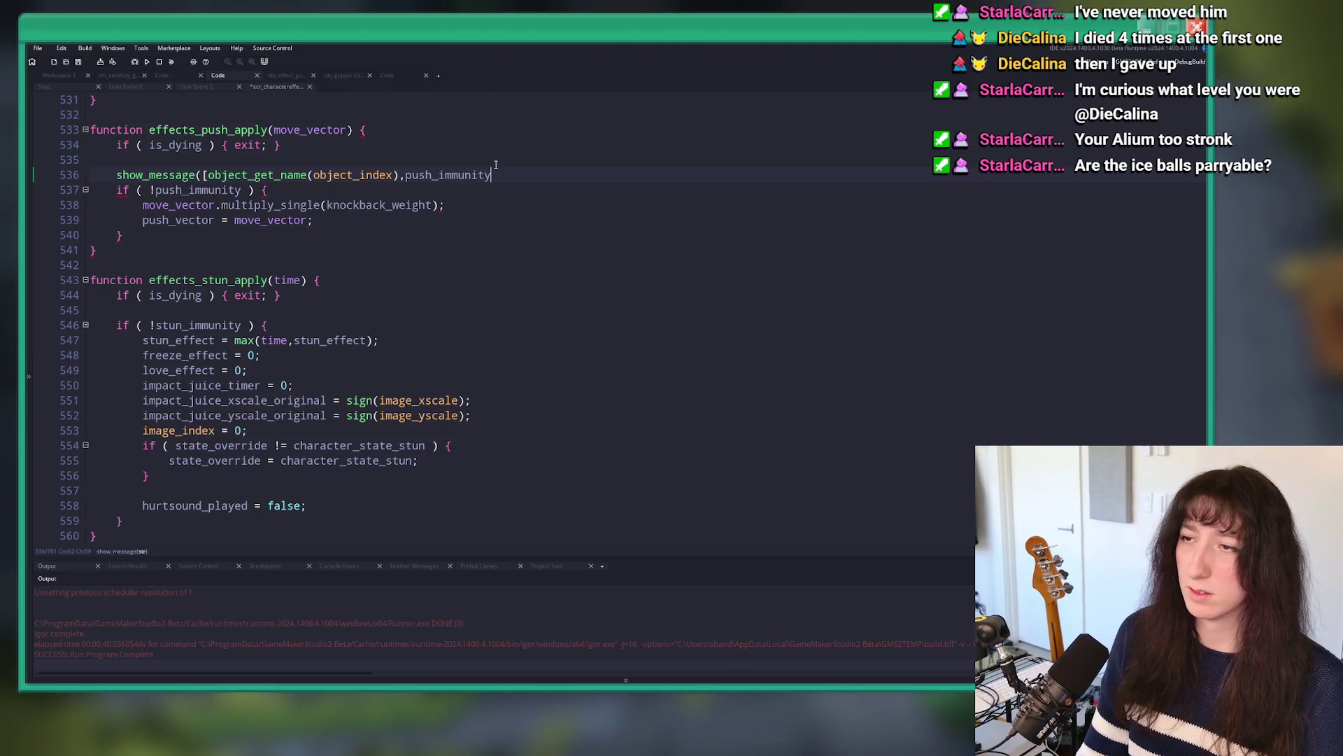
pyautogui.press('F5')
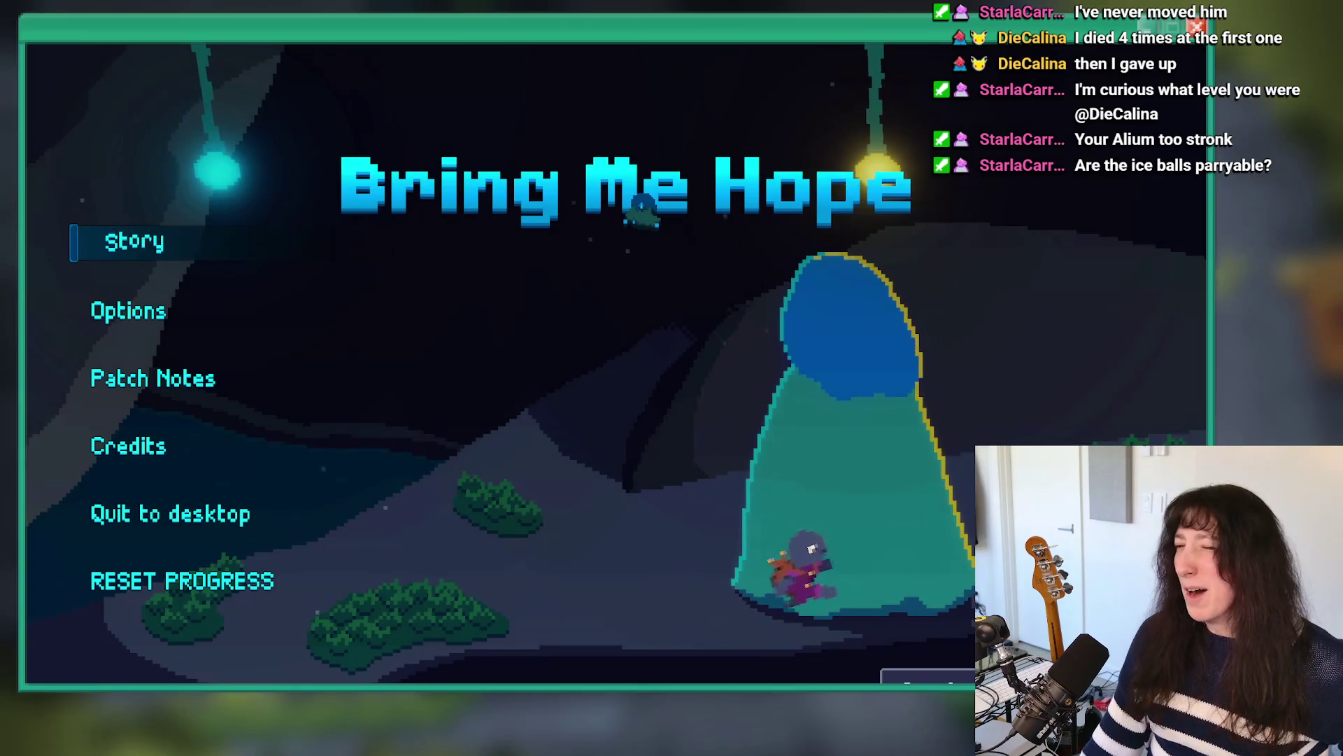
# Step: Start Story mode, walk into the next room, and jump to rm_guppo_0 with the debug console
pyautogui.click(135, 234)
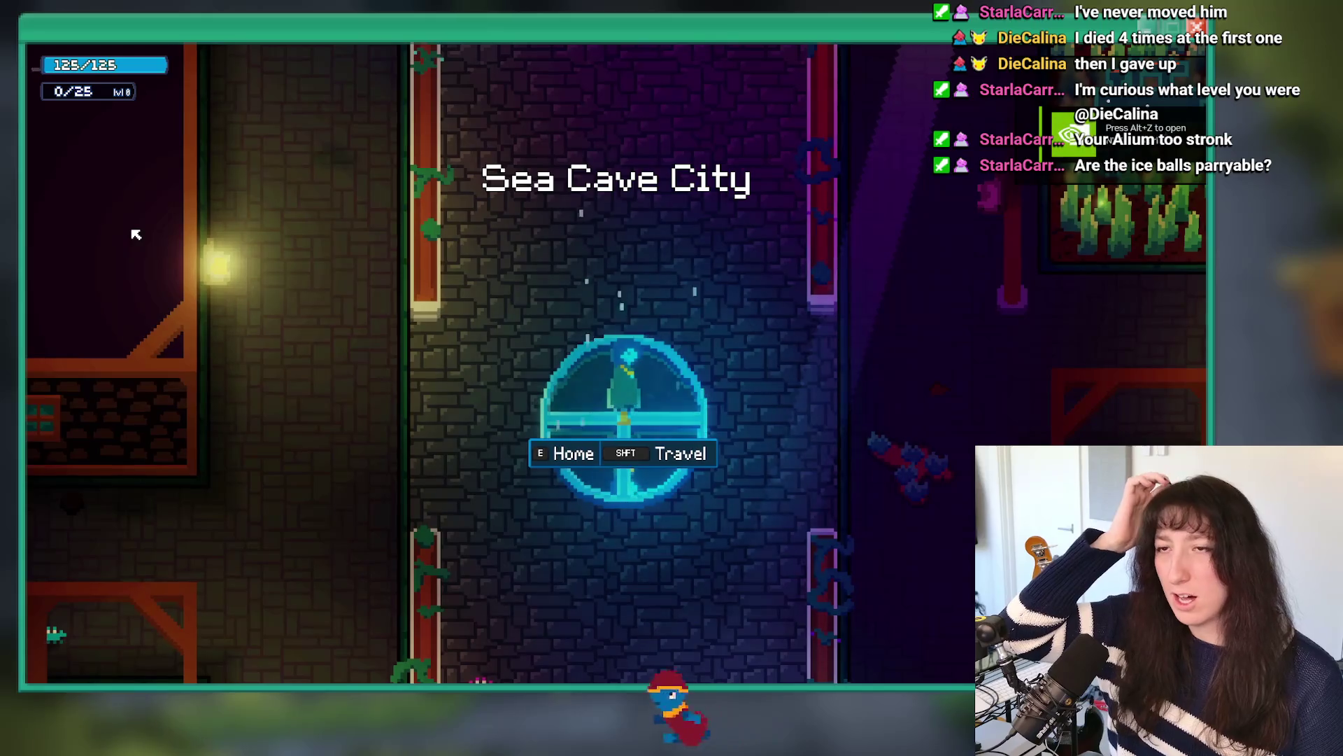
pyautogui.press('d')
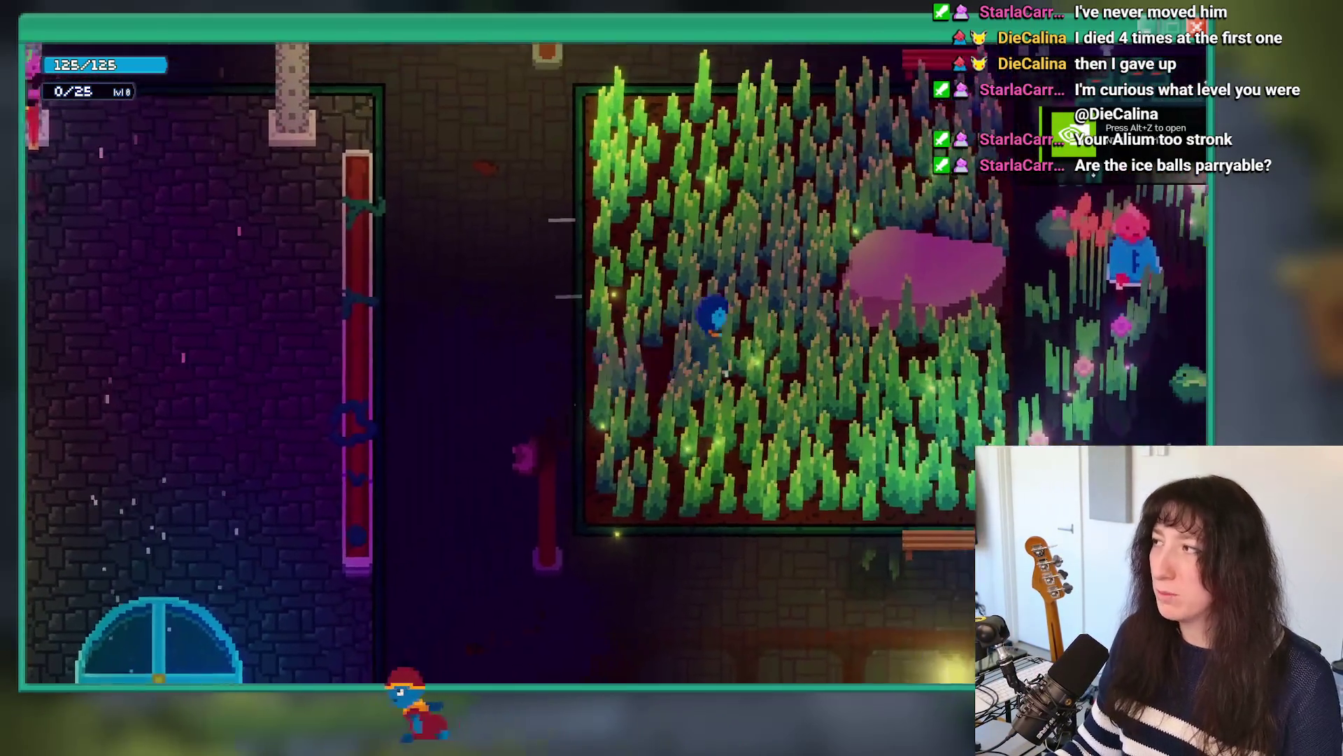
pyautogui.press('d')
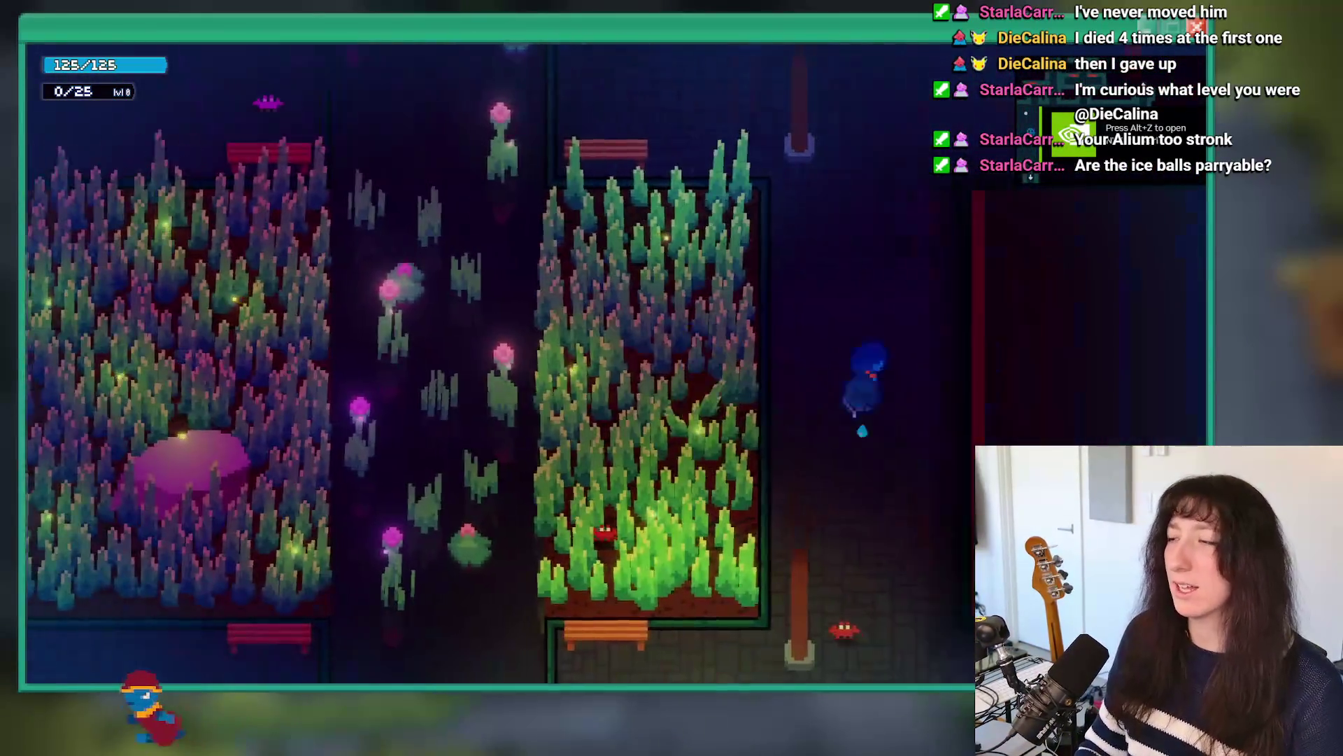
pyautogui.press('`')
pyautogui.write('room_goto rm_guppo_0')
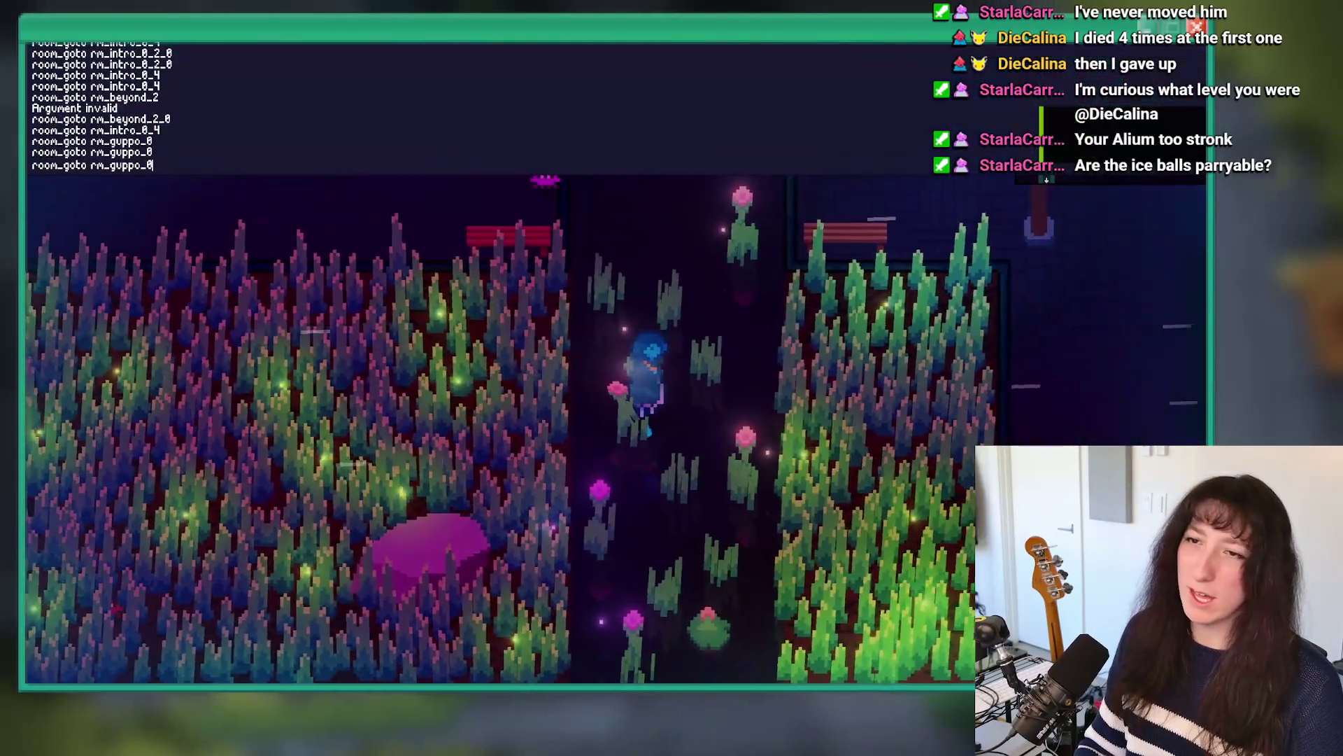
pyautogui.press('Return')
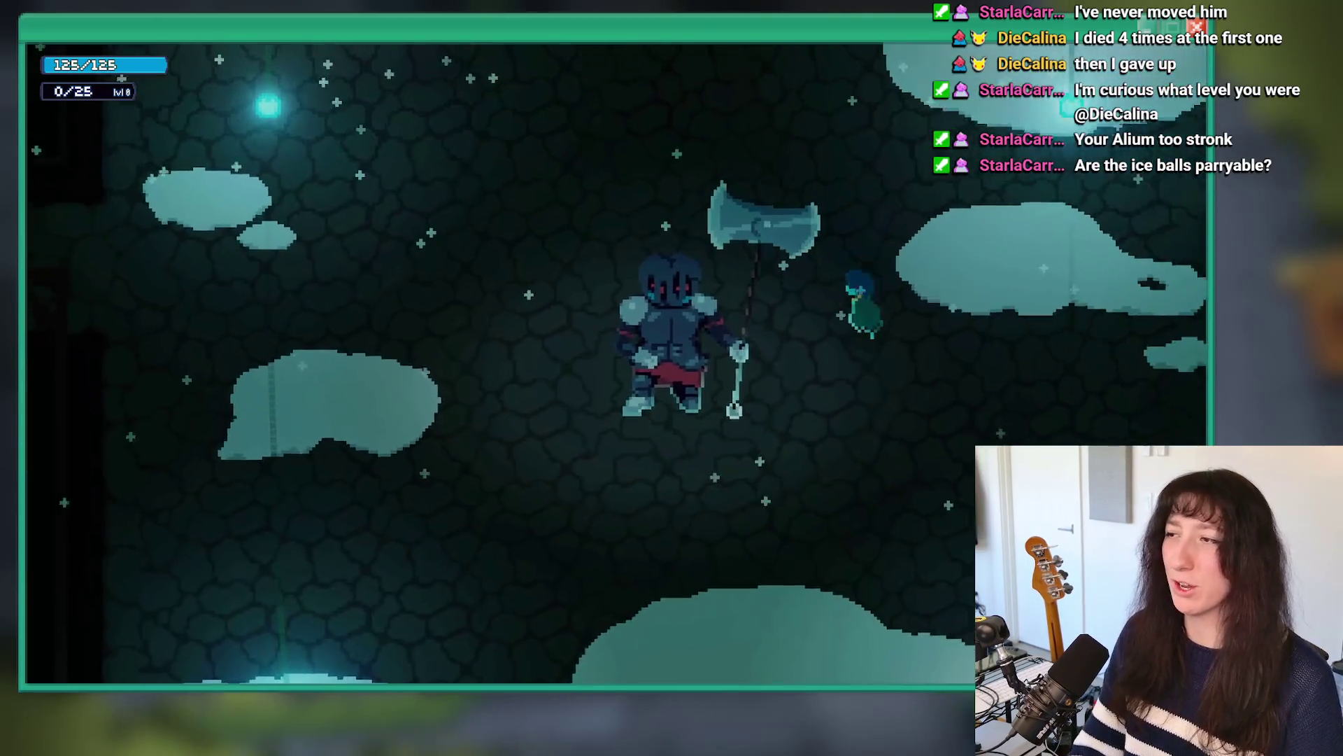
# Step: Skip the boss intro and fight the Fallen Knight Guppo until the debug message box appears
pyautogui.press('Return')
pyautogui.press('Return')
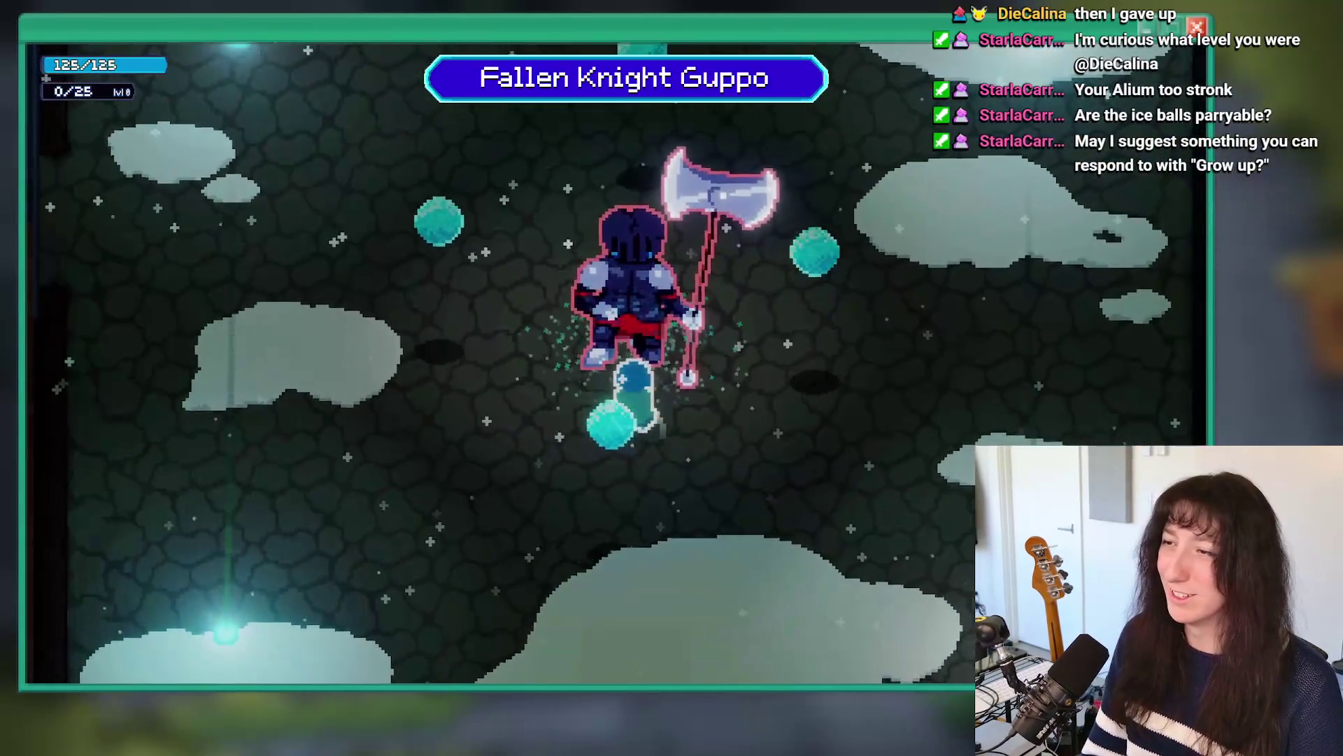
pyautogui.press('Down')
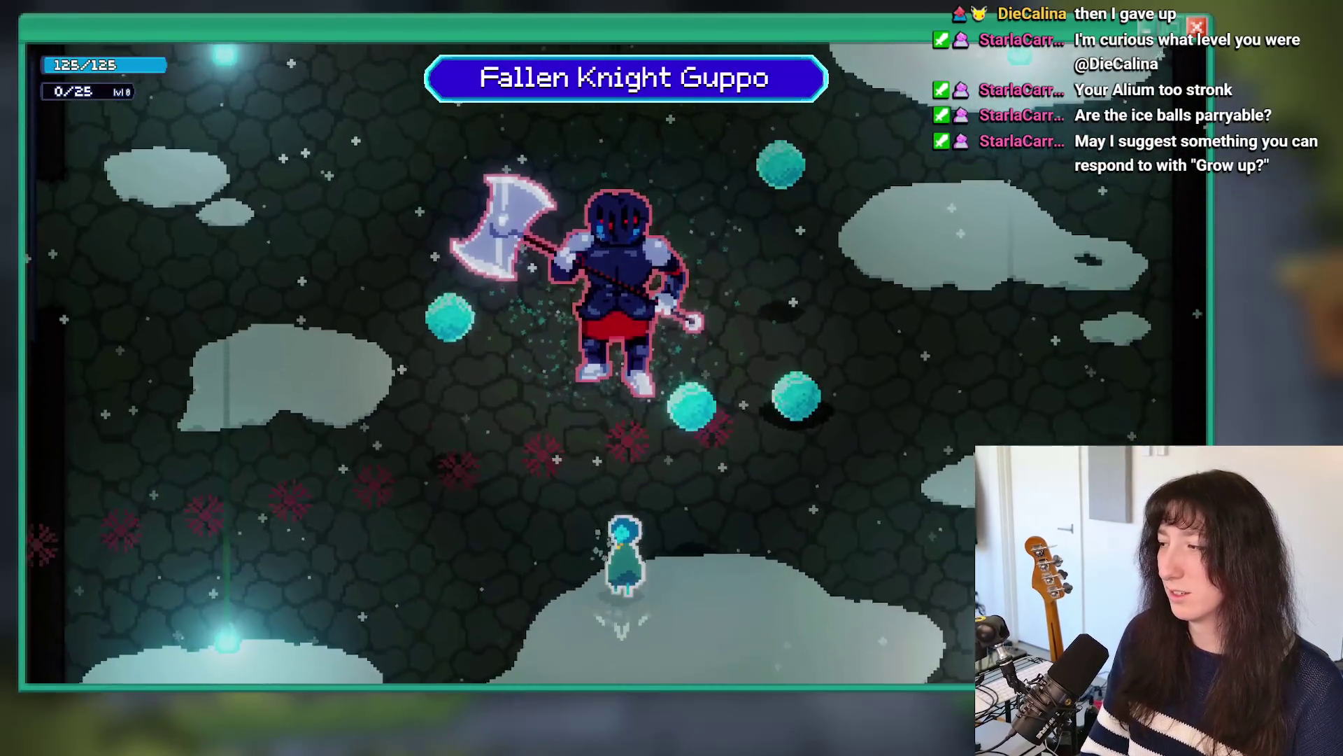
pyautogui.press('Up')
pyautogui.press('Right')
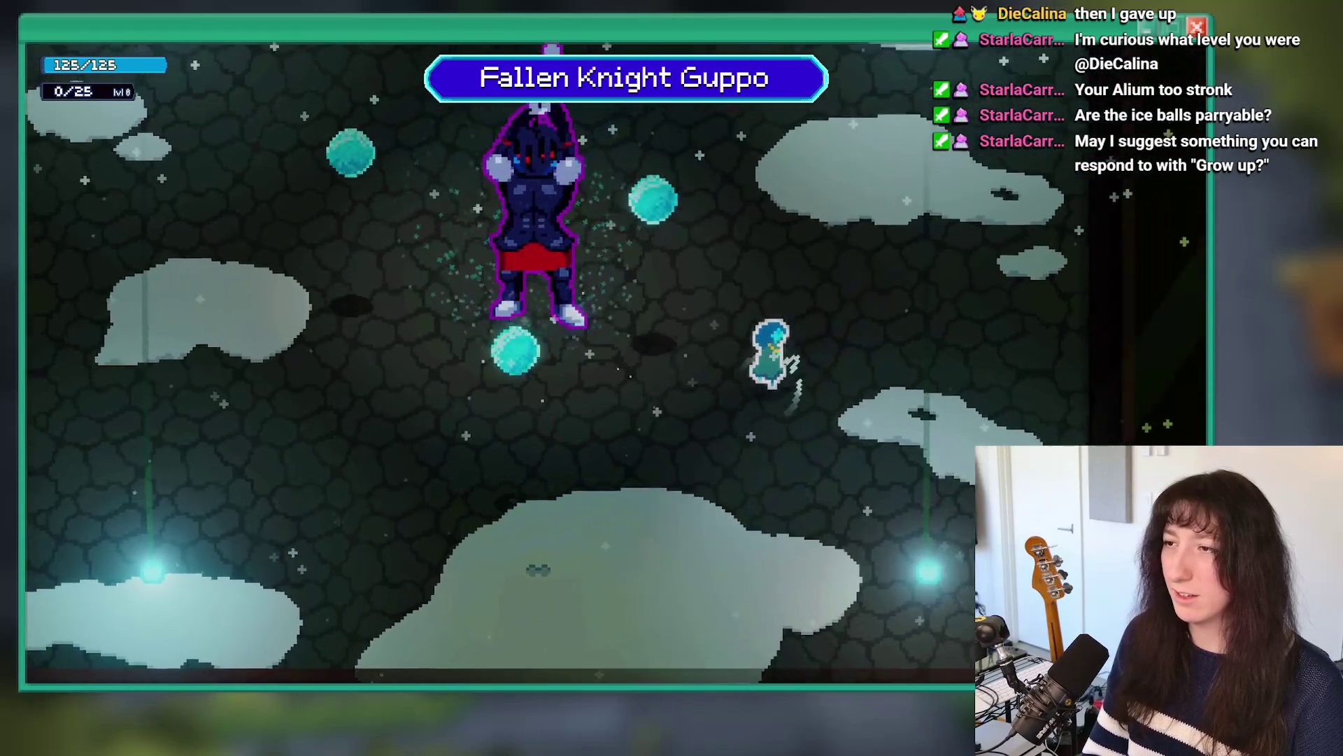
pyautogui.press('Left')
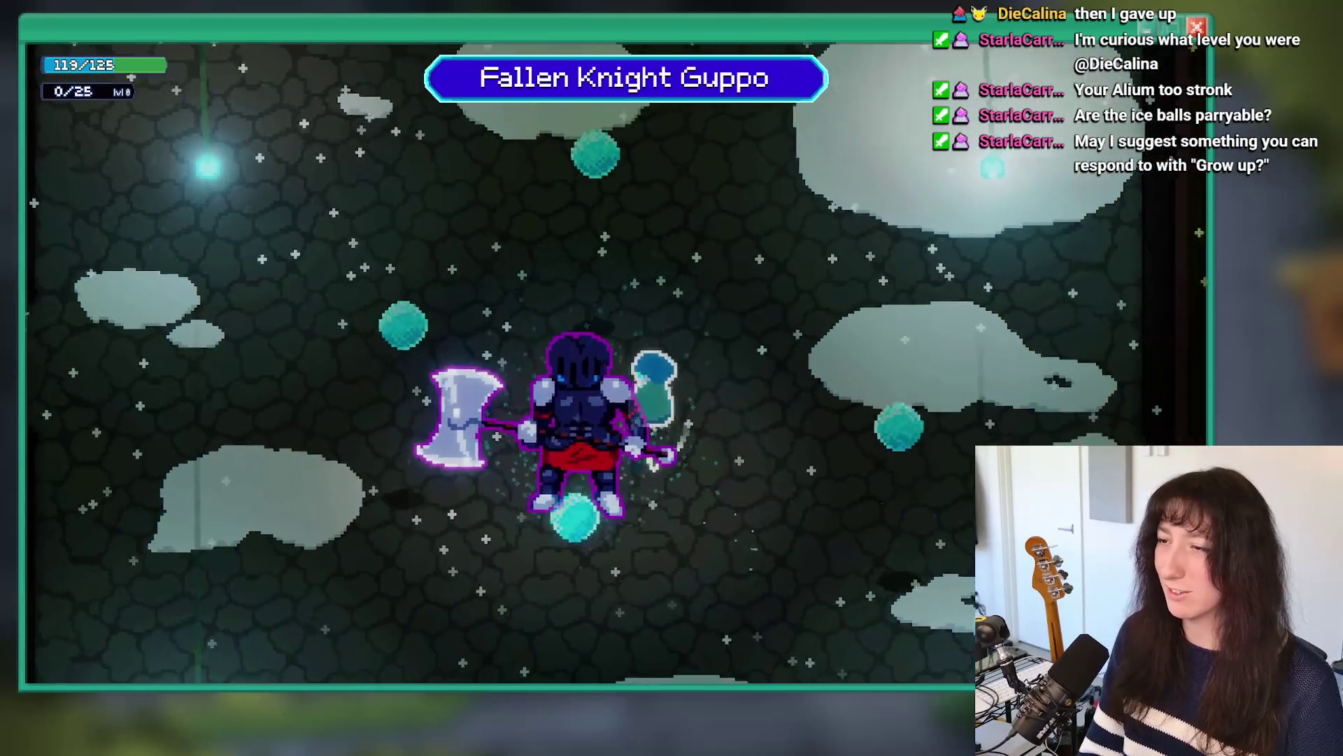
pyautogui.press('Right')
pyautogui.press('Left')
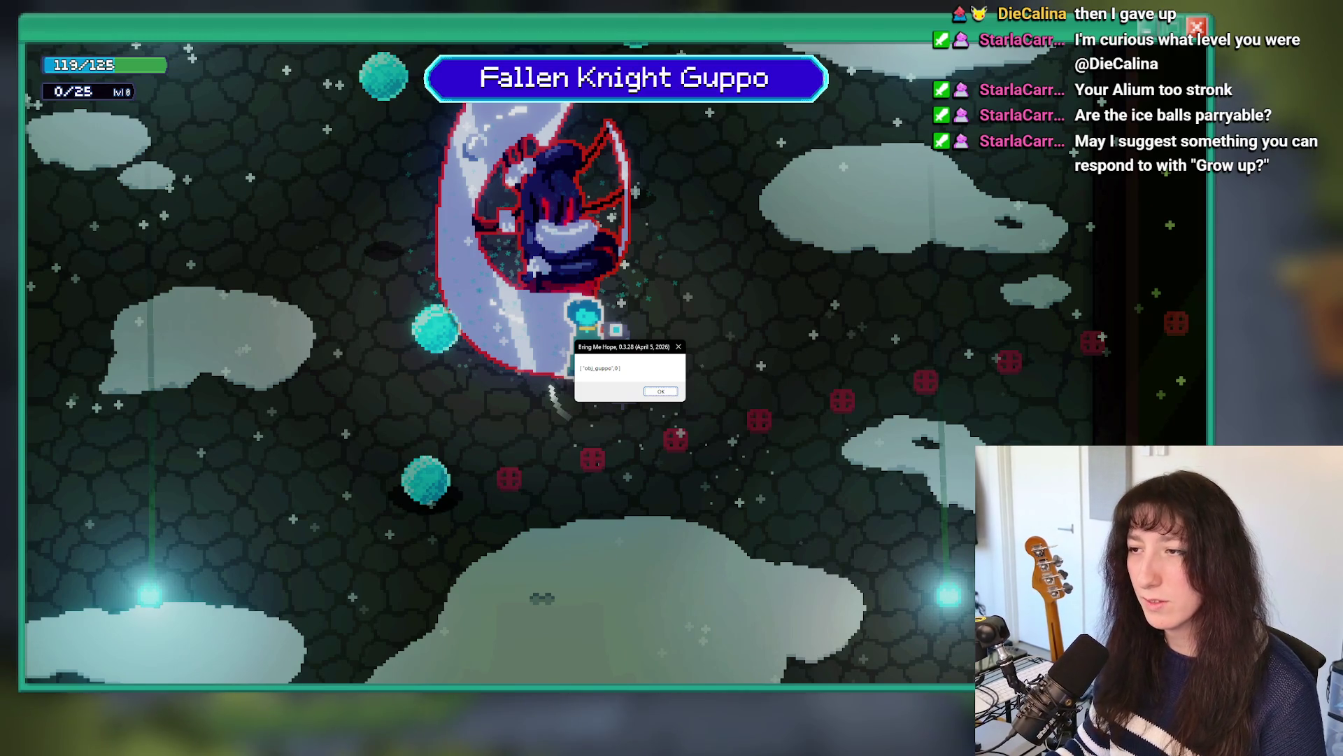
pyautogui.press('super+Down')
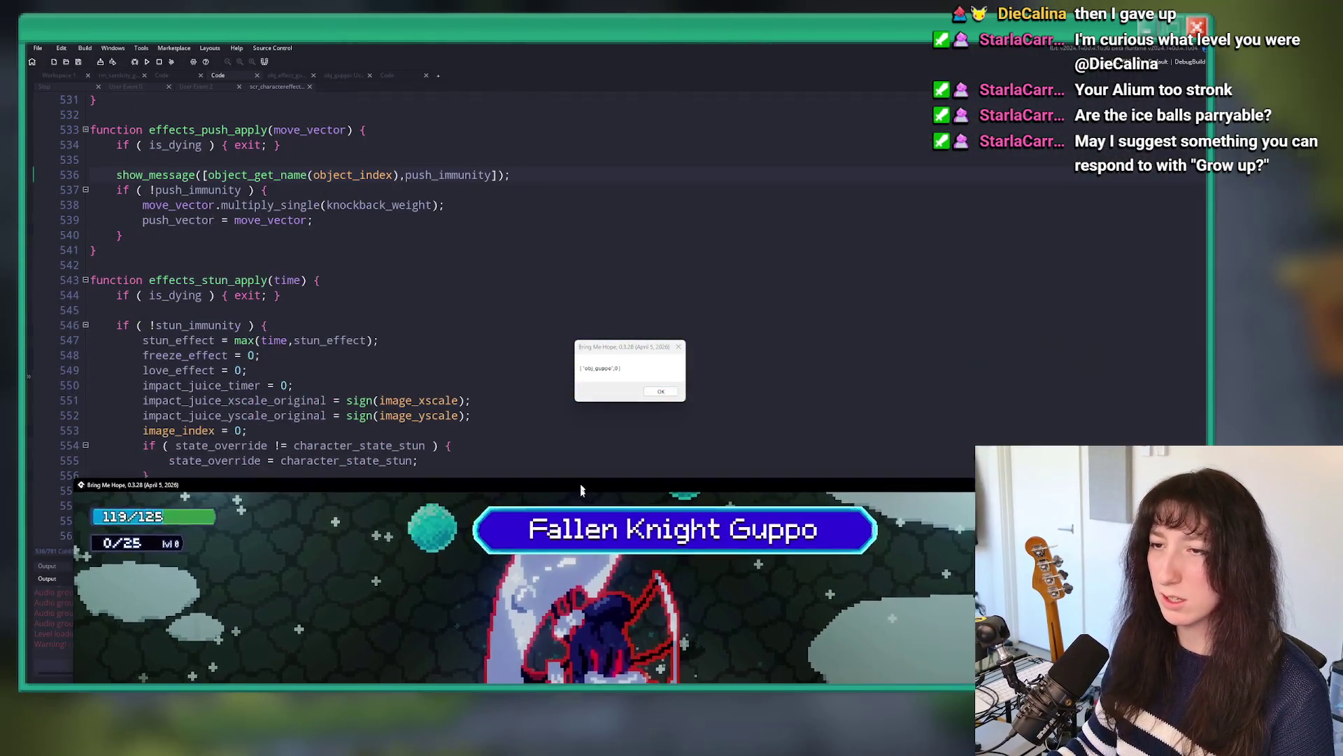
# Step: Delete the show_message debug line from effects_push_apply and go back to Workspace 1
pyautogui.click(519, 179)
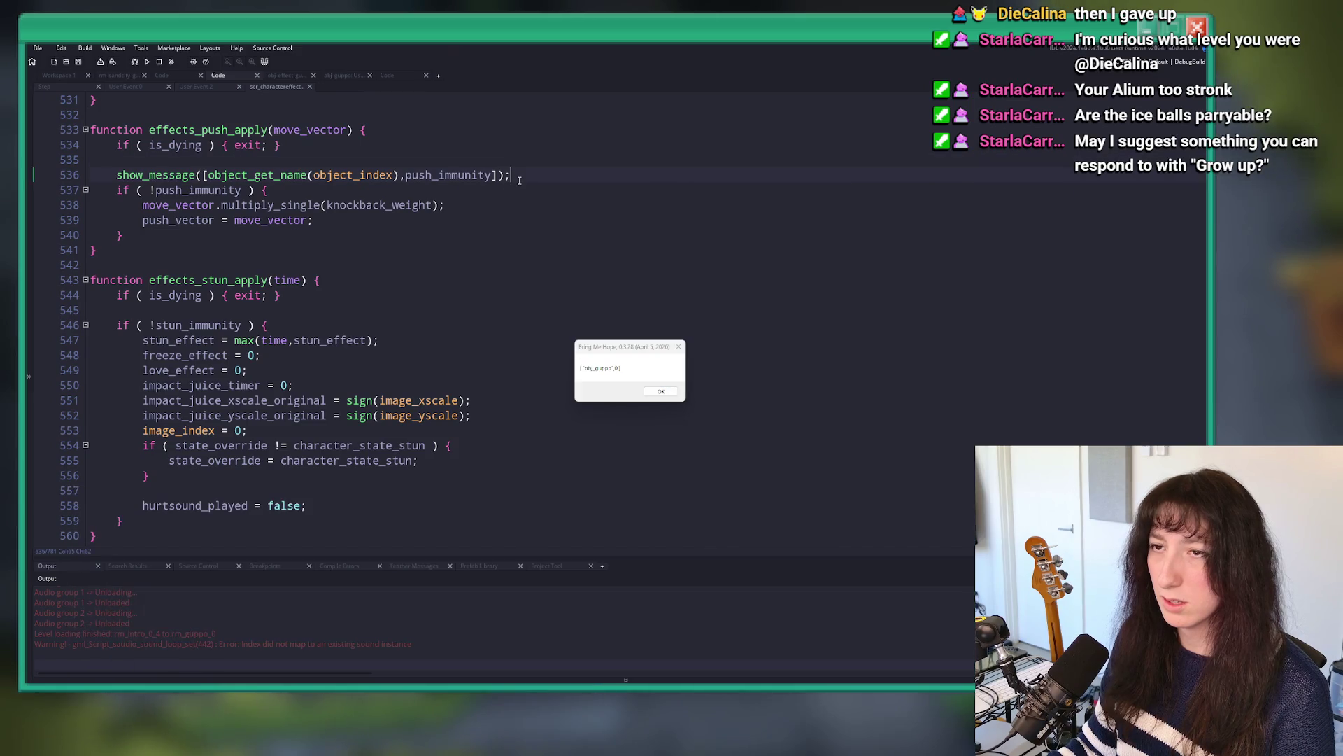
pyautogui.click(78, 89)
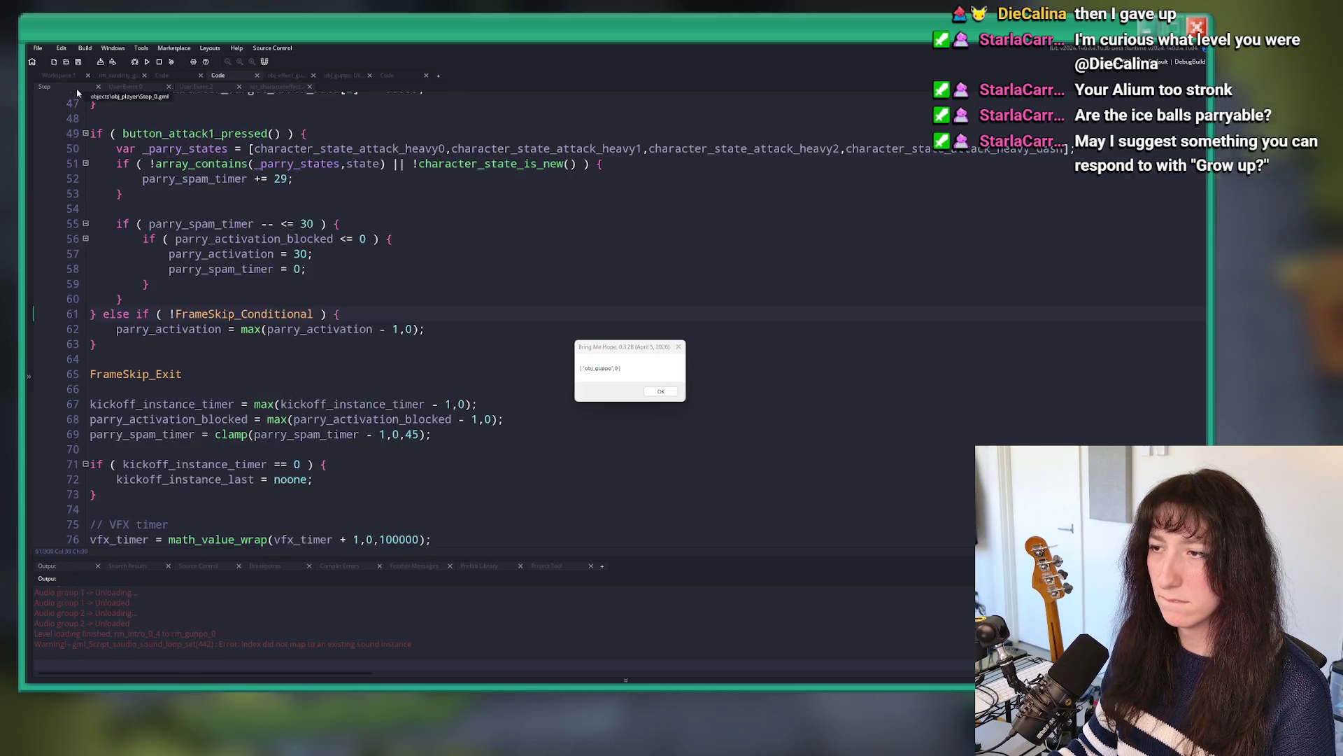
pyautogui.click(275, 88)
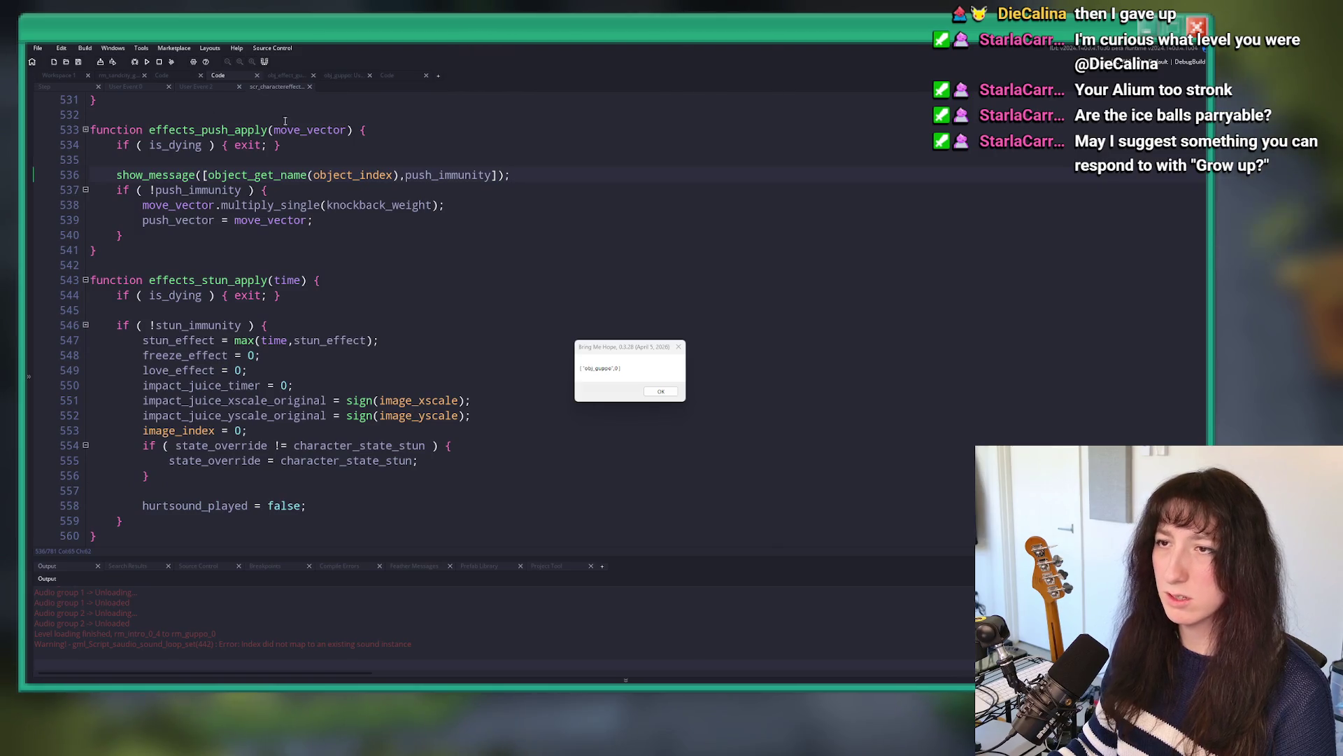
pyautogui.moveTo(540, 176); pyautogui.dragTo(355, 159)
pyautogui.press('BackSpace')
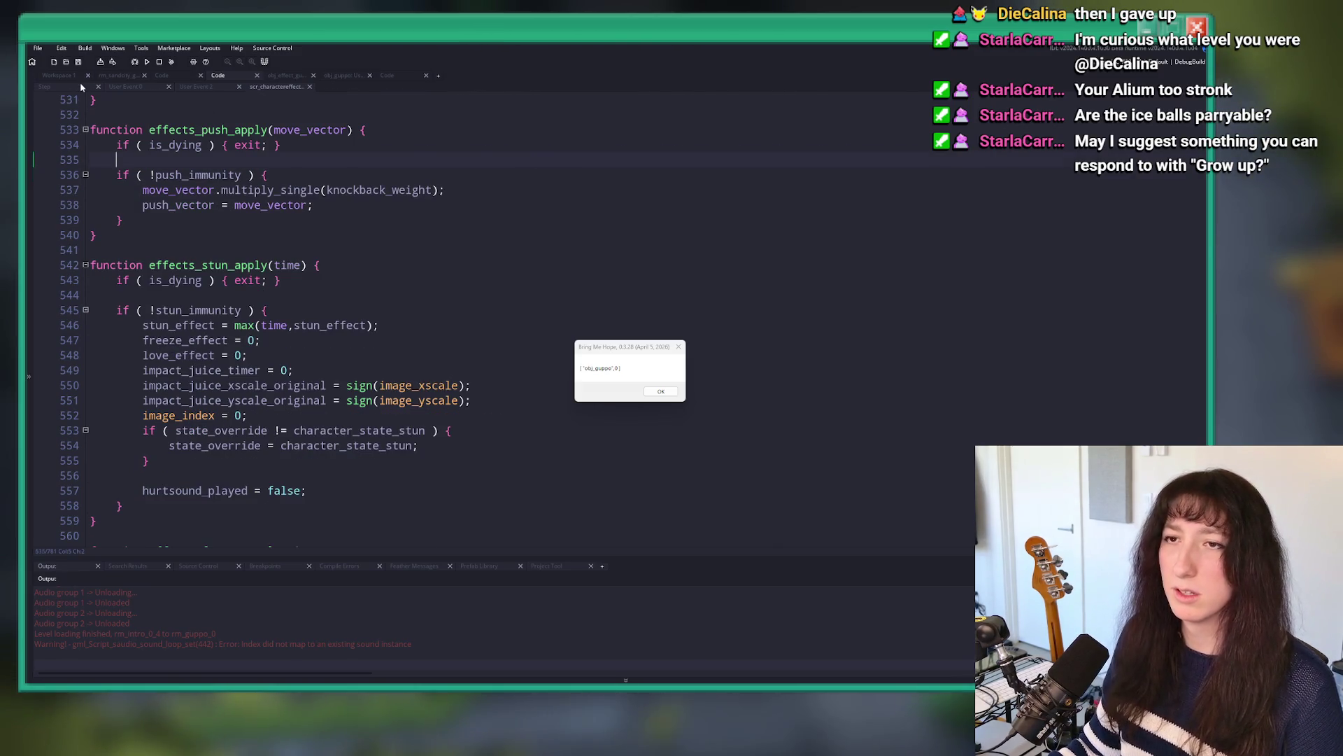
pyautogui.click(80, 83)
pyautogui.click(58, 75)
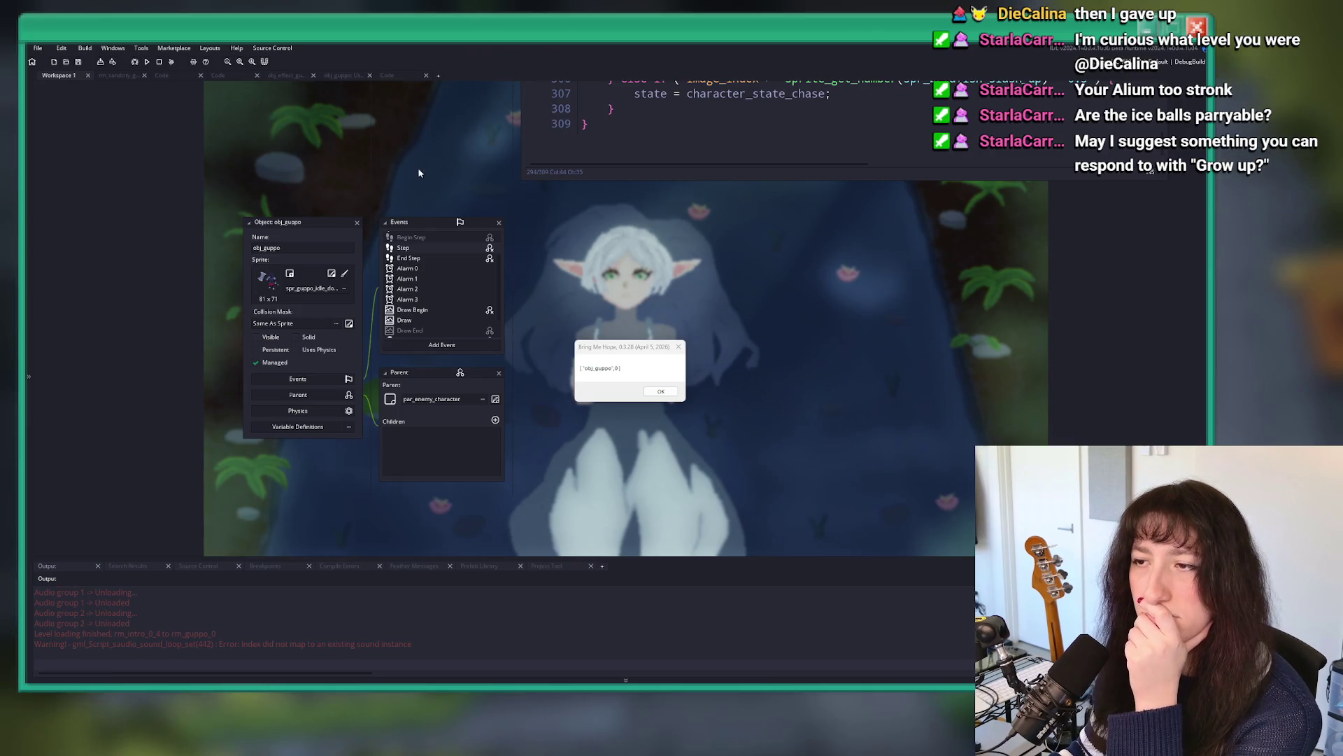
# Step: Look through obj_betafish_melee's code, ending on its End Step event
pyautogui.moveTo(418, 172); pyautogui.dragTo(316, 482)
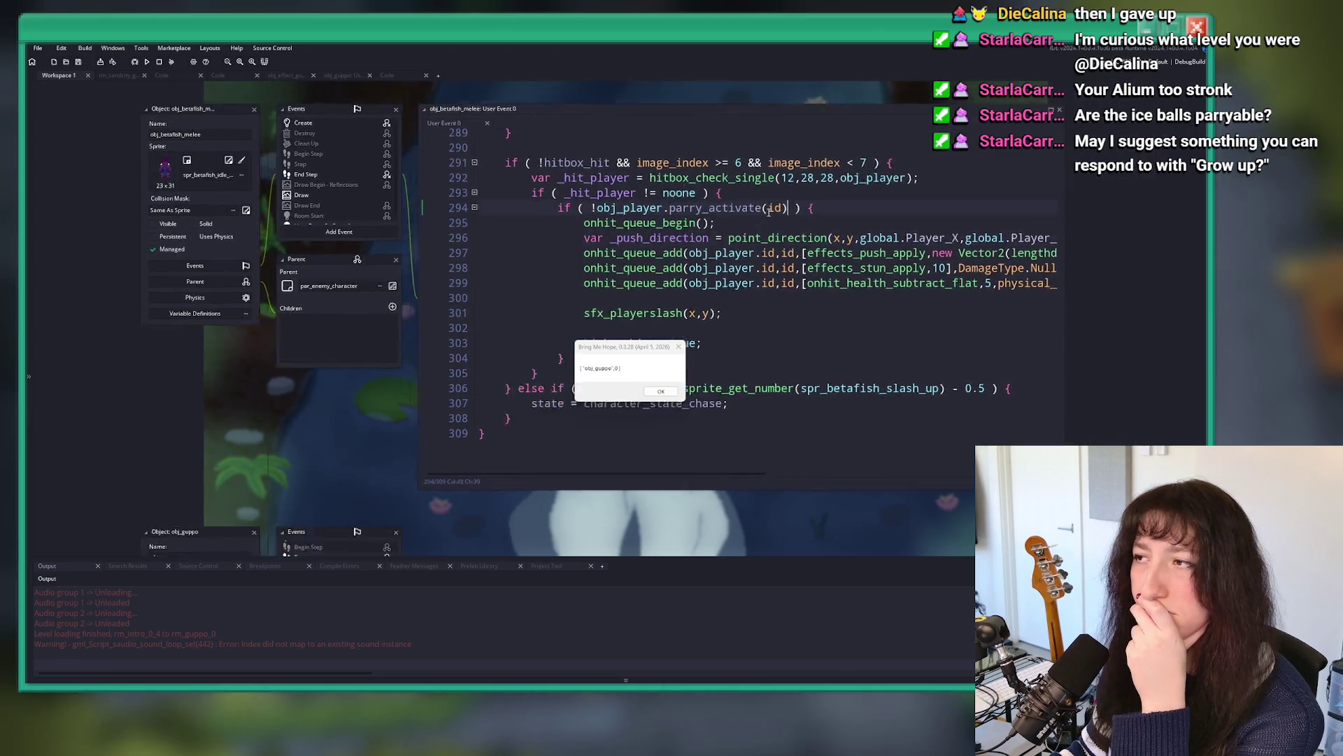
pyautogui.scroll(3, 769, 211)
pyautogui.scroll(-2, 769, 211)
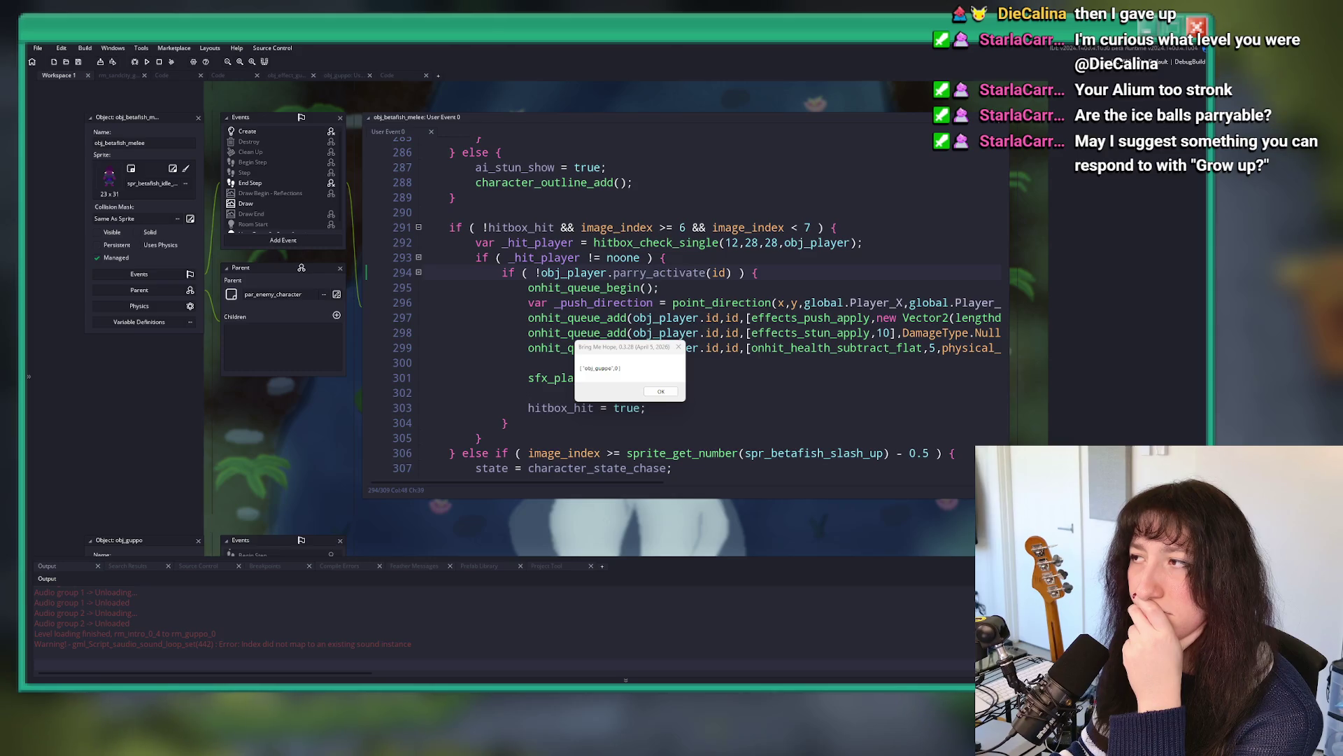
pyautogui.doubleClick(417, 117)
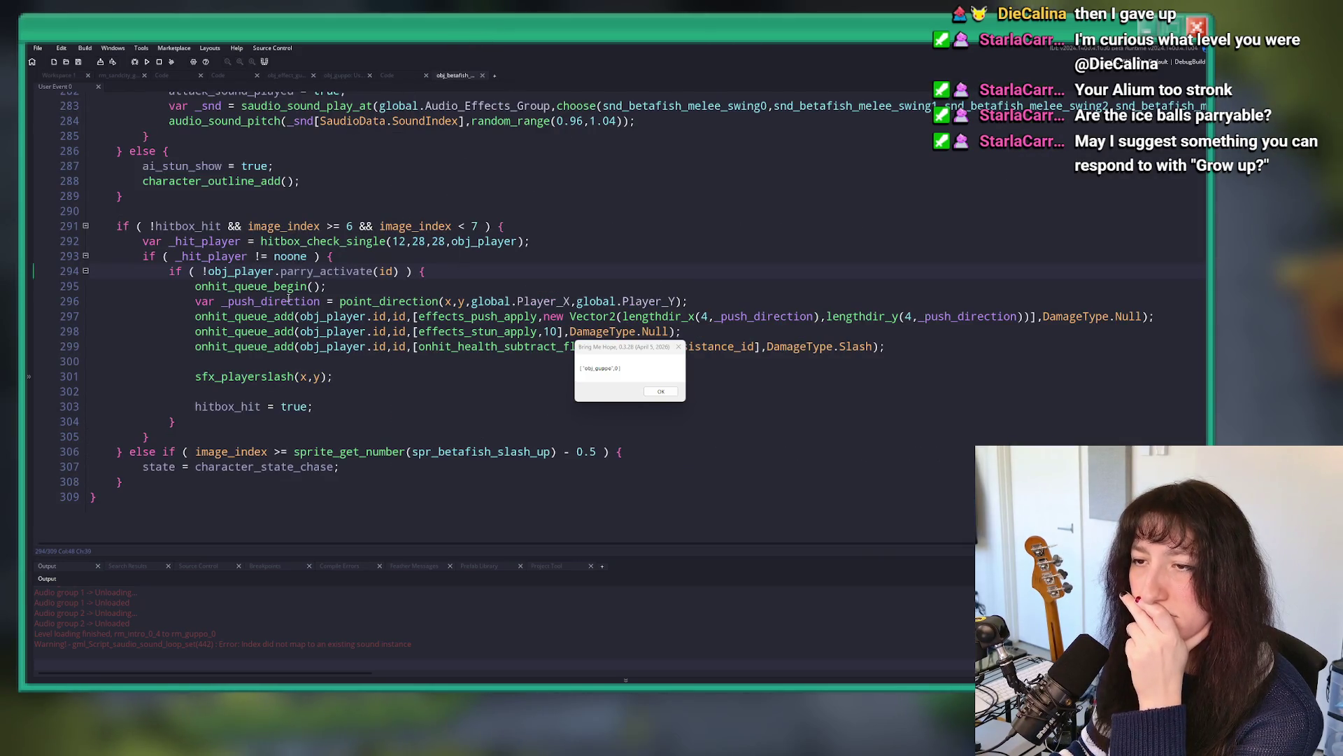
pyautogui.scroll(14, 289, 298)
pyautogui.scroll(7, 152, 334)
pyautogui.scroll(-5, 410, 378)
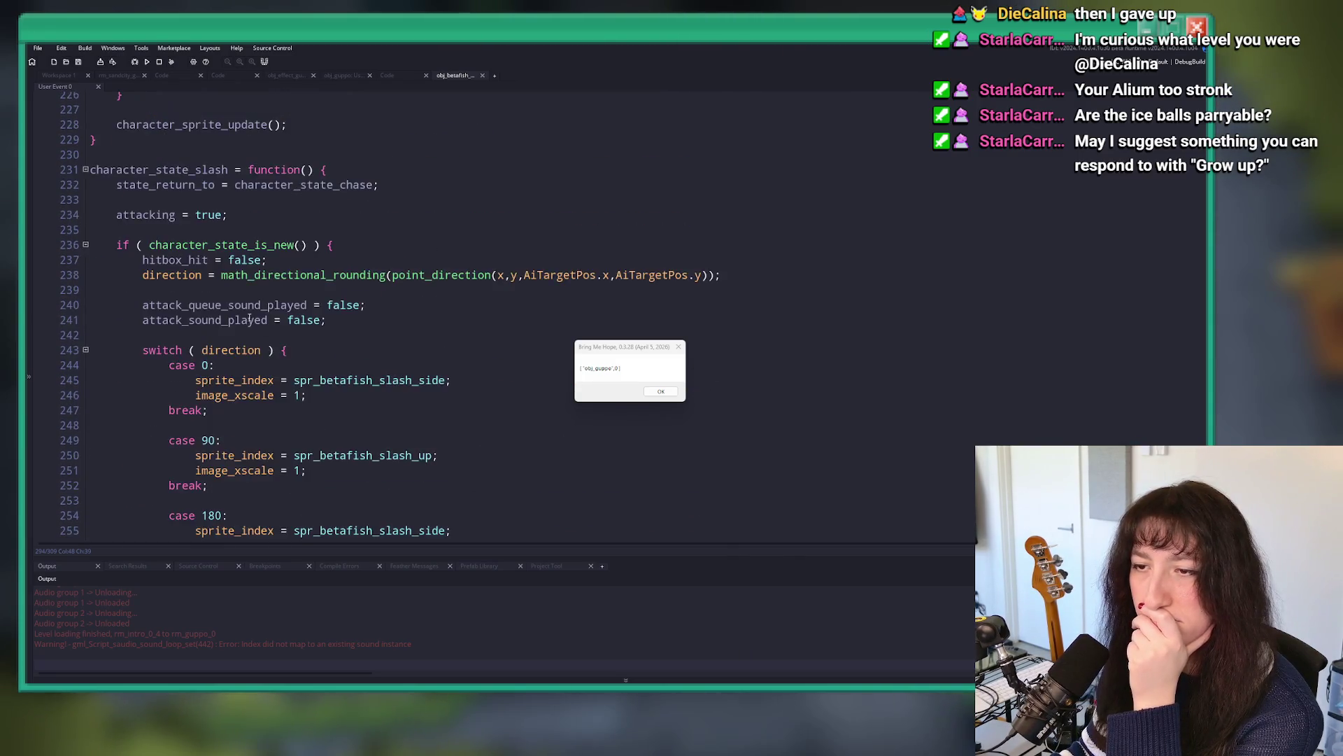
pyautogui.hotkey('ctrl', 'Tab')
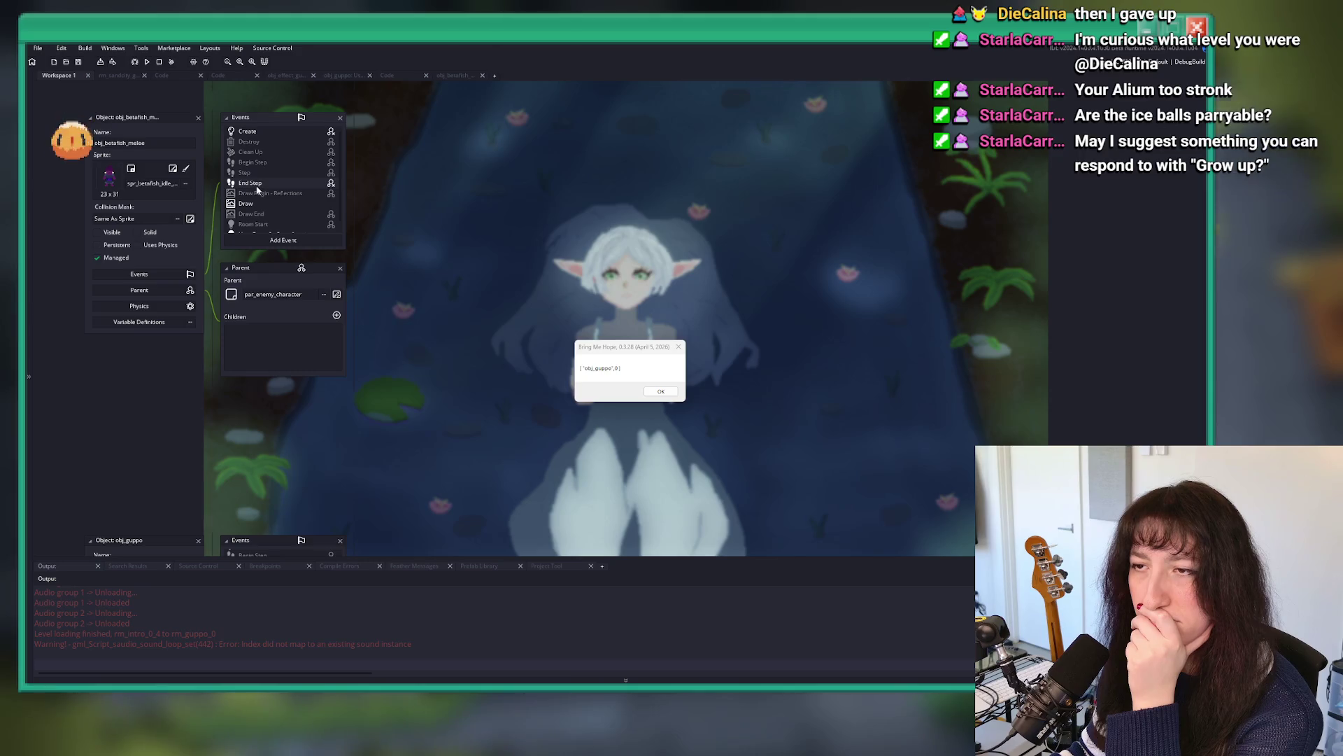
pyautogui.doubleClick(252, 182)
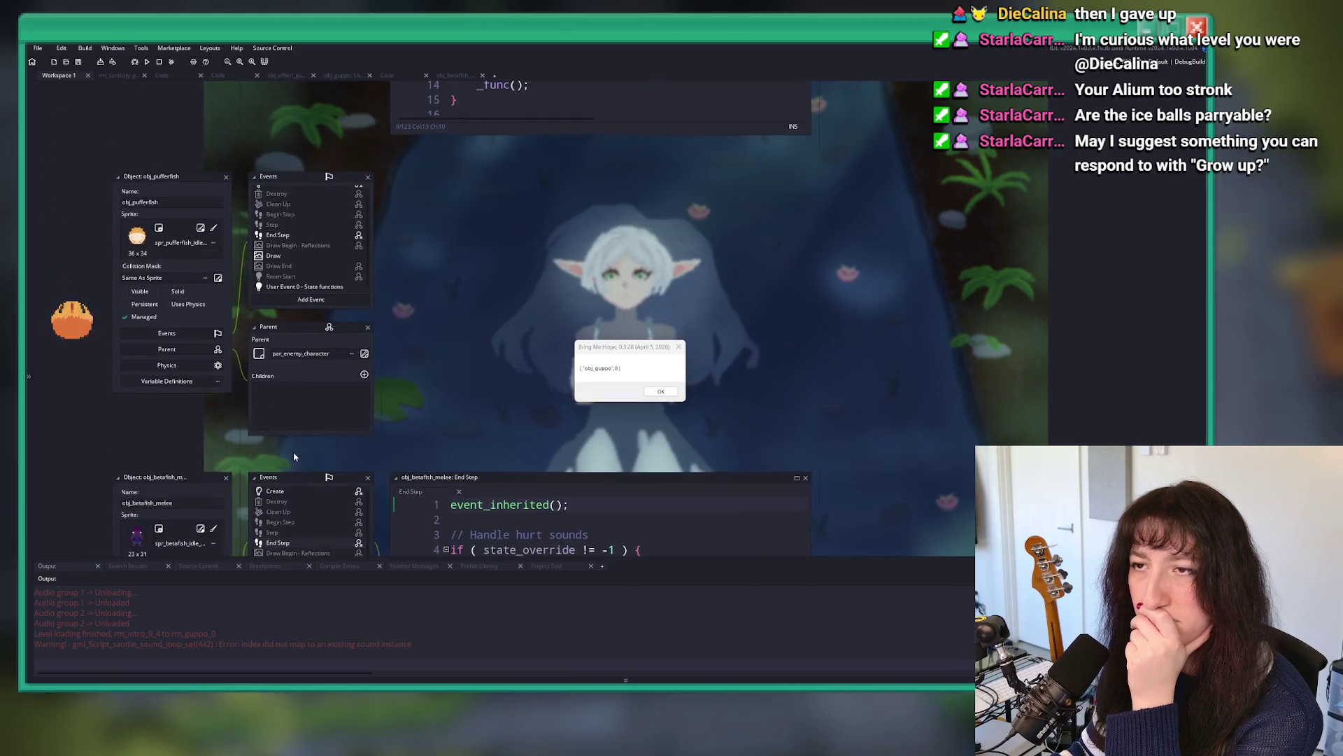
# Step: Search the assets for 'obj_gu' and open obj_guppo
pyautogui.hotkey('ctrl', 't')
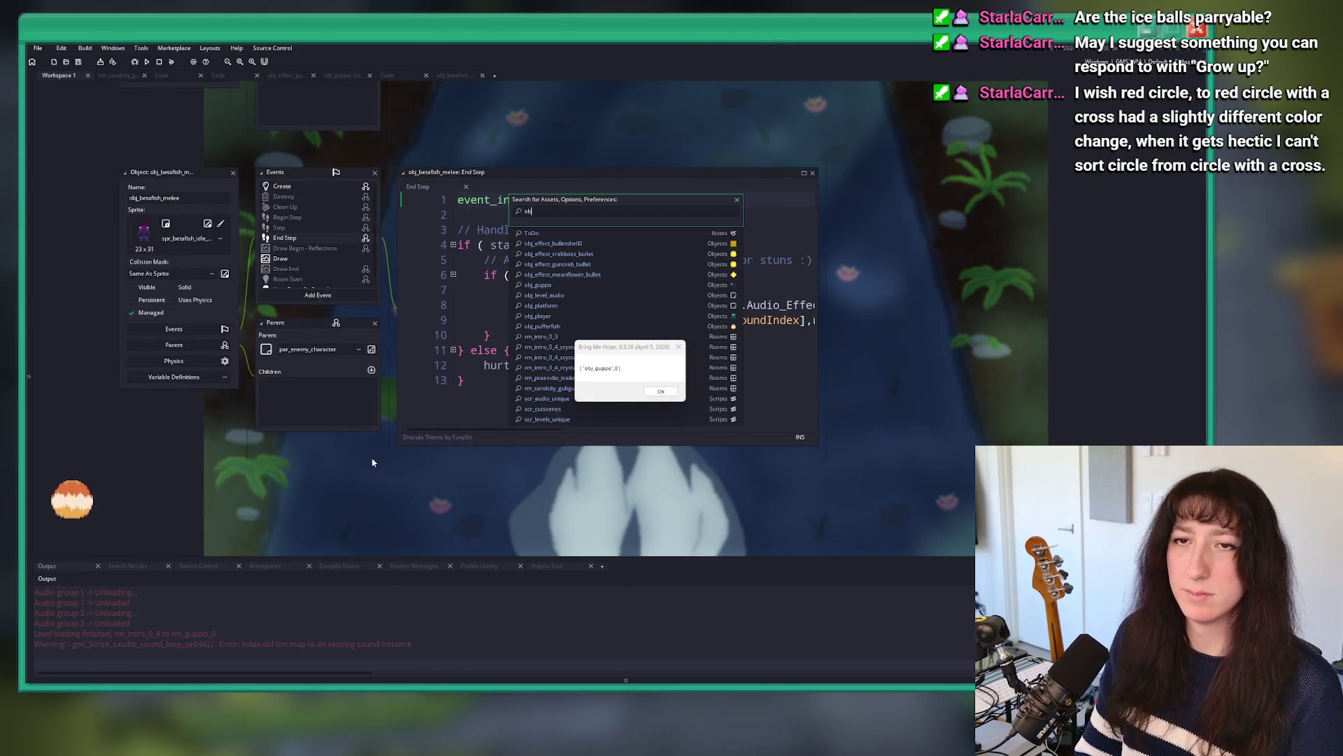
pyautogui.write('obj_gu')
pyautogui.press('Down')
pyautogui.press('Down')
pyautogui.press('Down')
pyautogui.press('Down')
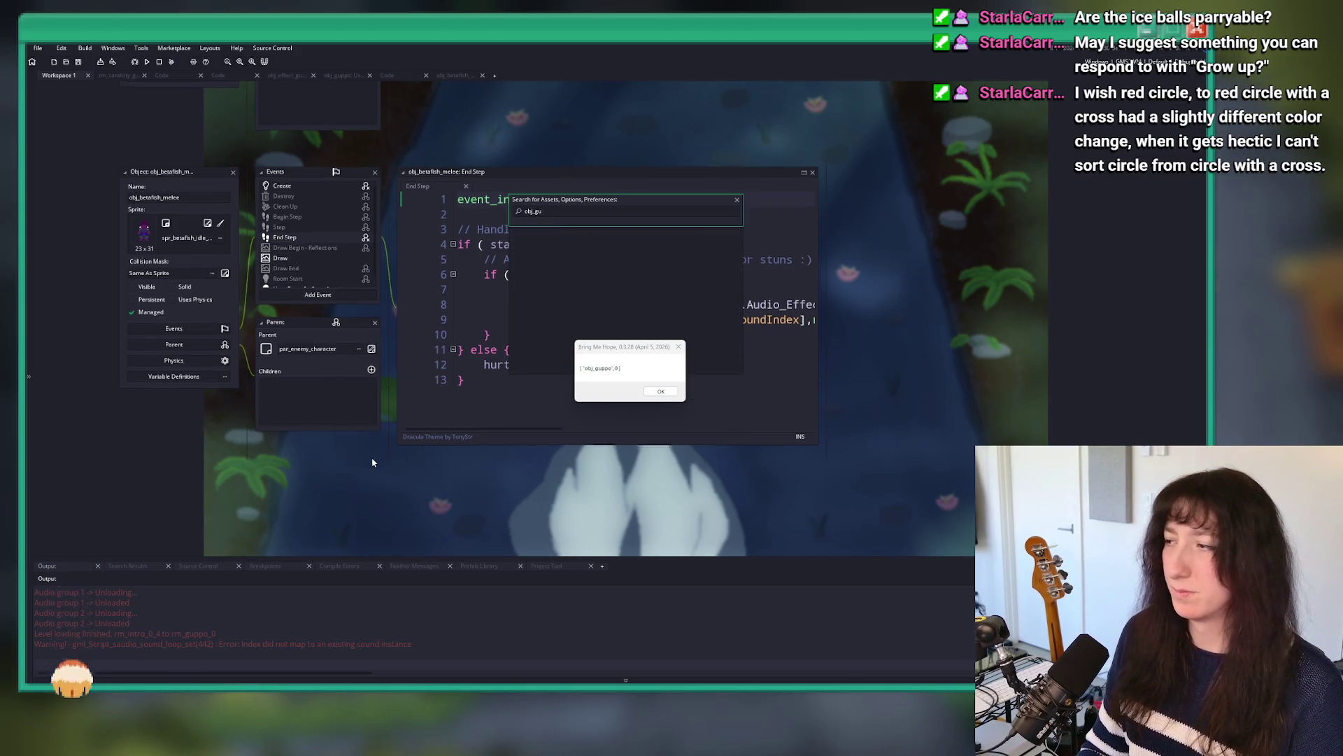
pyautogui.press('Return')
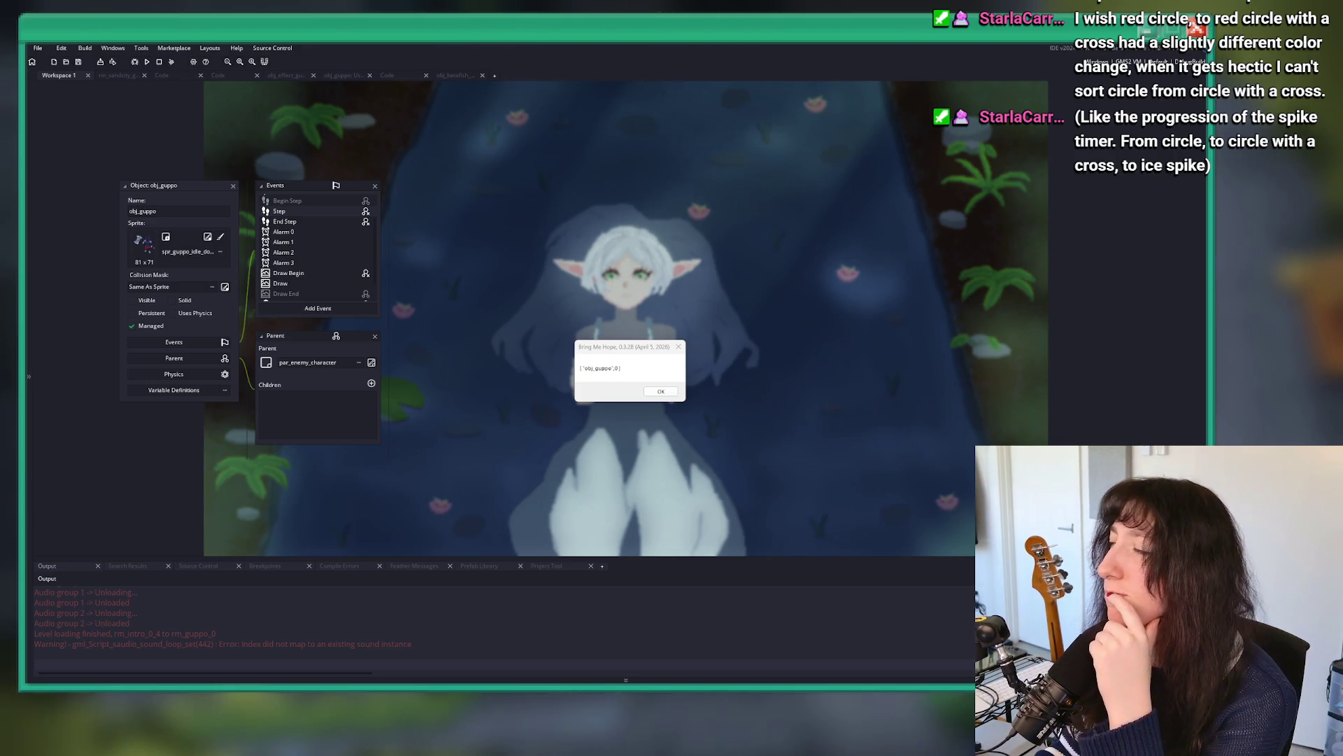
# Step: Stop the running build and review obj_guppo's events from Create through User Event 0
pyautogui.click(159, 63)
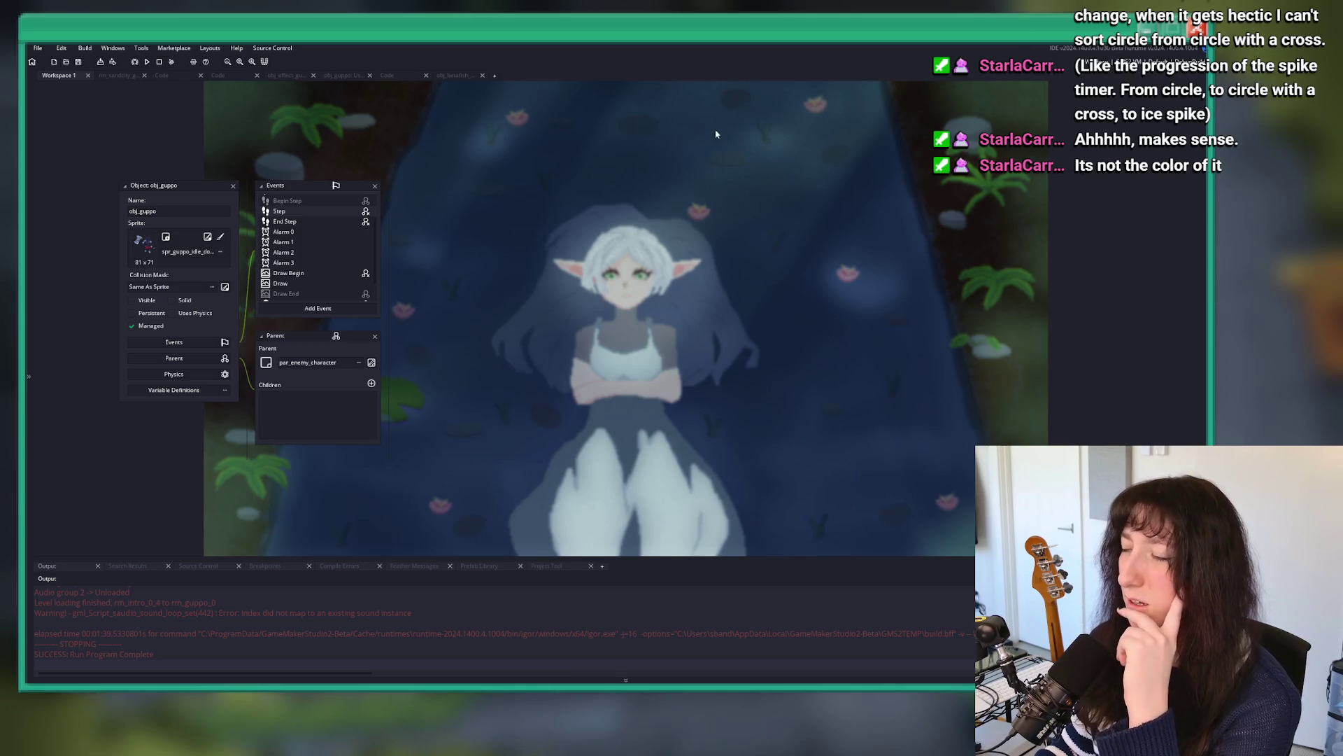
pyautogui.scroll(1, 637, 108)
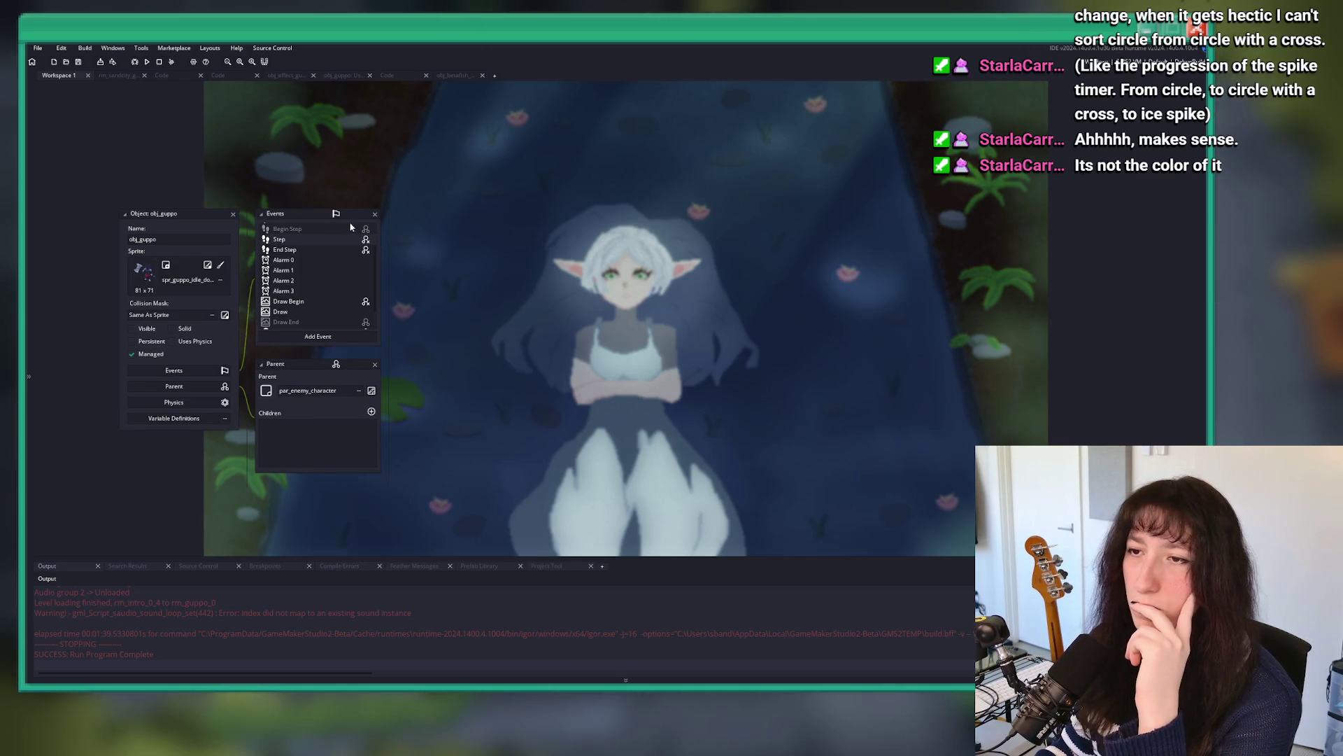
pyautogui.moveTo(345, 214); pyautogui.dragTo(405, 191)
pyautogui.scroll(-2, 370, 284)
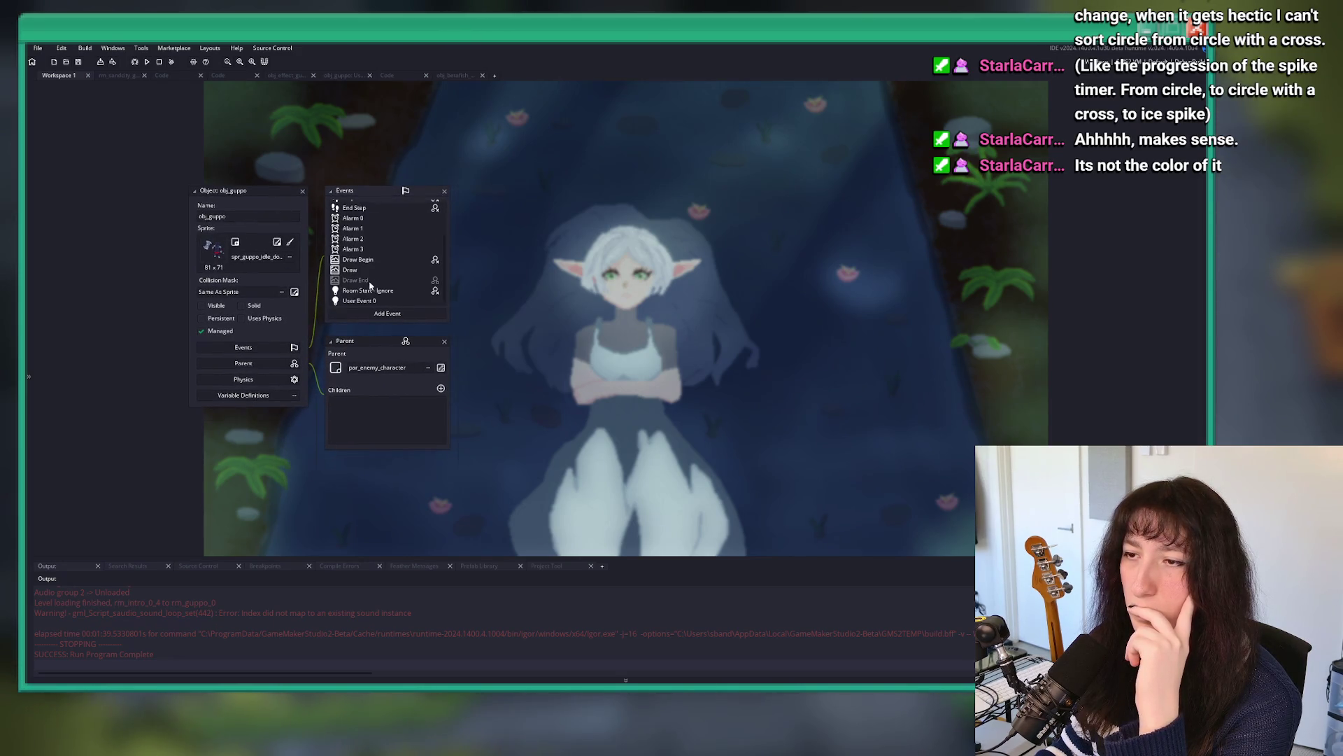
pyautogui.scroll(3, 375, 258)
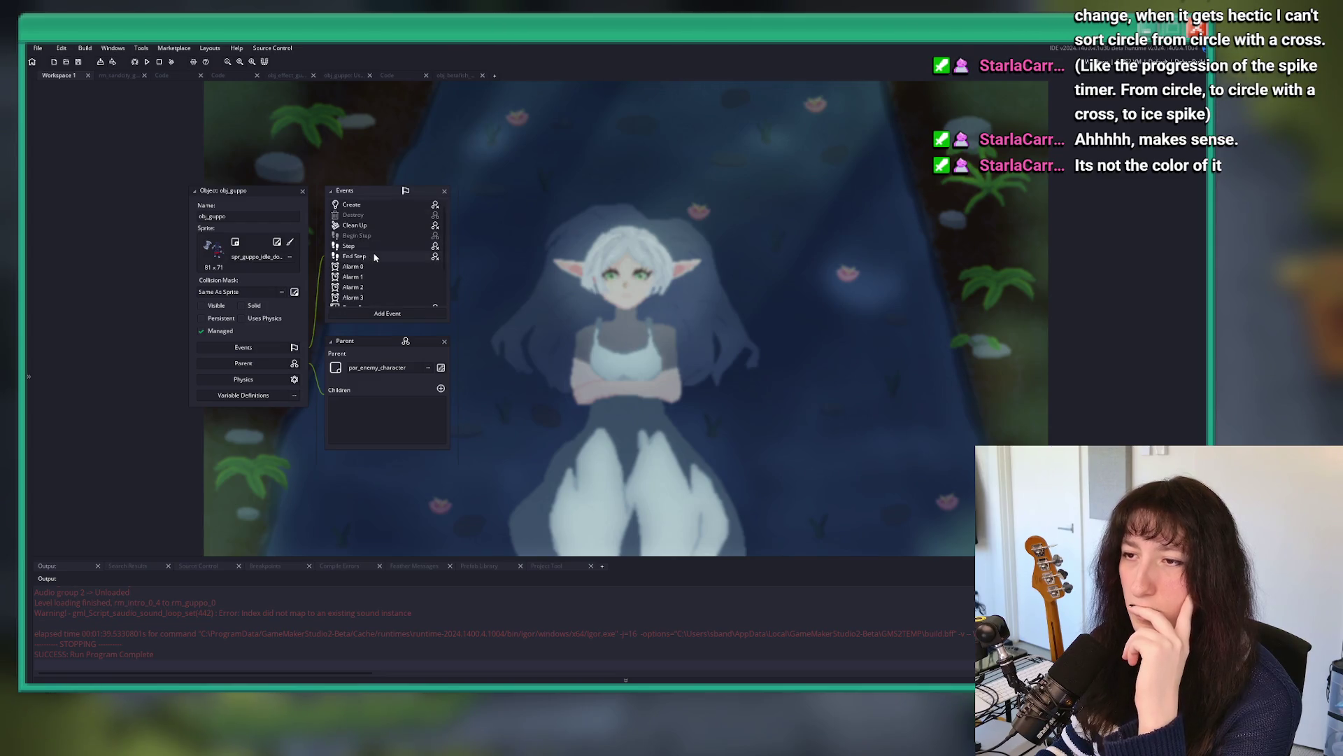
pyautogui.scroll(-3, 375, 258)
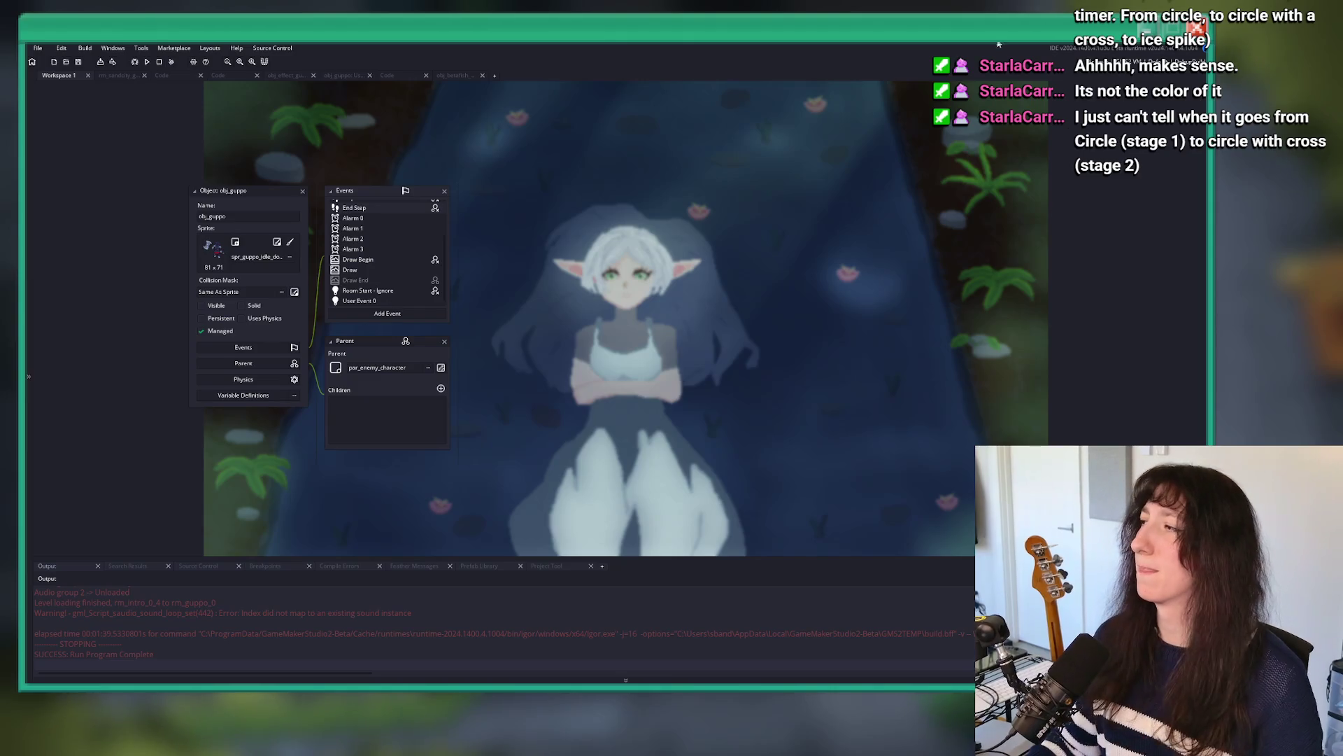
pyautogui.press('F12')
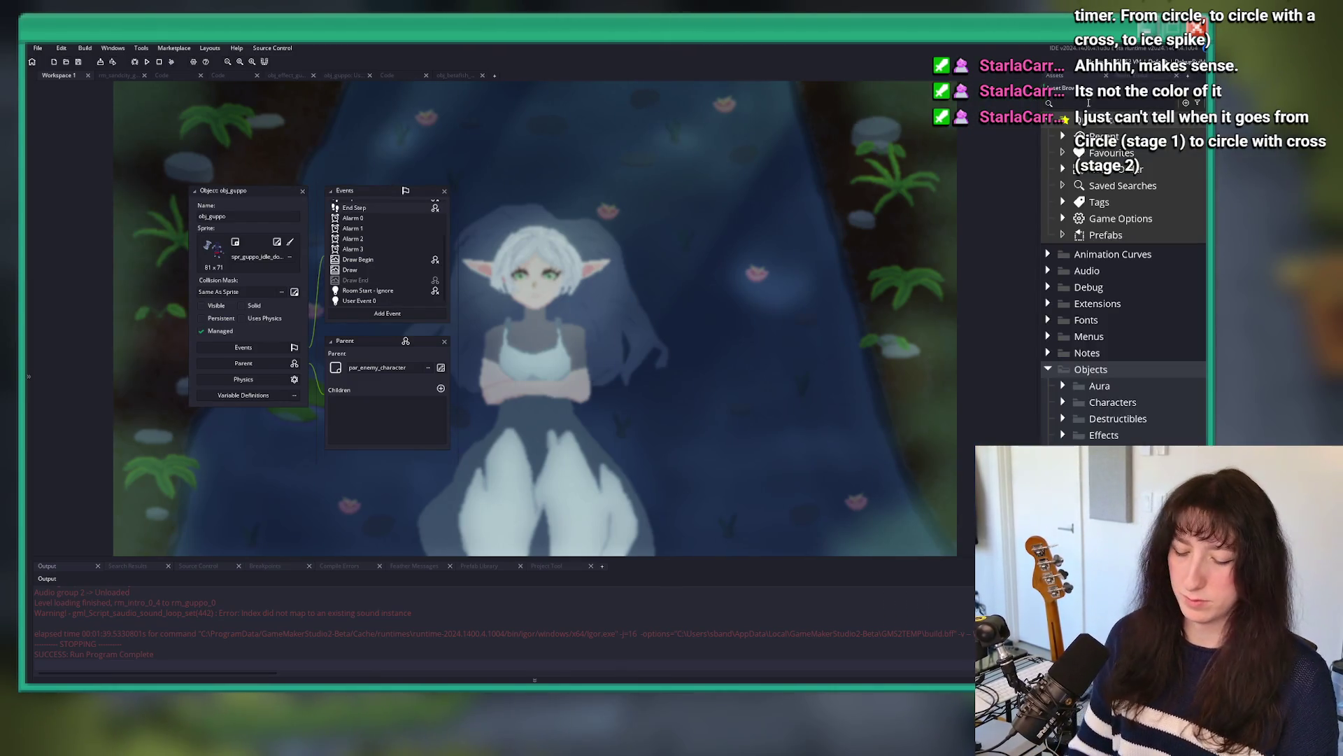
# Step: Search the Asset Browser for 'antic' and preview spr_effect_anticipation, then close it
pyautogui.write('ani')
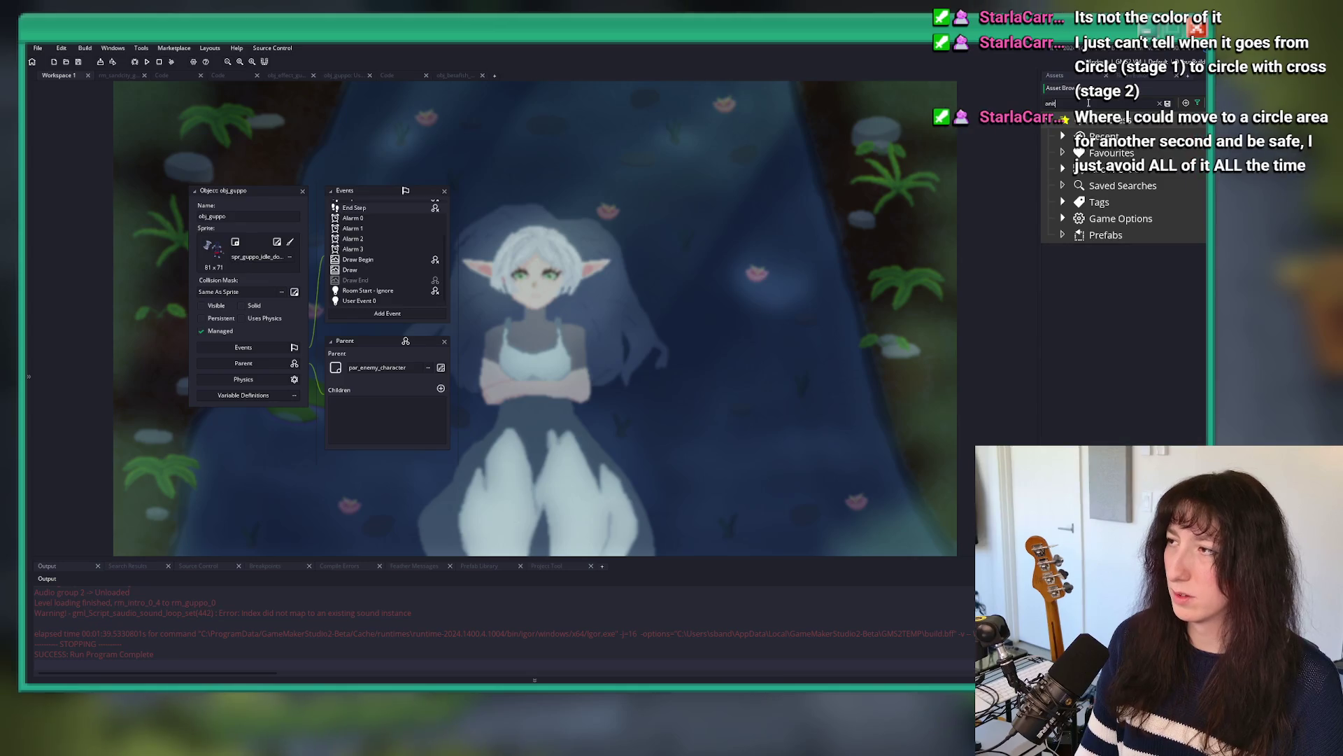
pyautogui.write('ic')
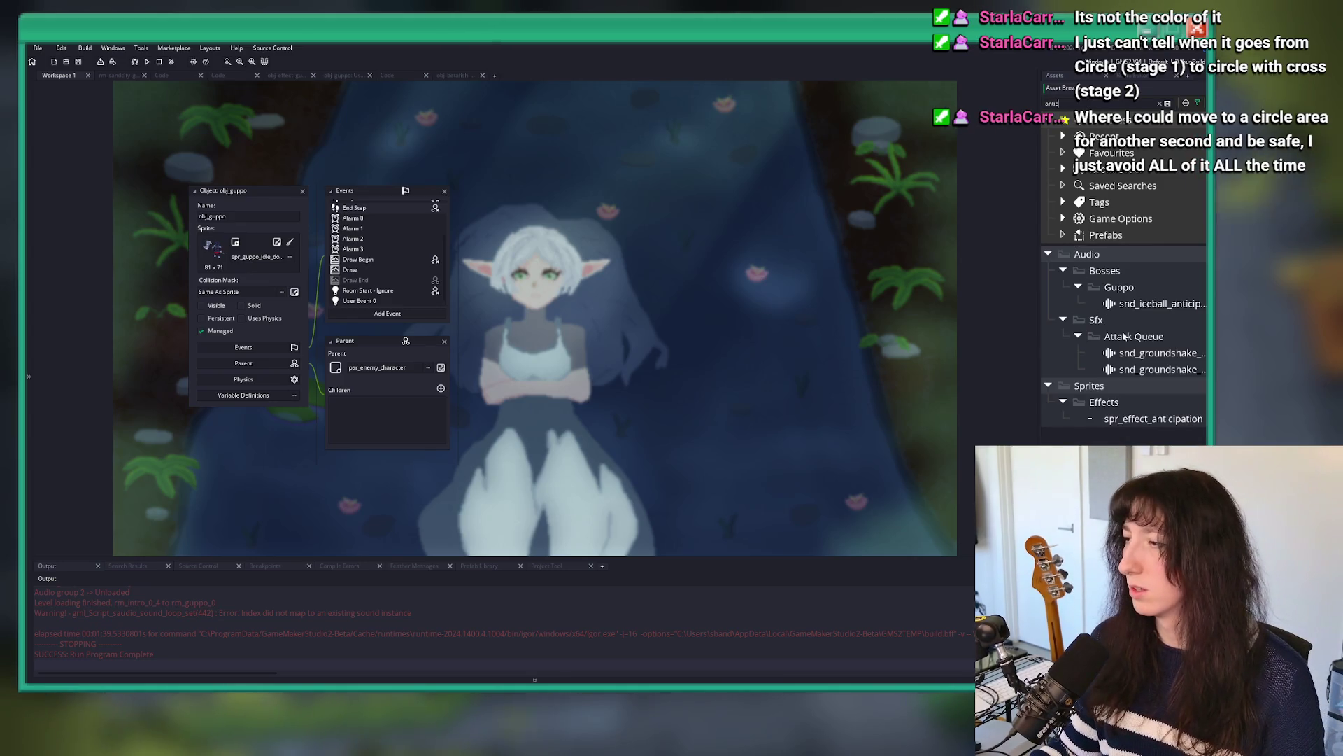
pyautogui.doubleClick(1114, 421)
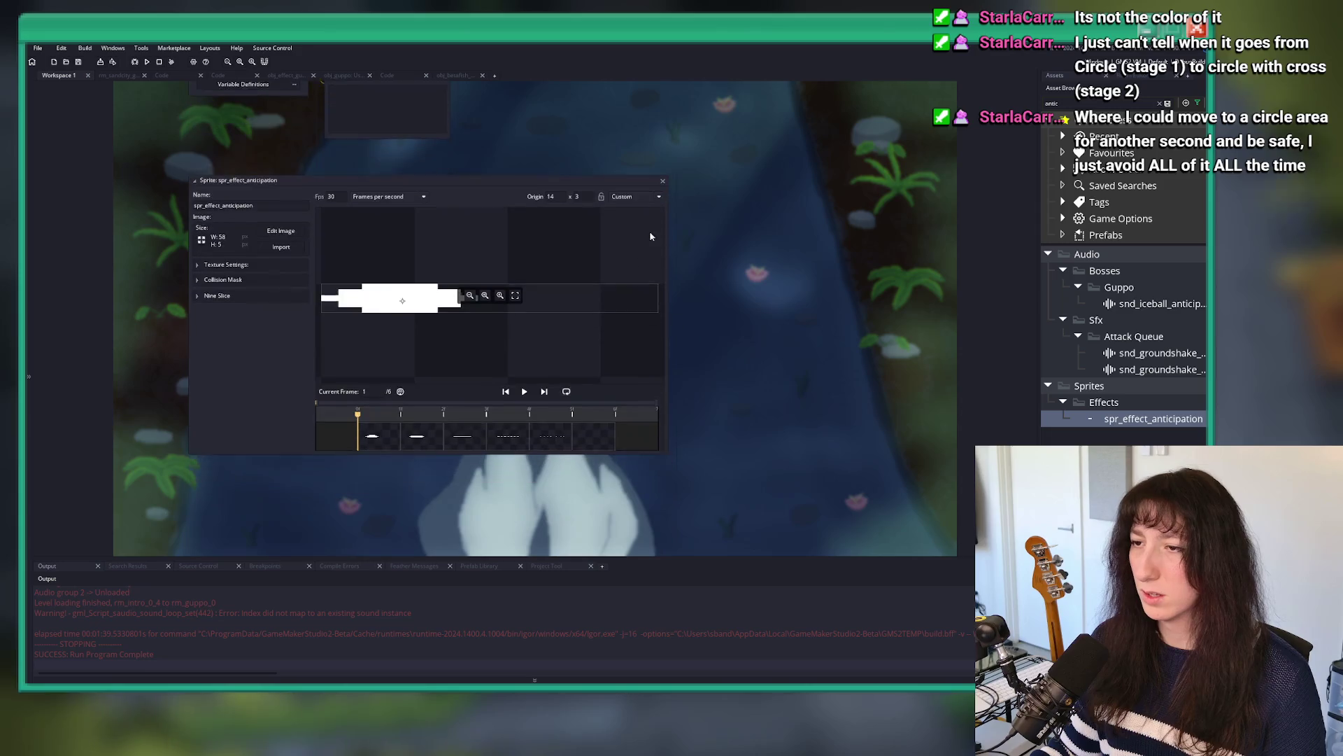
pyautogui.click(660, 180)
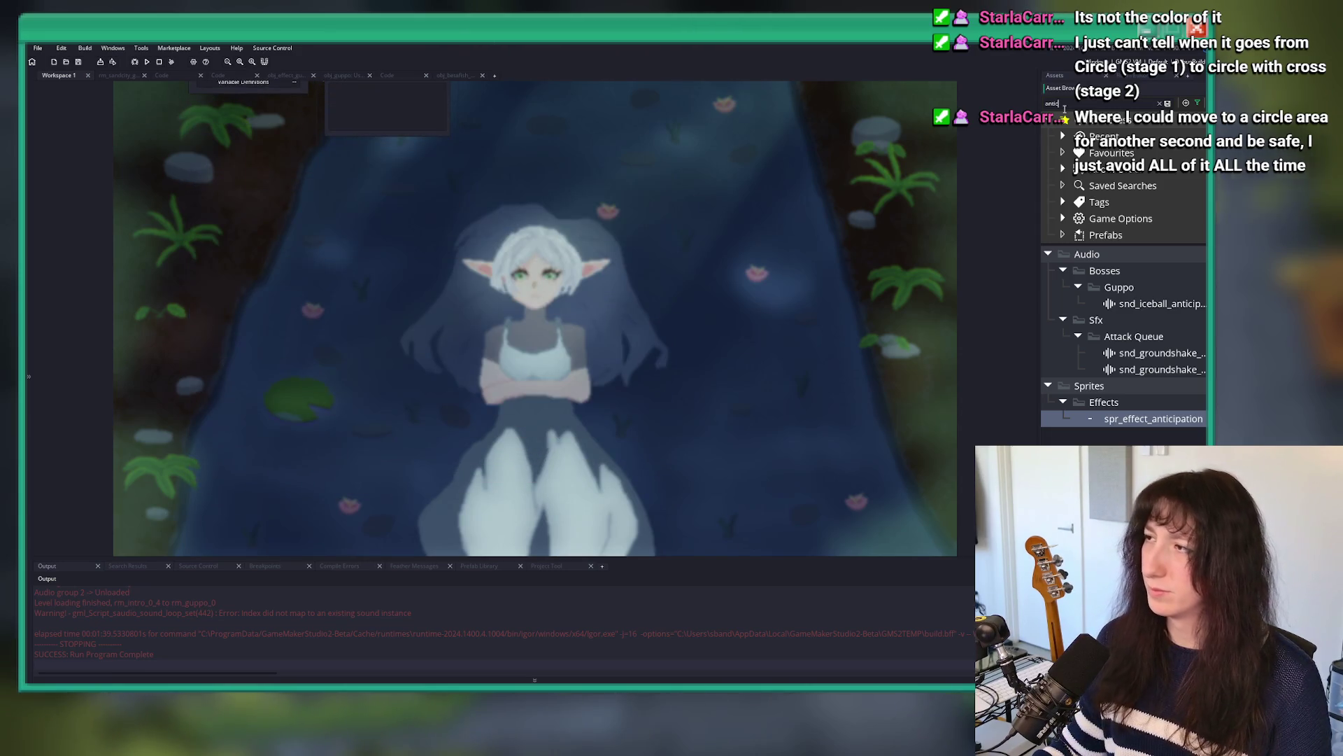
# Step: Search for 'spike', then 'reticl', and open spr_effect_hitboxreticlelarge0_end
pyautogui.press('BackSpace')
pyautogui.press('BackSpace')
pyautogui.press('BackSpace')
pyautogui.write('spike')
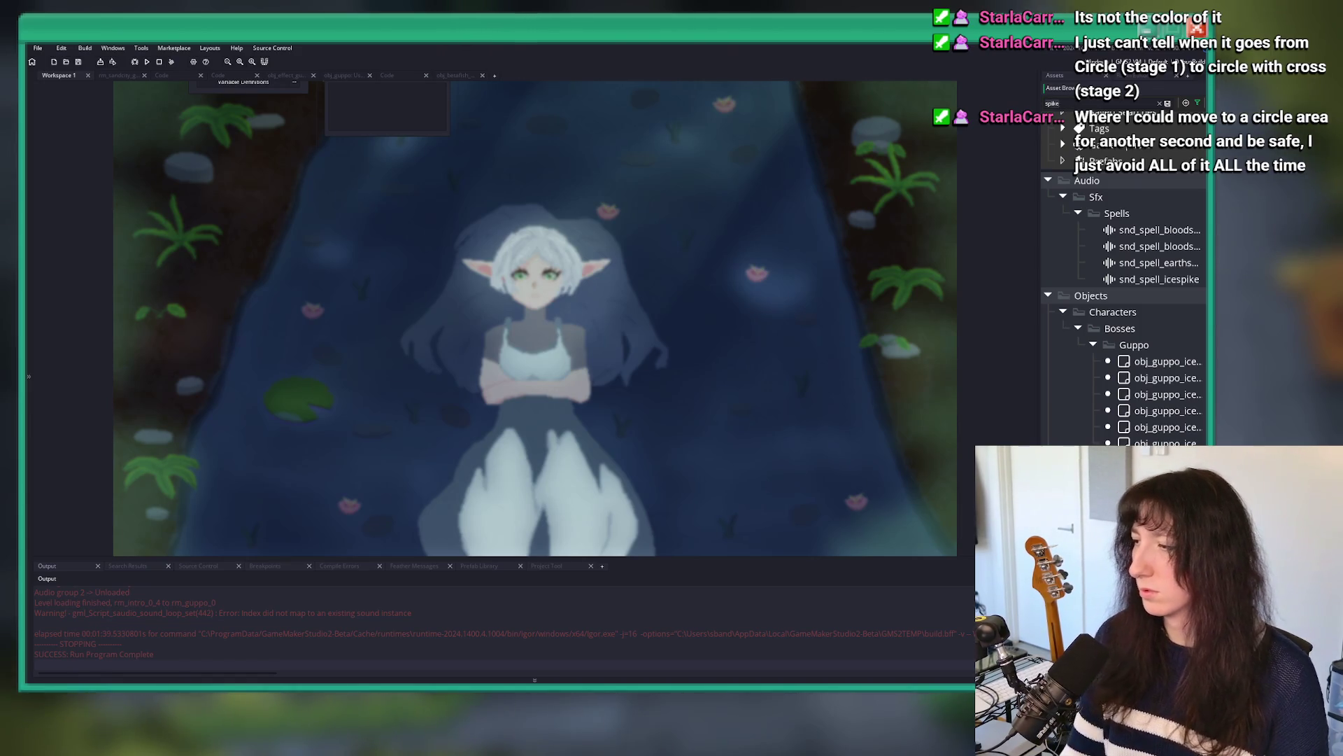
pyautogui.write('po')
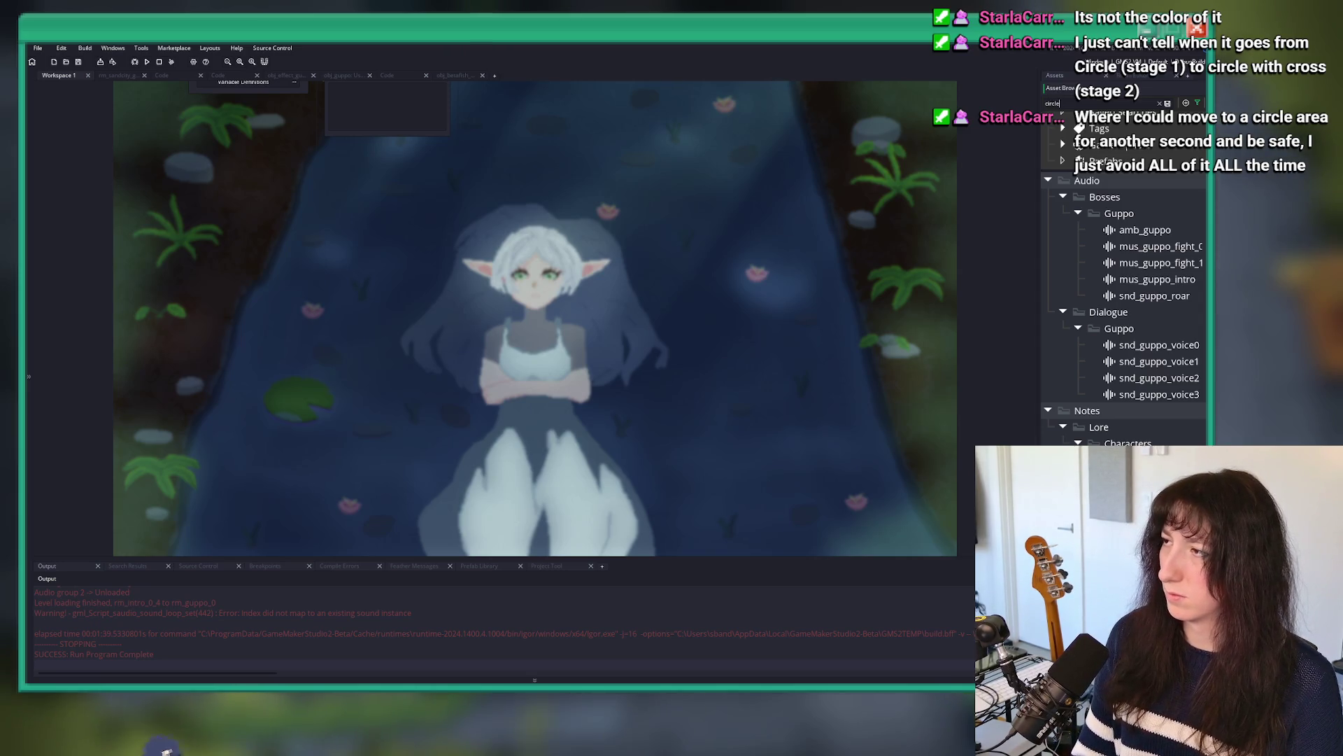
pyautogui.press('BackSpace')
pyautogui.press('BackSpace')
pyautogui.press('BackSpace')
pyautogui.write('reticl')
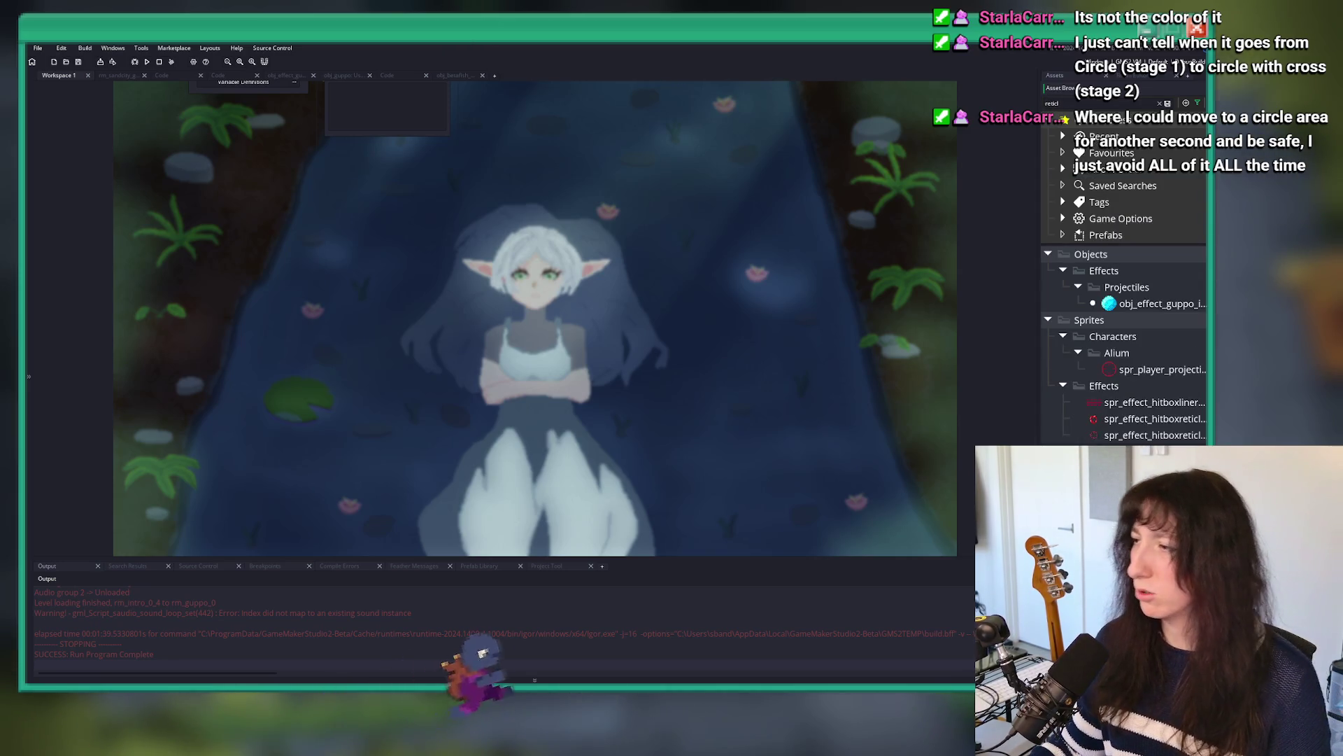
pyautogui.doubleClick(1134, 435)
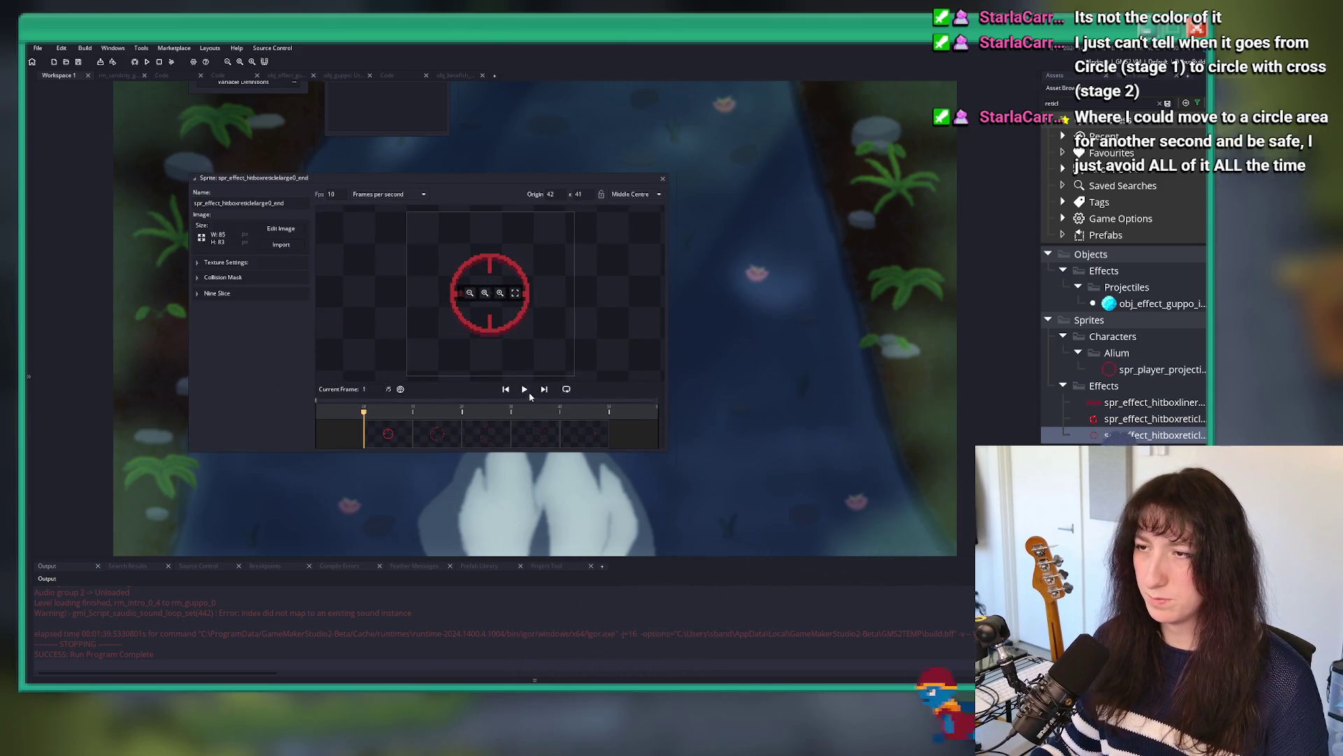
# Step: Play the spr_effect_hitboxreticlelarge0_end animation, then open and play spr_effect_hitboxreticlelarge0
pyautogui.click(524, 389)
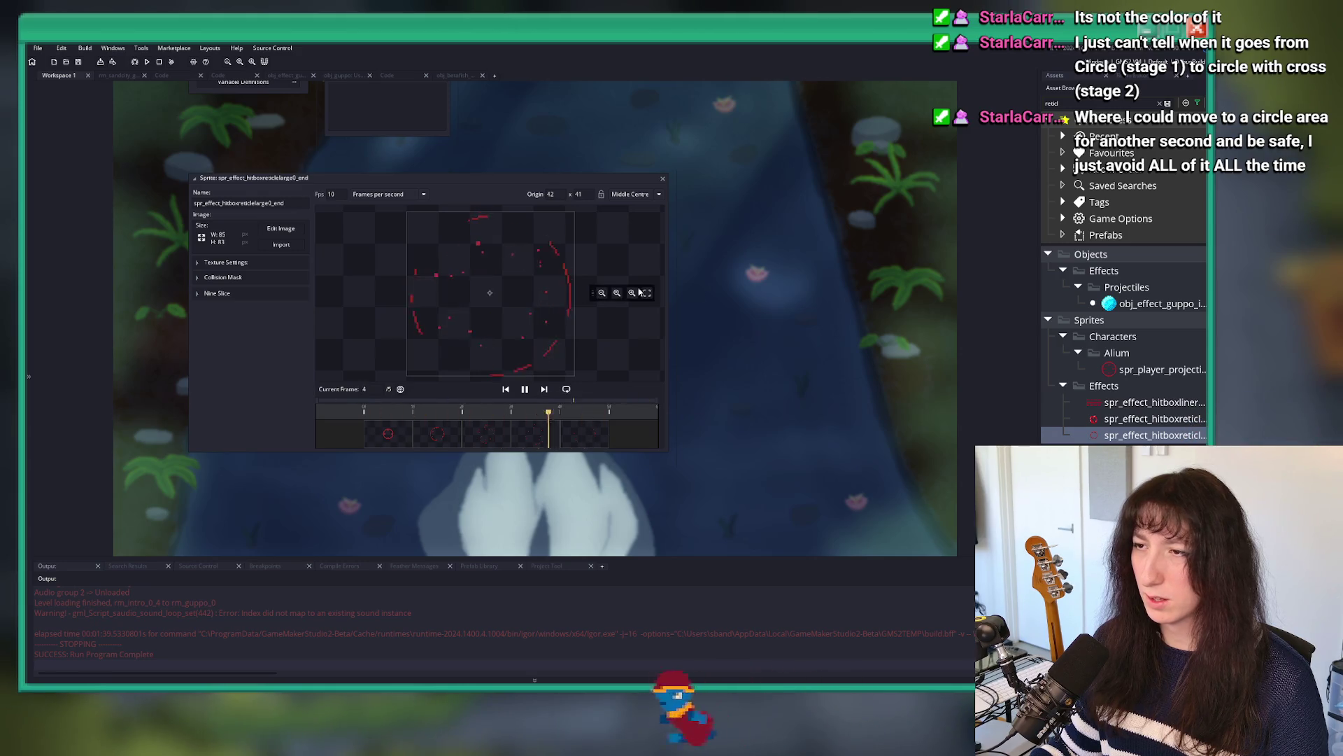
pyautogui.doubleClick(1134, 418)
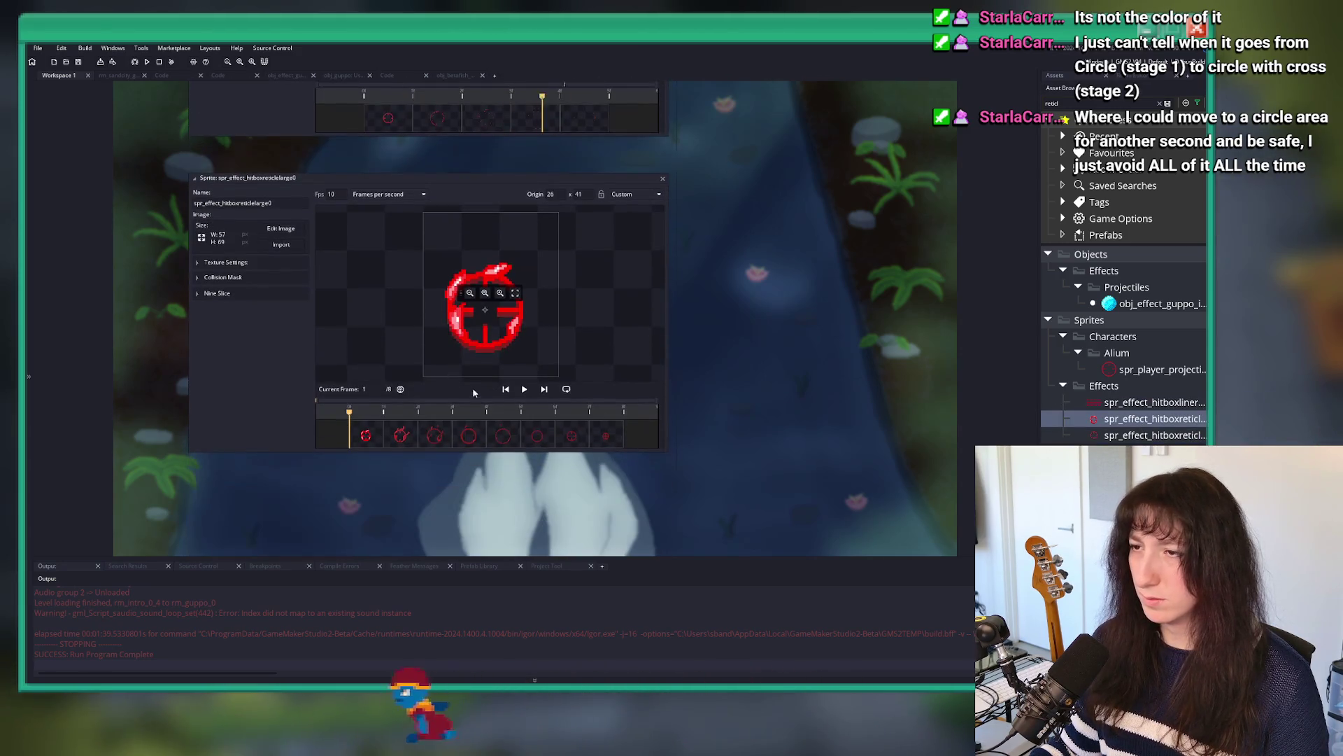
pyautogui.click(524, 389)
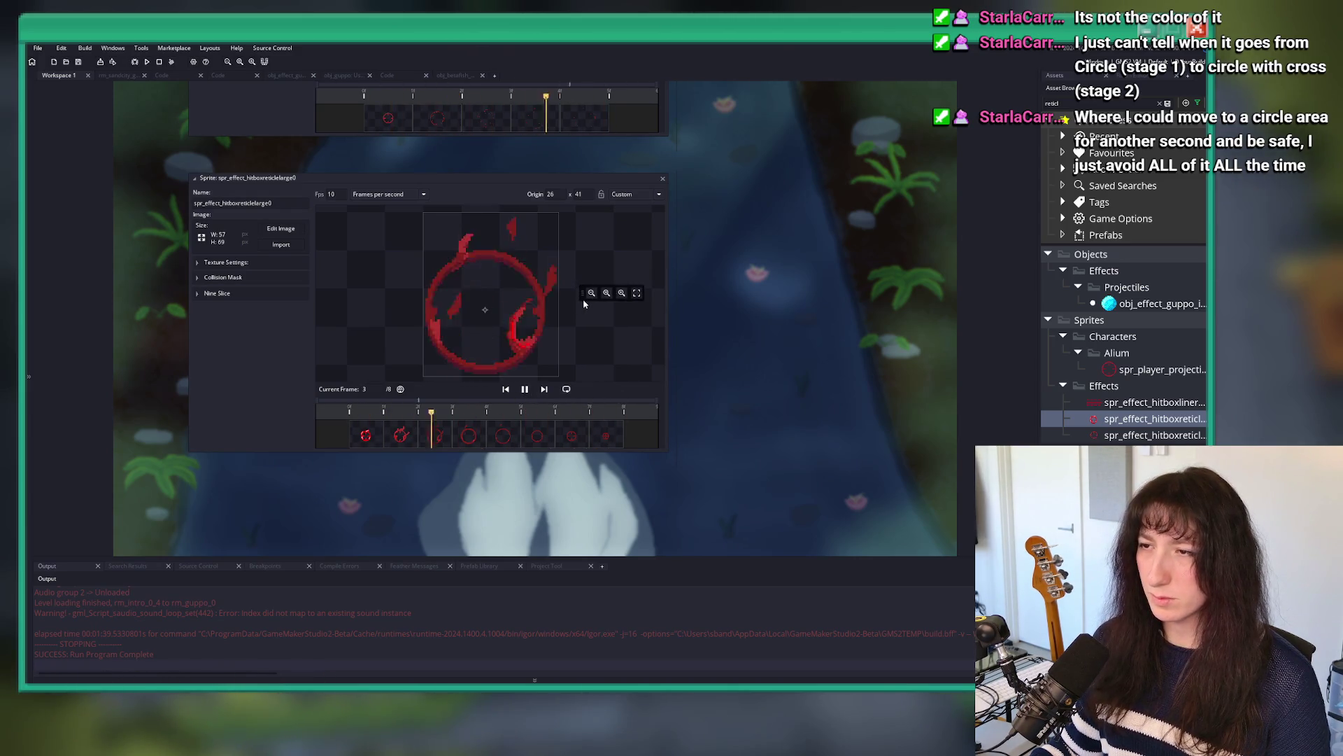
# Step: Pan and zoom the sprite previews to fit the whole reticle, then select the large reticle's name
pyautogui.click(1111, 401)
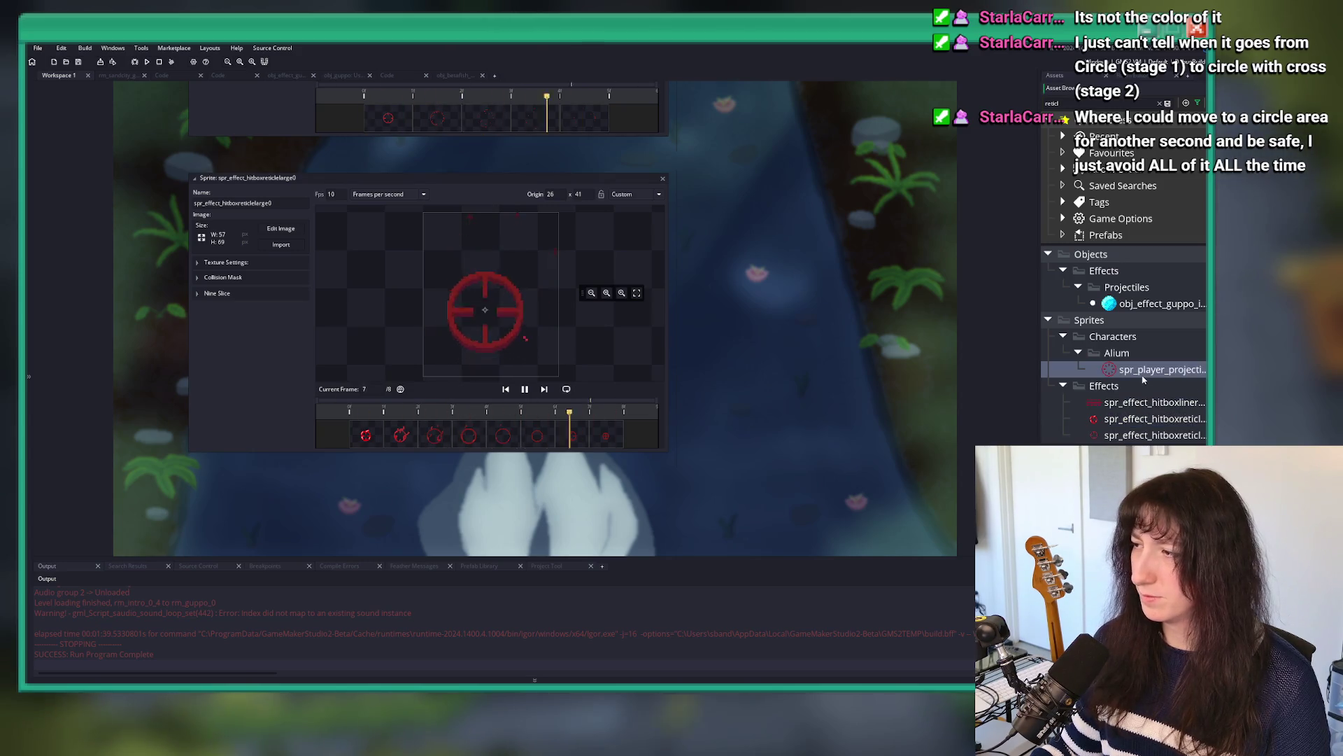
pyautogui.moveTo(715, 218)
pyautogui.mouseDown()
pyautogui.moveTo(738, 384)
pyautogui.moveTo(784, 322)
pyautogui.mouseUp()
pyautogui.scroll(3, 528, 383)
pyautogui.scroll(-3, 528, 383)
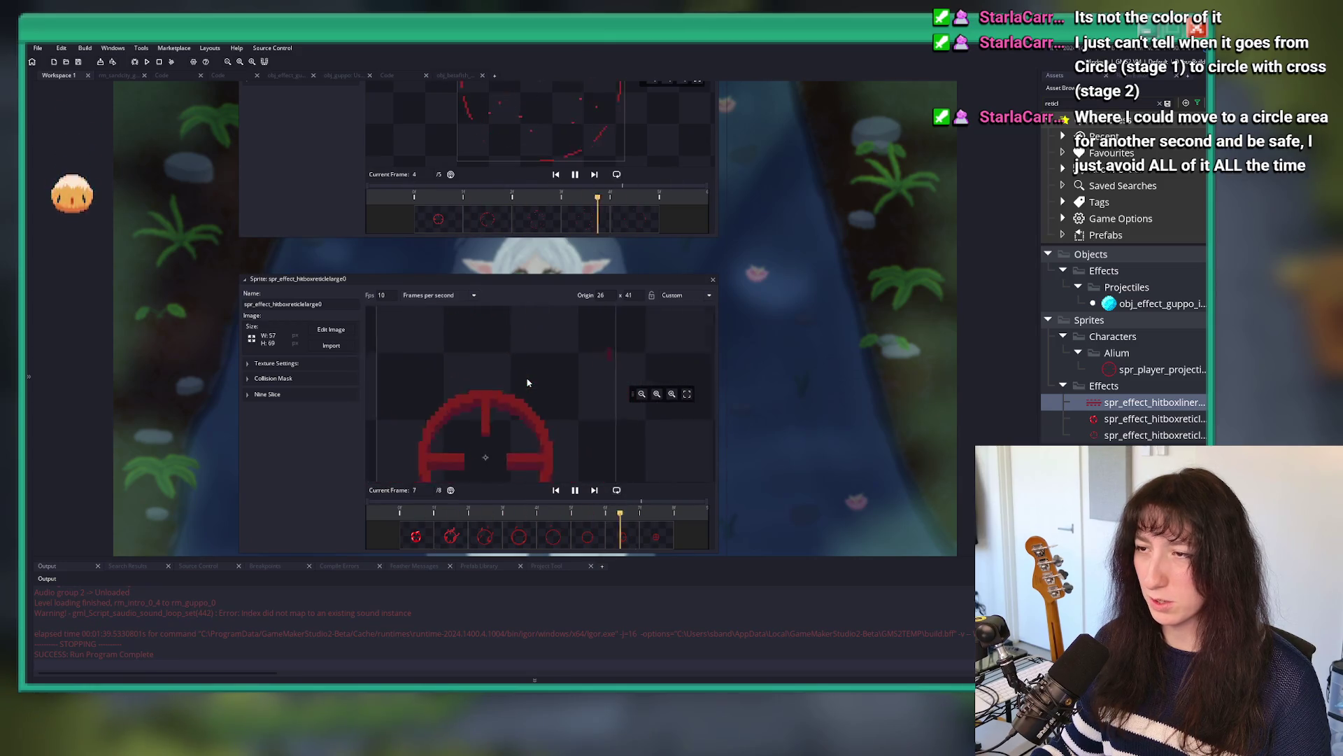
pyautogui.moveTo(642, 430); pyautogui.dragTo(676, 353)
pyautogui.scroll(-2, 689, 374)
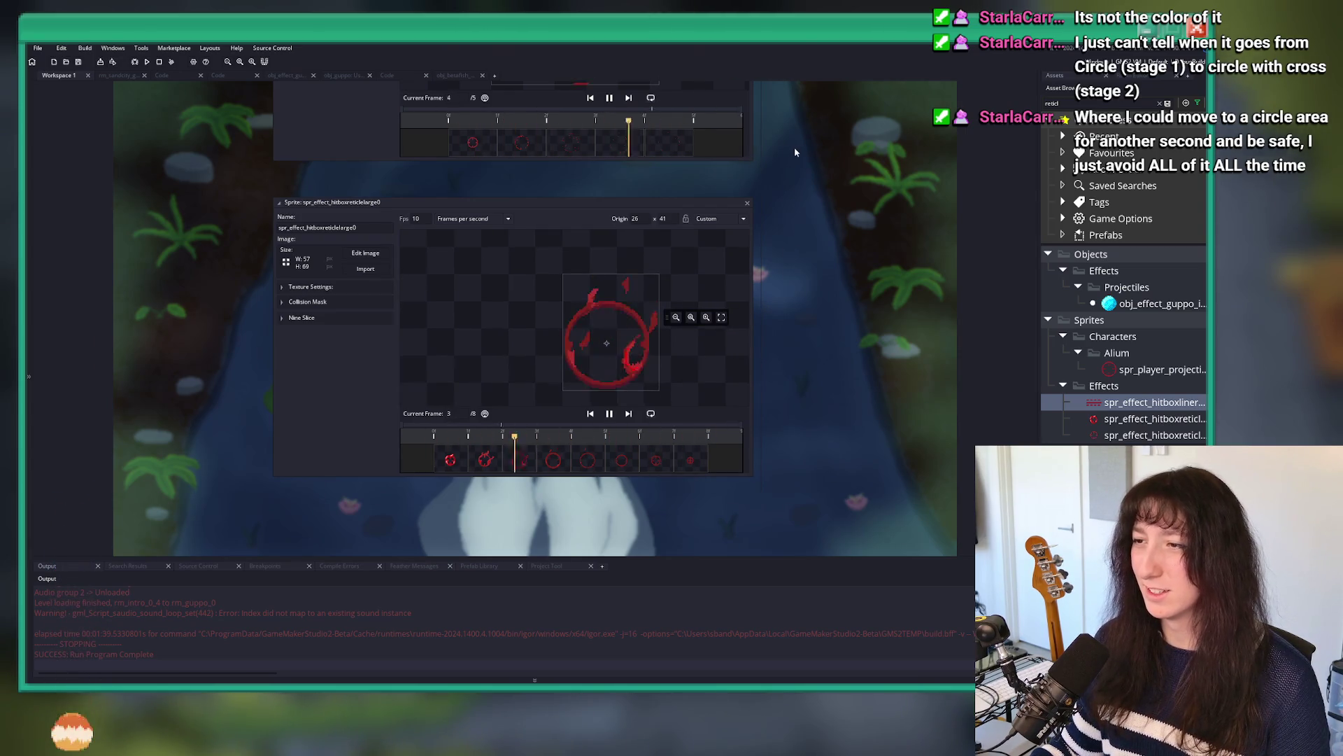
pyautogui.scroll(3, 674, 284)
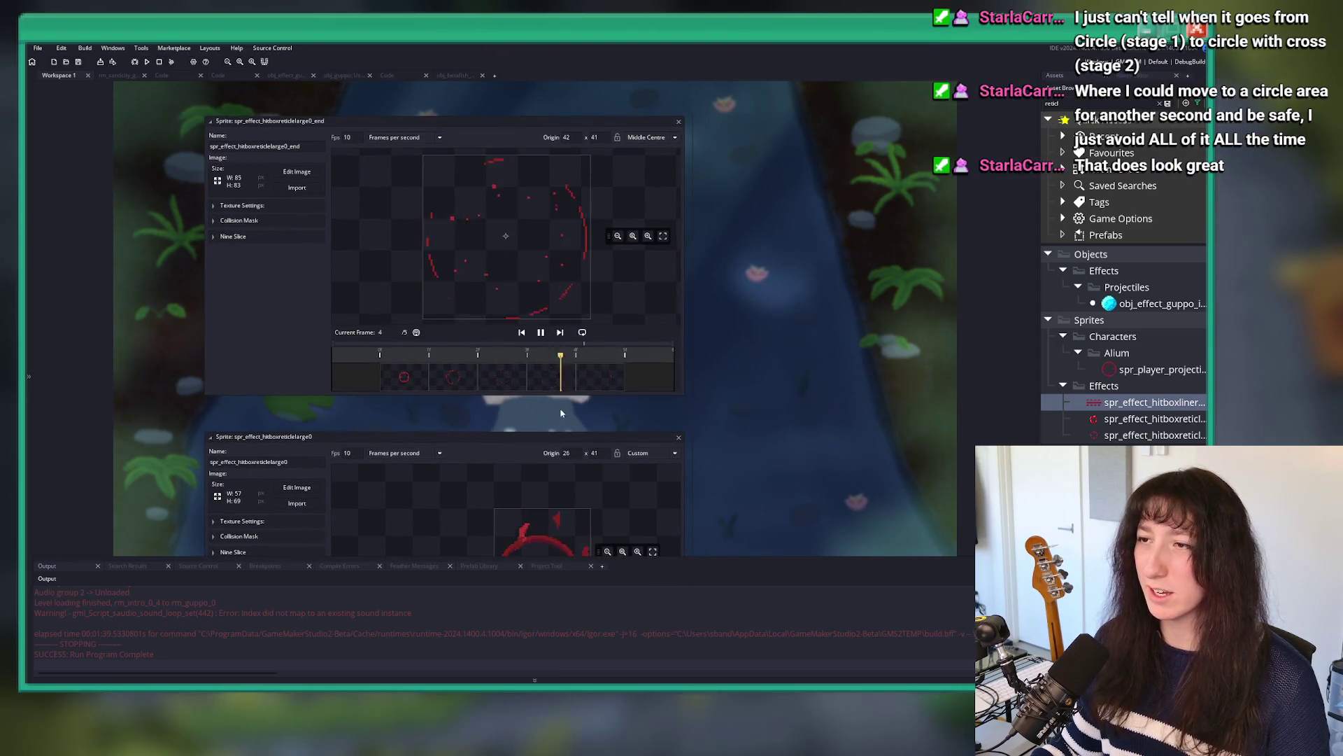
pyautogui.scroll(-3, 539, 266)
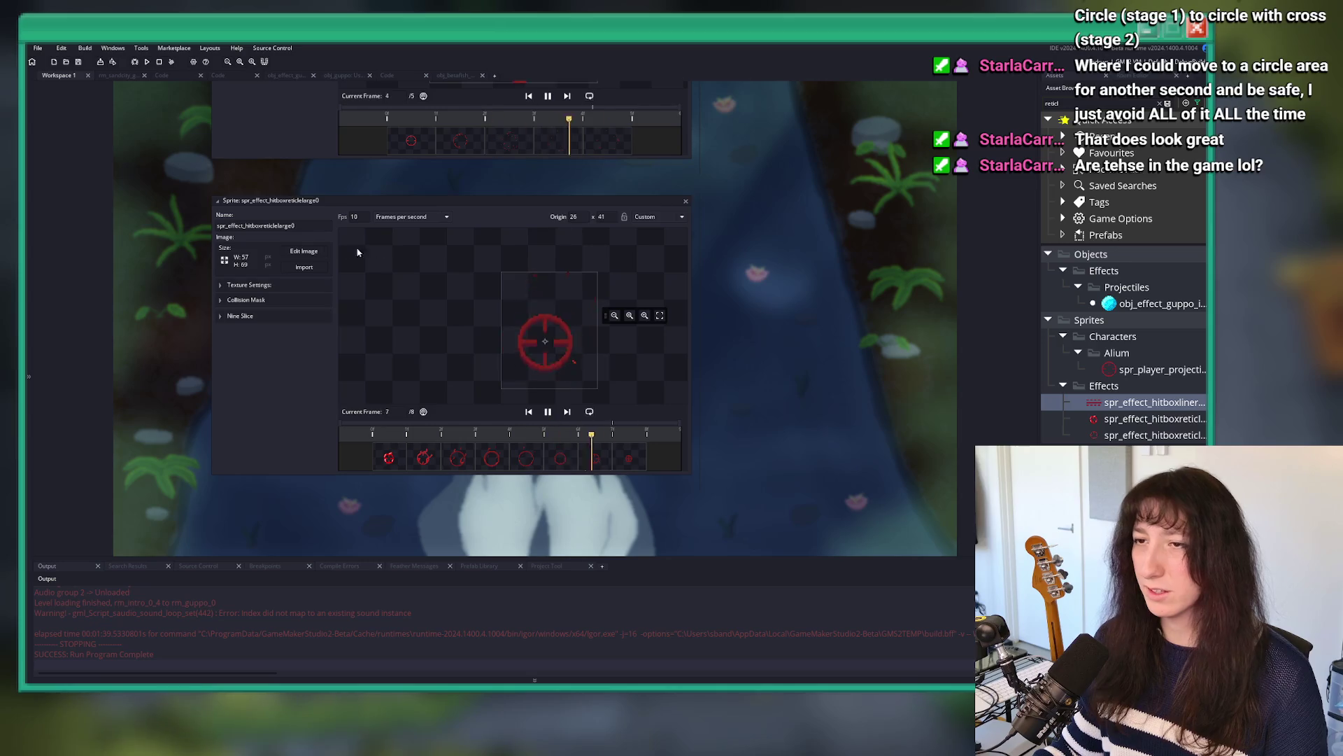
pyautogui.doubleClick(226, 225)
pyautogui.hotkey('ctrl', 'shift', 'f')
pyautogui.press('Return')
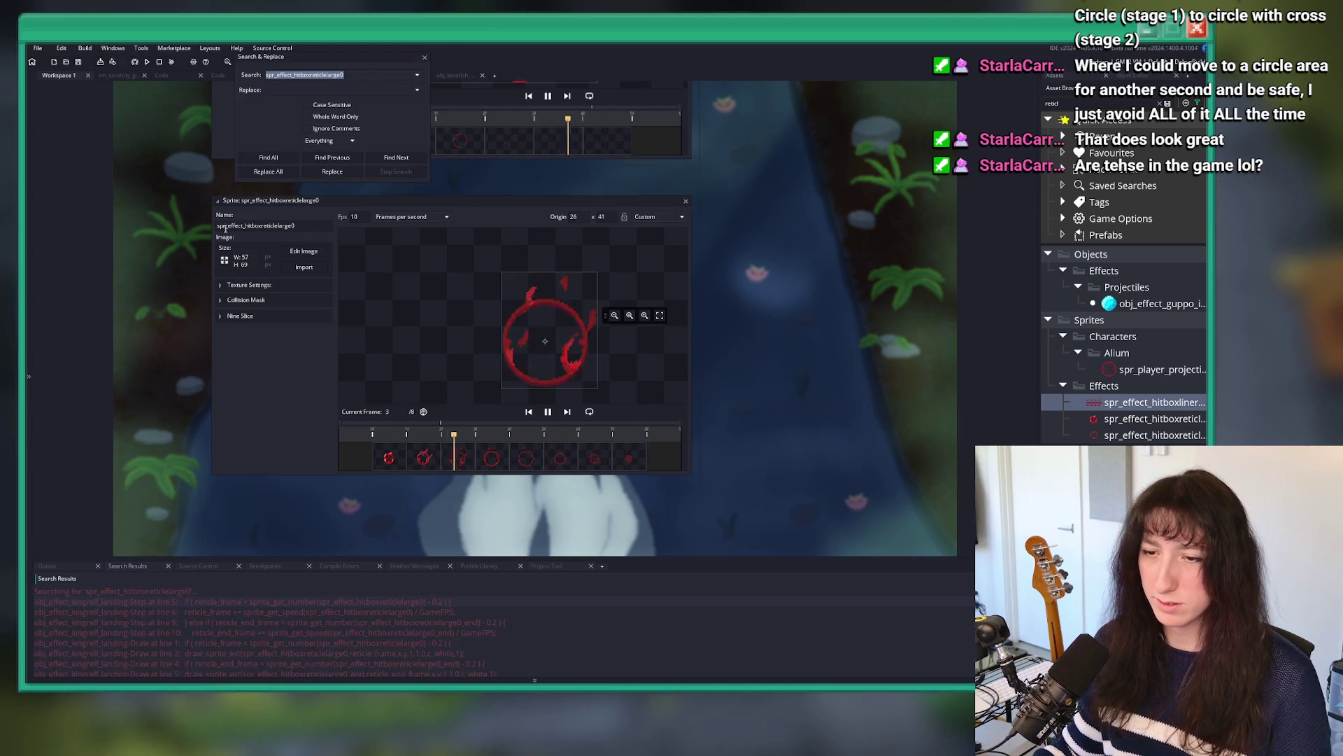
pyautogui.click(426, 58)
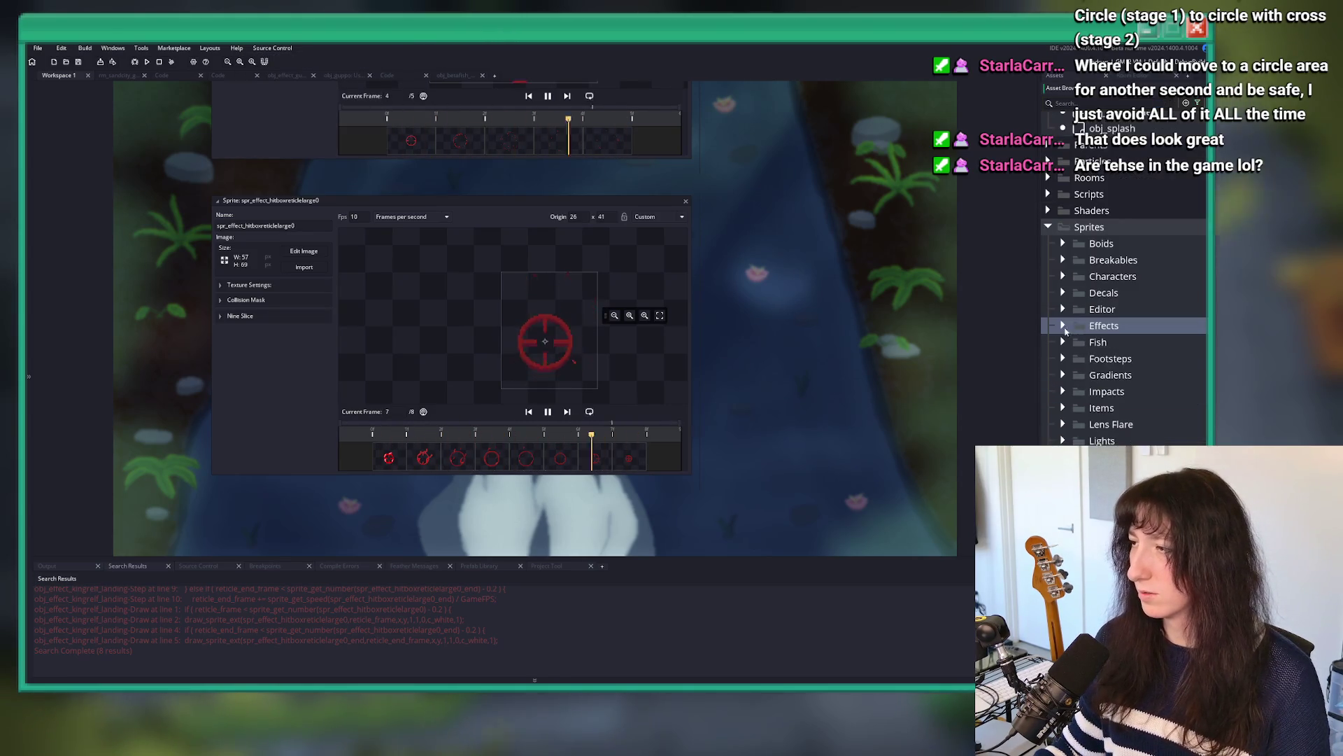
pyautogui.click(1062, 375)
pyautogui.scroll(-5, 1065, 376)
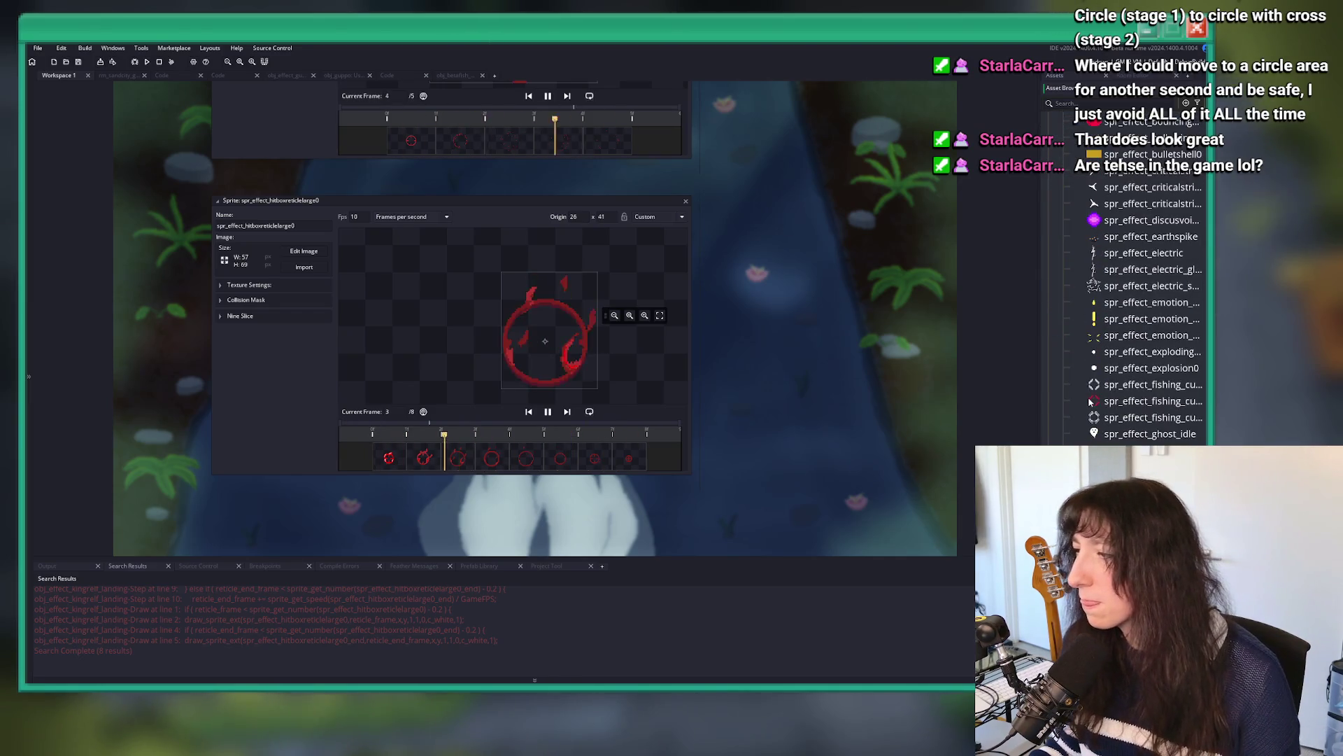
pyautogui.scroll(-3, 1066, 377)
pyautogui.click(1148, 438)
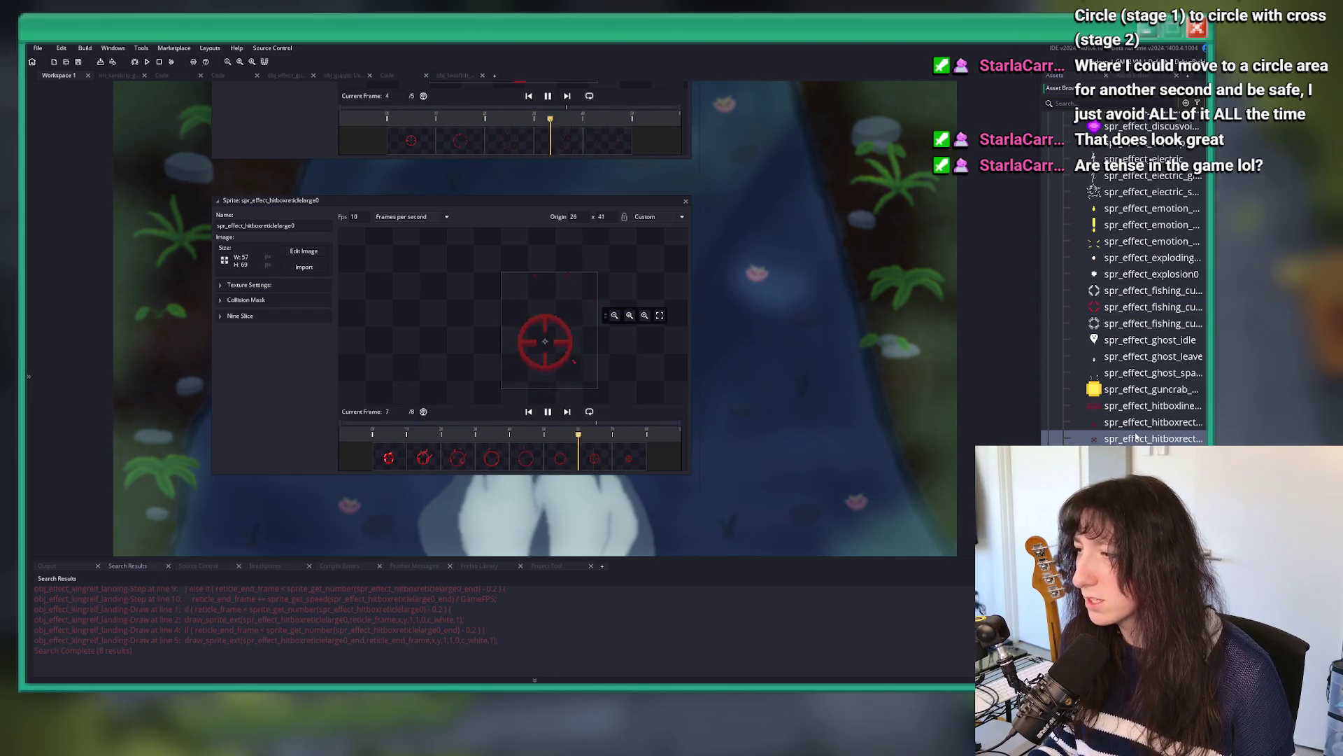
pyautogui.moveTo(1042, 363); pyautogui.dragTo(885, 363)
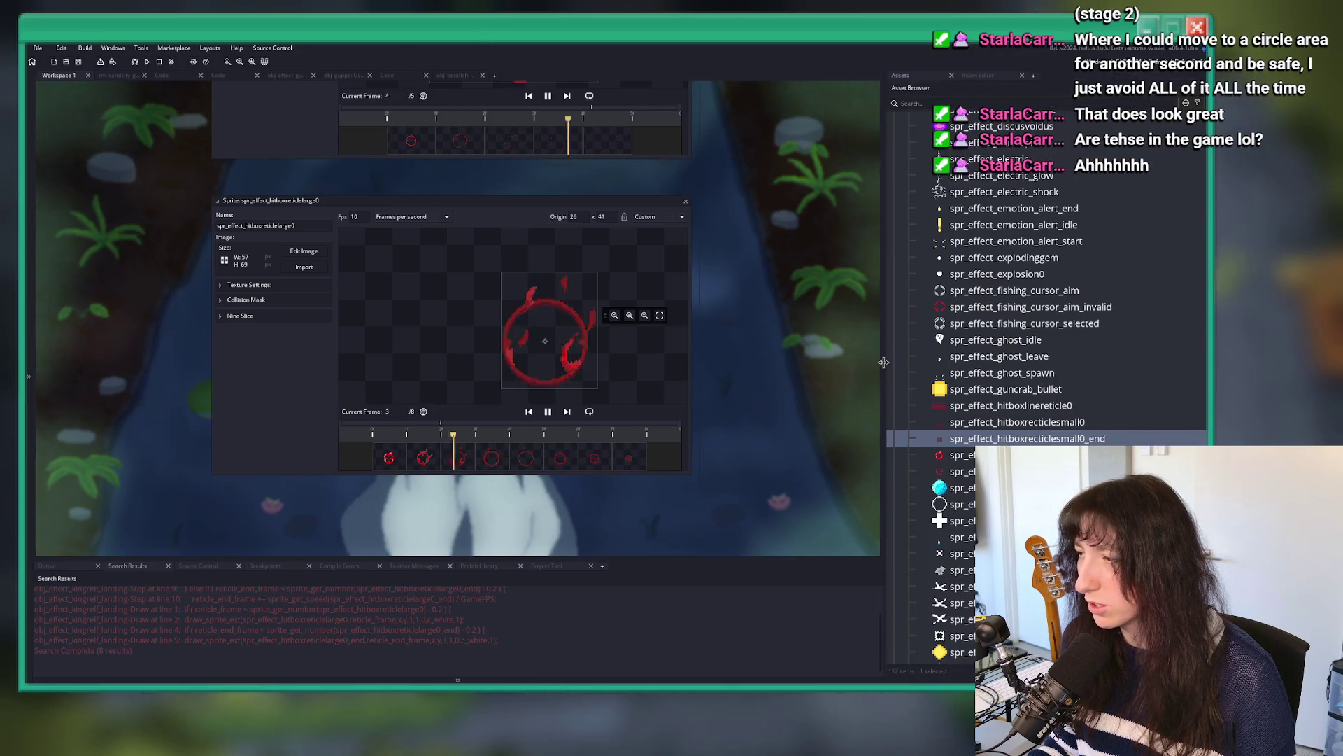
pyautogui.doubleClick(1014, 422)
pyautogui.click(547, 392)
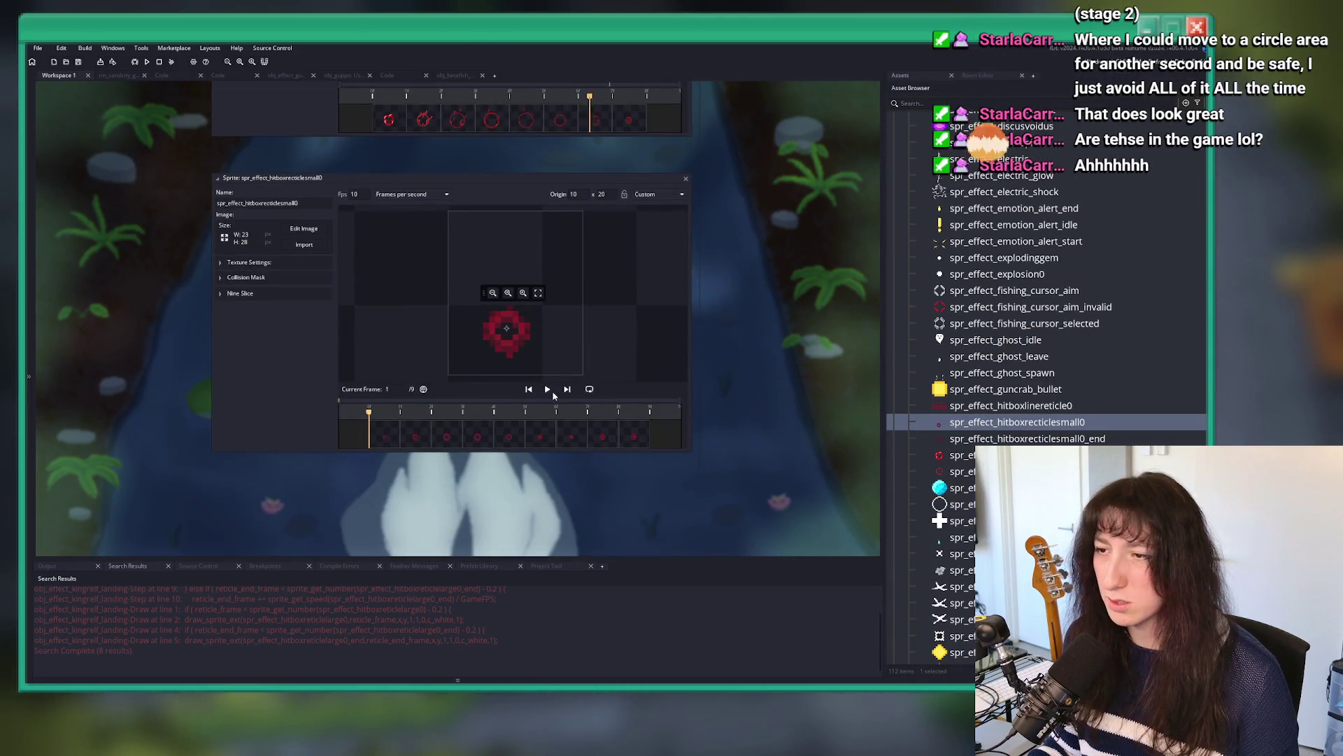
pyautogui.scroll(2, 507, 329)
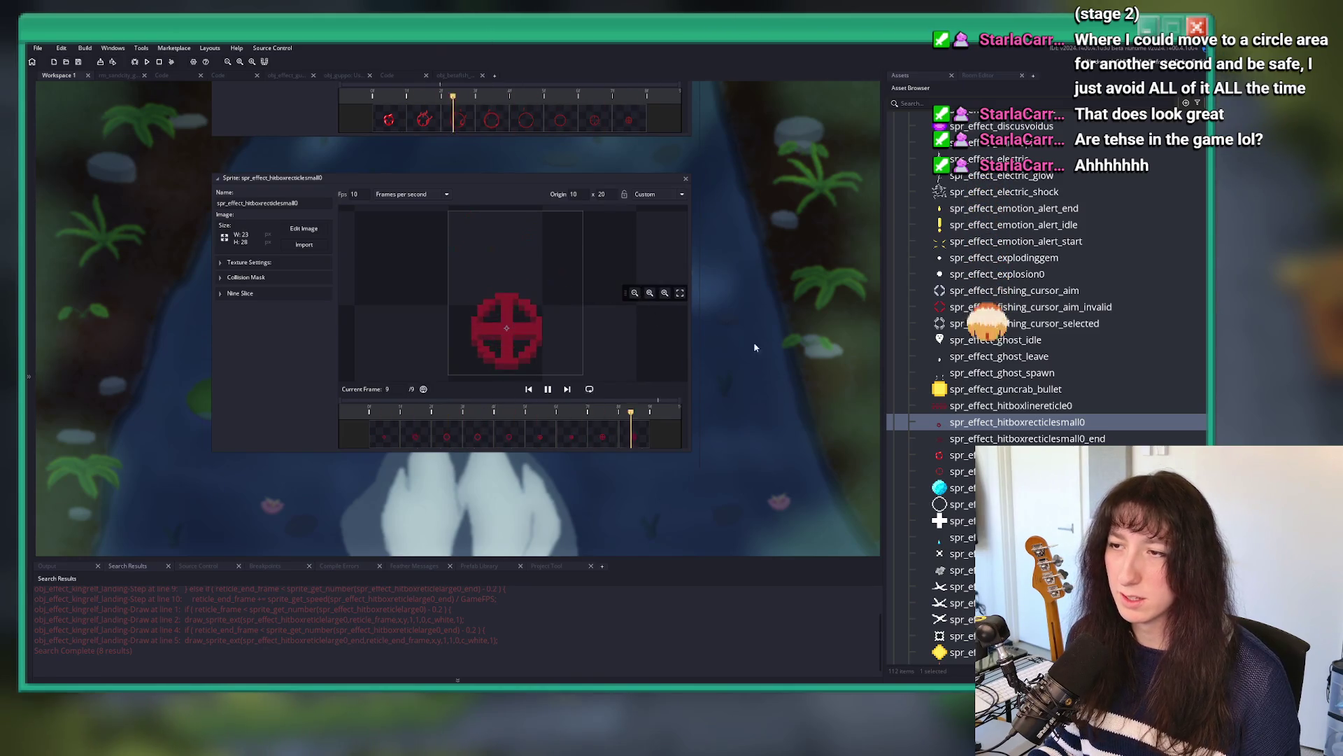
pyautogui.doubleClick(987, 438)
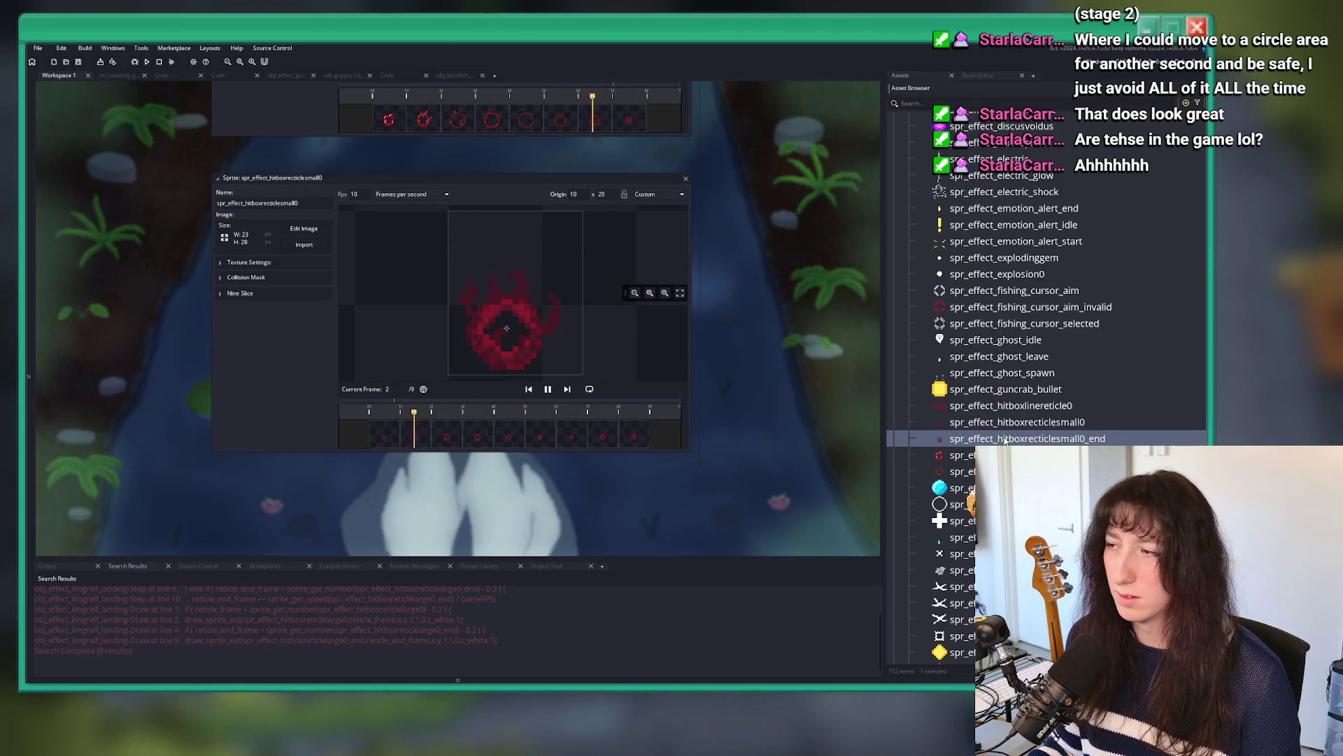
pyautogui.click(686, 179)
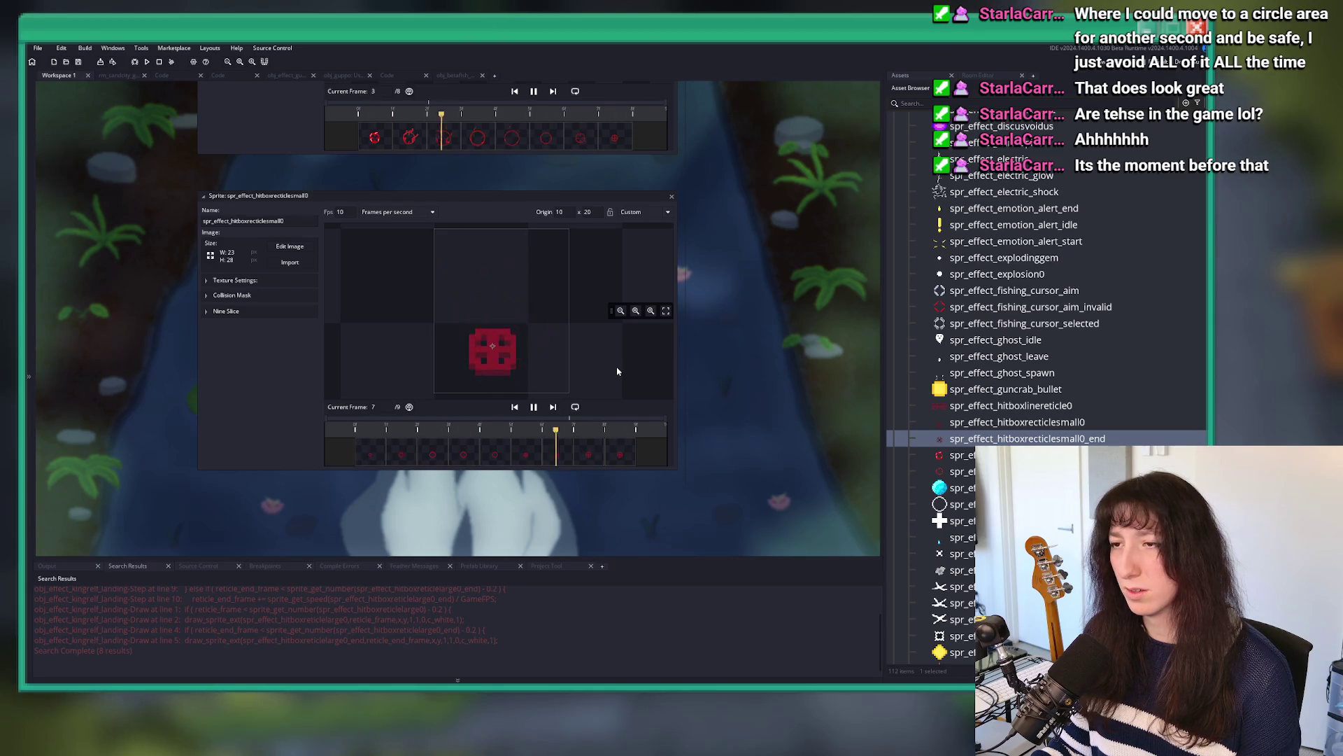
pyautogui.click(987, 428)
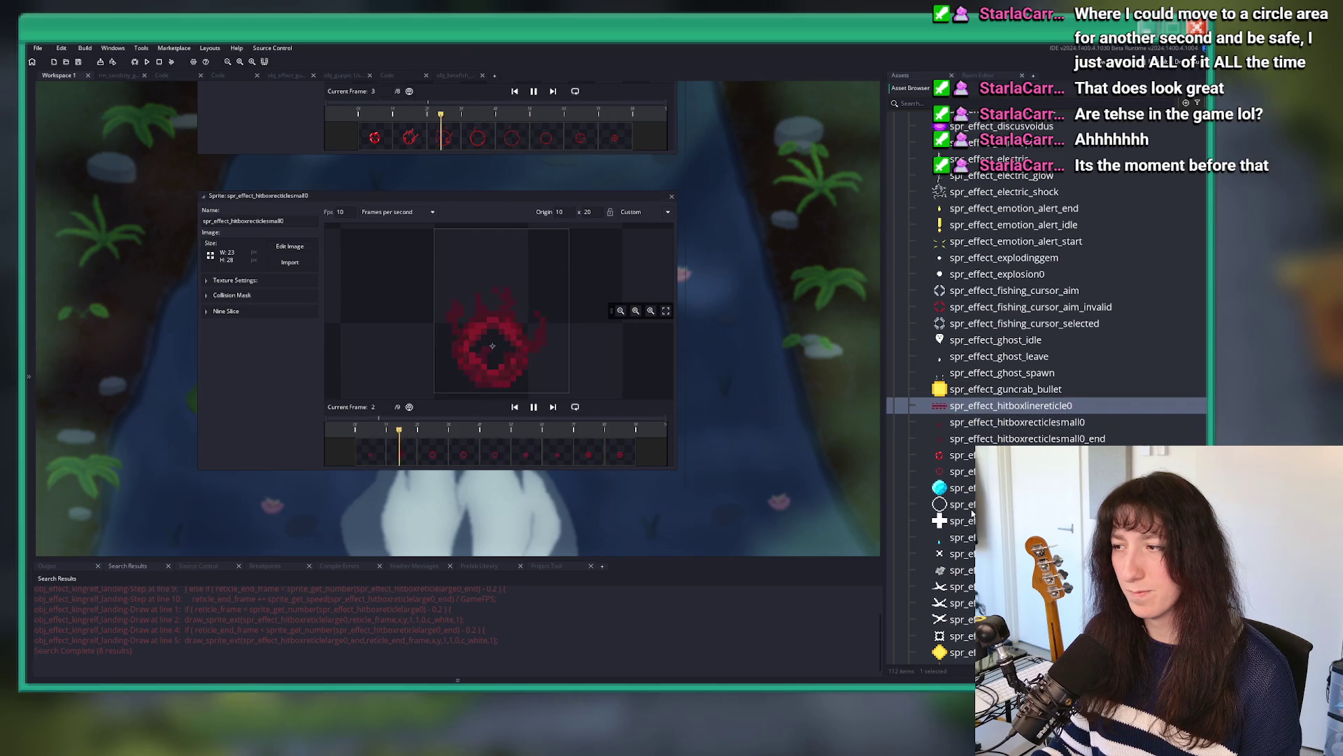
pyautogui.click(987, 471)
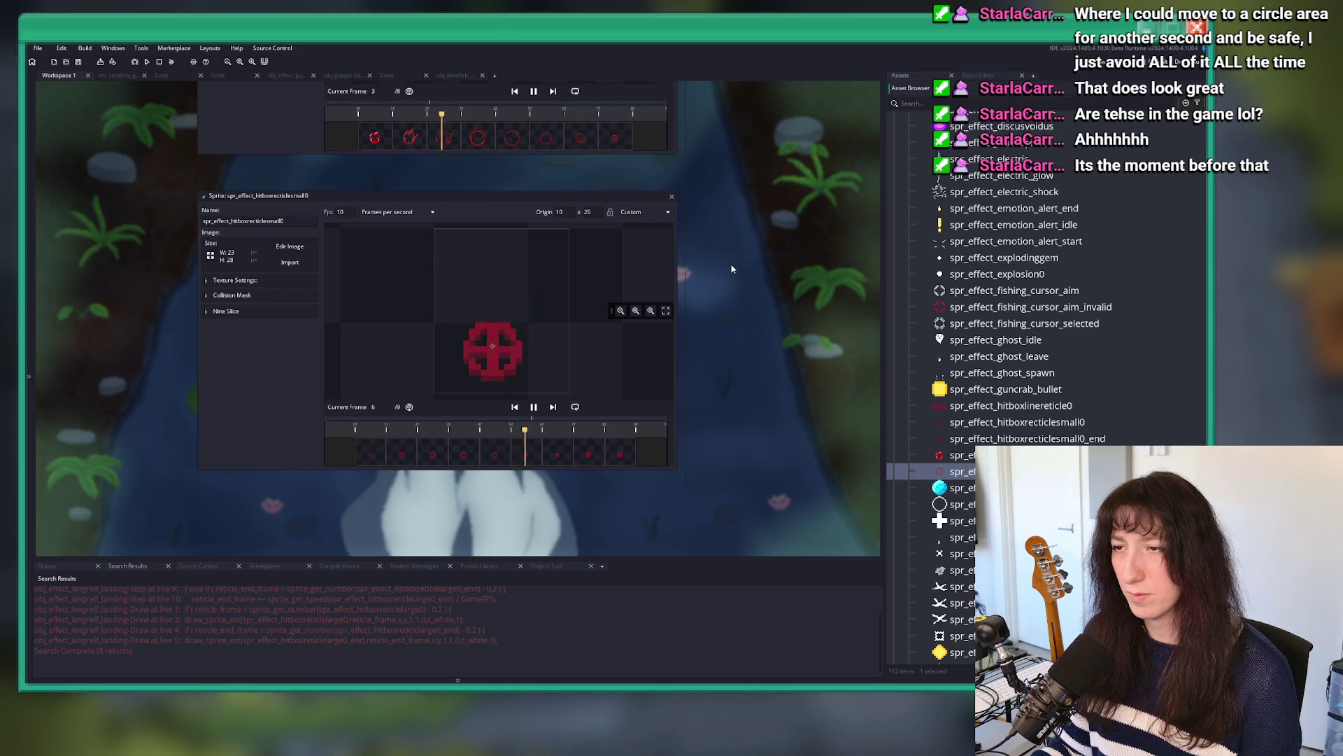
pyautogui.scroll(2, 732, 268)
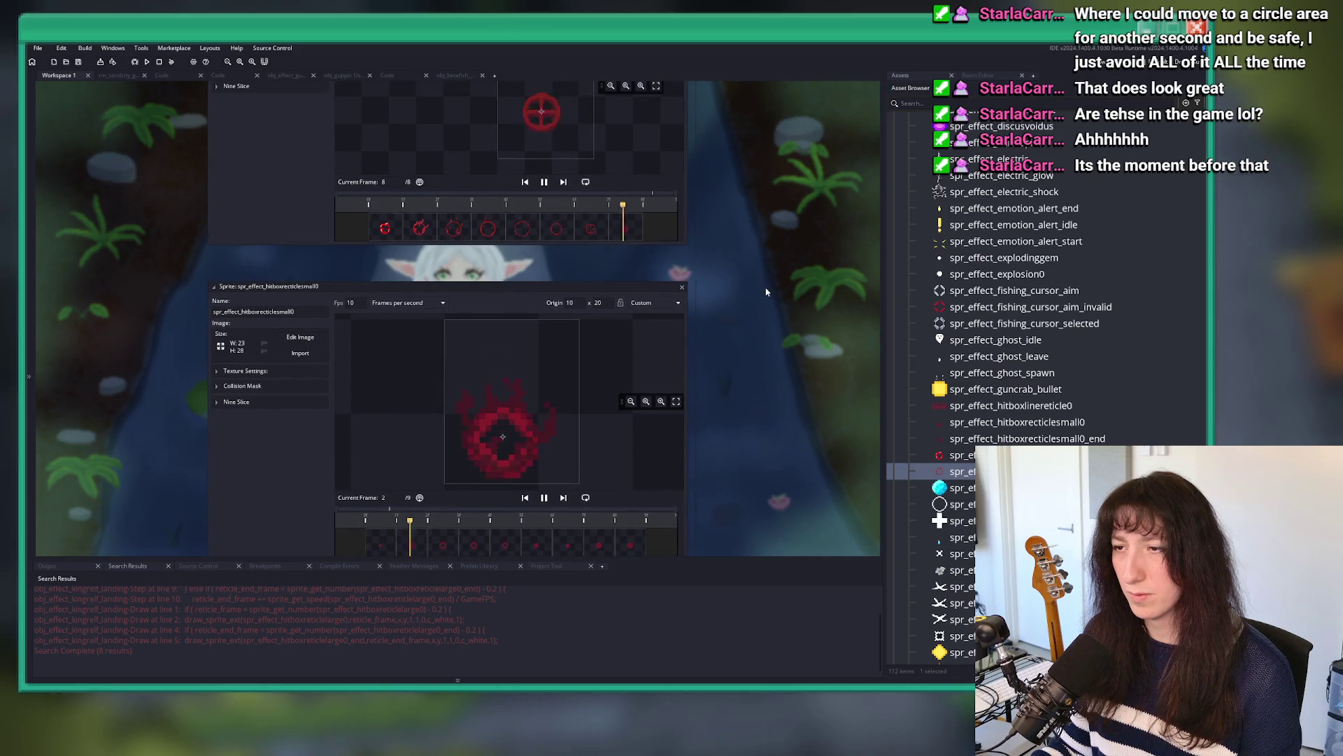
pyautogui.click(682, 287)
pyautogui.scroll(5, 682, 293)
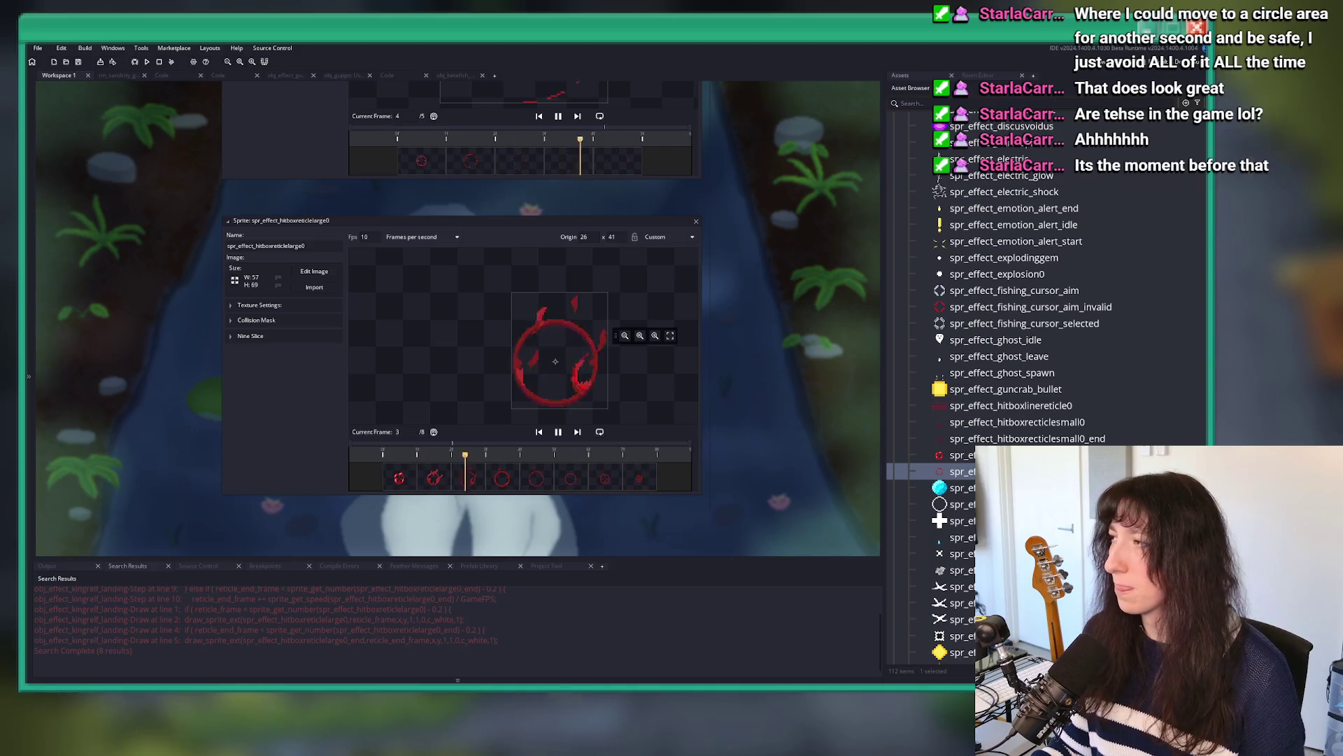
pyautogui.click(696, 221)
pyautogui.scroll(5, 706, 375)
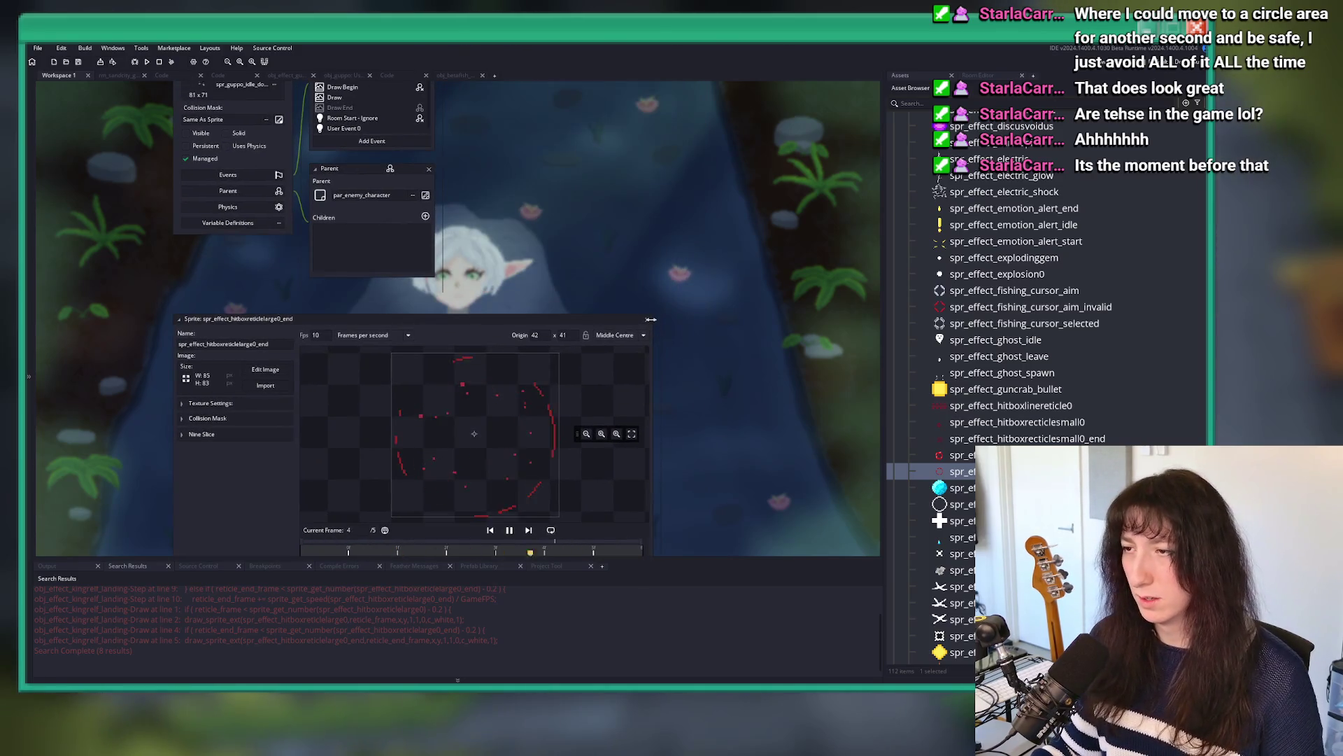
# Step: Close the reticle end preview and look over the betafish and guncrab bullet code
pyautogui.click(648, 320)
pyautogui.scroll(5, 434, 336)
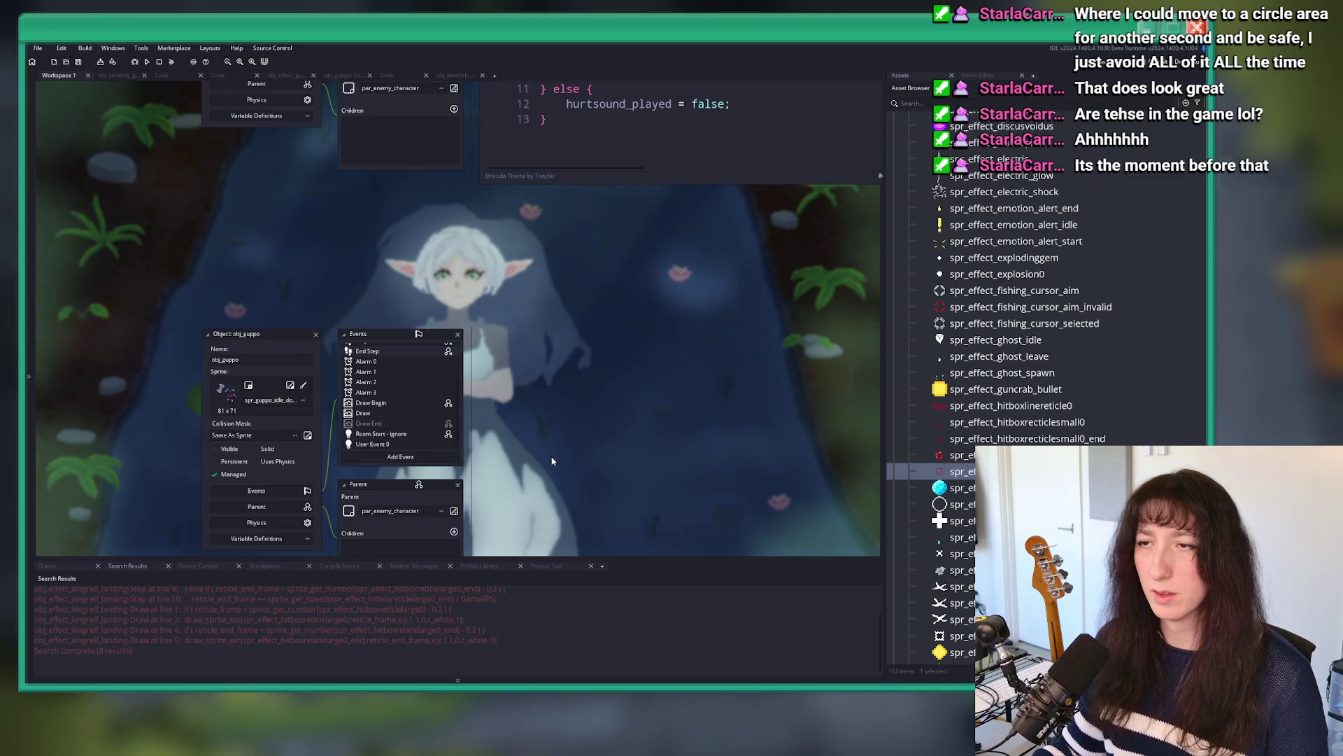
pyautogui.scroll(3, 429, 344)
pyautogui.click(498, 394)
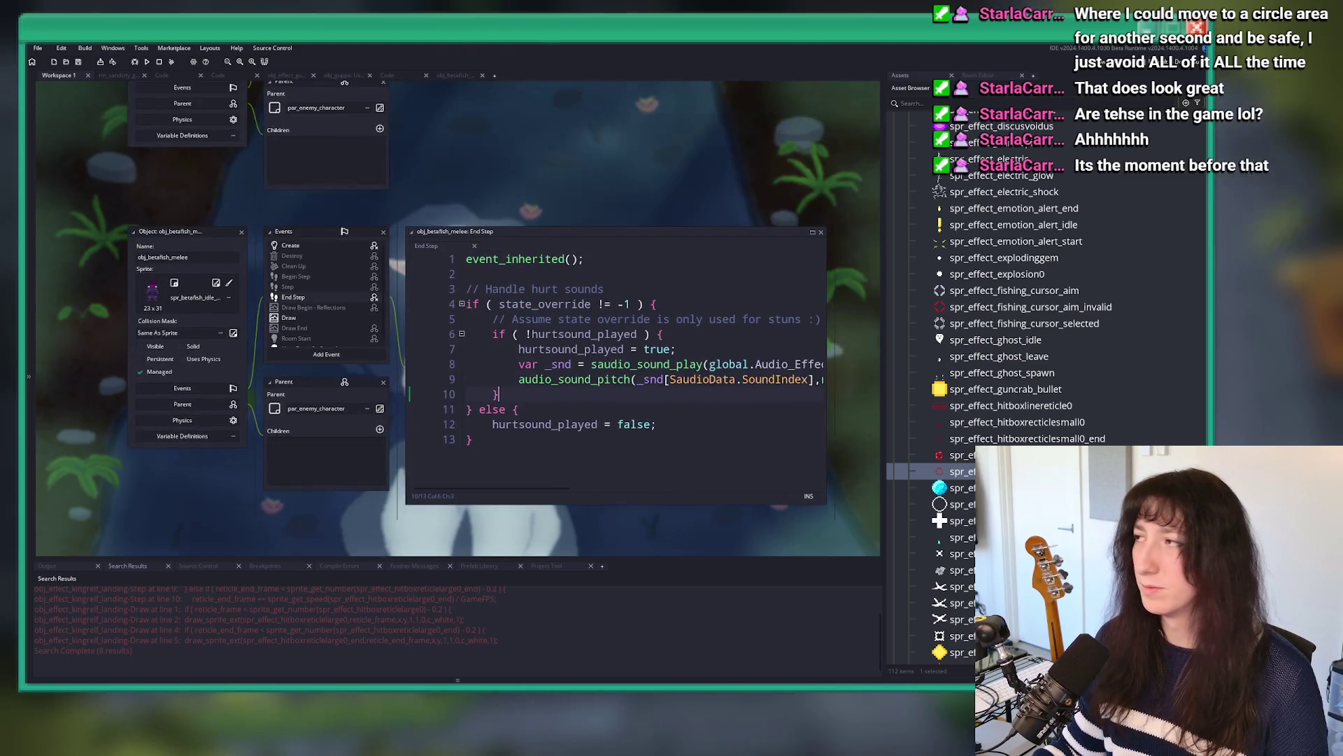
pyautogui.scroll(5, 439, 355)
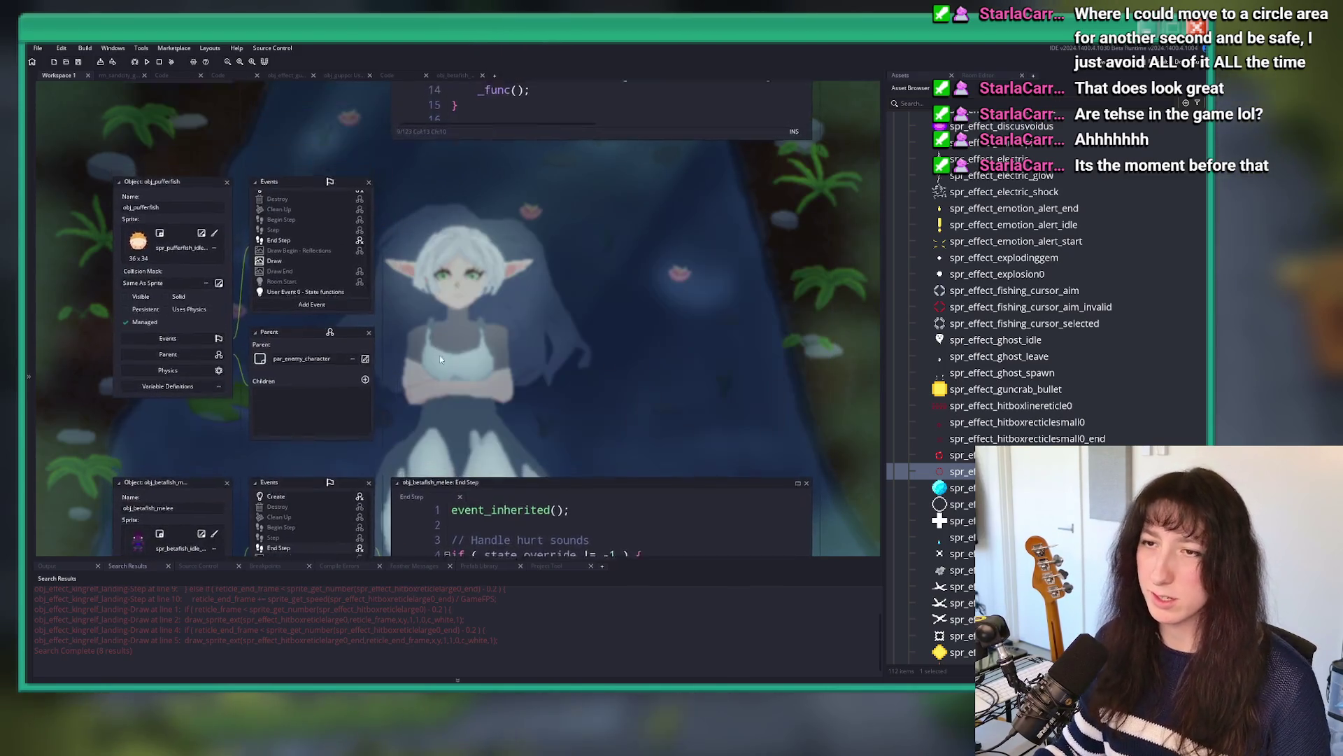
pyautogui.click(453, 76)
pyautogui.click(285, 76)
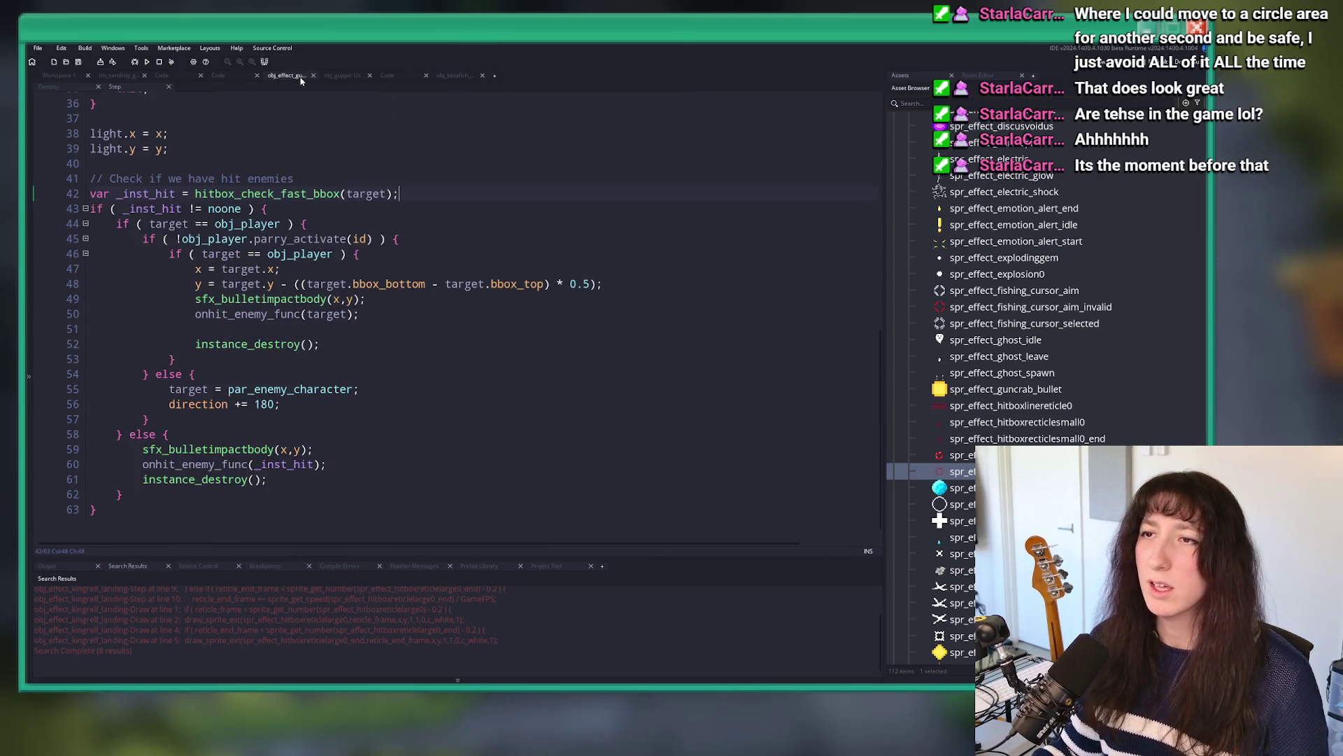
pyautogui.click(313, 449)
pyautogui.scroll(5, 295, 226)
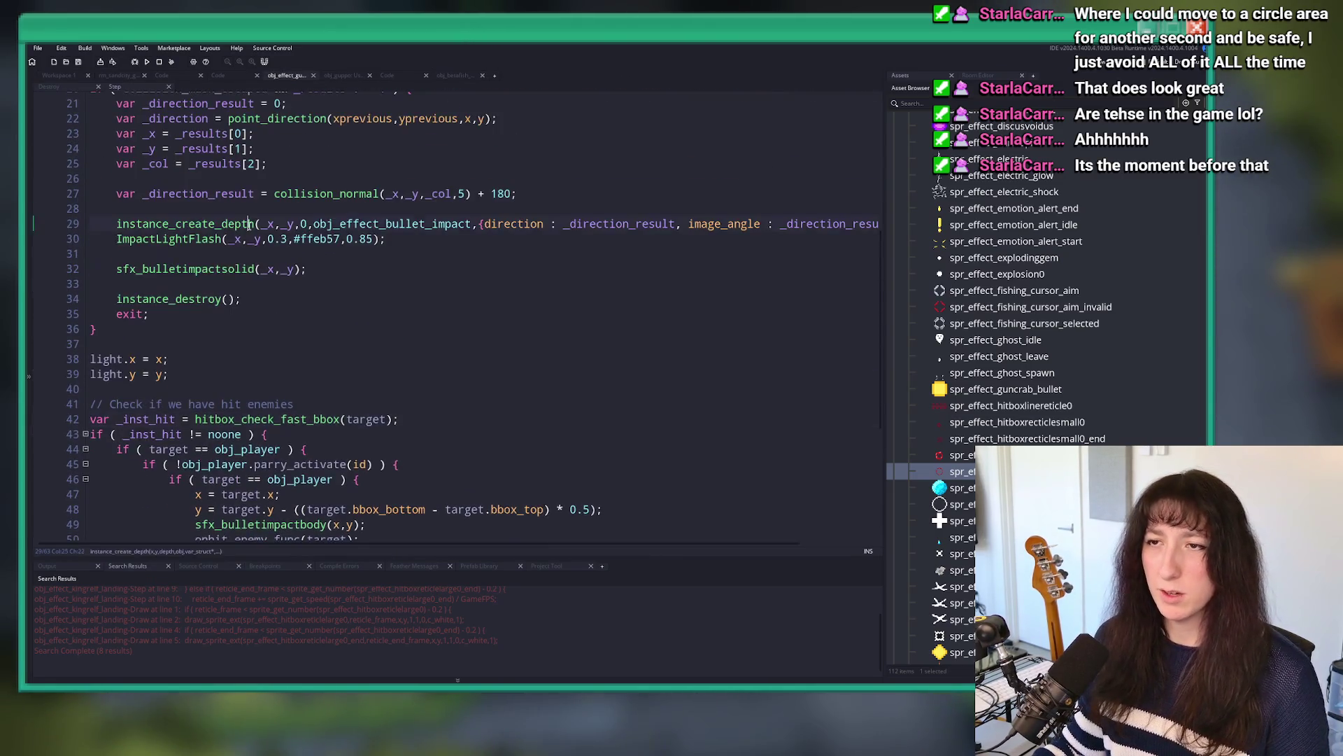
pyautogui.scroll(-3, 295, 226)
pyautogui.scroll(10, 295, 226)
pyautogui.click(224, 175)
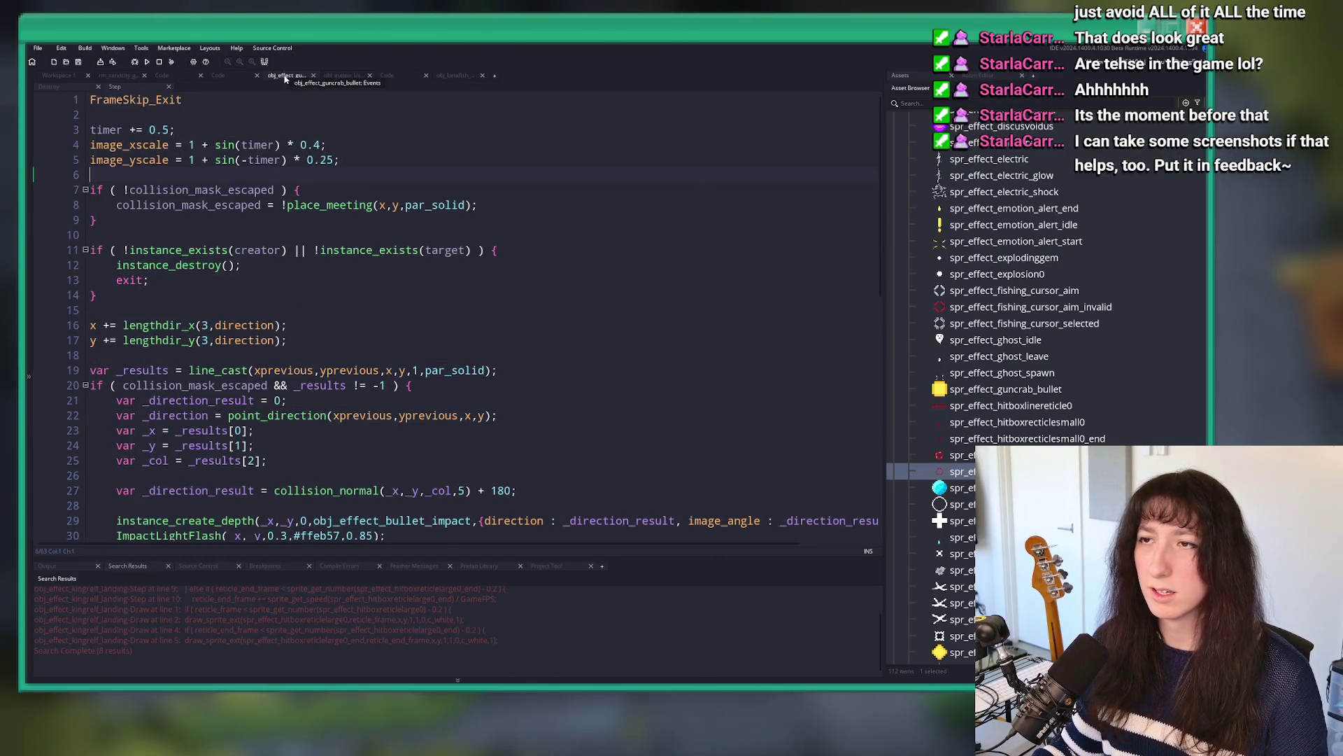
# Step: Search 'gu', open obj_guppo's End Step code and select the immunity lines 5–11
pyautogui.hotkey('ctrl', 't')
pyautogui.write('guppo')
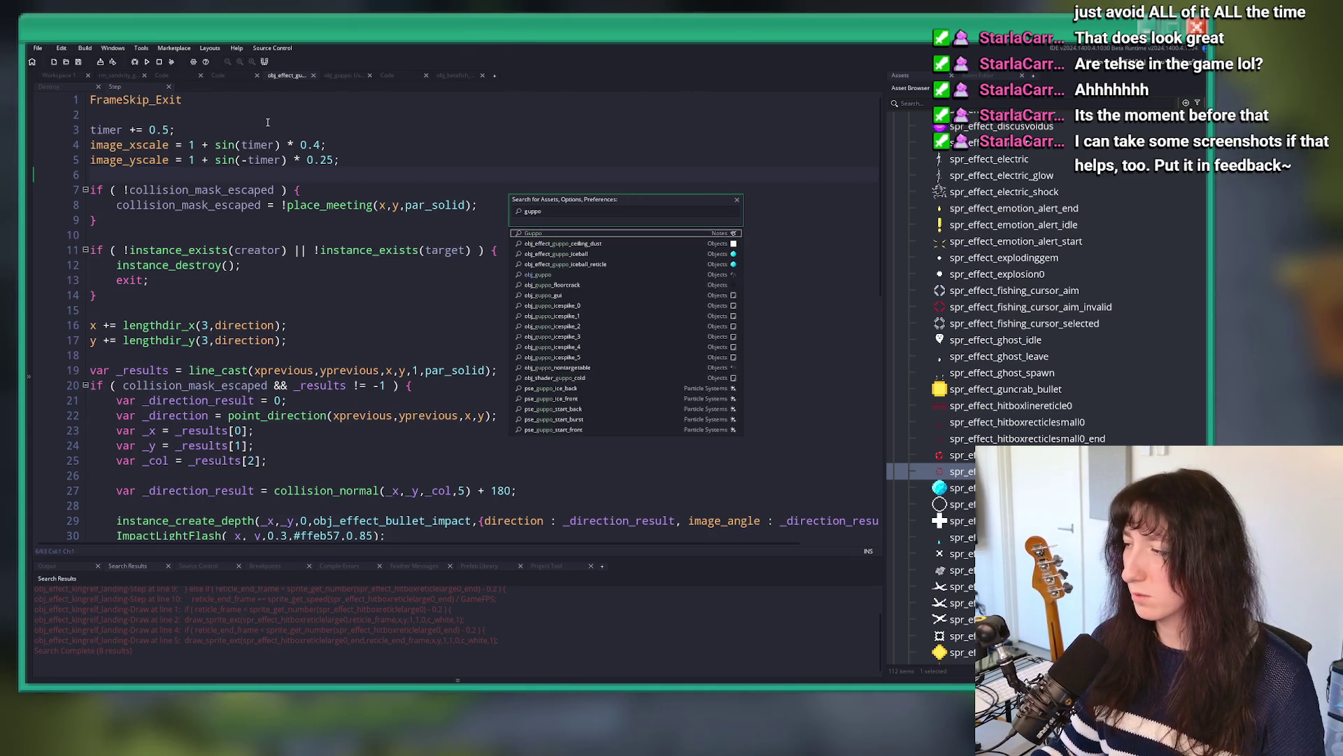
pyautogui.click(538, 275)
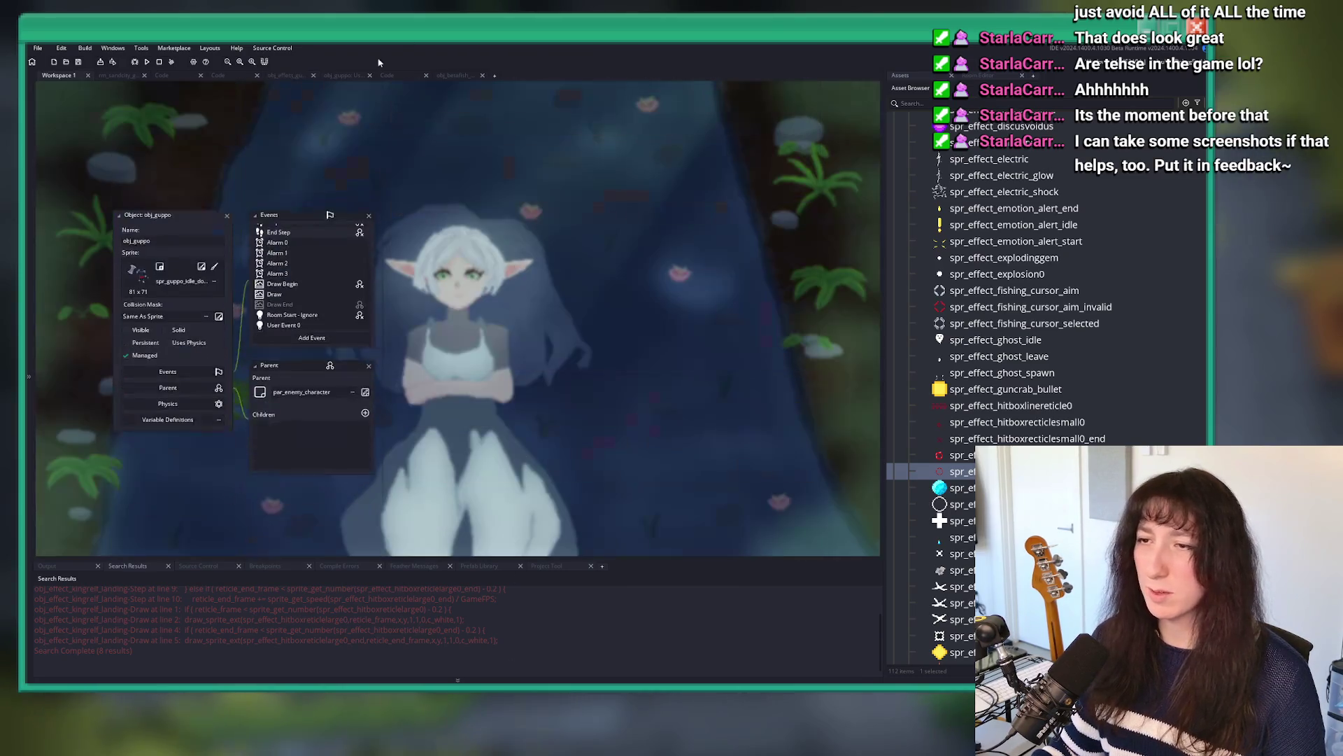
pyautogui.scroll(1, 299, 212)
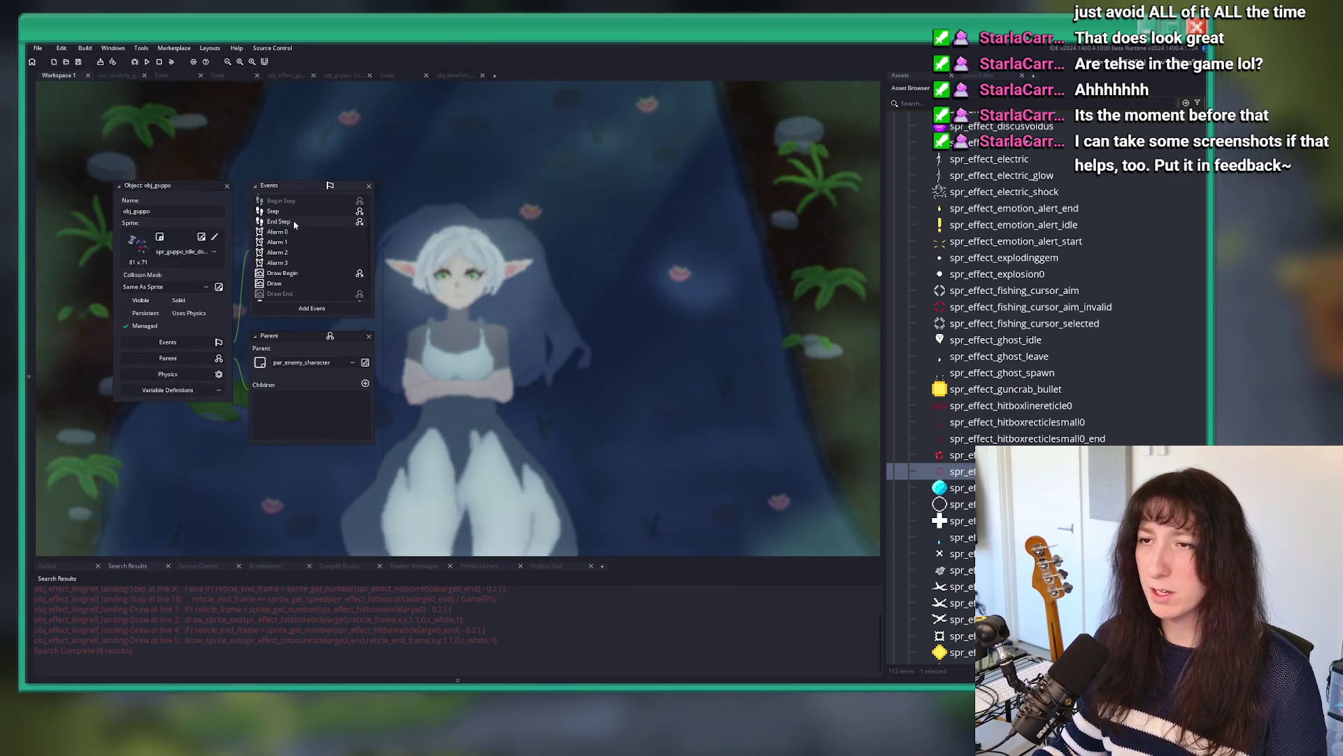
pyautogui.click(294, 222)
pyautogui.moveTo(222, 250)
pyautogui.mouseDown()
pyautogui.moveTo(84, 235)
pyautogui.moveTo(74, 161)
pyautogui.mouseUp()
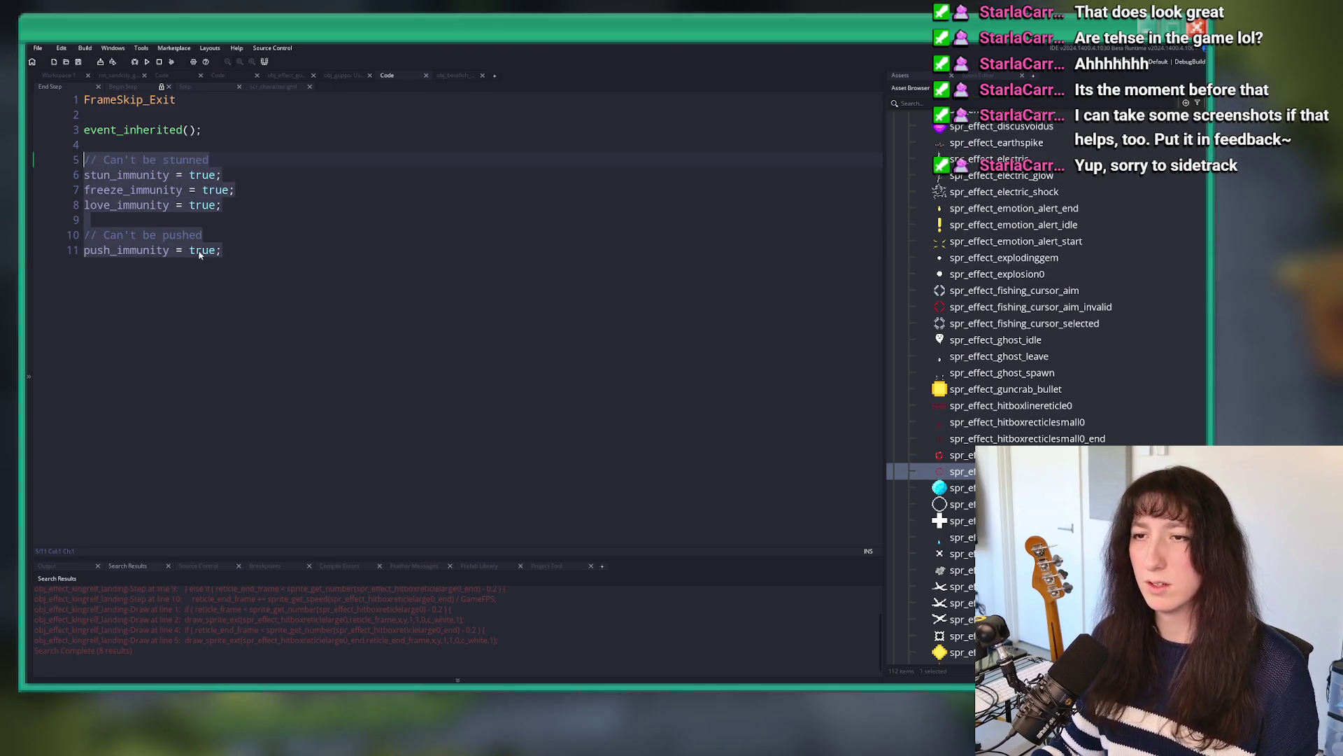
# Step: Paste the immunity lines after camera_track in obj_guppo's Step code and delete the duplicate block
pyautogui.press('BackSpace')
pyautogui.press('BackSpace')
pyautogui.press('BackSpace')
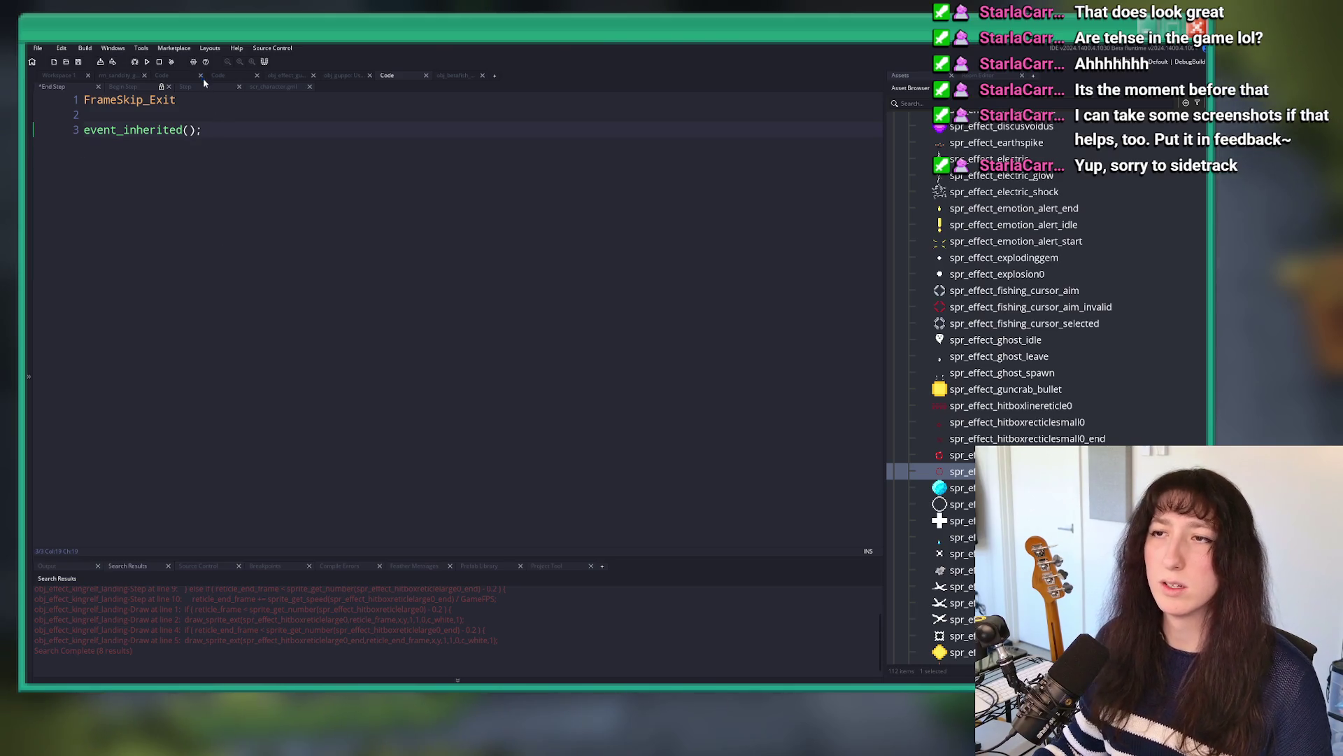
pyautogui.click(199, 88)
pyautogui.click(348, 332)
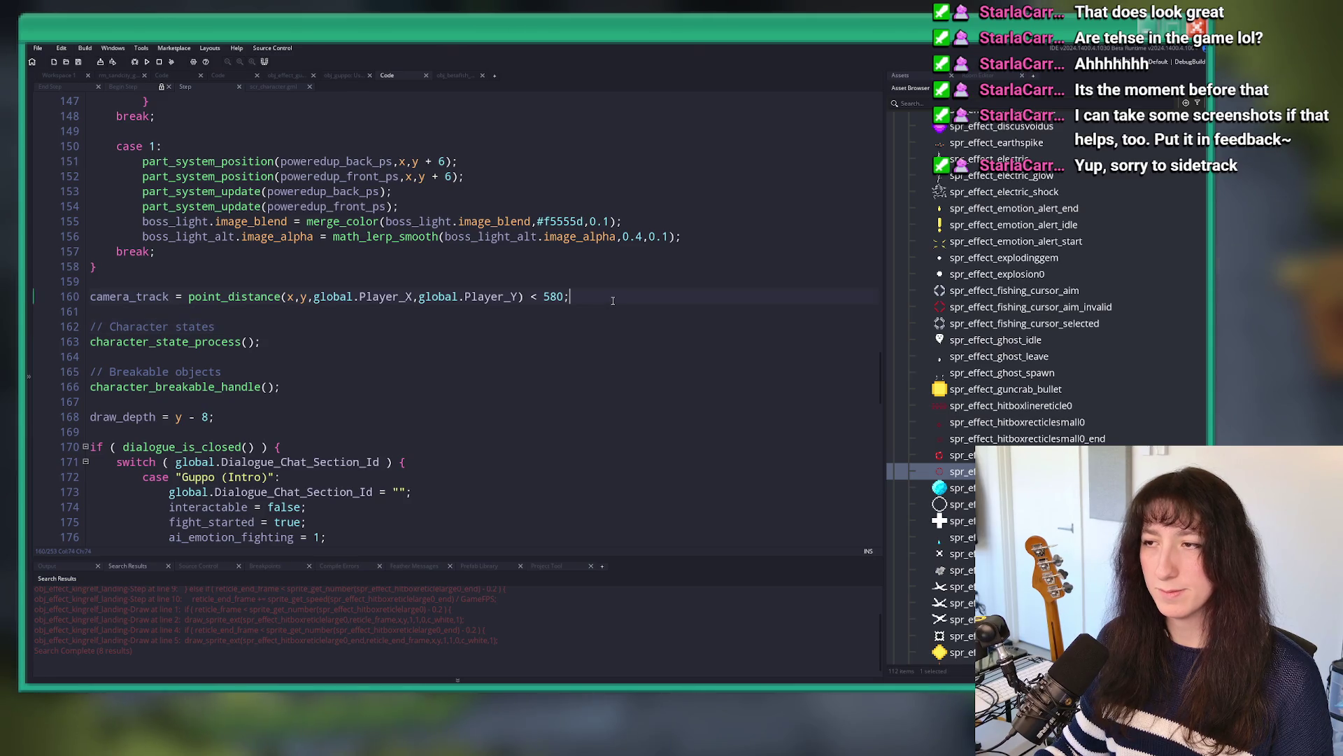
pyautogui.hotkey('ctrl', 'v')
pyautogui.moveTo(227, 417)
pyautogui.mouseDown()
pyautogui.moveTo(91, 387)
pyautogui.moveTo(90, 326)
pyautogui.mouseUp()
pyautogui.scroll(6, 280, 350)
pyautogui.scroll(-2, 892, 426)
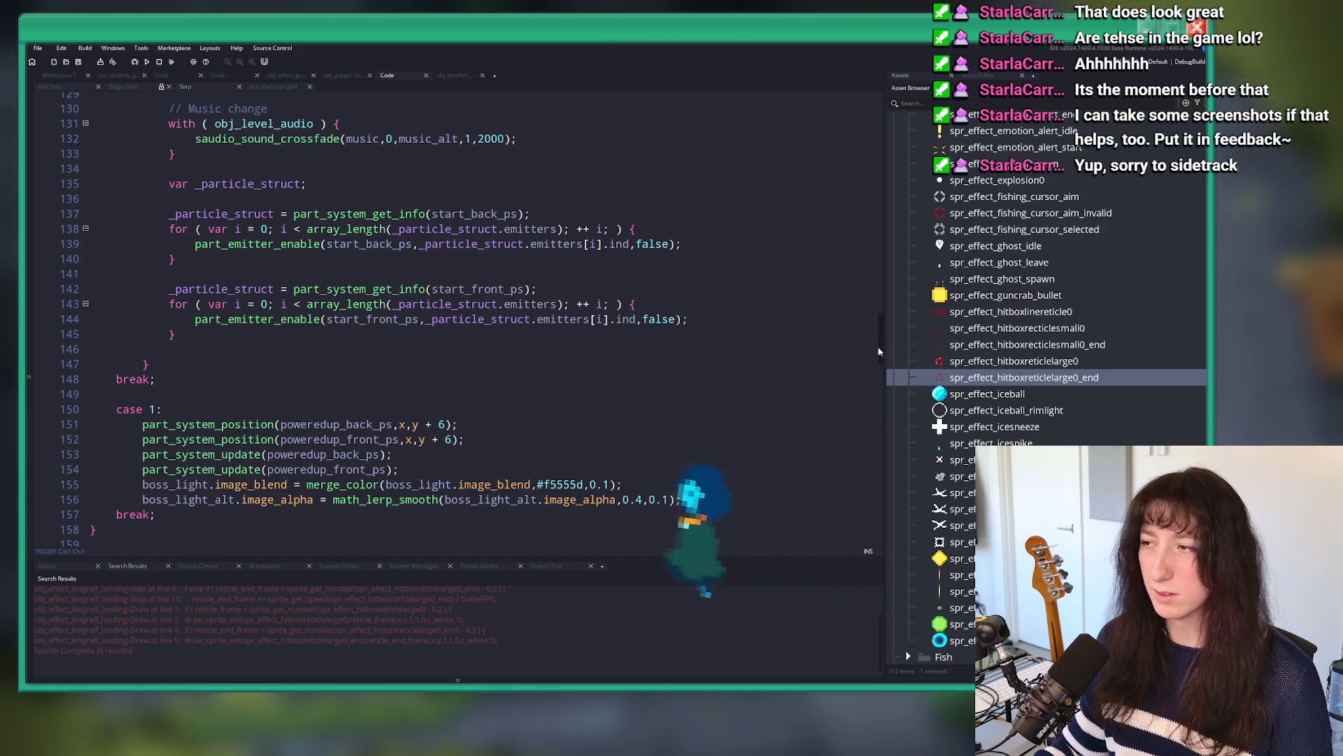
pyautogui.scroll(15, 410, 383)
pyautogui.moveTo(230, 425)
pyautogui.mouseDown()
pyautogui.moveTo(210, 392)
pyautogui.moveTo(96, 305)
pyautogui.mouseUp()
pyautogui.press('Delete')
pyautogui.scroll(4, 127, 330)
pyautogui.scroll(20, 132, 349)
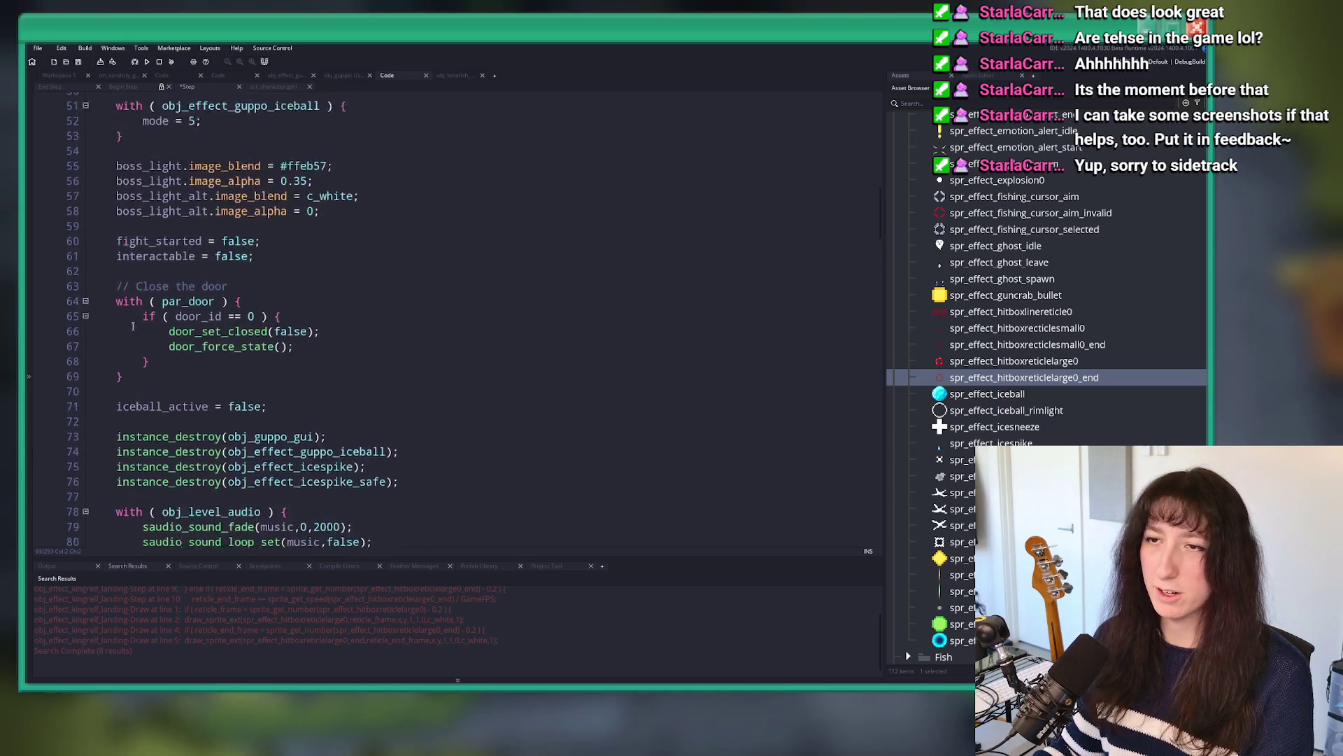
pyautogui.scroll(-20, 140, 376)
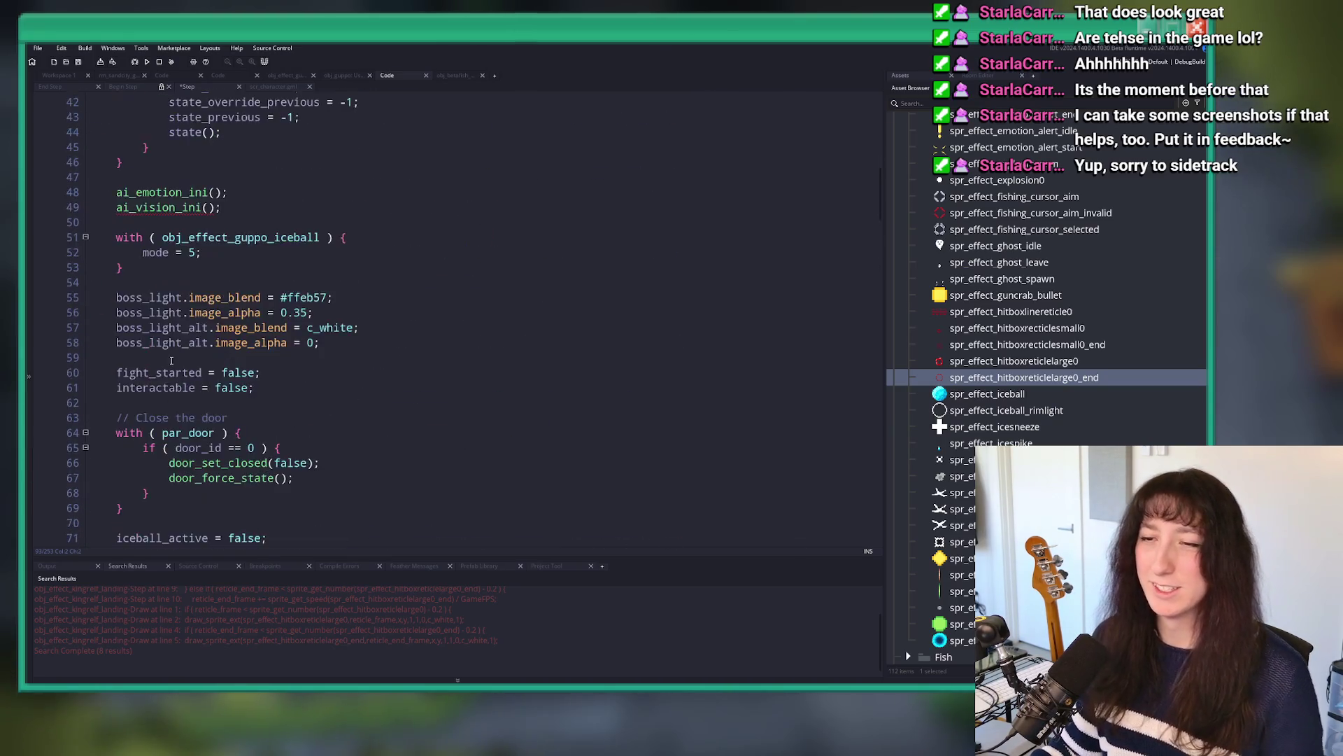
pyautogui.scroll(-2, 307, 413)
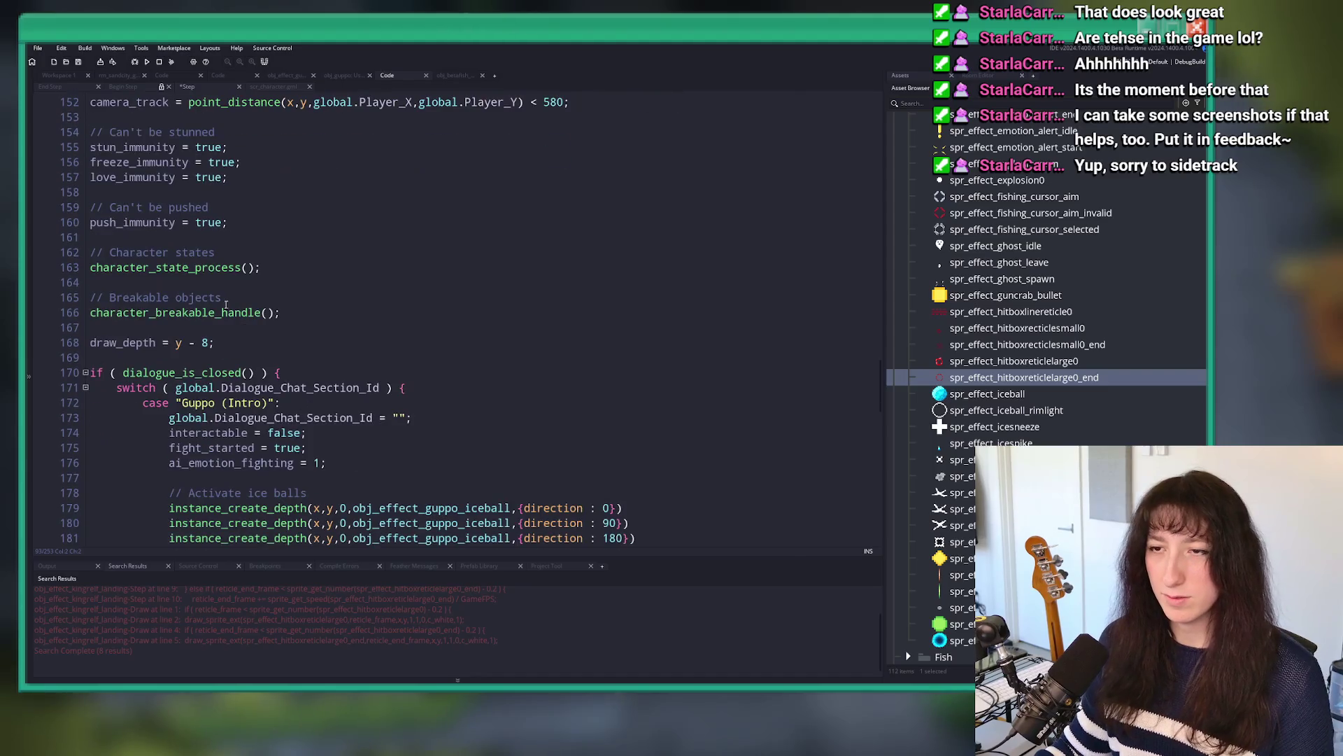
# Step: Search the project for every use of character_state_process
pyautogui.doubleClick(217, 267)
pyautogui.hotkey('ctrl', 'shift', 'f')
pyautogui.press('Return')
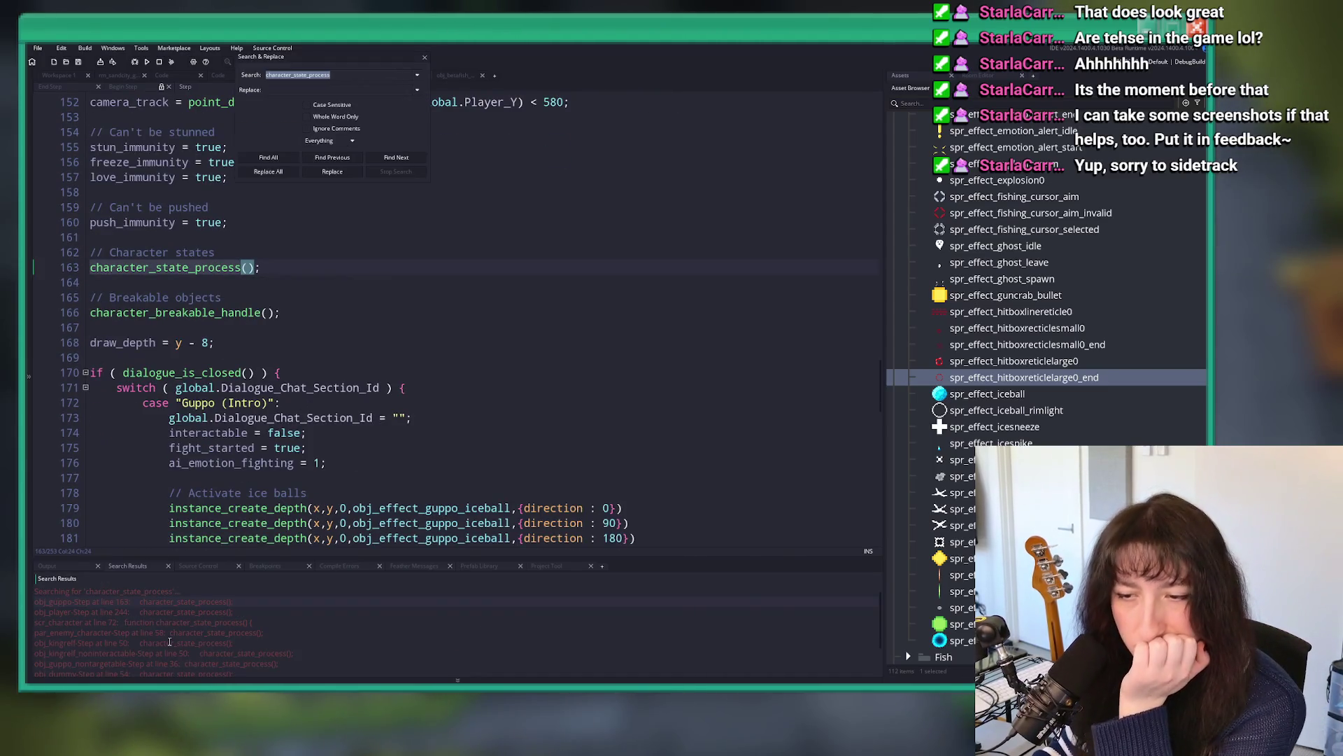
pyautogui.doubleClick(170, 642)
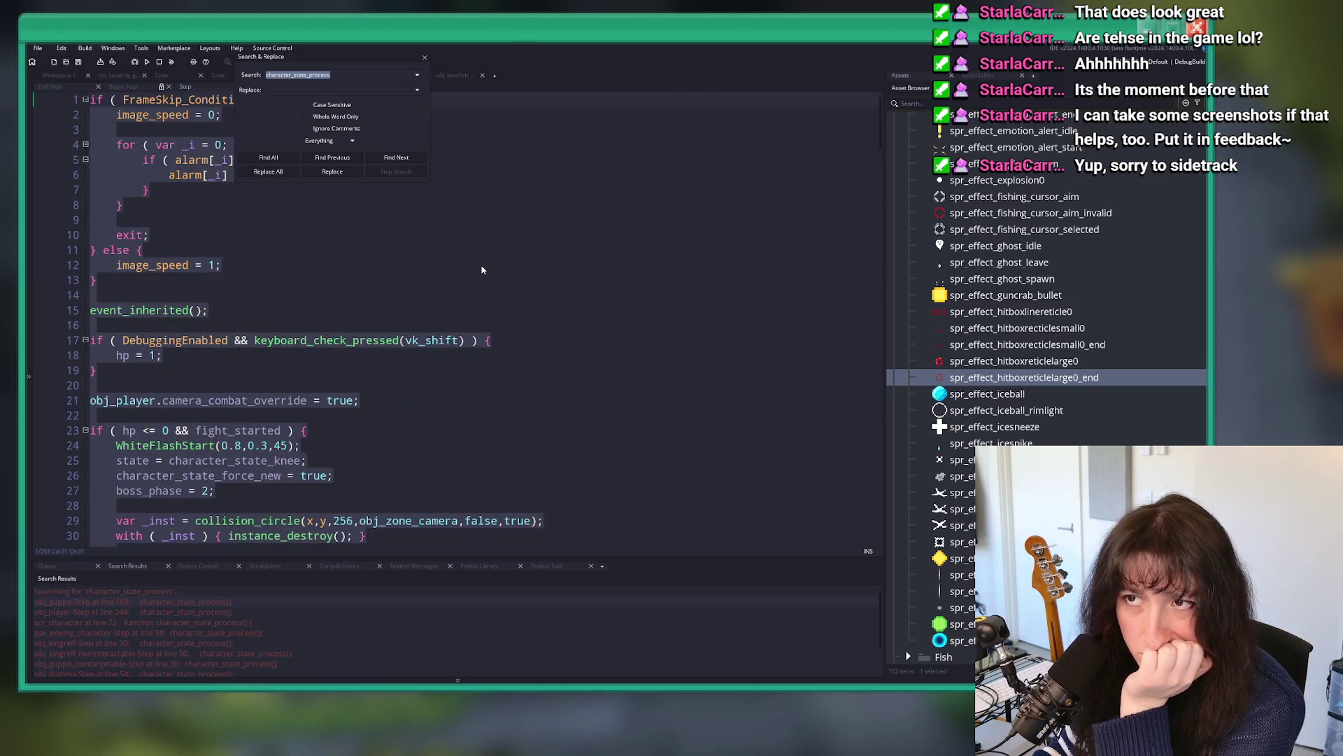
pyautogui.click(463, 277)
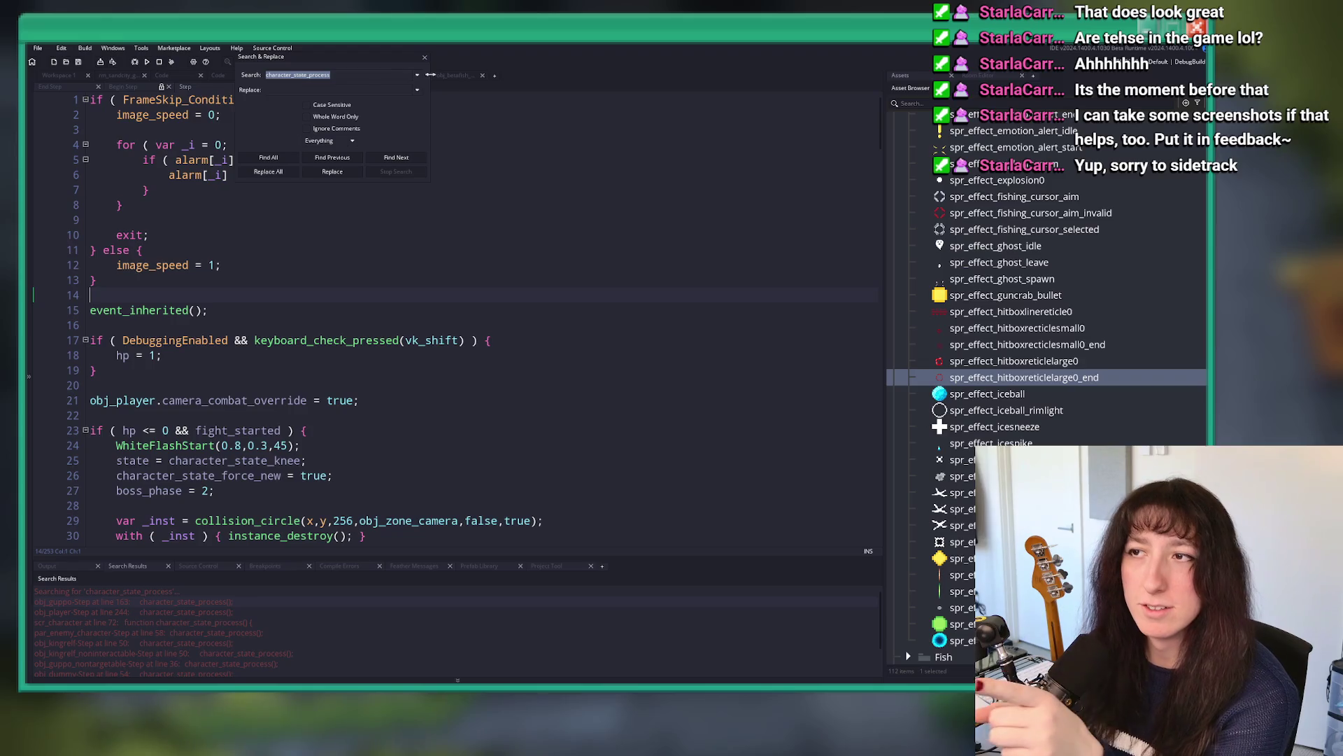
pyautogui.press('Escape')
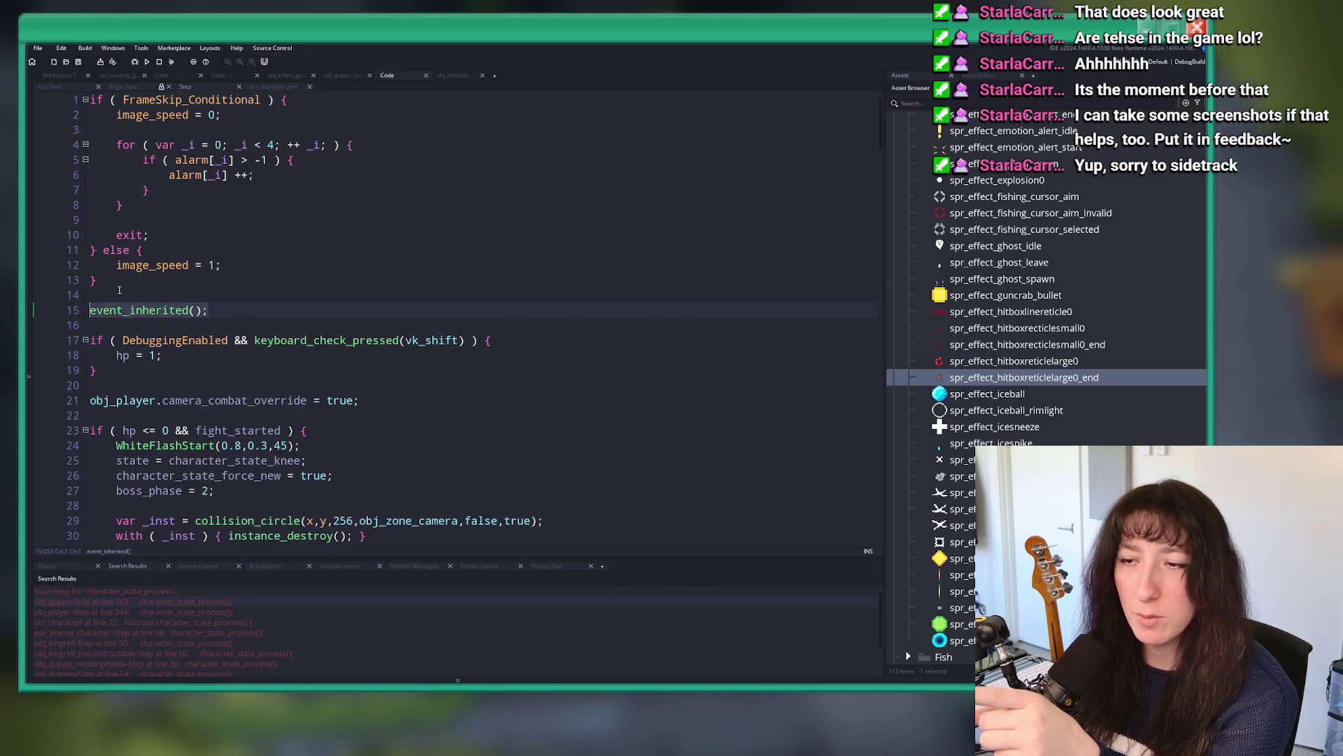
pyautogui.click(167, 277)
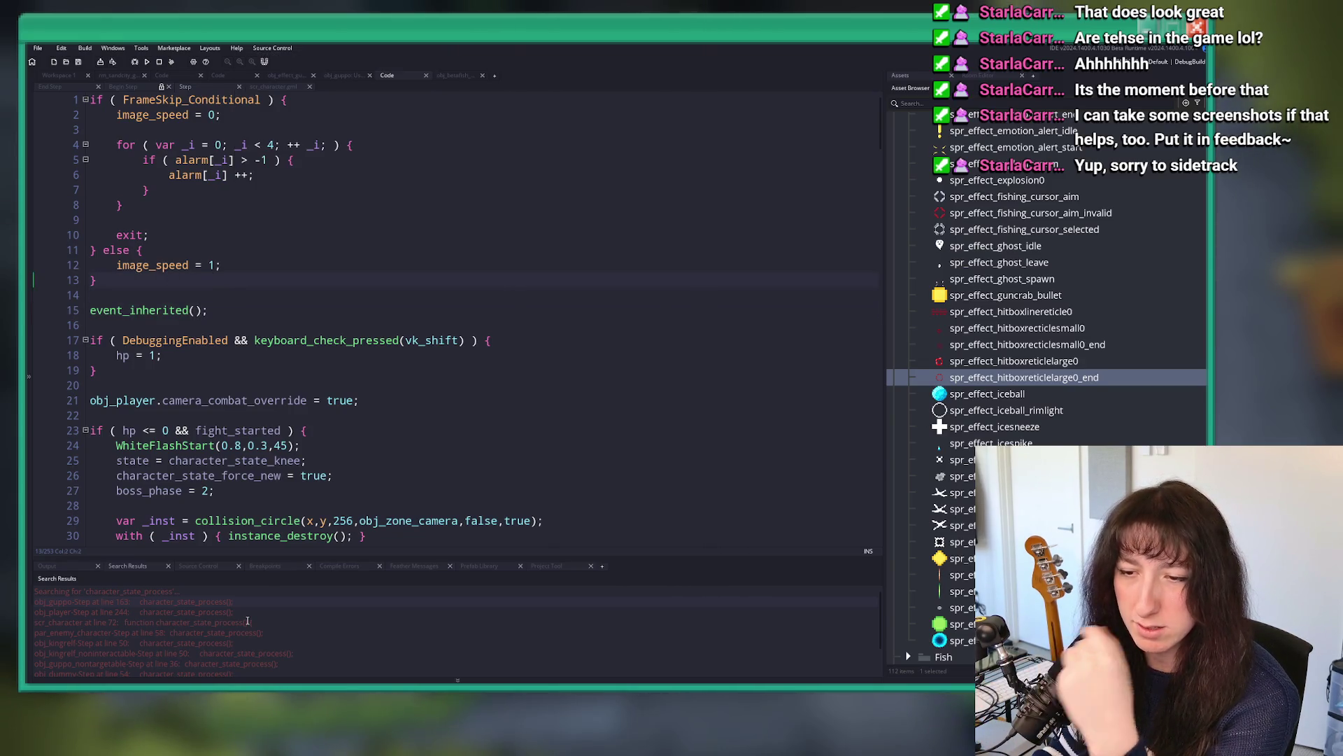
pyautogui.hotkey('ctrl', 'Tab')
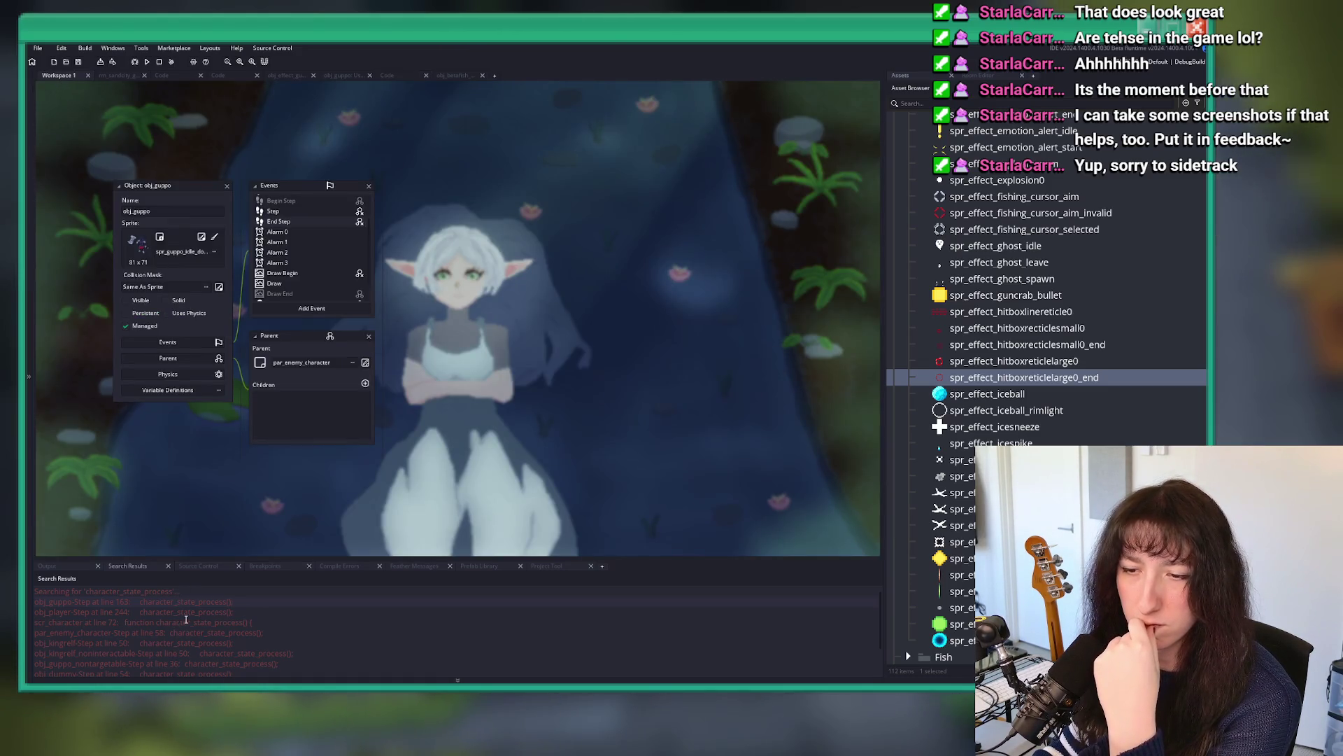
pyautogui.doubleClick(228, 631)
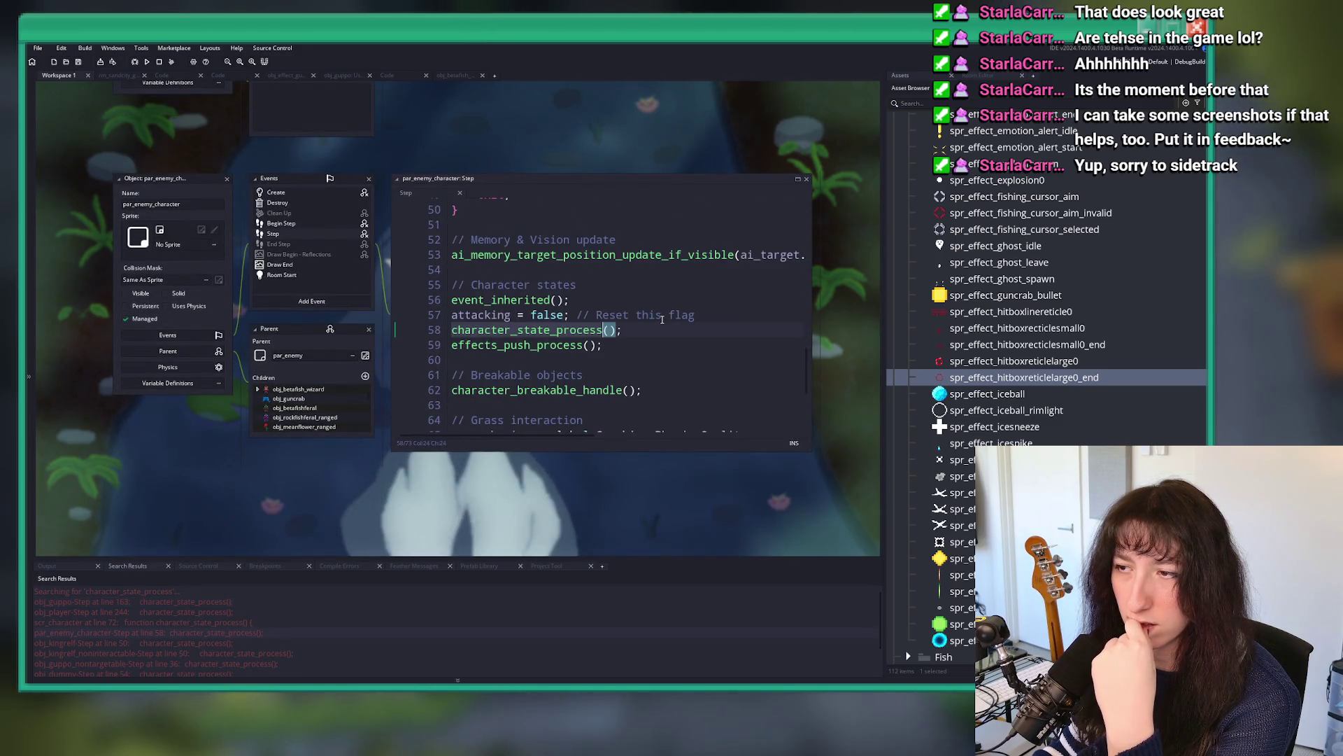
pyautogui.scroll(5, 468, 300)
pyautogui.click(571, 309)
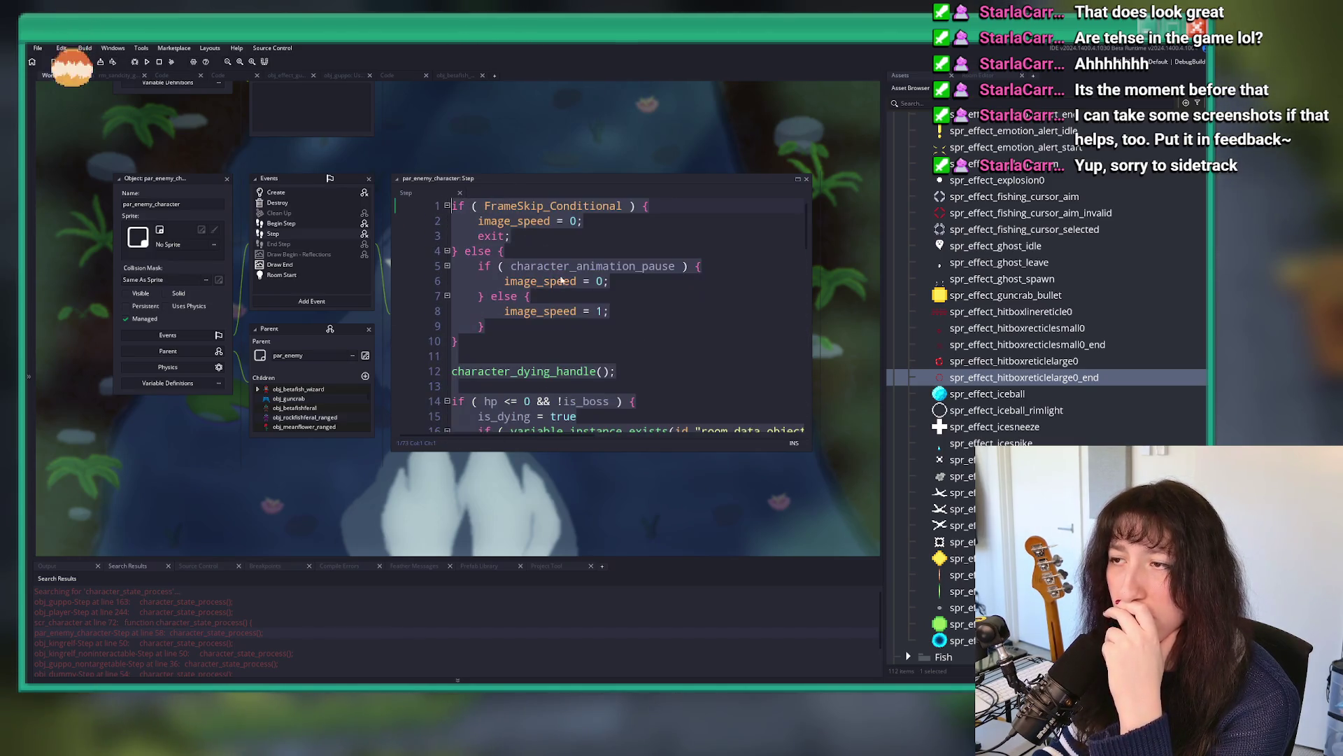
pyautogui.hotkey('ctrl', 'End')
pyautogui.hotkey('ctrl', 'Tab')
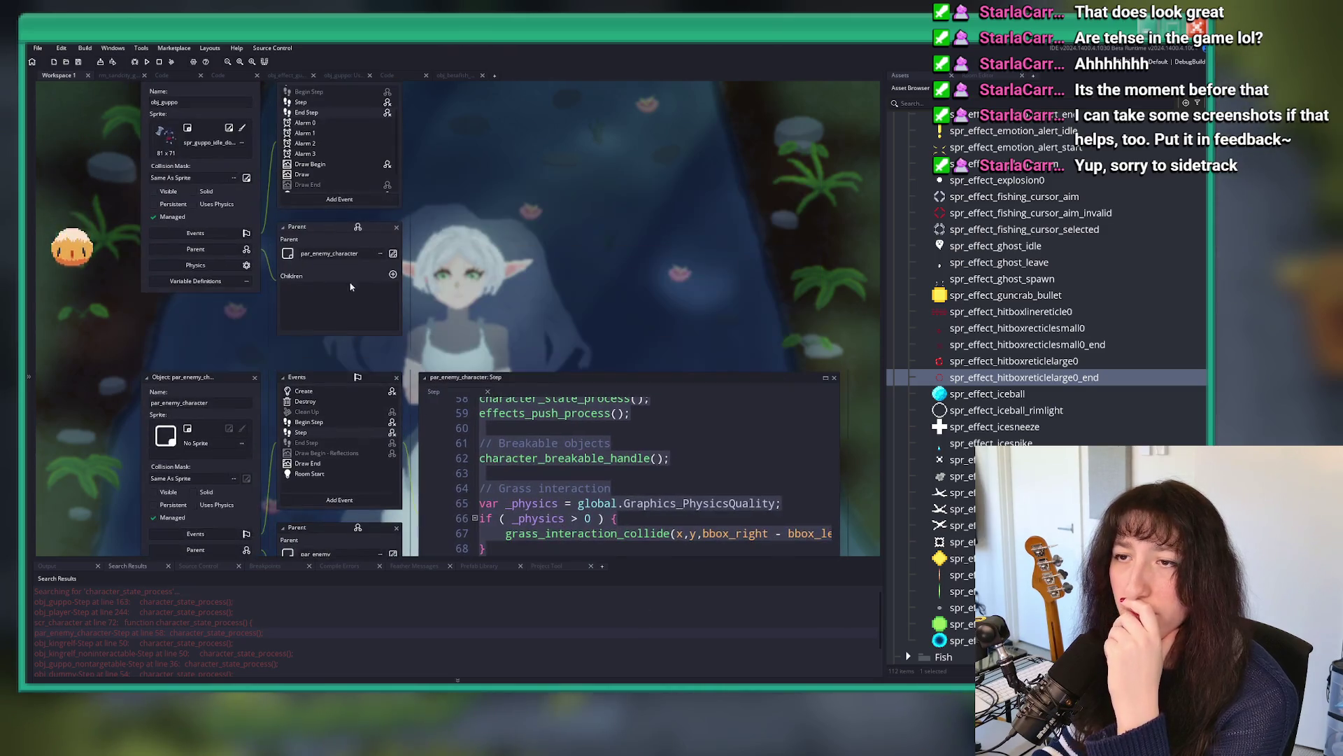
pyautogui.hotkey('ctrl', 'Tab')
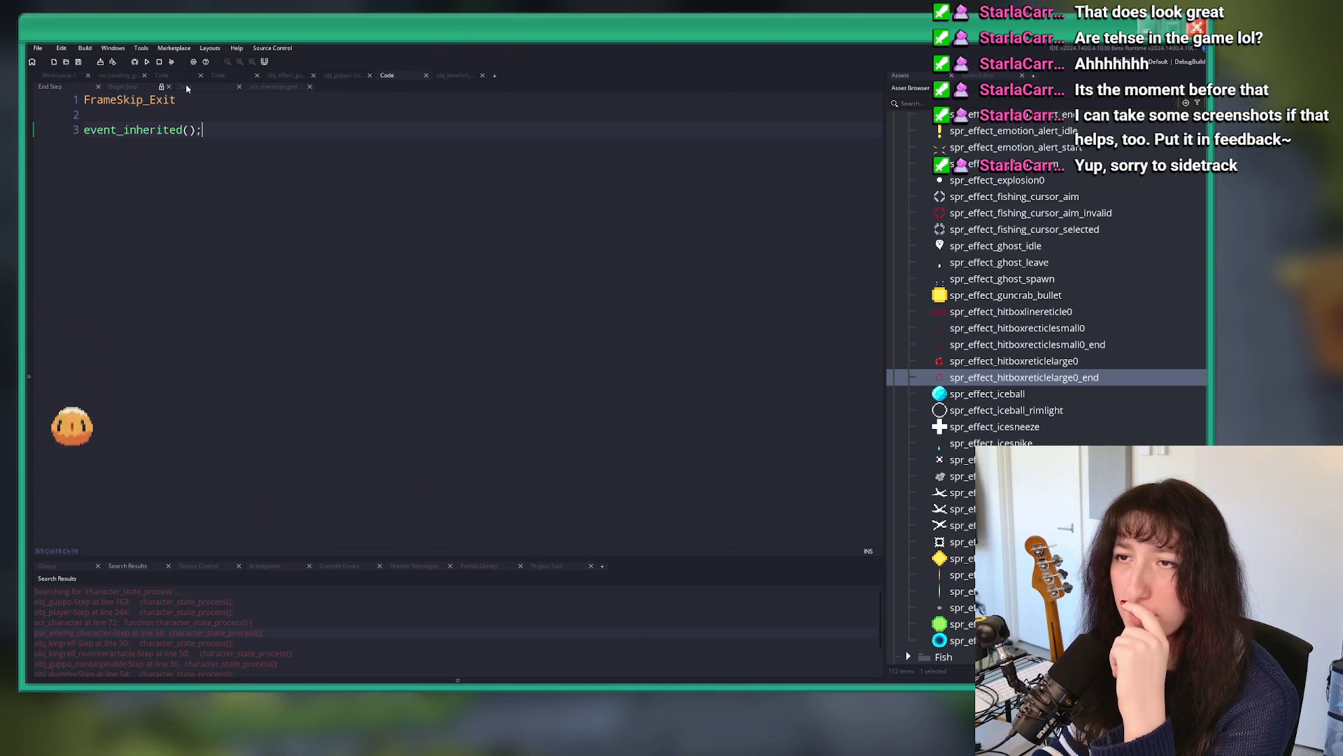
pyautogui.hotkey('ctrl', 'Tab')
pyautogui.hotkey('ctrl', 'Tab')
pyautogui.scroll(-20, 315, 112)
pyautogui.scroll(-13, 339, 262)
pyautogui.scroll(-15, 328, 258)
pyautogui.scroll(2, 74, 373)
pyautogui.click(73, 373)
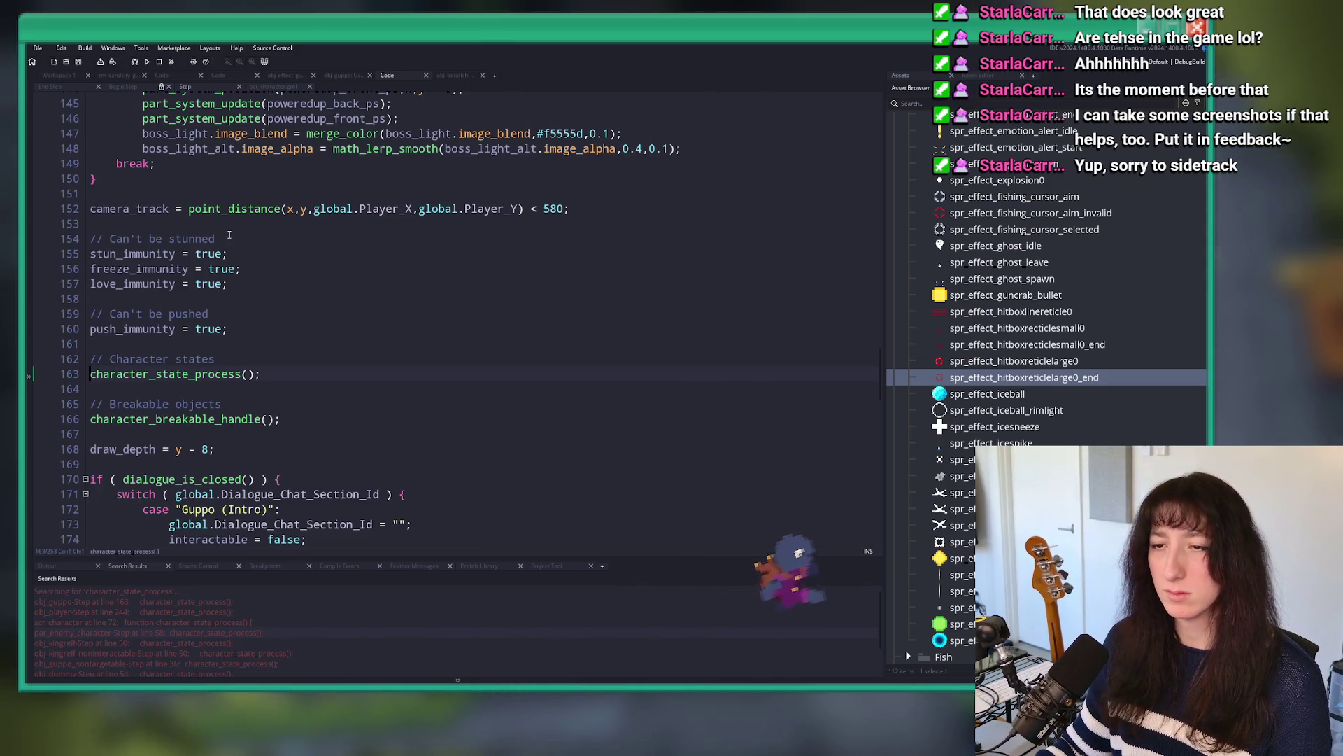
# Step: Comment out character_state_process and move the stun, freeze, love and push immunity lines to line 14
pyautogui.scroll(2, 220, 399)
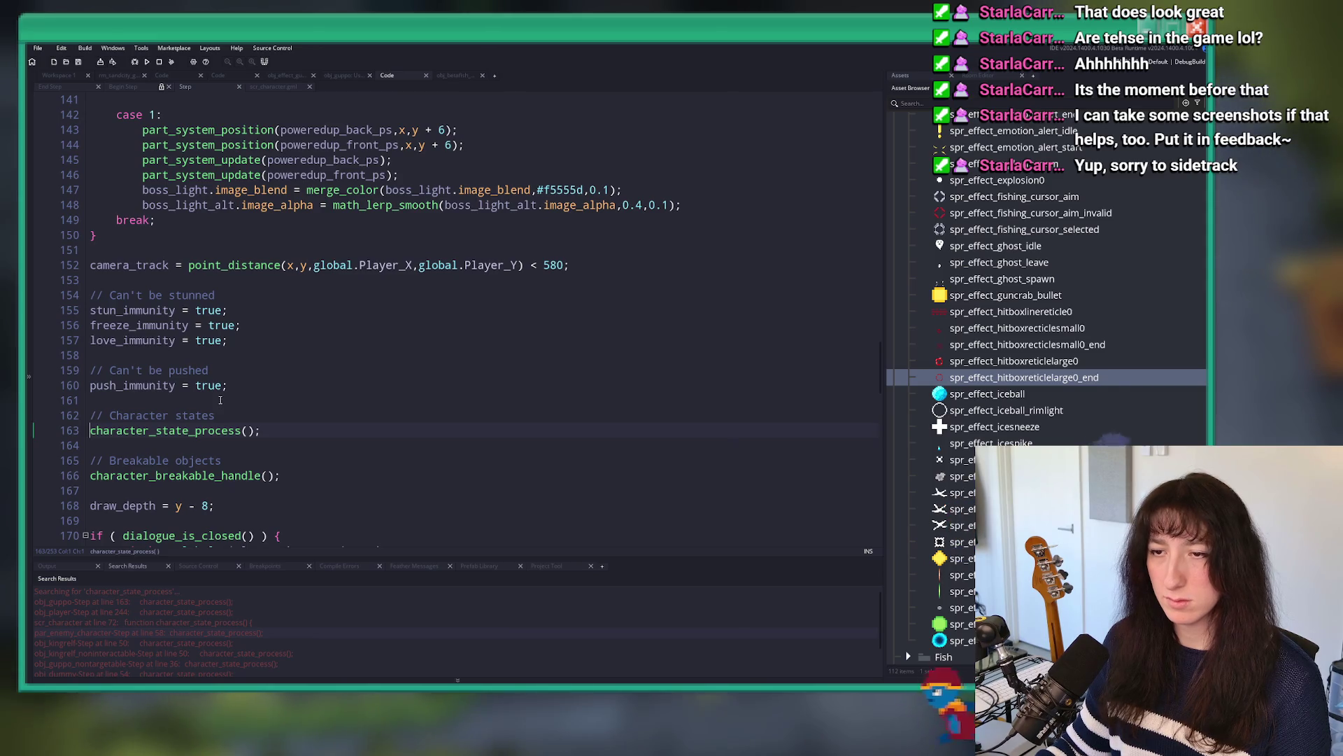
pyautogui.write('/')
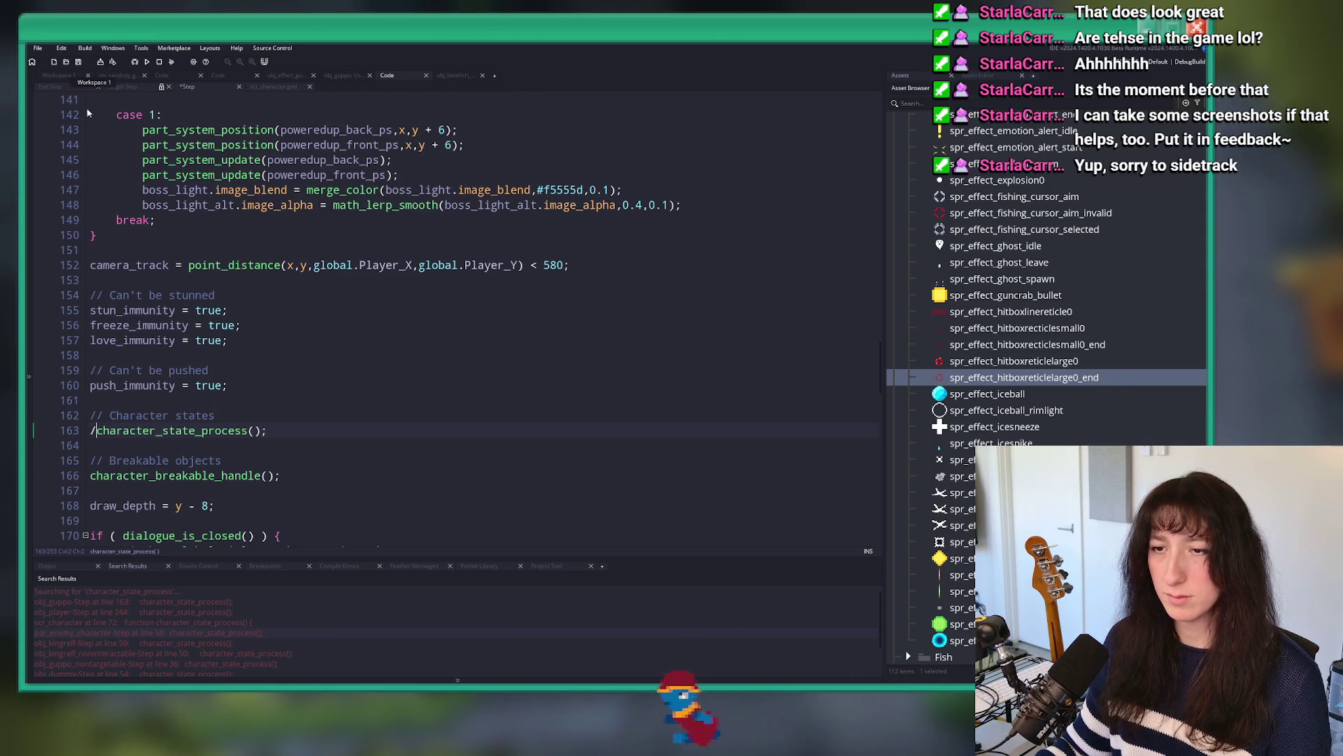
pyautogui.write('/')
pyautogui.click(247, 380)
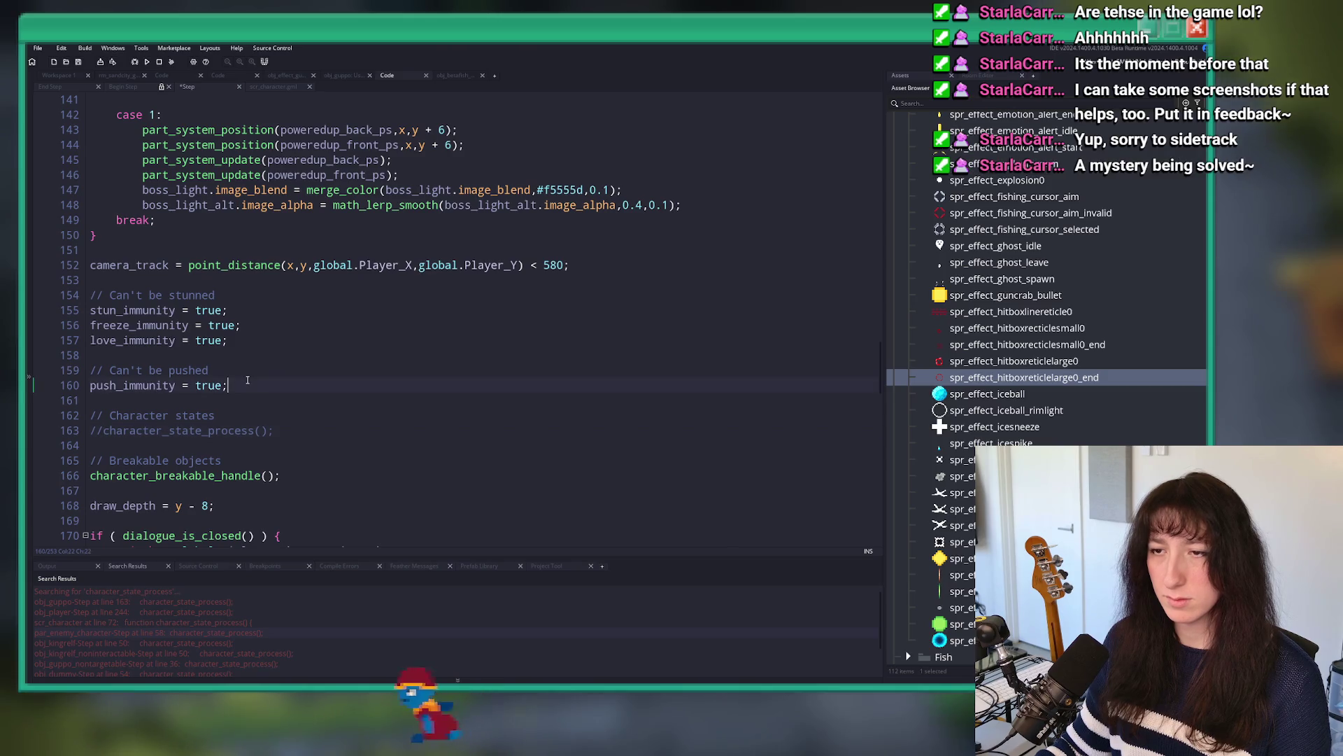
pyautogui.moveTo(247, 380); pyautogui.dragTo(260, 279)
pyautogui.press('BackSpace')
pyautogui.press('BackSpace')
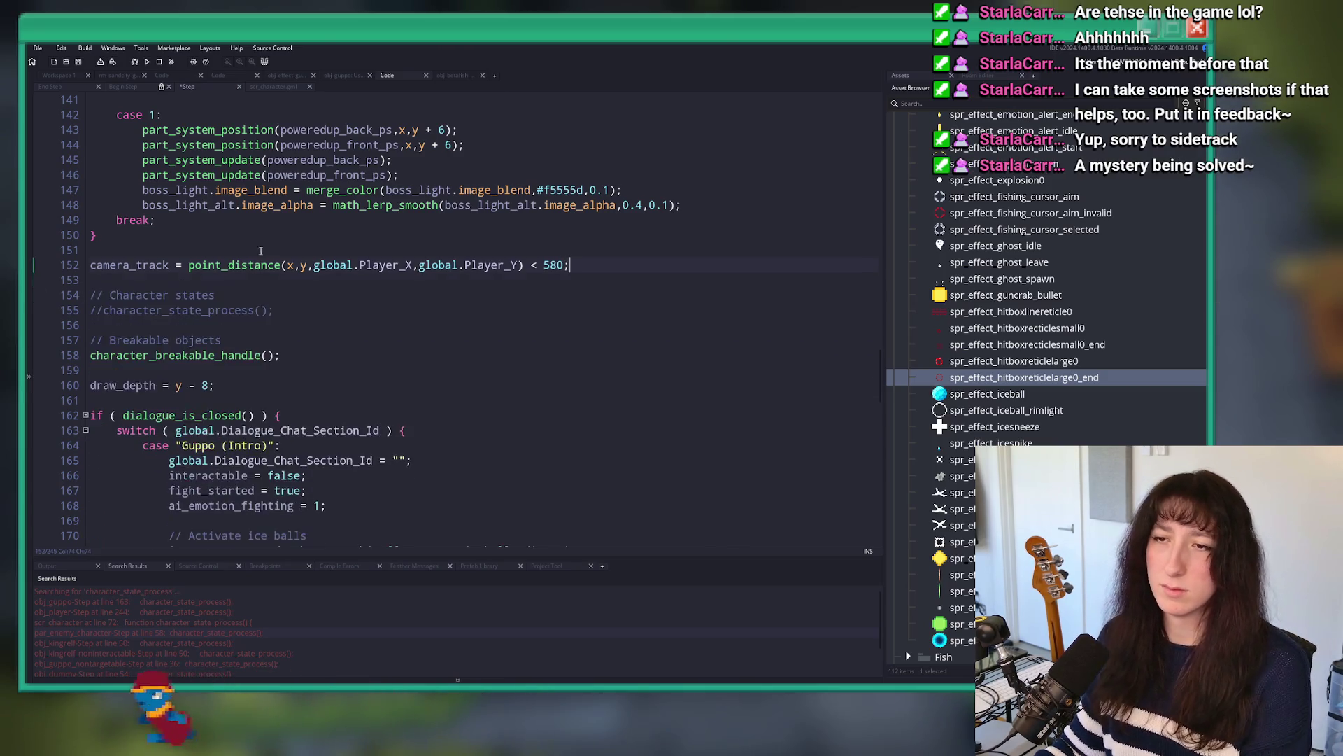
pyautogui.hotkey('ctrl', 'Home')
pyautogui.click(231, 294)
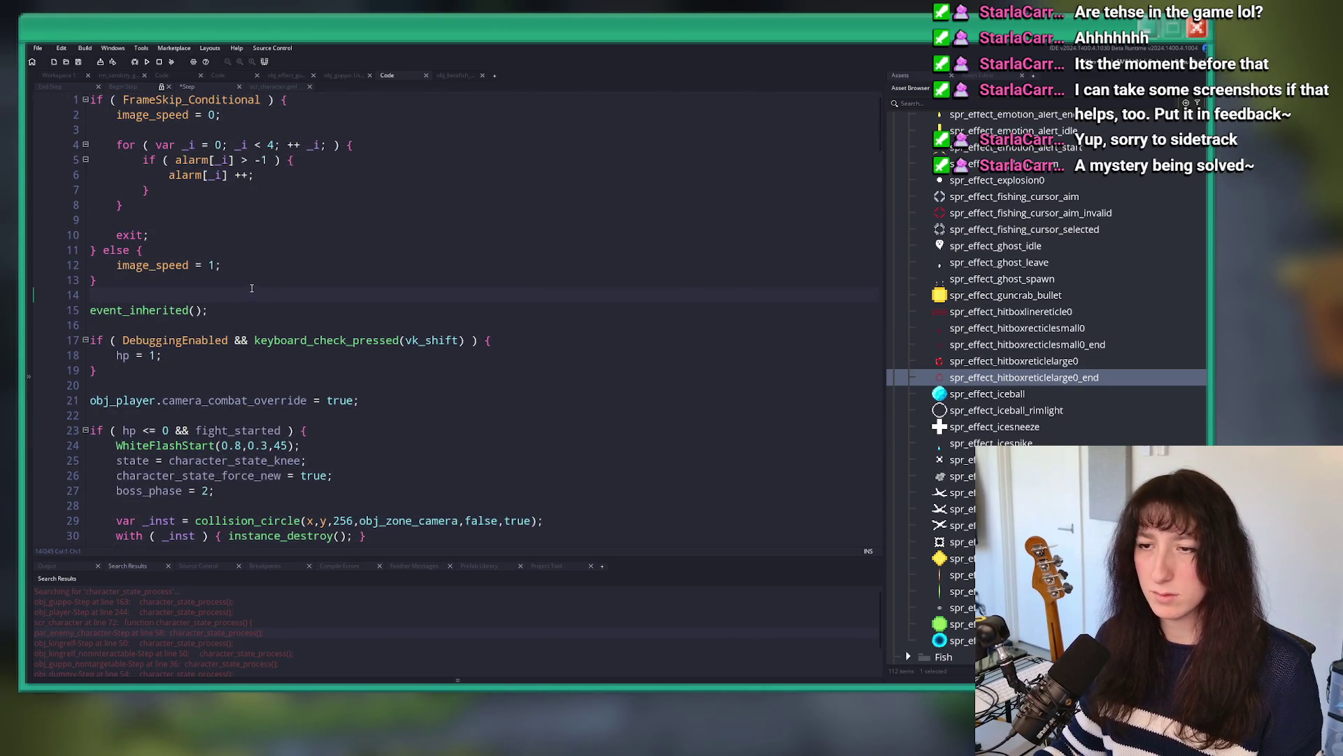
pyautogui.hotkey('ctrl', 'v')
# Step: Save the Step code and launch a test build with F5
pyautogui.hotkey('ctrl', 's')
pyautogui.scroll(-13, 117, 415)
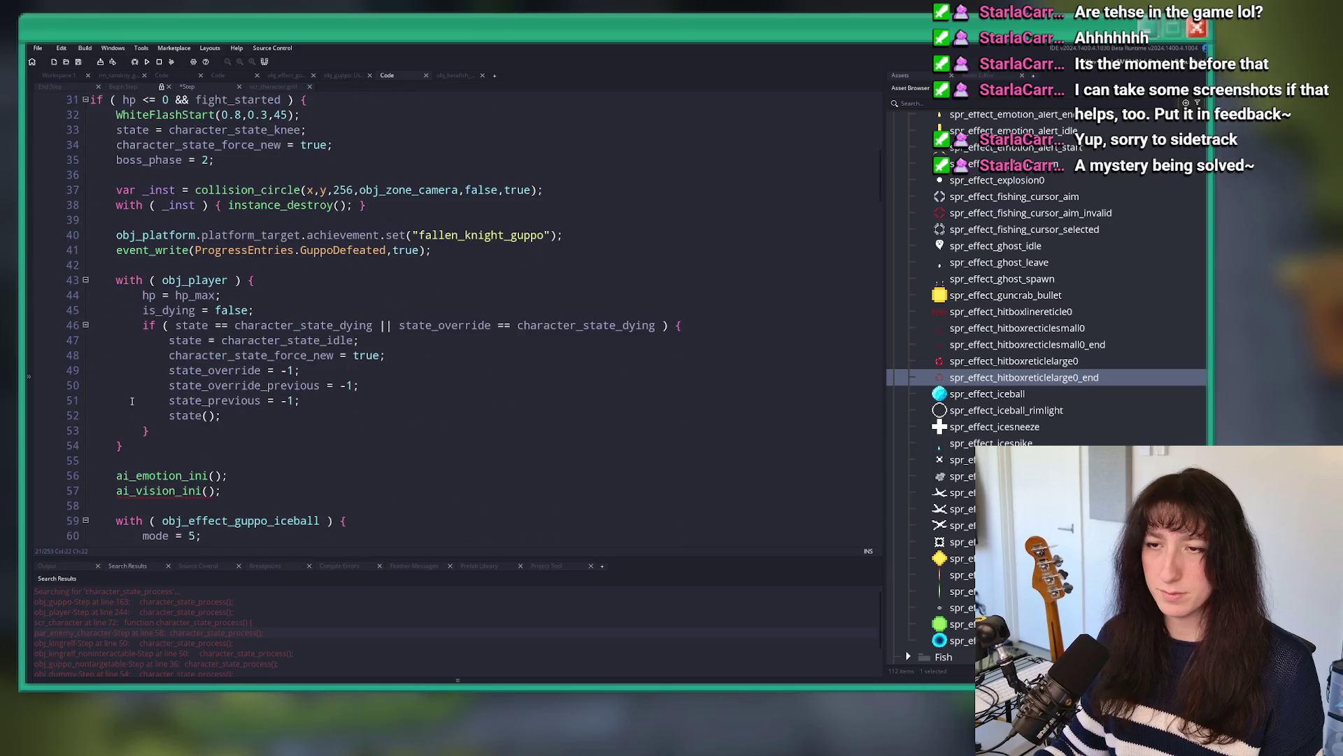
pyautogui.scroll(-3, 230, 387)
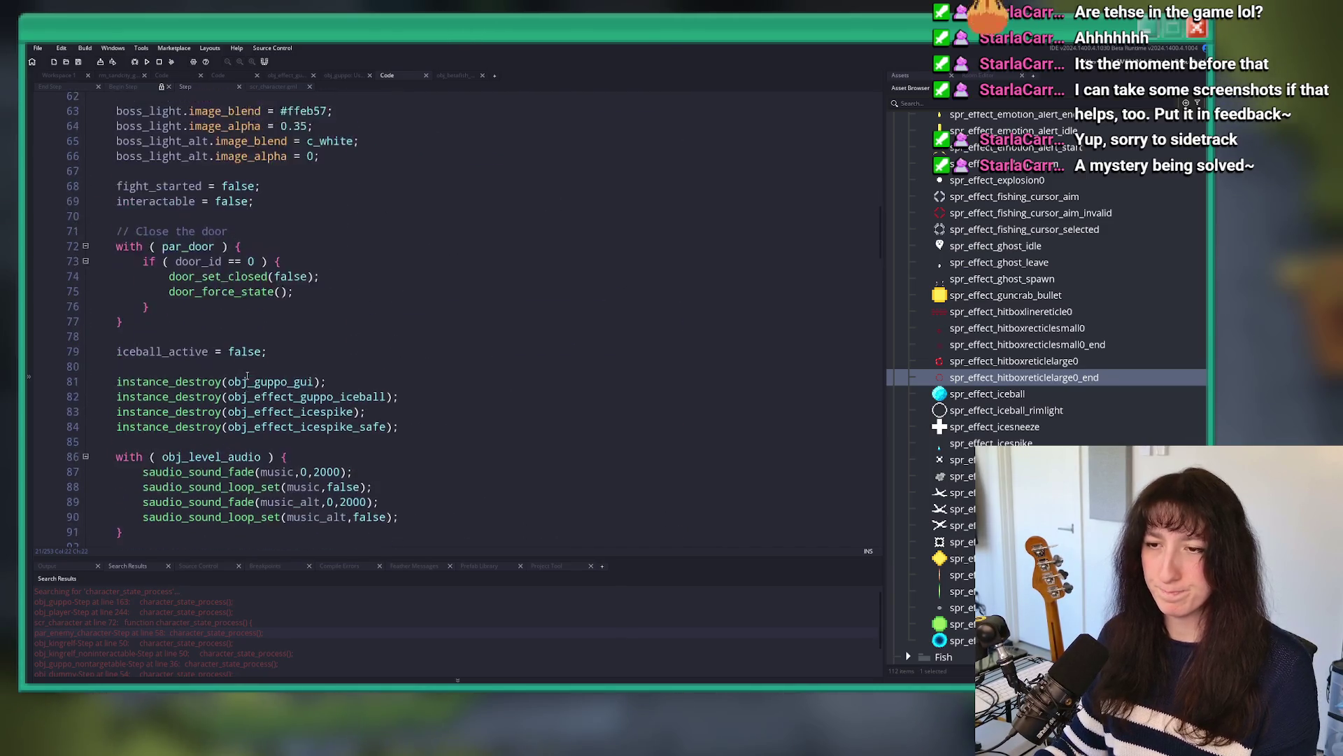
pyautogui.scroll(9, 238, 371)
pyautogui.press('F5')
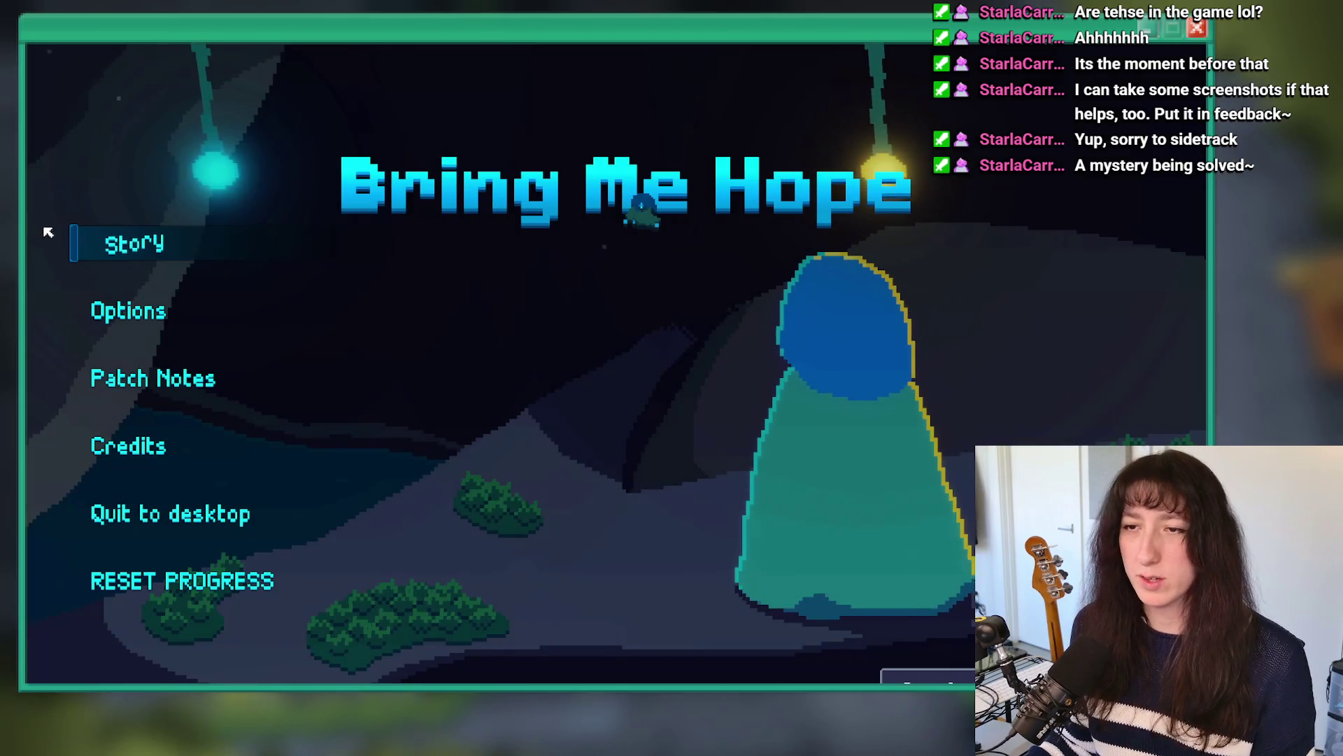
# Step: Start a Story playthrough and talk to the armoured knight to trigger the boss fight
pyautogui.click(124, 253)
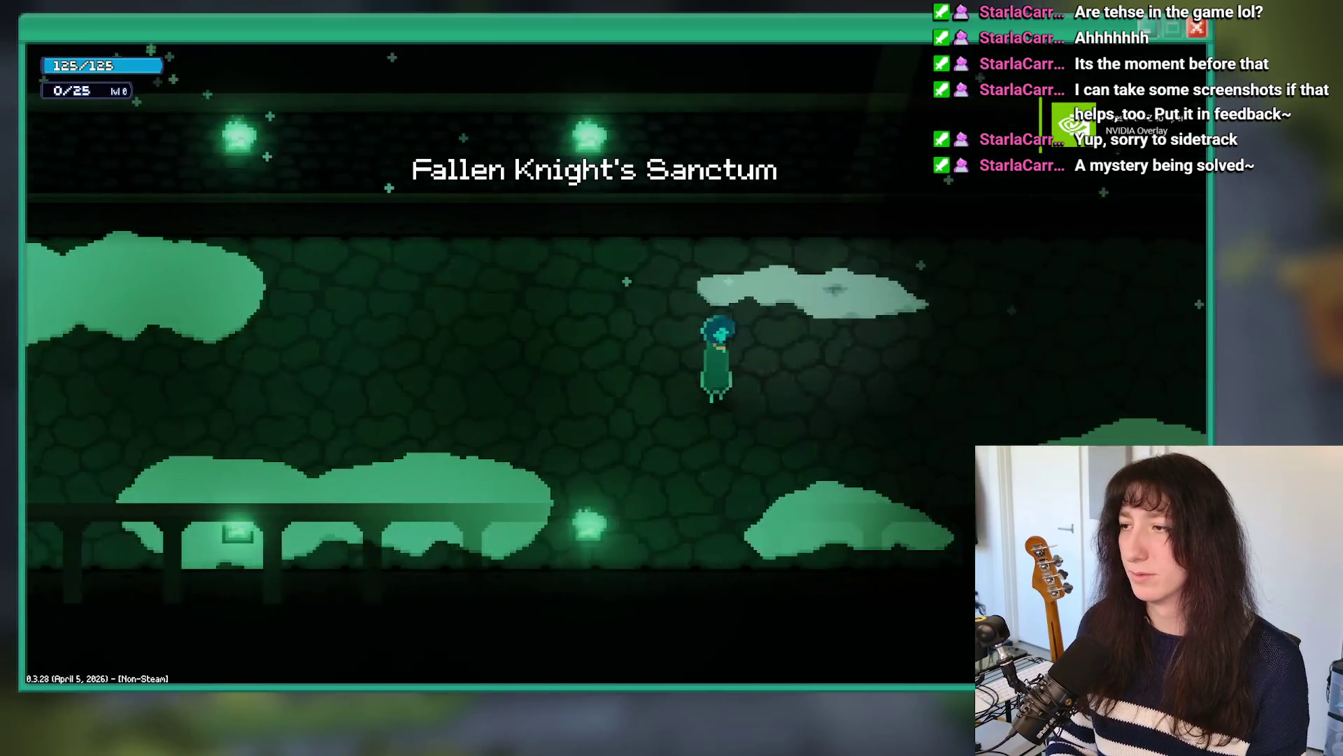
pyautogui.press('d')
pyautogui.press('e')
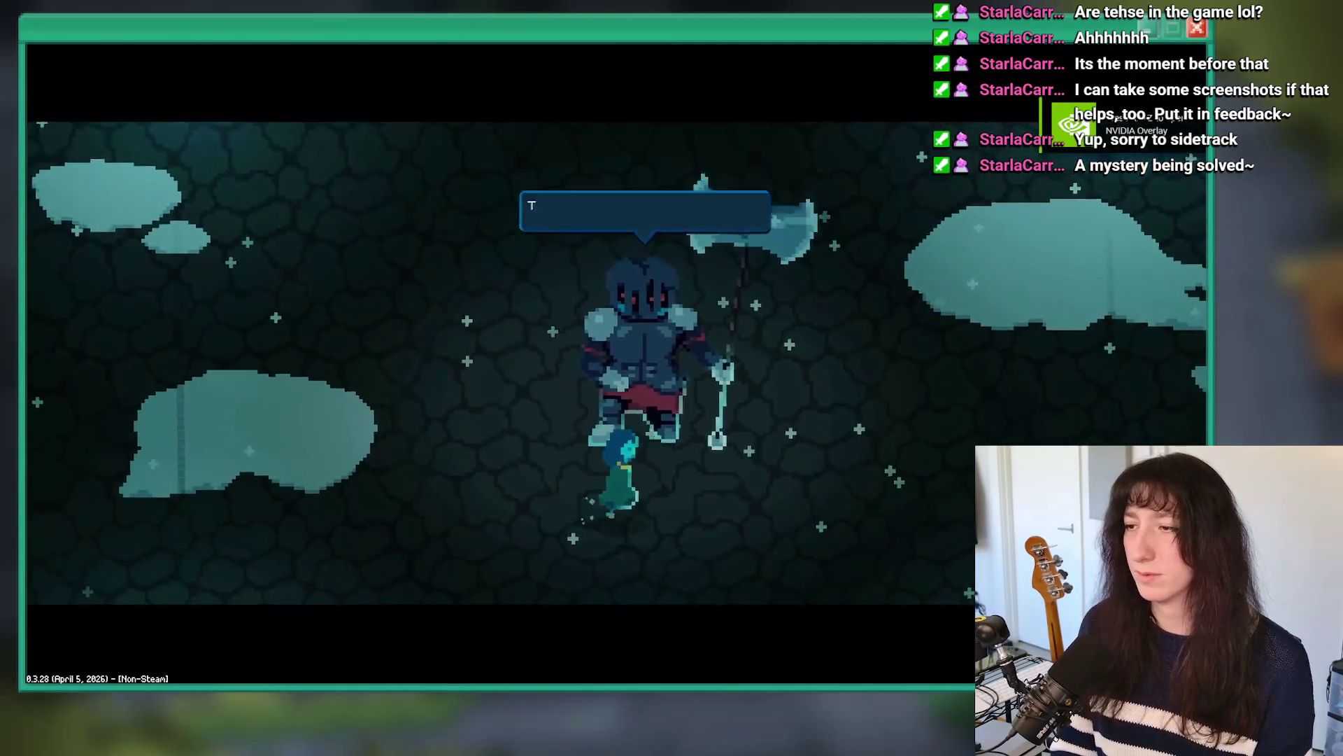
pyautogui.press('Return')
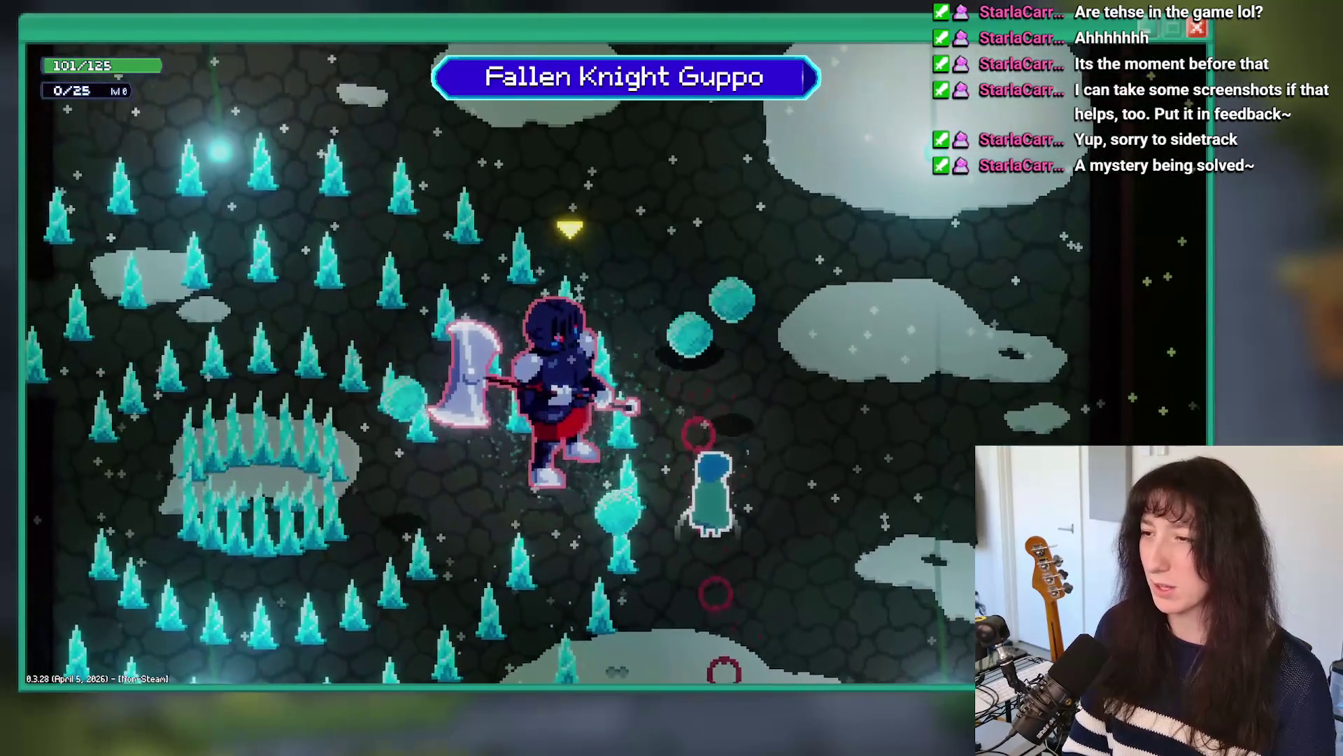
# Step: Fight Fallen Knight Guppo, hitting it and dodging projectiles, then quit the game
pyautogui.press('a')
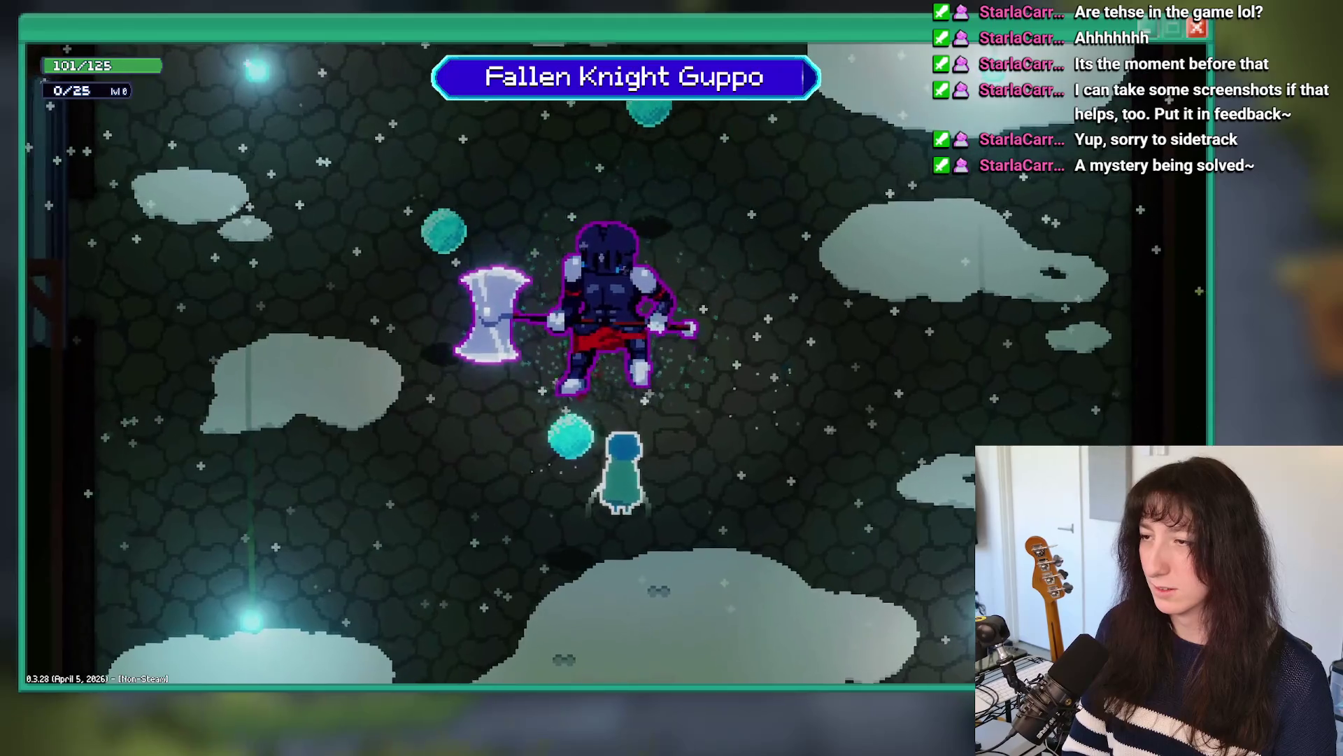
pyautogui.press('w')
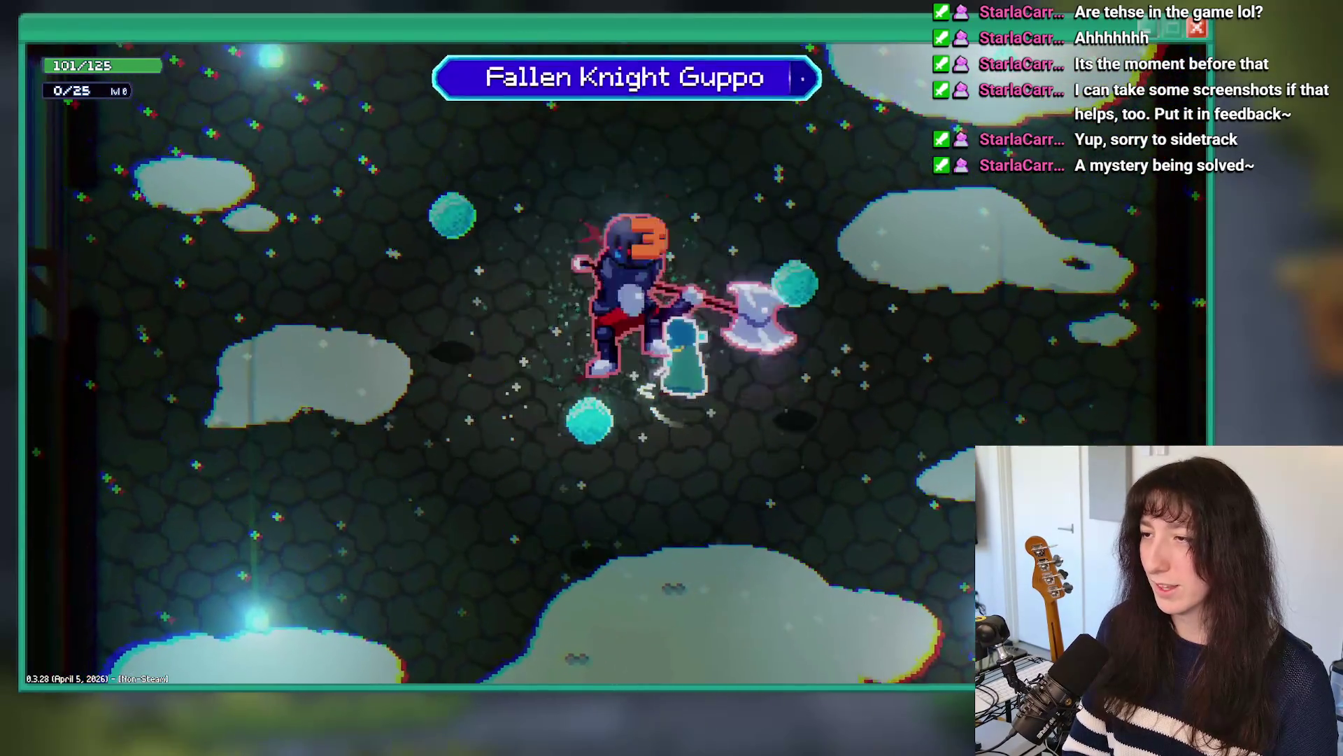
pyautogui.press('a')
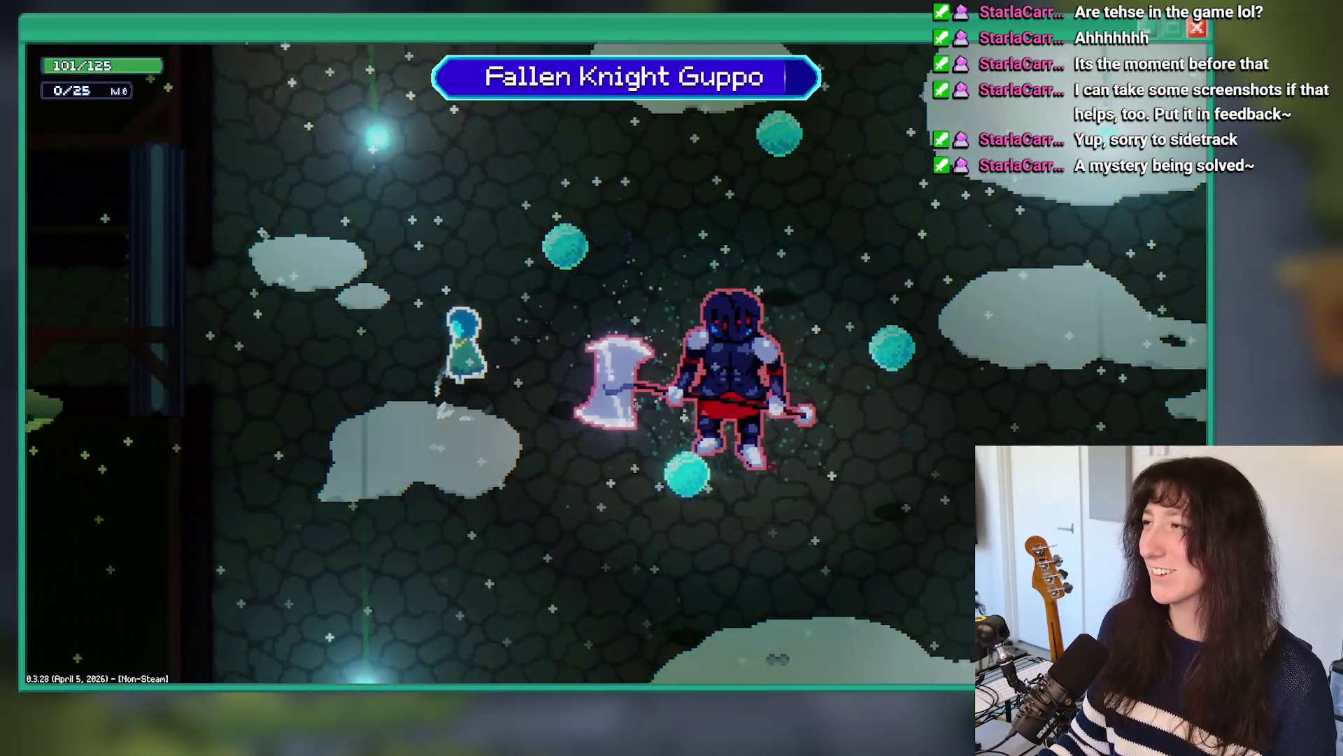
pyautogui.press('s')
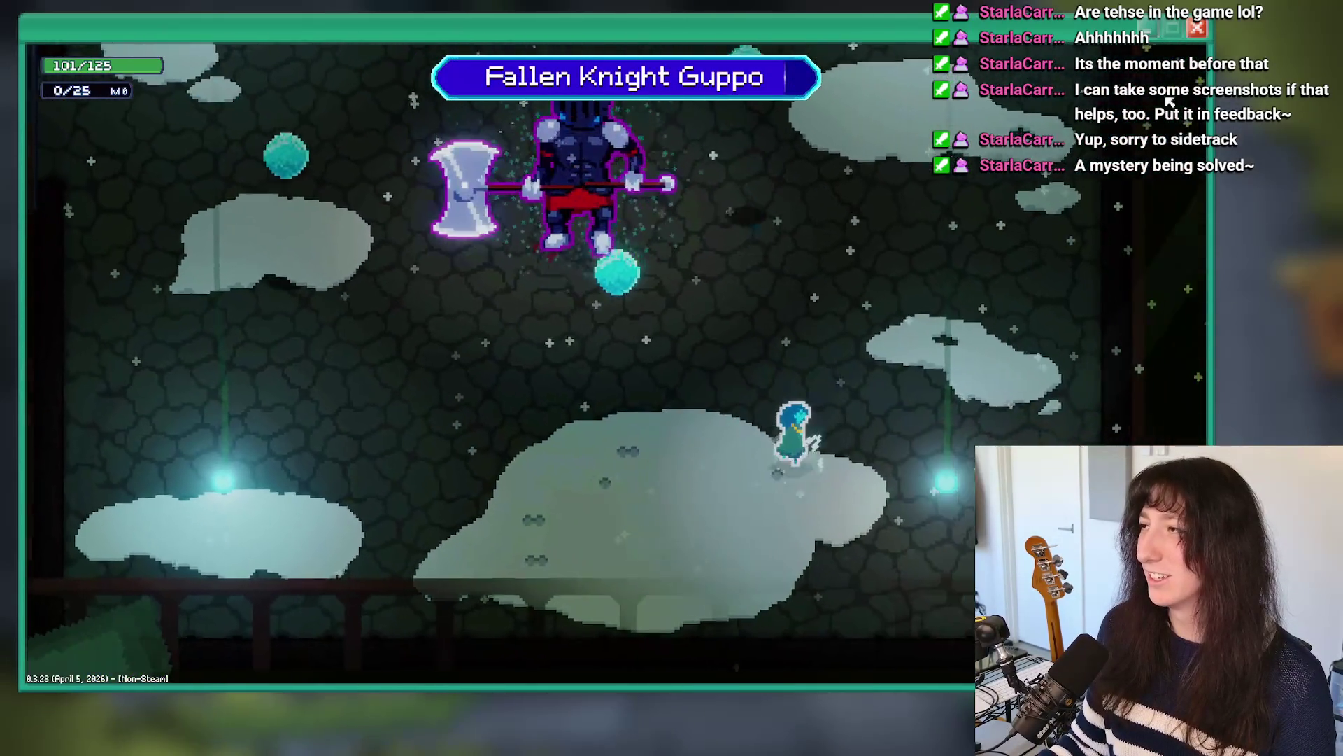
pyautogui.hotkey('alt', 'F4')
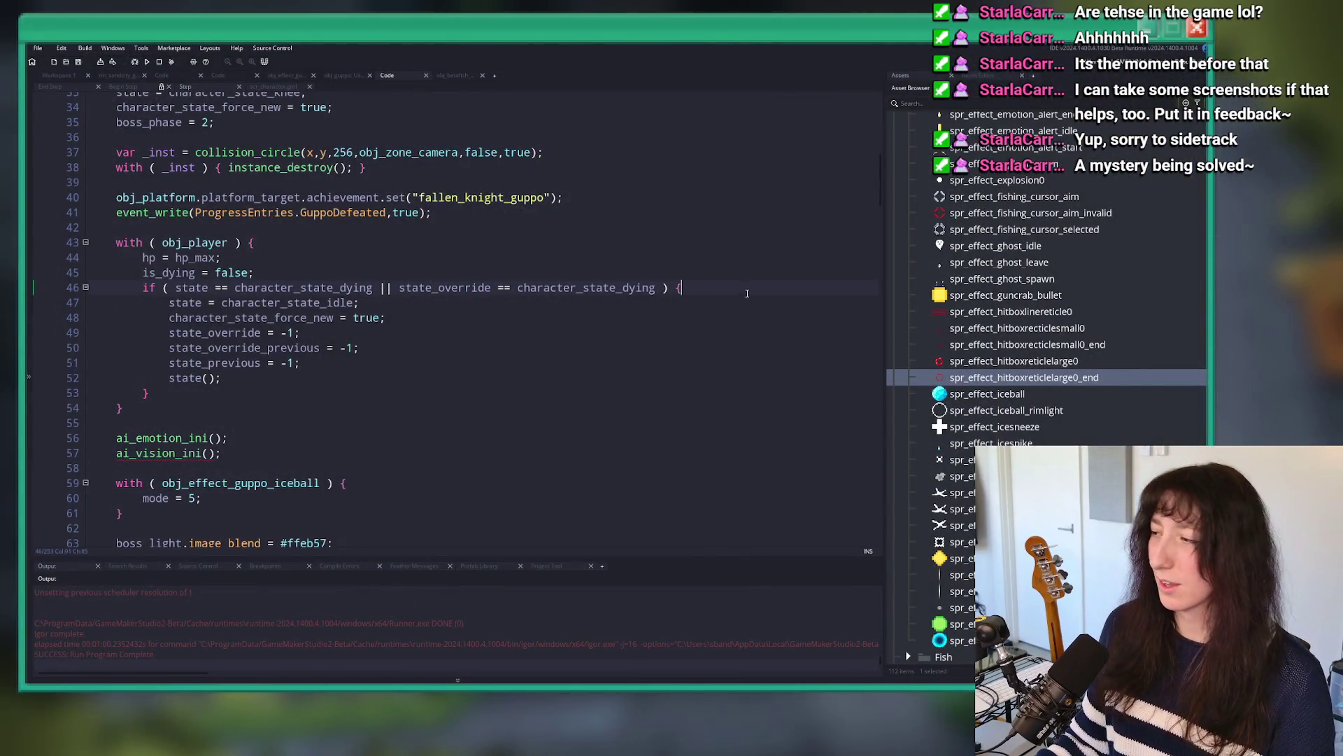
# Step: Review the Step and End Step code, then view character_state_process in scr_character.gml
pyautogui.scroll(-7, 249, 404)
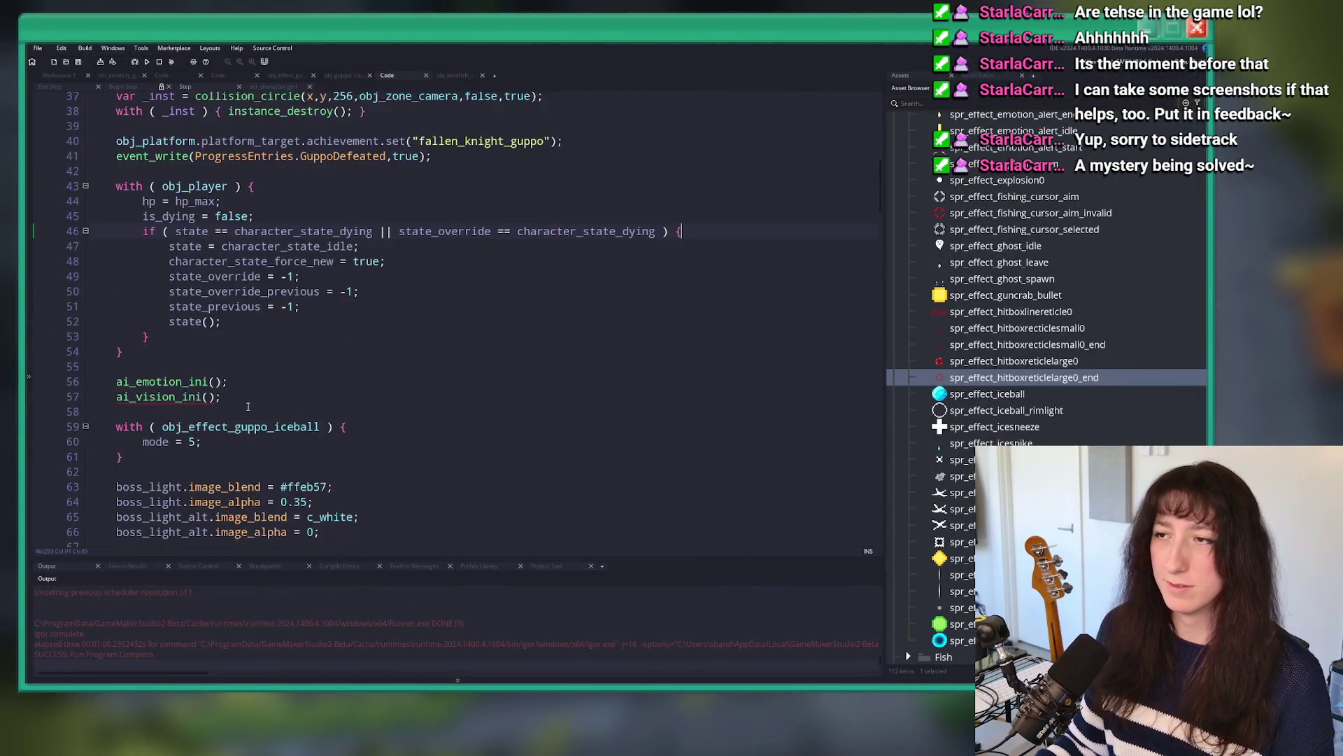
pyautogui.scroll(-4, 249, 404)
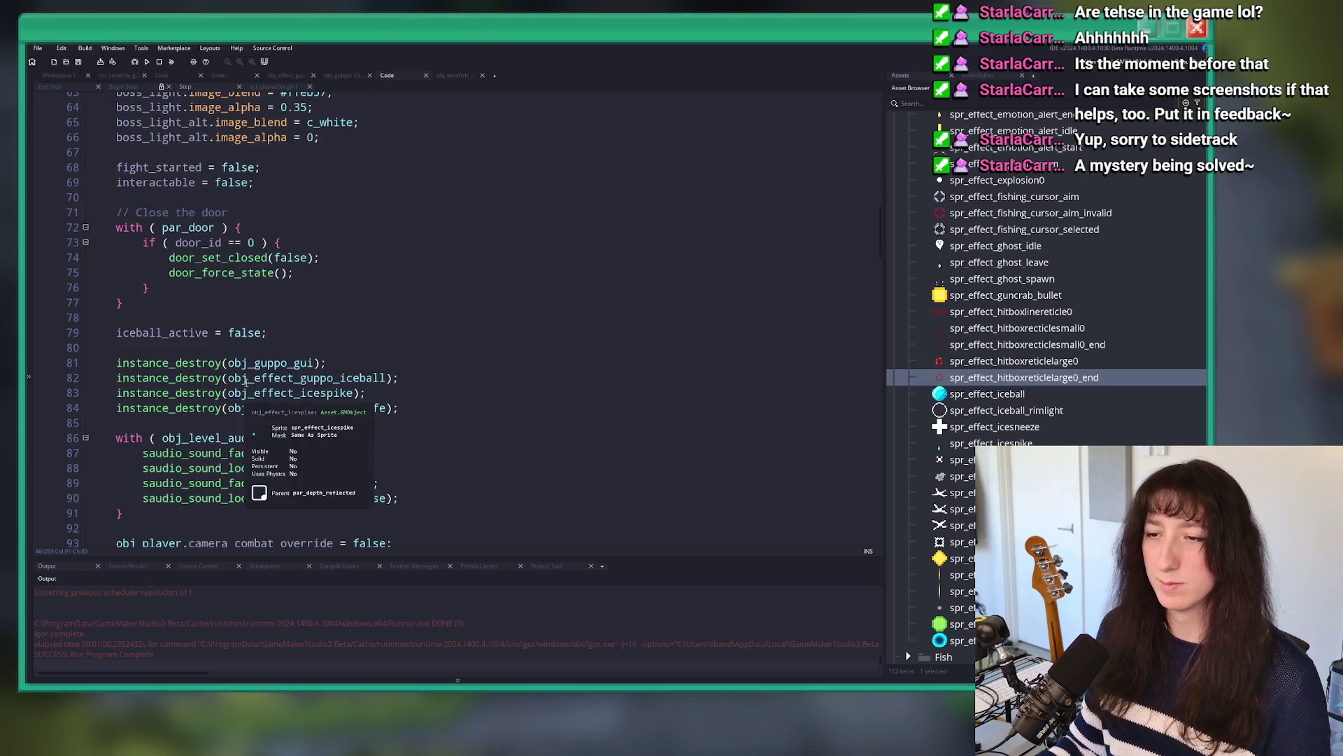
pyautogui.scroll(-3, 242, 346)
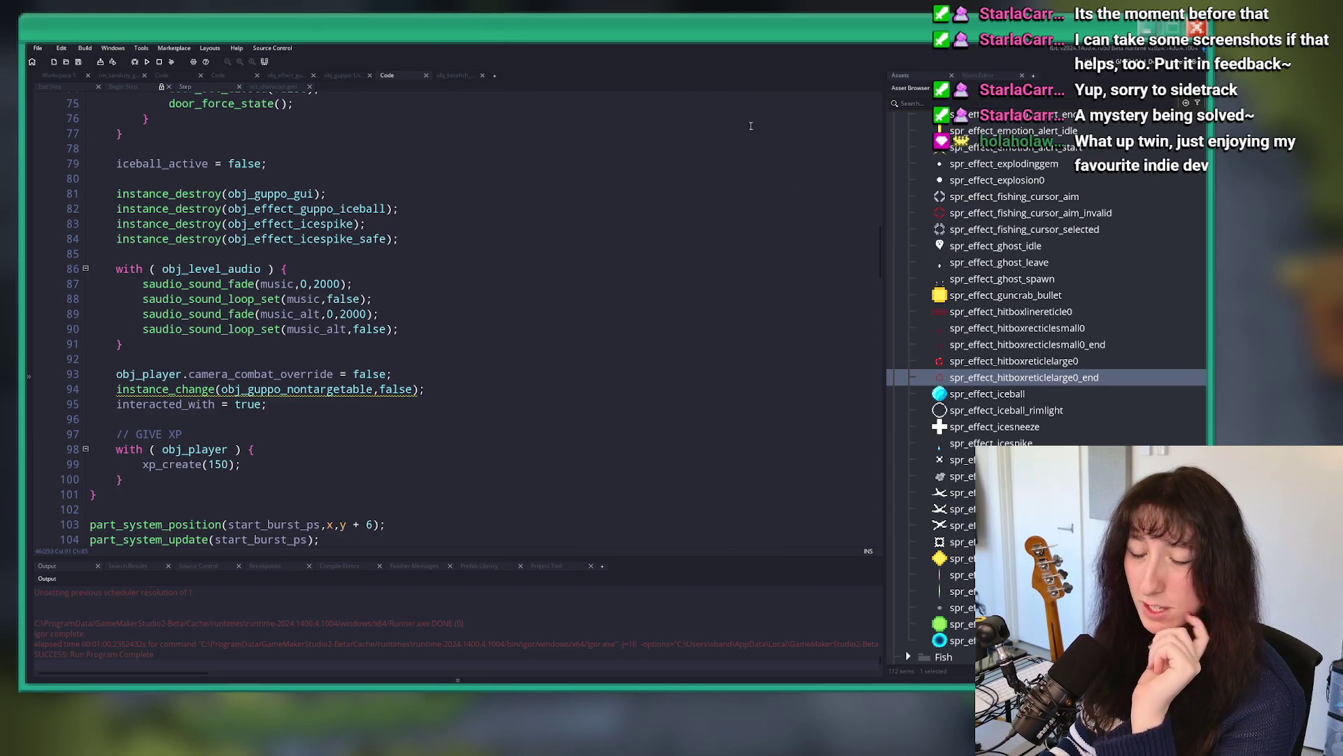
pyautogui.scroll(-2, 449, 315)
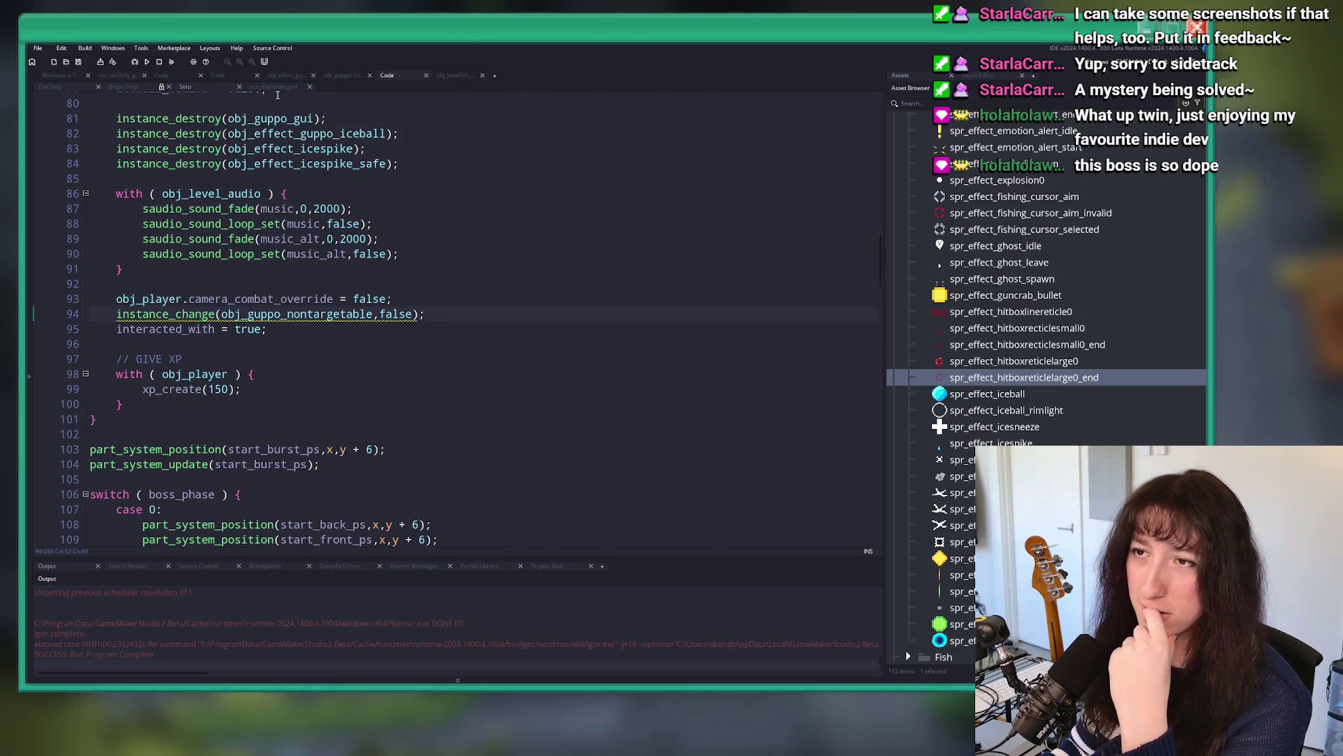
pyautogui.click(50, 86)
pyautogui.click(252, 86)
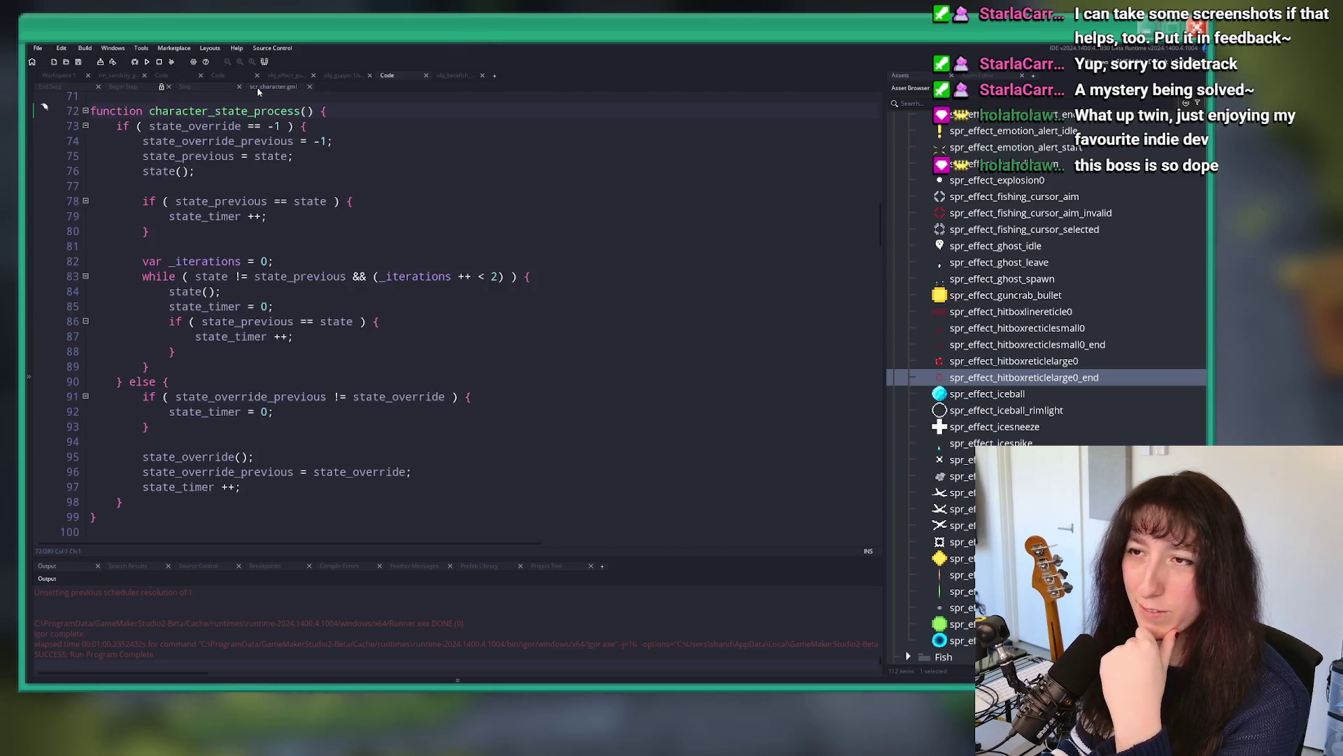
pyautogui.click(451, 76)
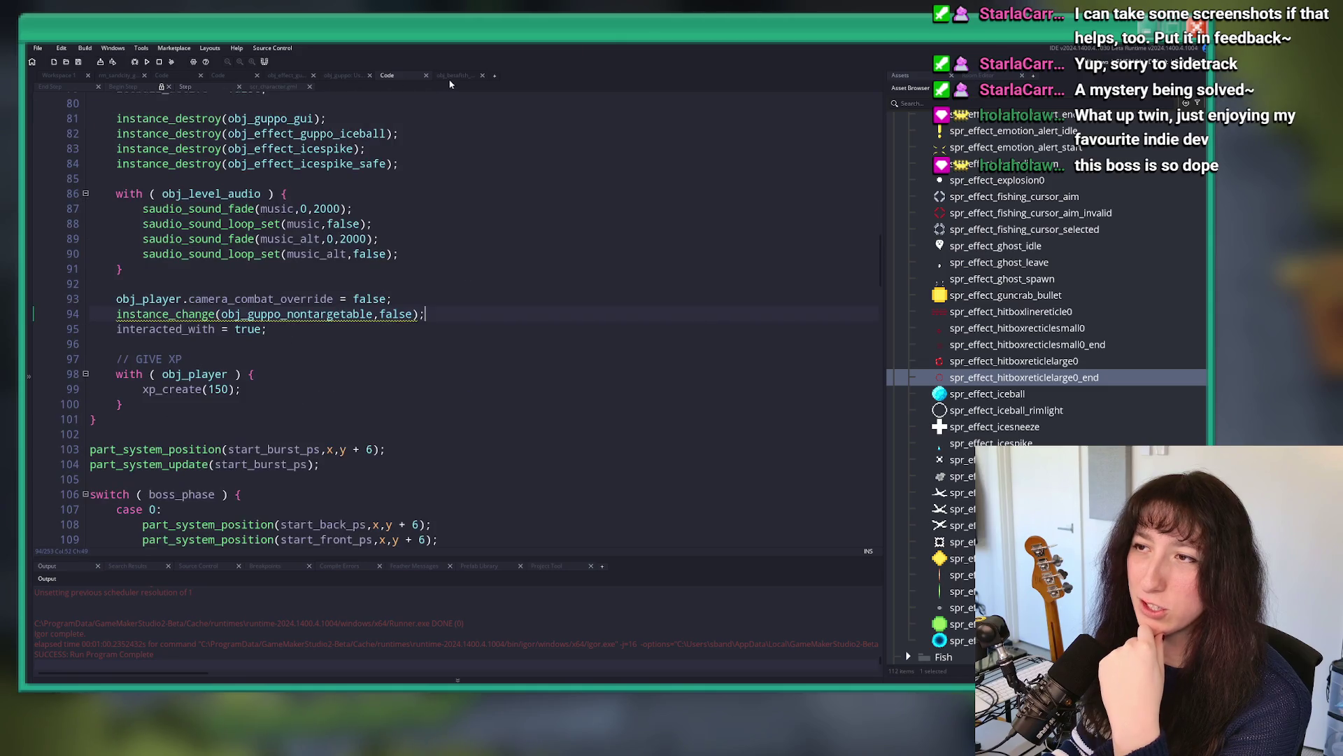
pyautogui.click(353, 75)
pyautogui.scroll(-2, 431, 308)
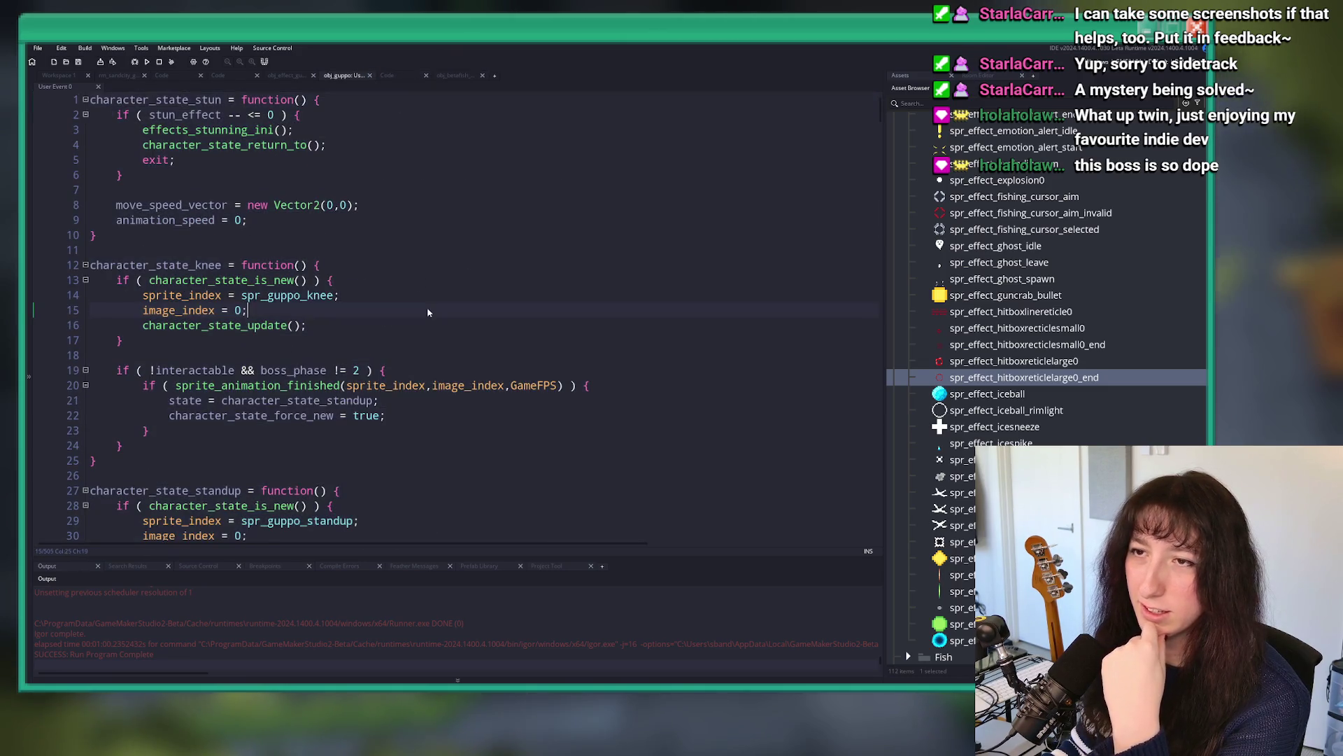
pyautogui.scroll(-2, 432, 308)
pyautogui.scroll(4, 448, 245)
pyautogui.click(459, 203)
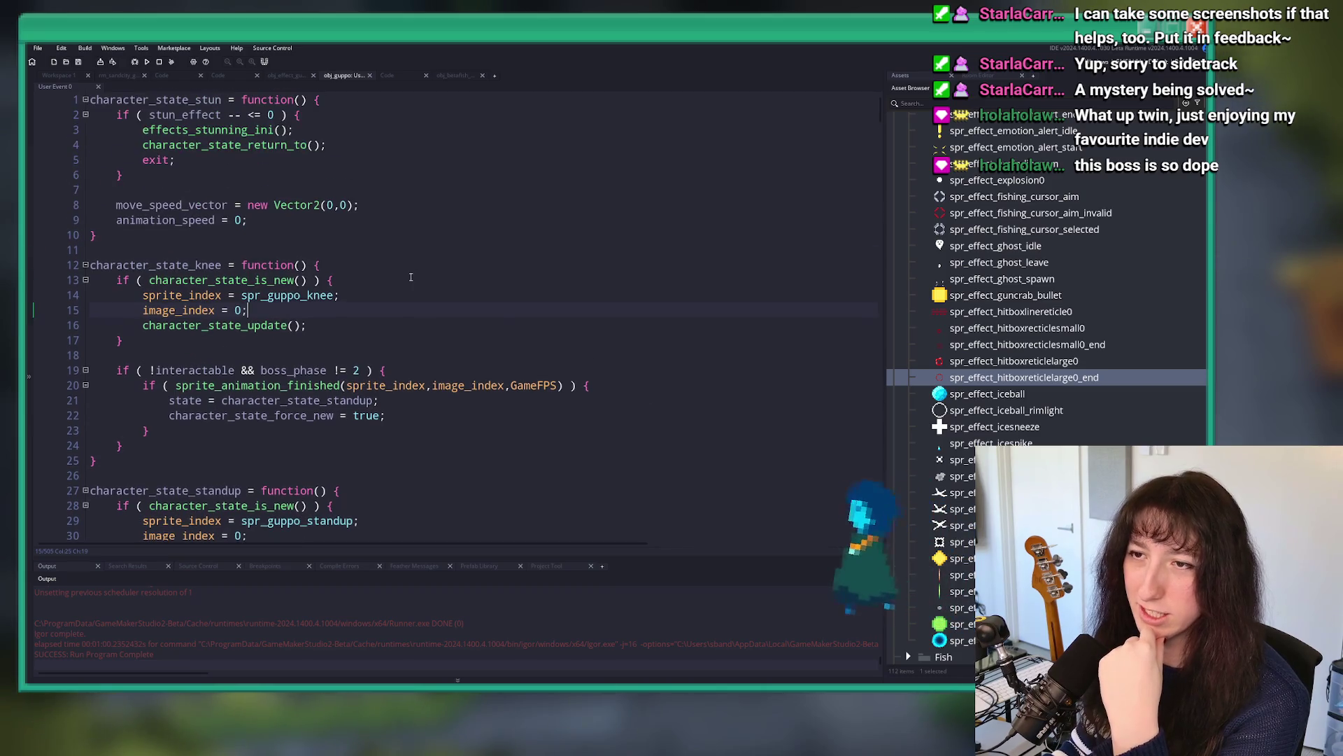
pyautogui.scroll(-7, 459, 200)
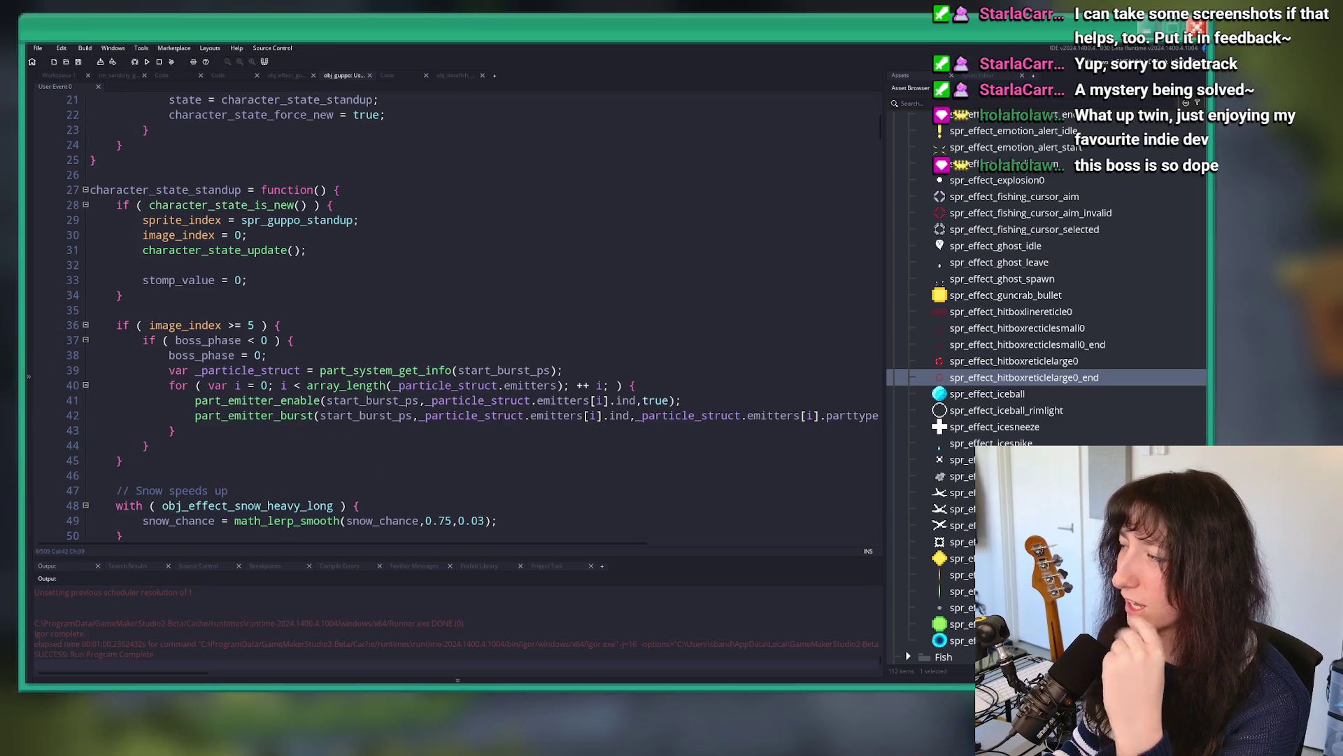
pyautogui.scroll(7, 342, 318)
pyautogui.scroll(-13, 342, 317)
pyautogui.scroll(-20, 349, 343)
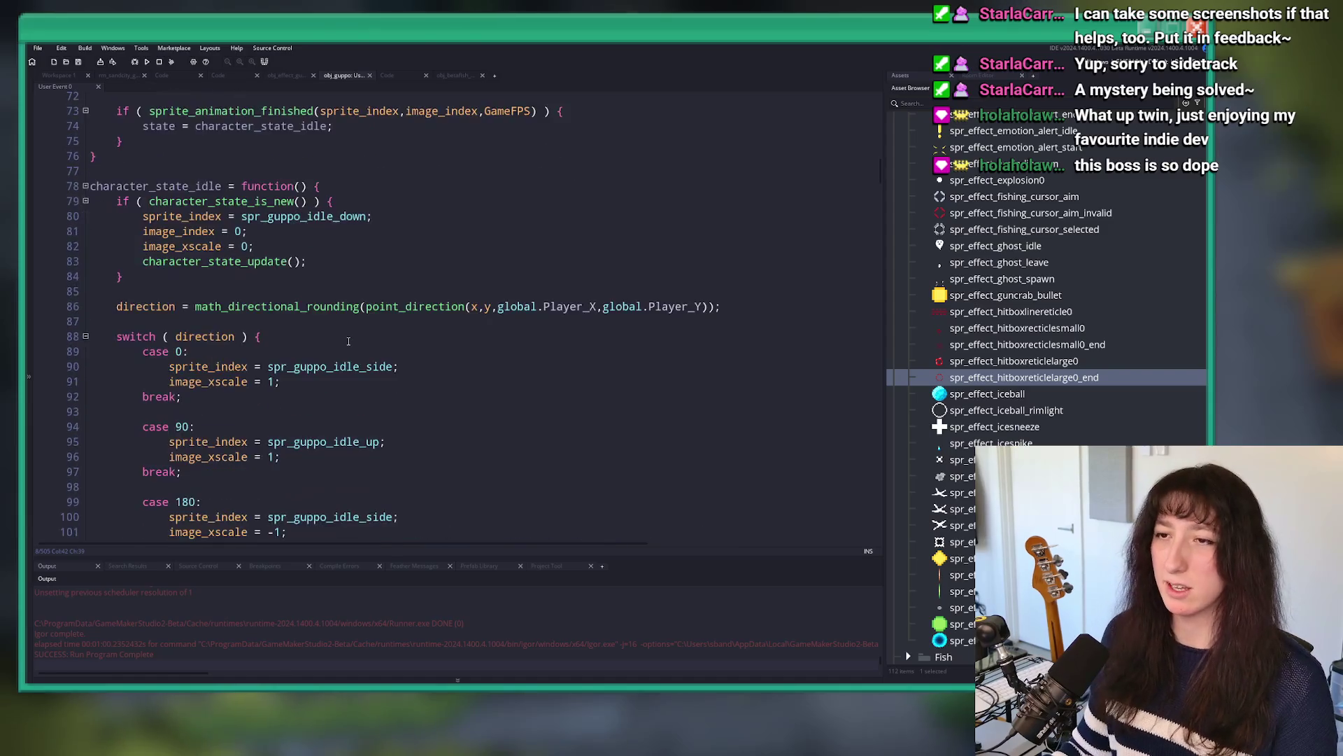
pyautogui.scroll(-2, 371, 387)
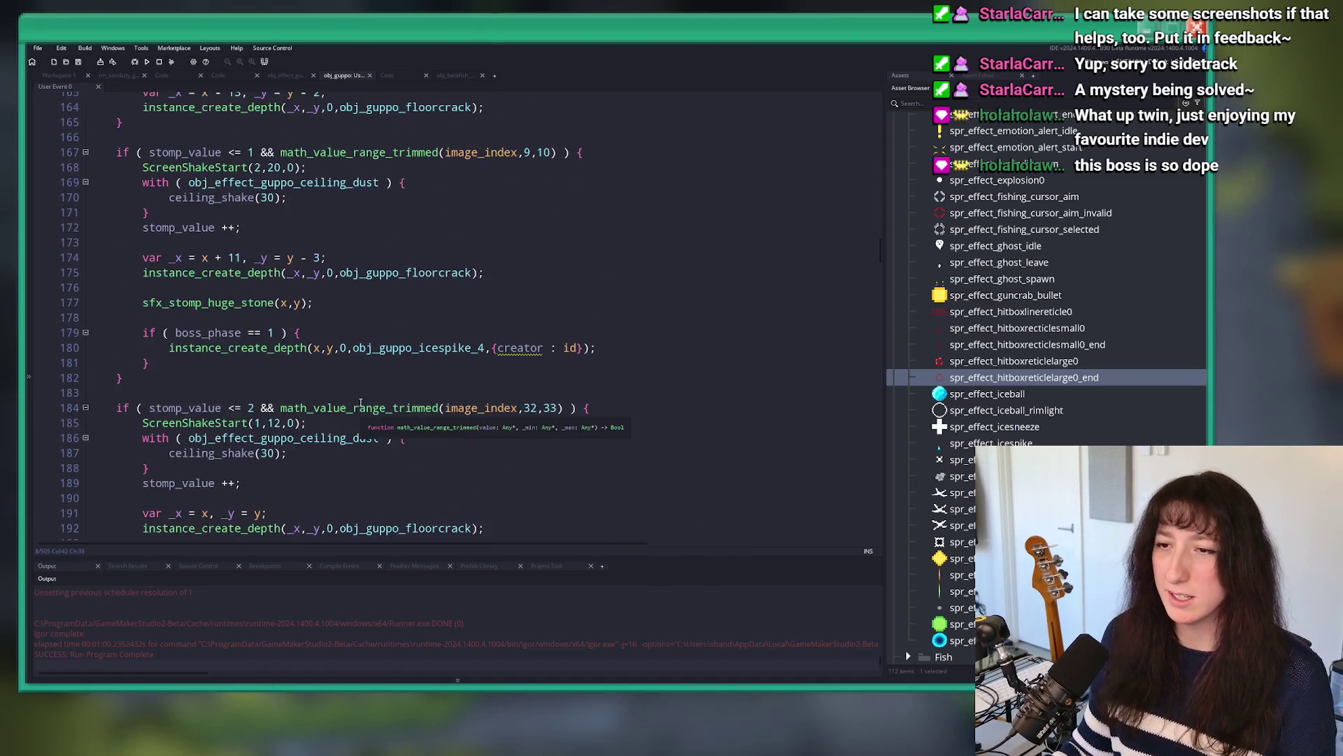
pyautogui.scroll(8, 336, 350)
pyautogui.scroll(-4, 294, 314)
pyautogui.scroll(-20, 293, 314)
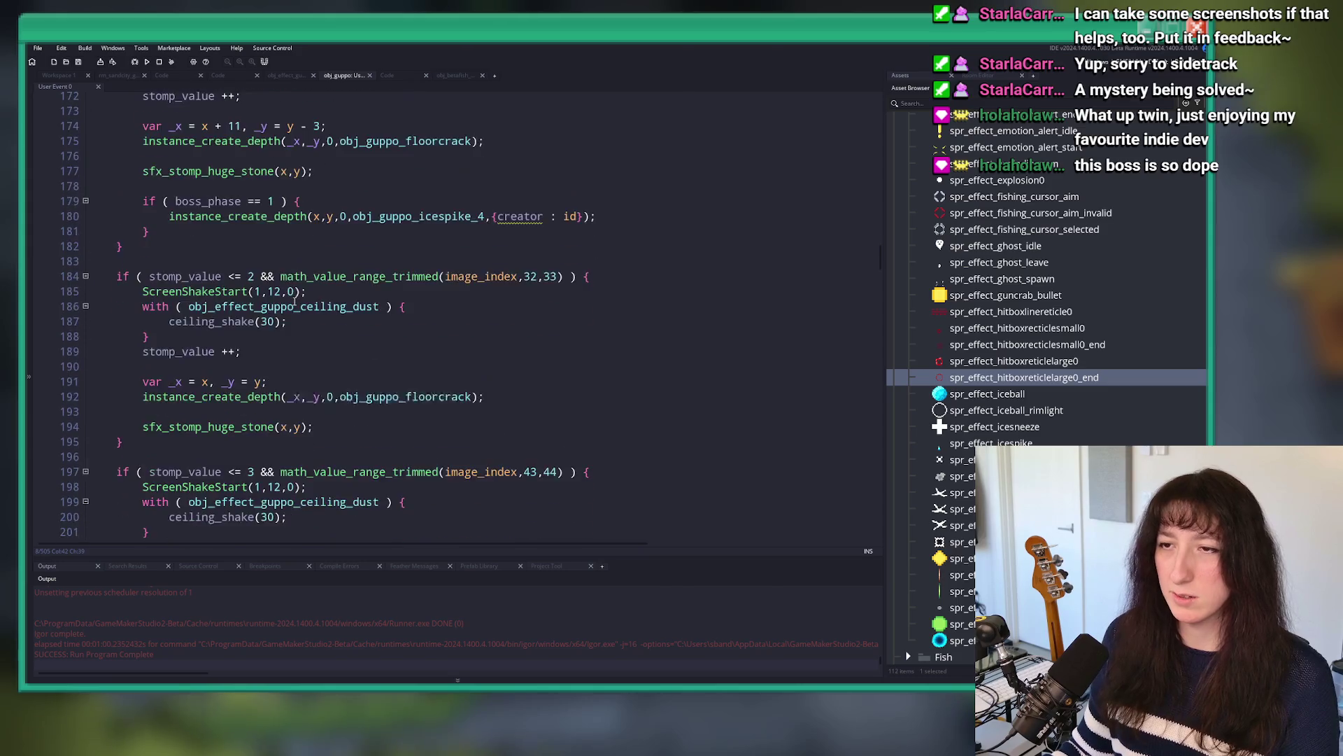
pyautogui.scroll(-5, 299, 304)
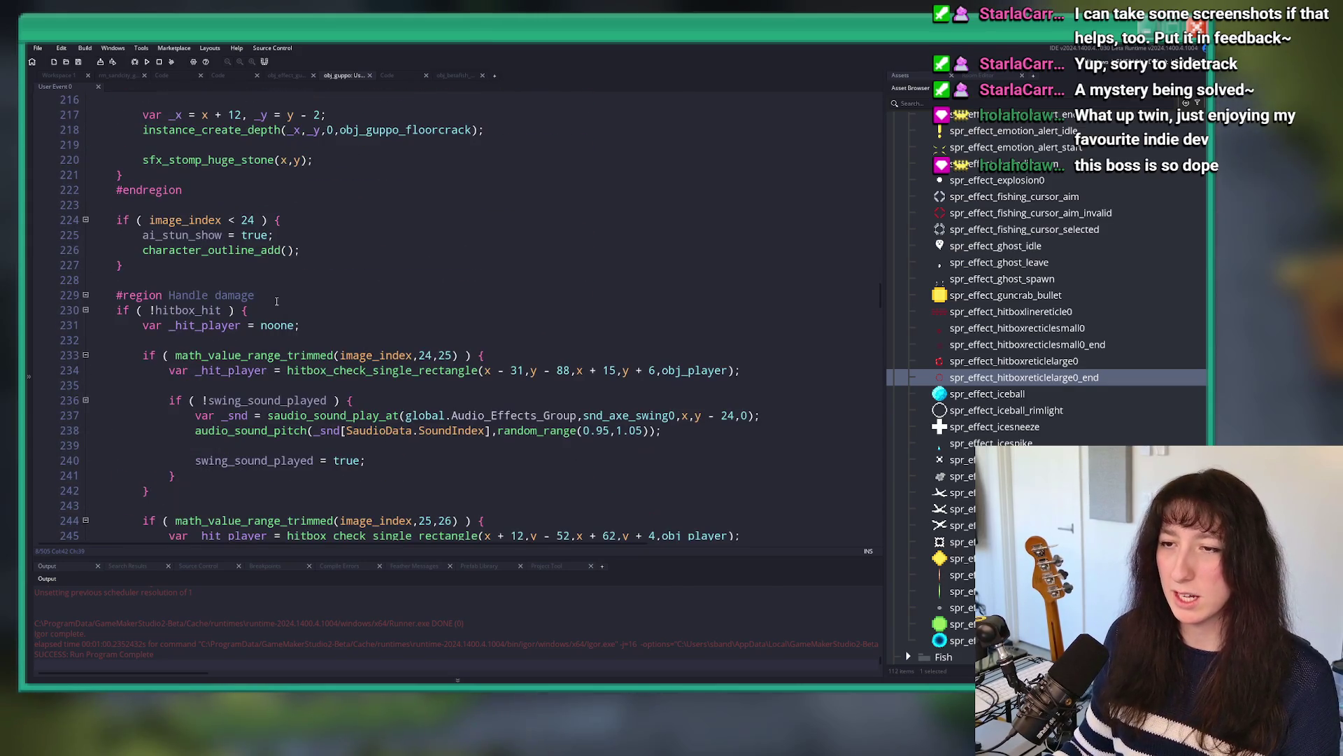
pyautogui.scroll(-11, 299, 359)
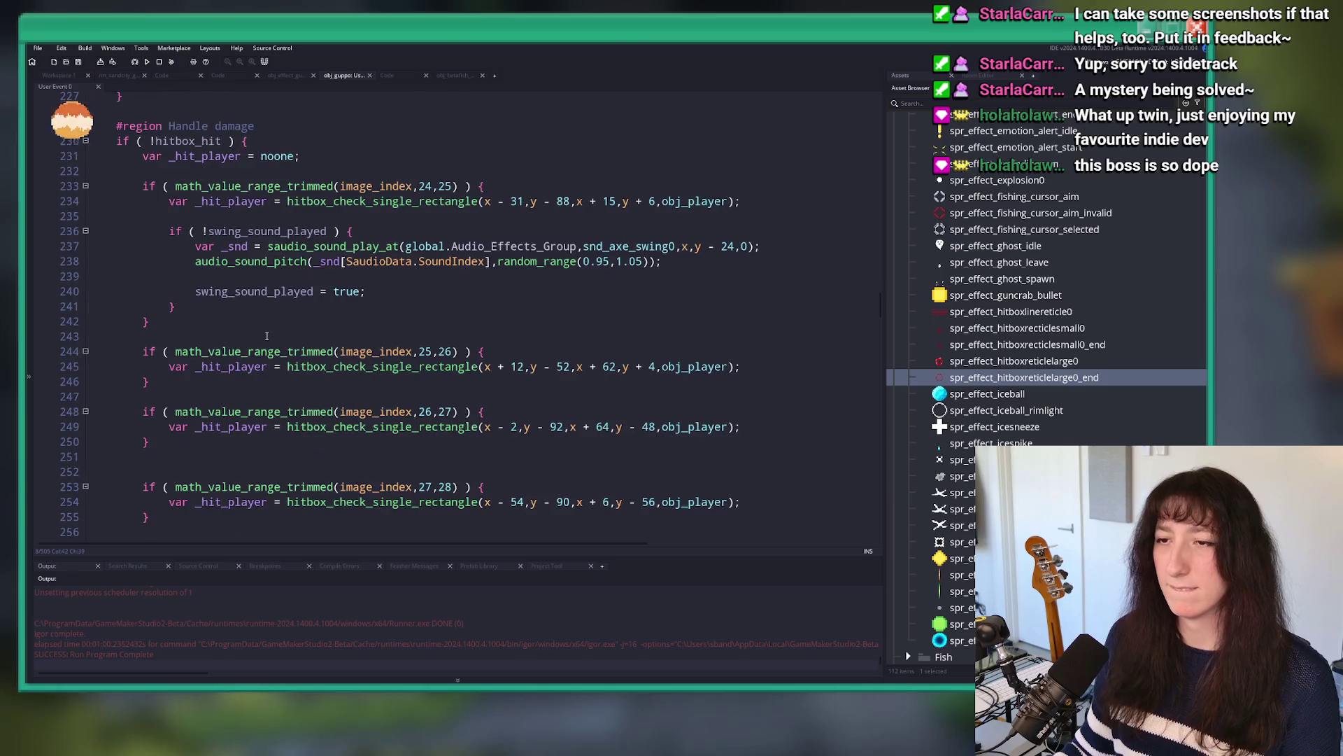
# Step: Add an else branch after the hit block containing image_speed = 0
pyautogui.click(202, 355)
pyautogui.write('else {')
pyautogui.press('Return')
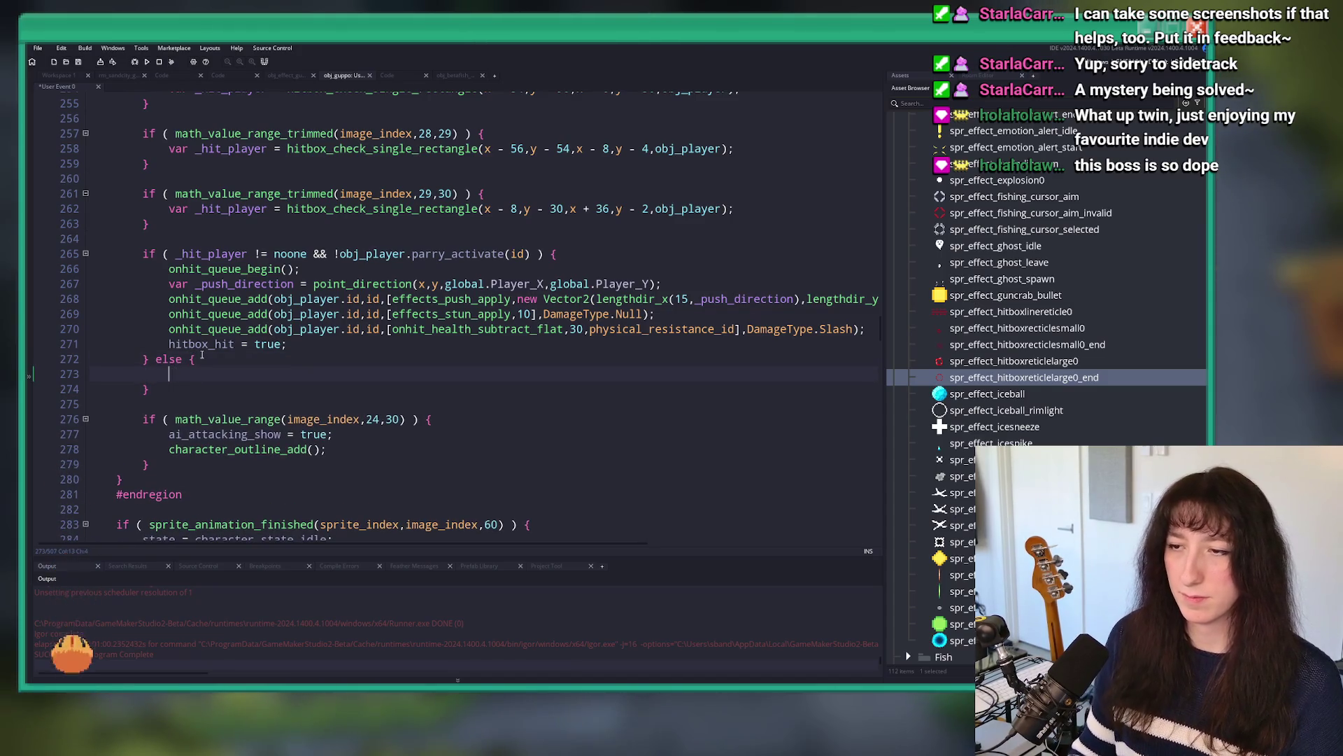
pyautogui.scroll(-2, 255, 353)
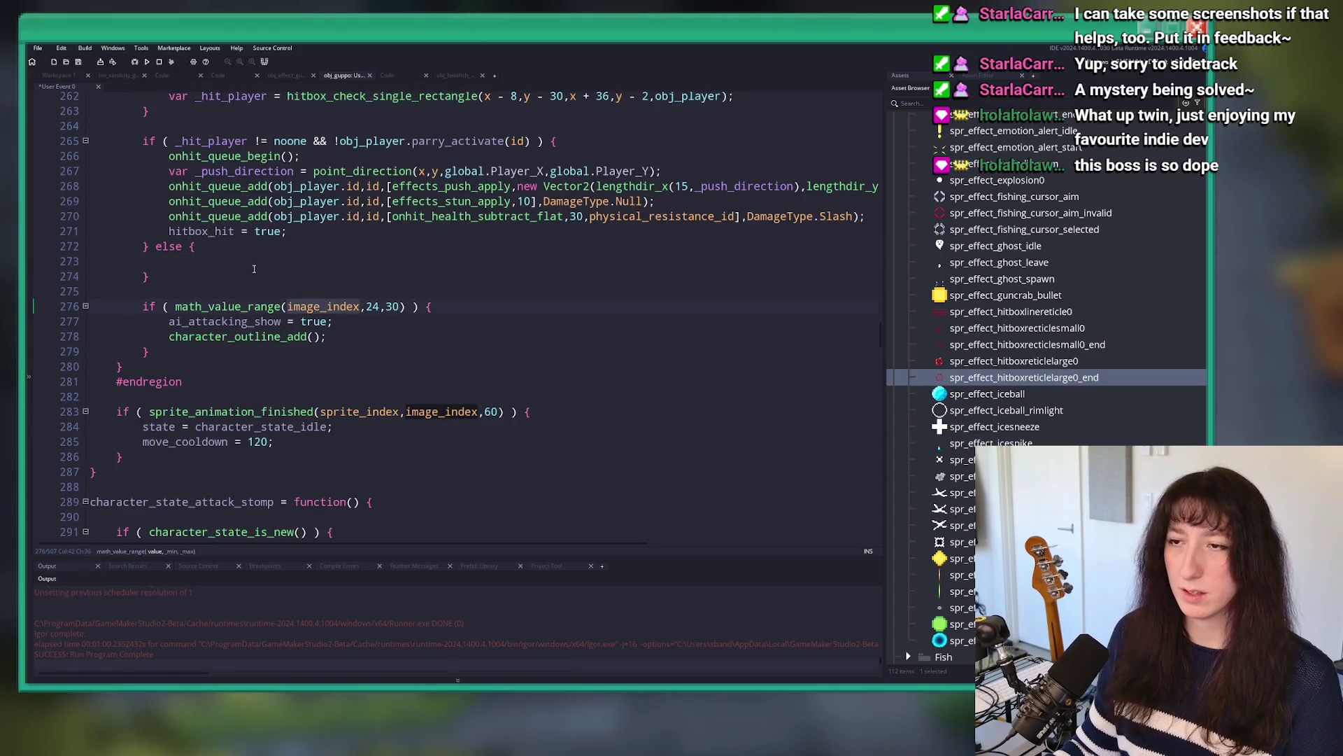
pyautogui.click(254, 269)
pyautogui.write('image_index')
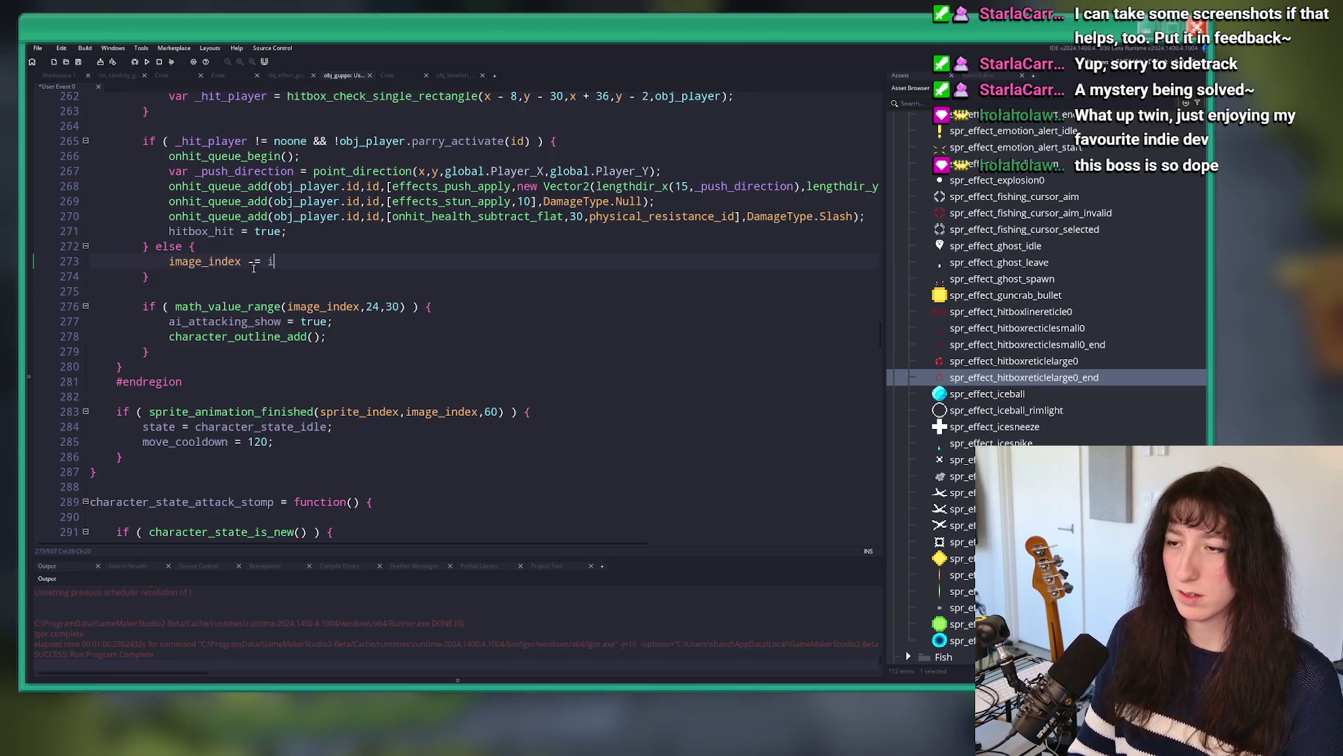
pyautogui.write('mage')
pyautogui.press('BackSpace')
pyautogui.press('BackSpace')
pyautogui.press('BackSpace')
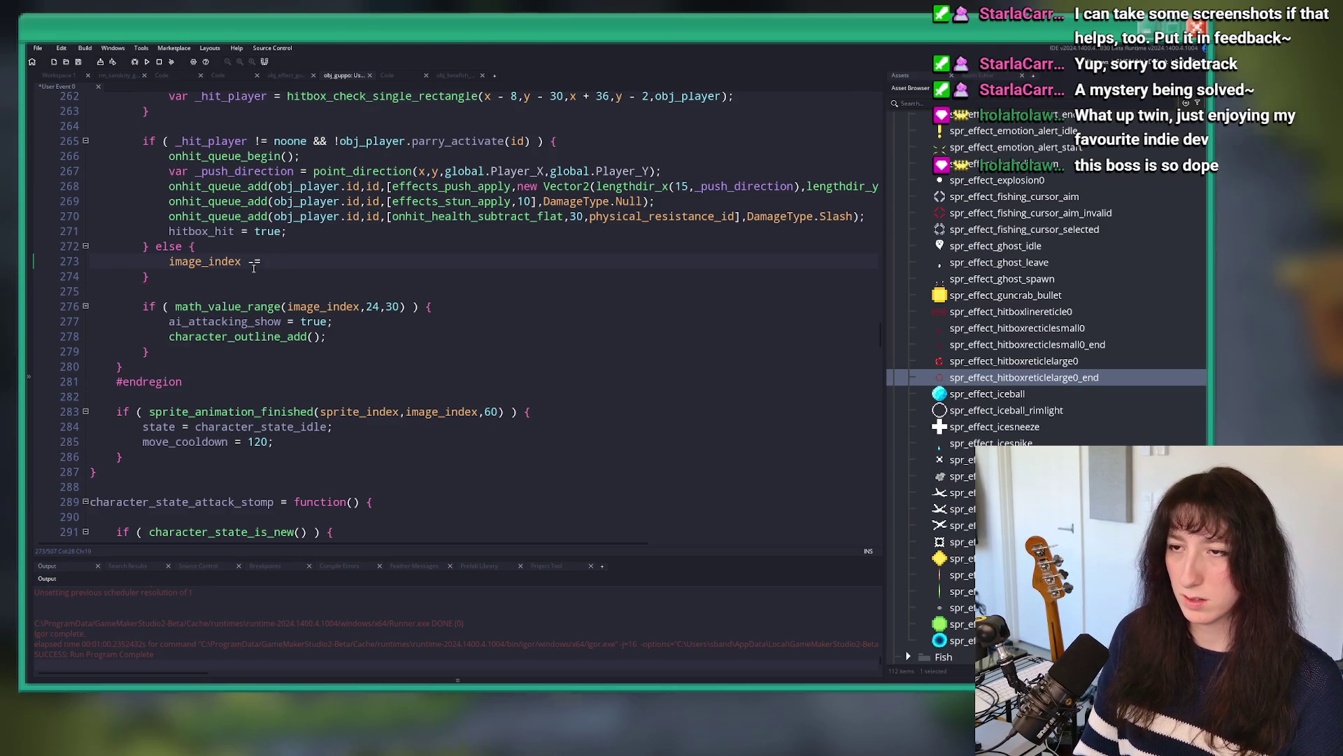
pyautogui.press('BackSpace')
pyautogui.press('BackSpace')
pyautogui.press('BackSpace')
pyautogui.press('BackSpace')
pyautogui.press('BackSpace')
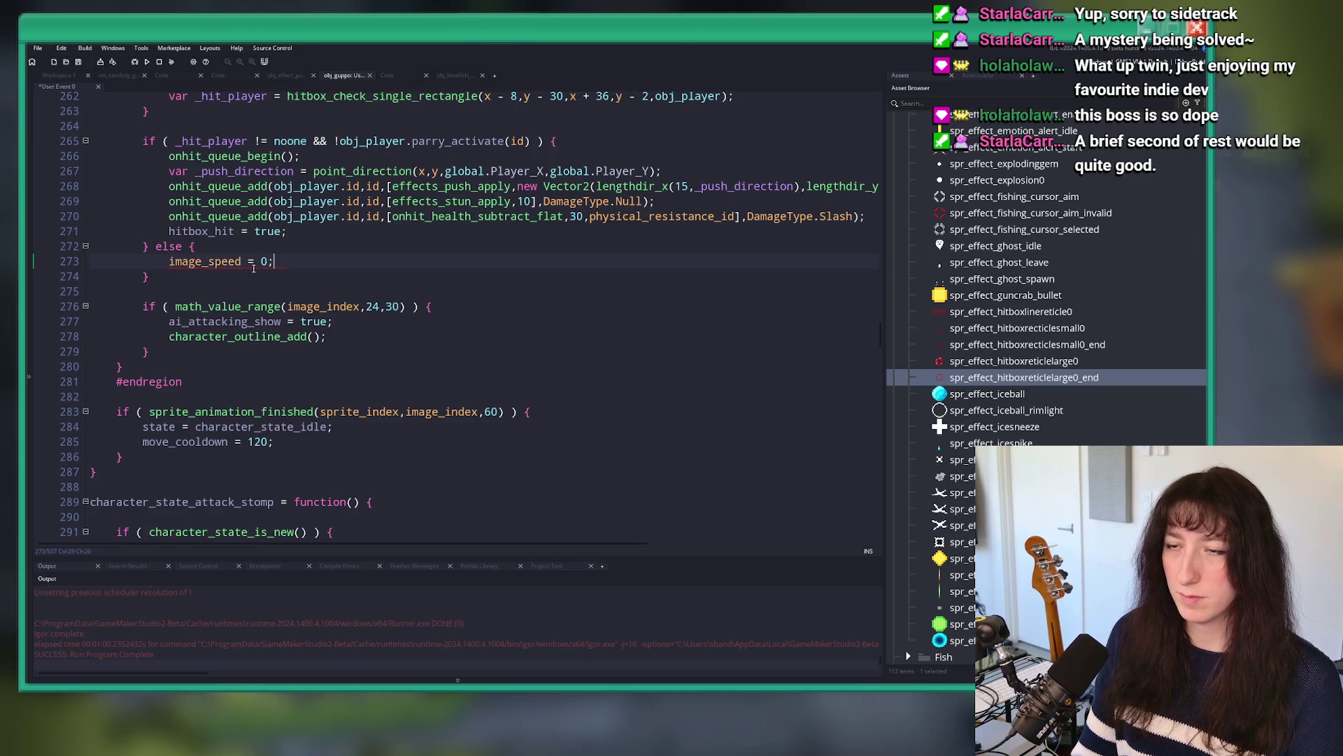
# Step: Save the code and run a test build
pyautogui.hotkey('ctrl', 's')
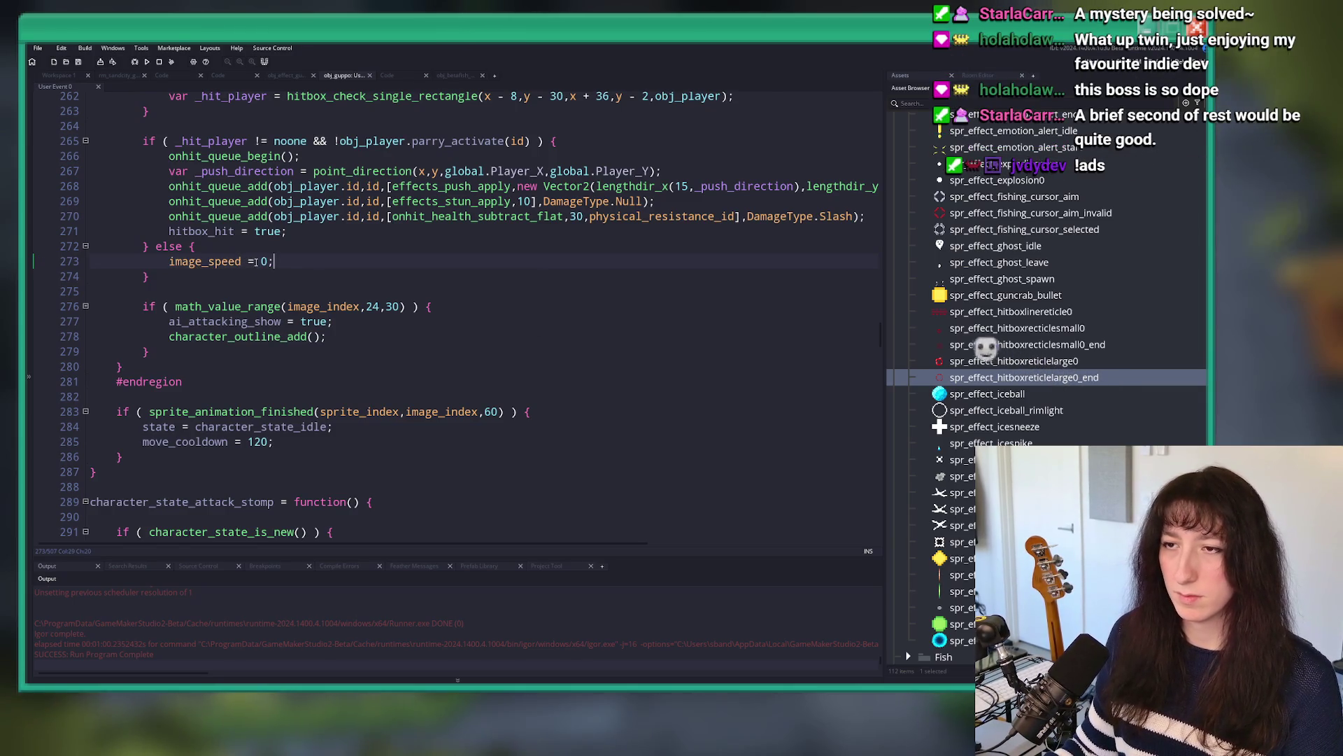
pyautogui.click(323, 263)
pyautogui.press('F5')
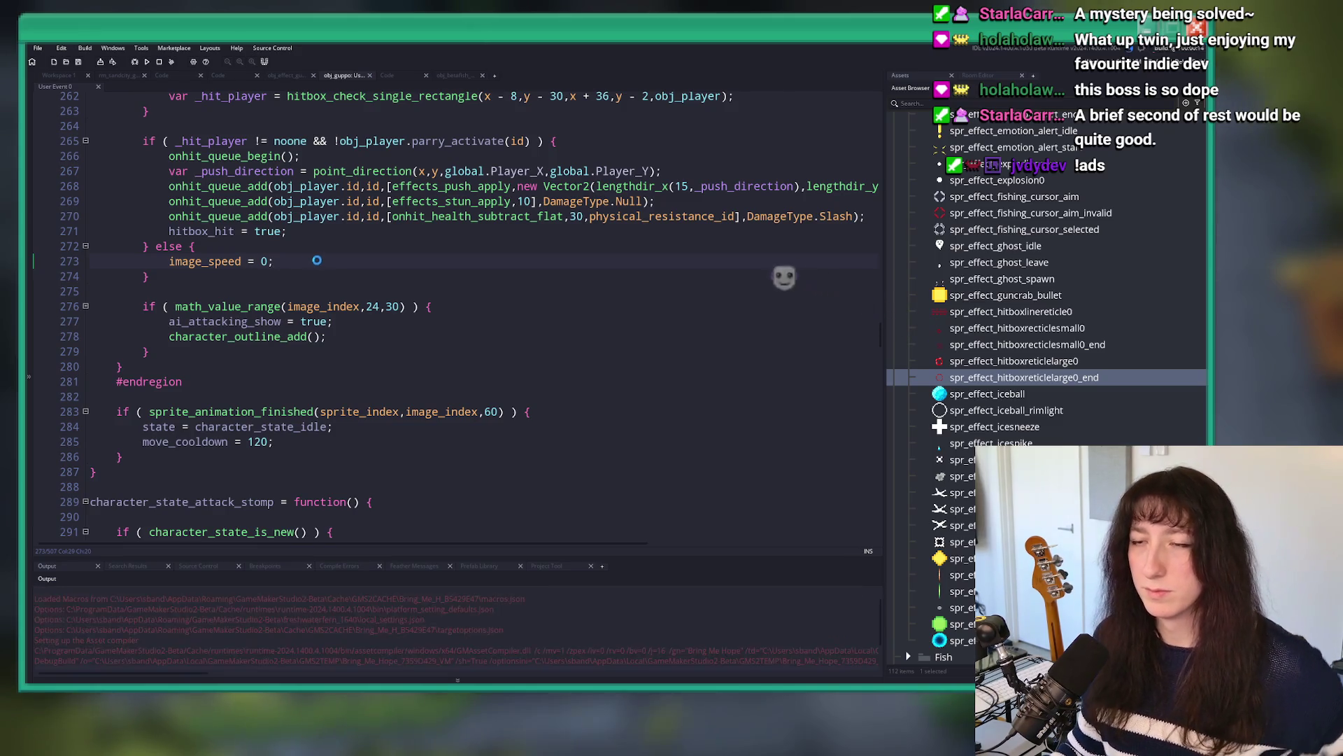
# Step: Start Story, leave the fight, and use the debug console to jump to rm_guppo_0
pyautogui.scroll(2, 315, 259)
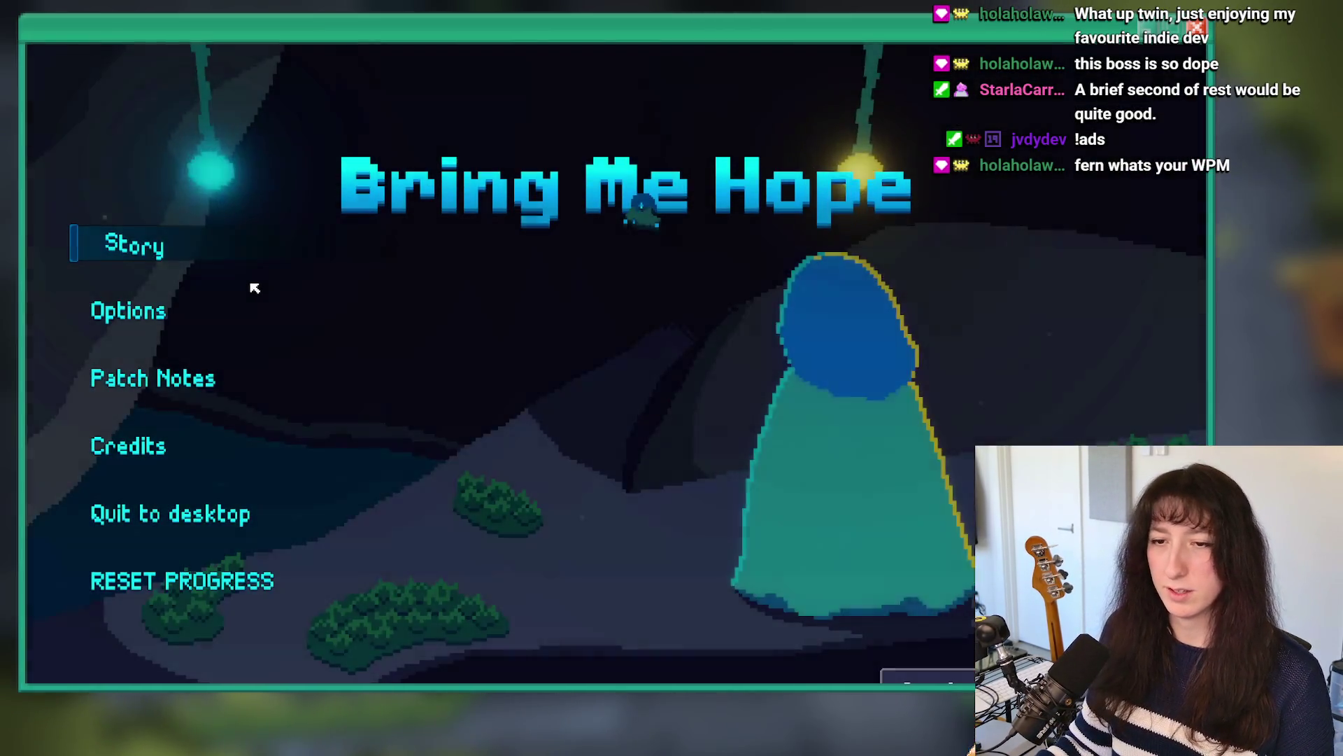
pyautogui.click(132, 253)
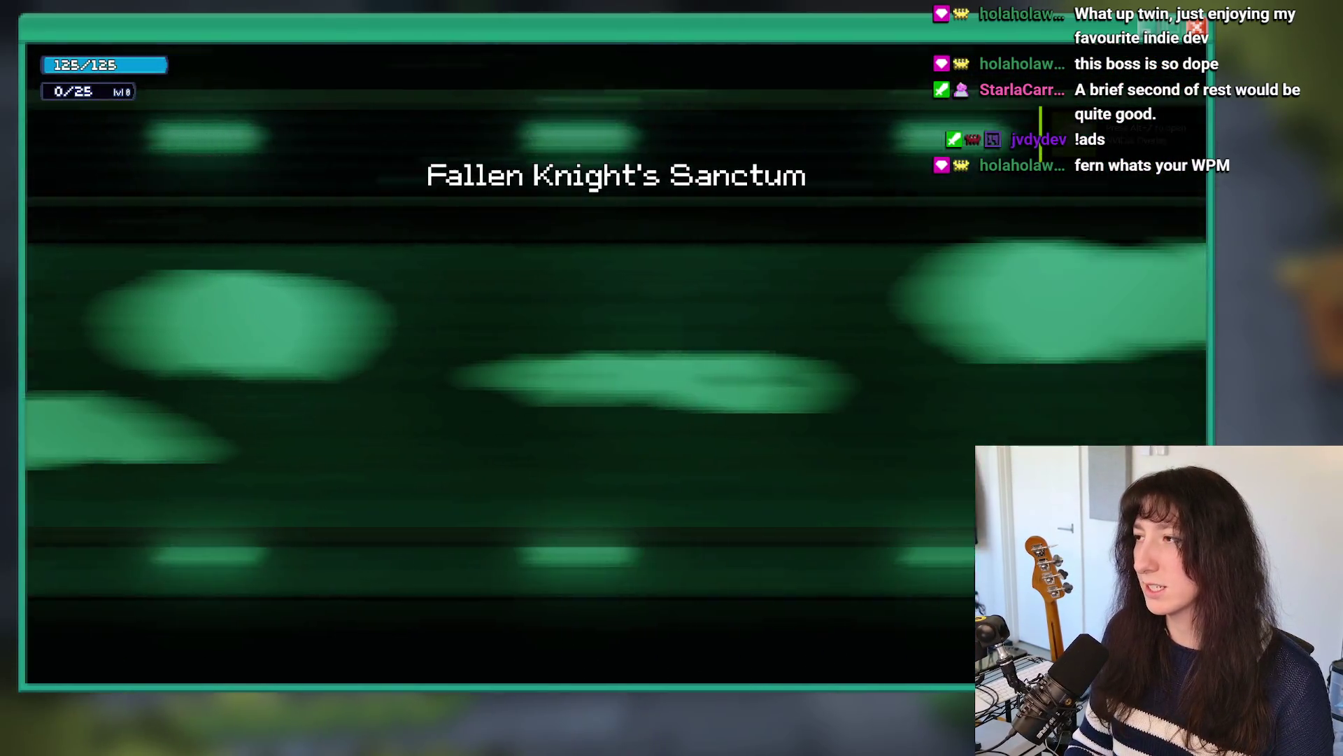
pyautogui.press('e')
pyautogui.press('e')
pyautogui.press('e')
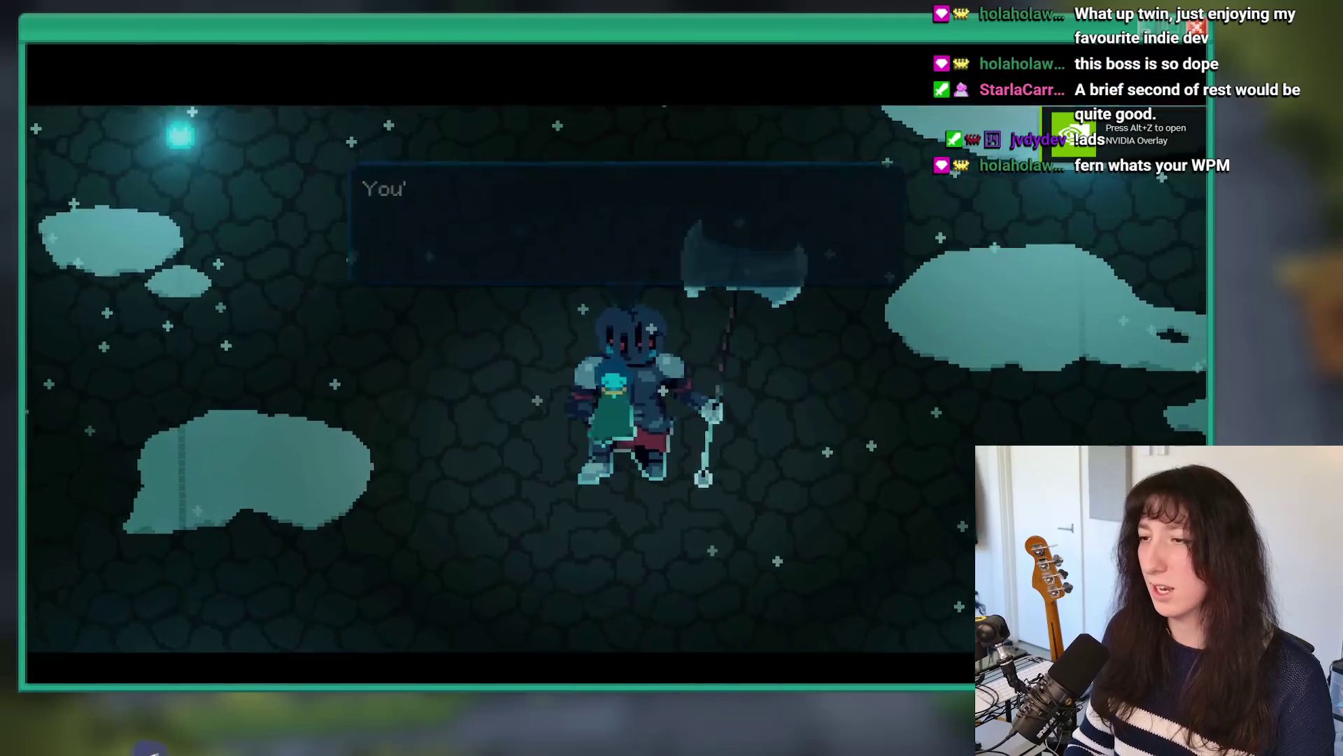
pyautogui.press('d')
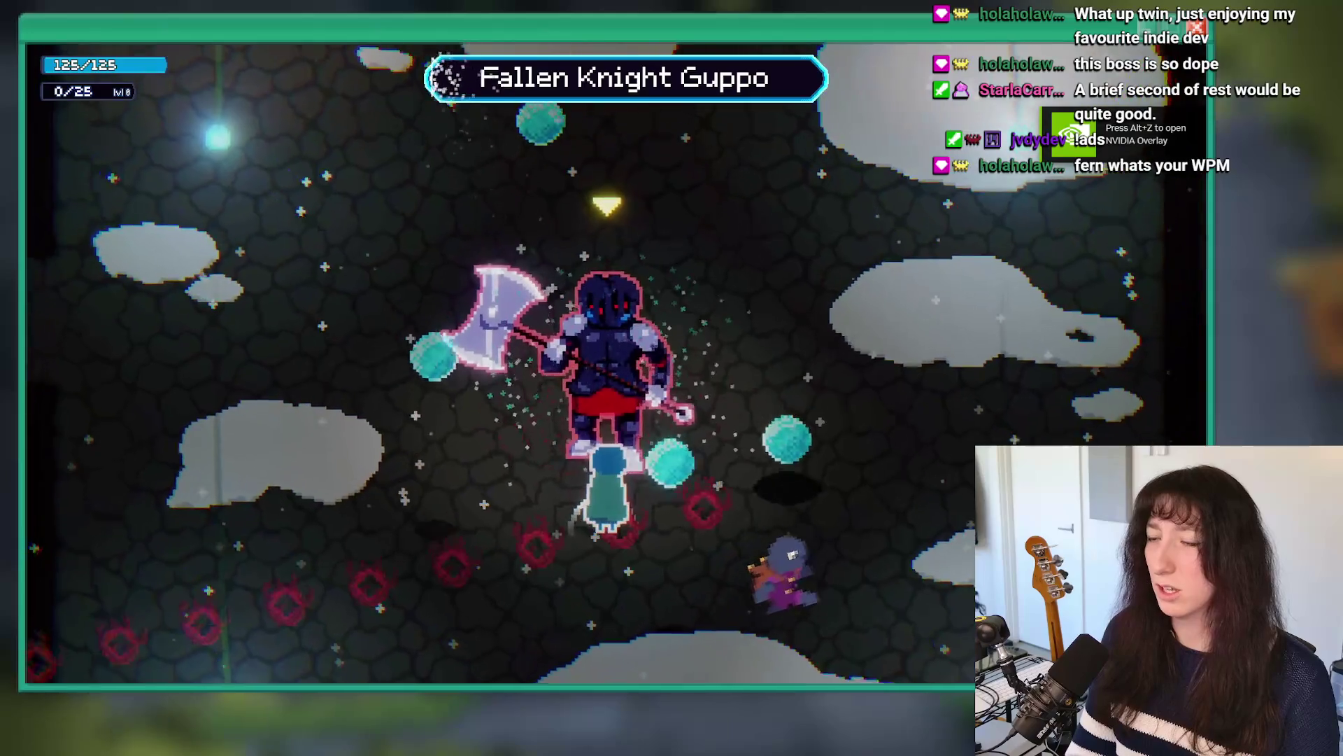
pyautogui.press('r')
pyautogui.press('`')
pyautogui.press('Up')
pyautogui.press('Return')
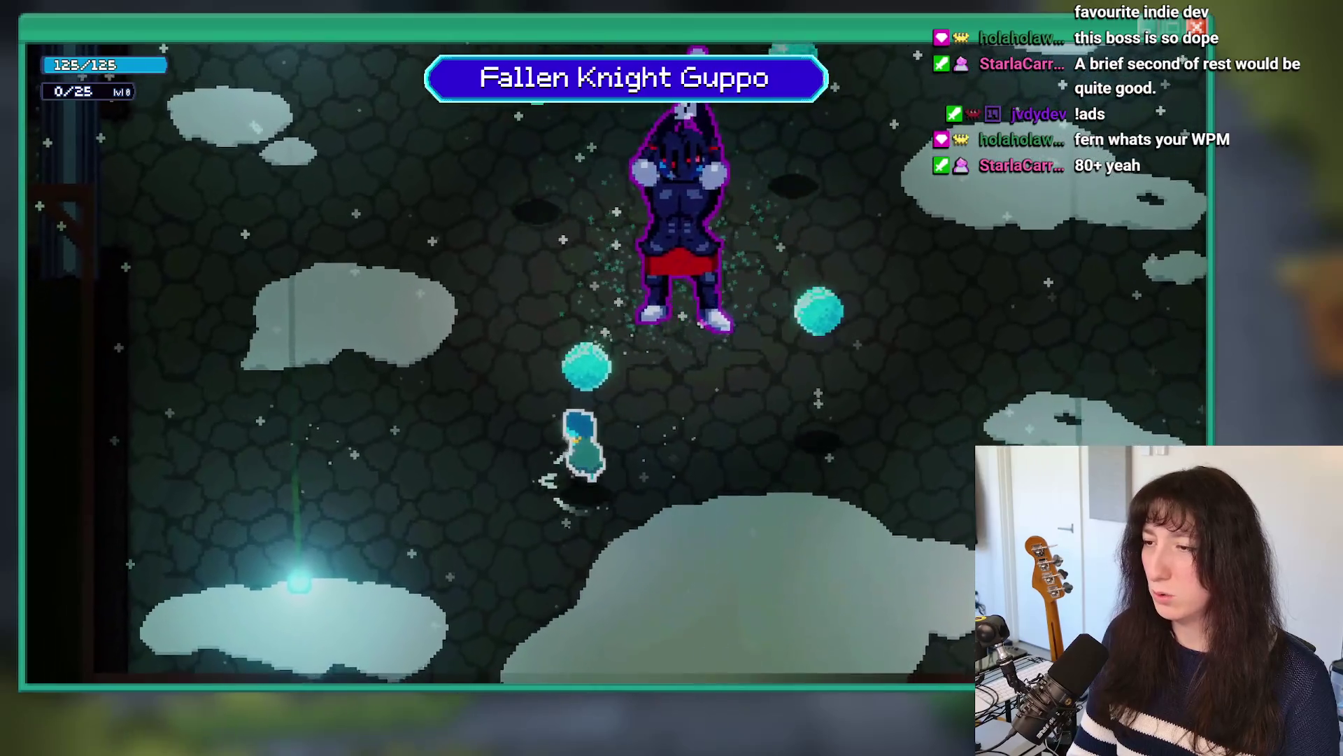
# Step: Fight Fallen Knight Guppo to trigger its attack, then close the game
pyautogui.press('a')
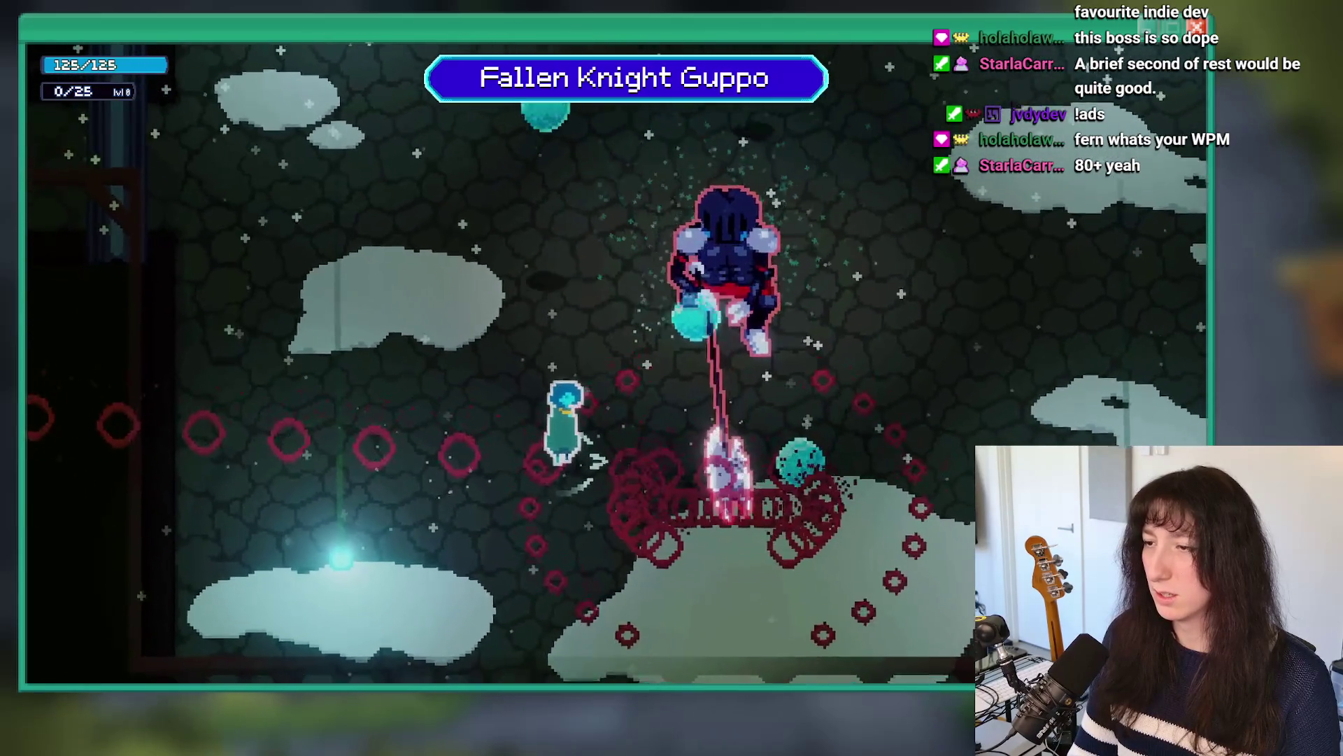
pyautogui.press('w')
pyautogui.press('s')
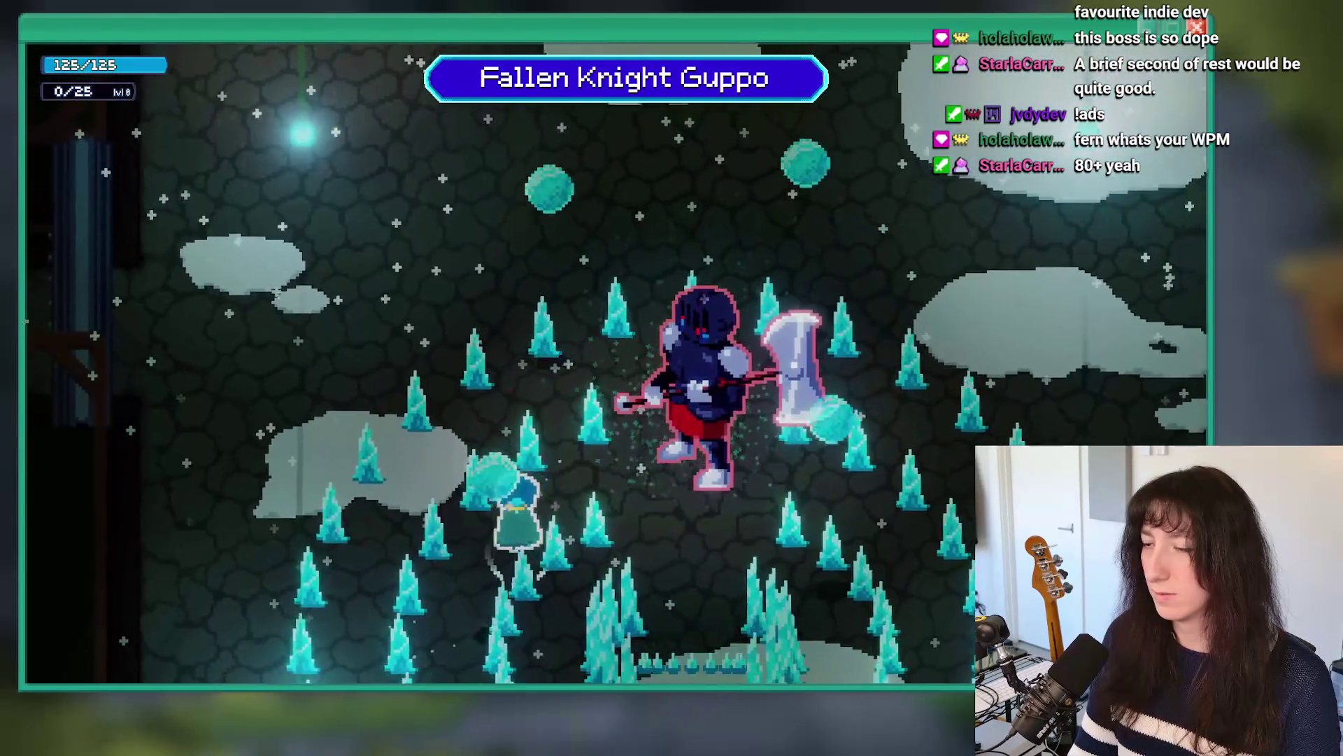
pyautogui.press('w')
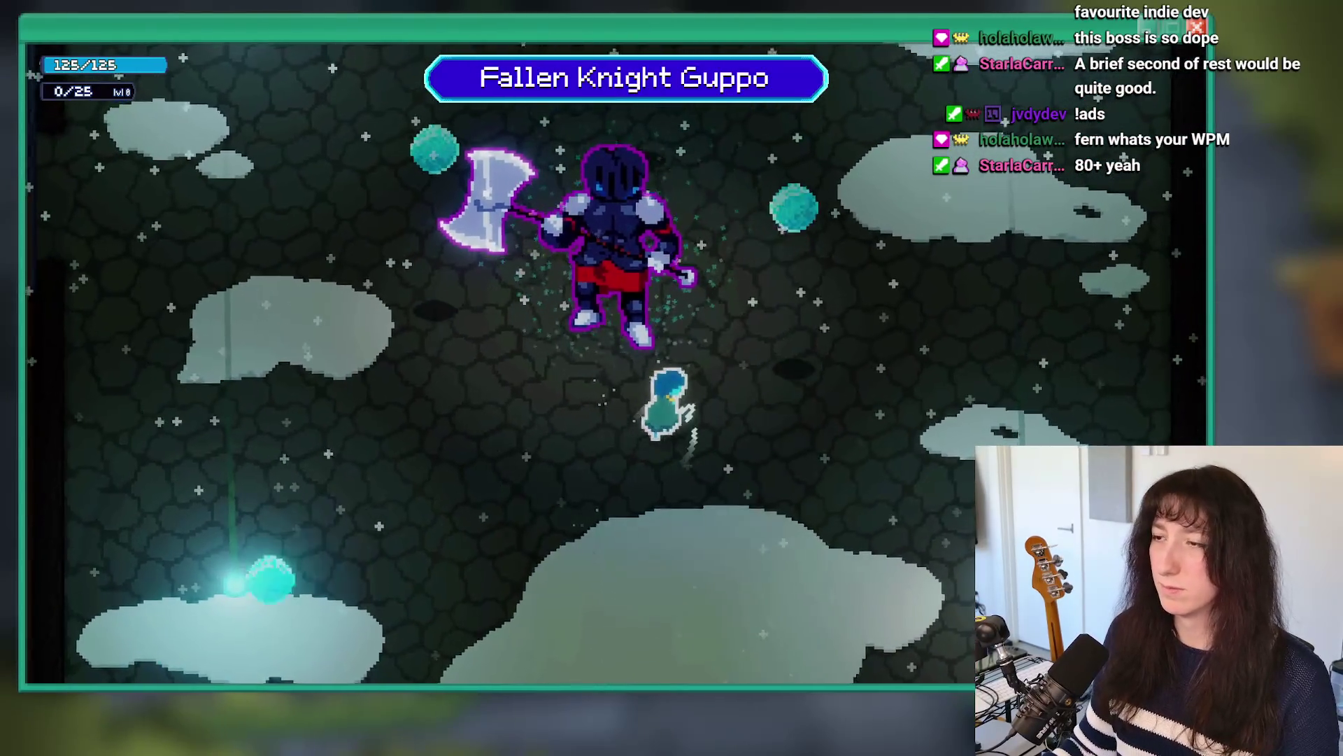
pyautogui.press('w')
pyautogui.press('d')
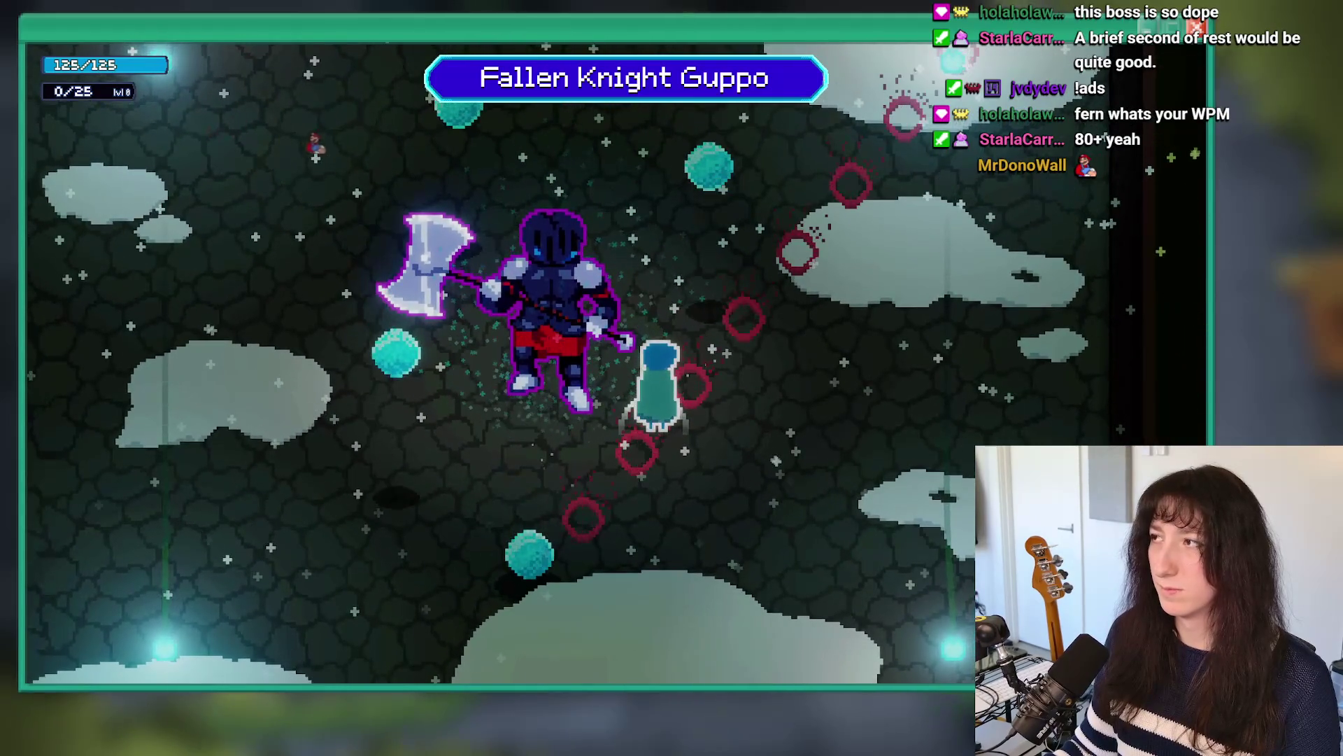
pyautogui.press('Escape')
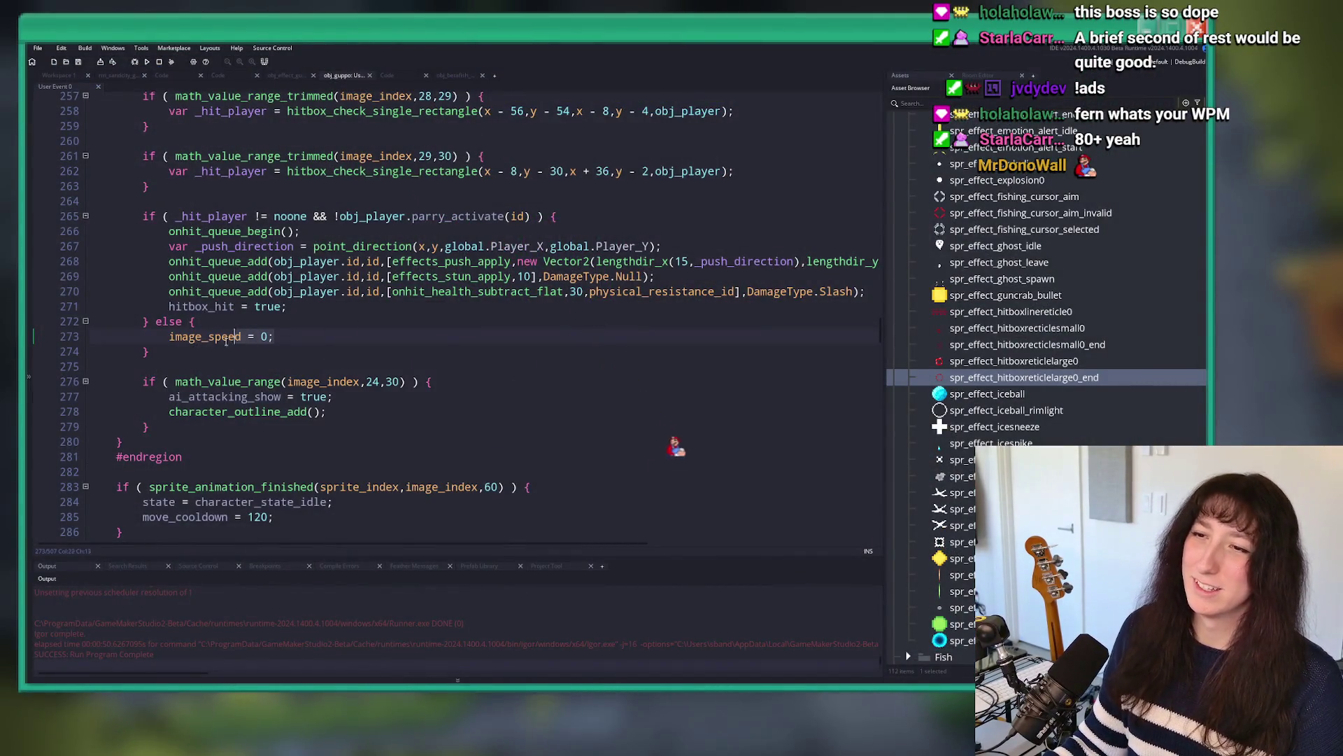
# Step: Move the !obj_player.parry_activate(id) condition out of the hit check into a nested if
pyautogui.click(171, 338)
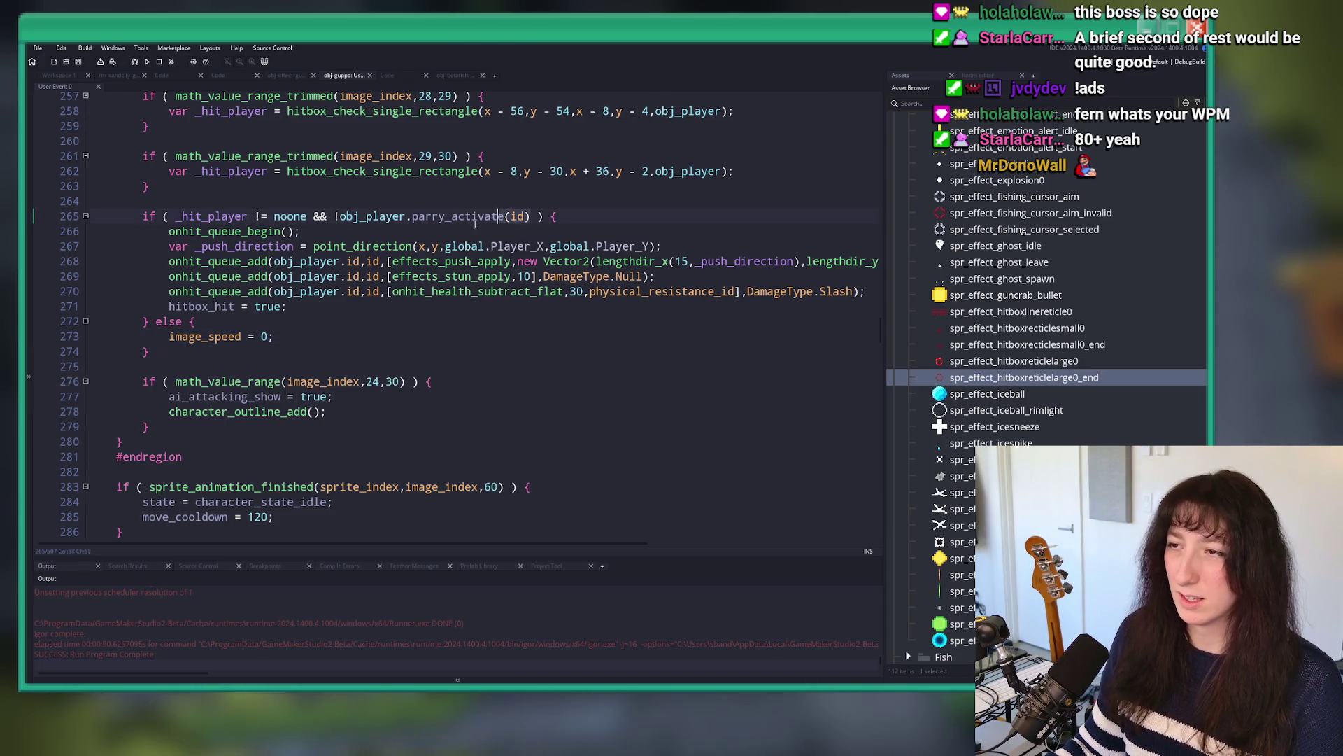
pyautogui.click(328, 218)
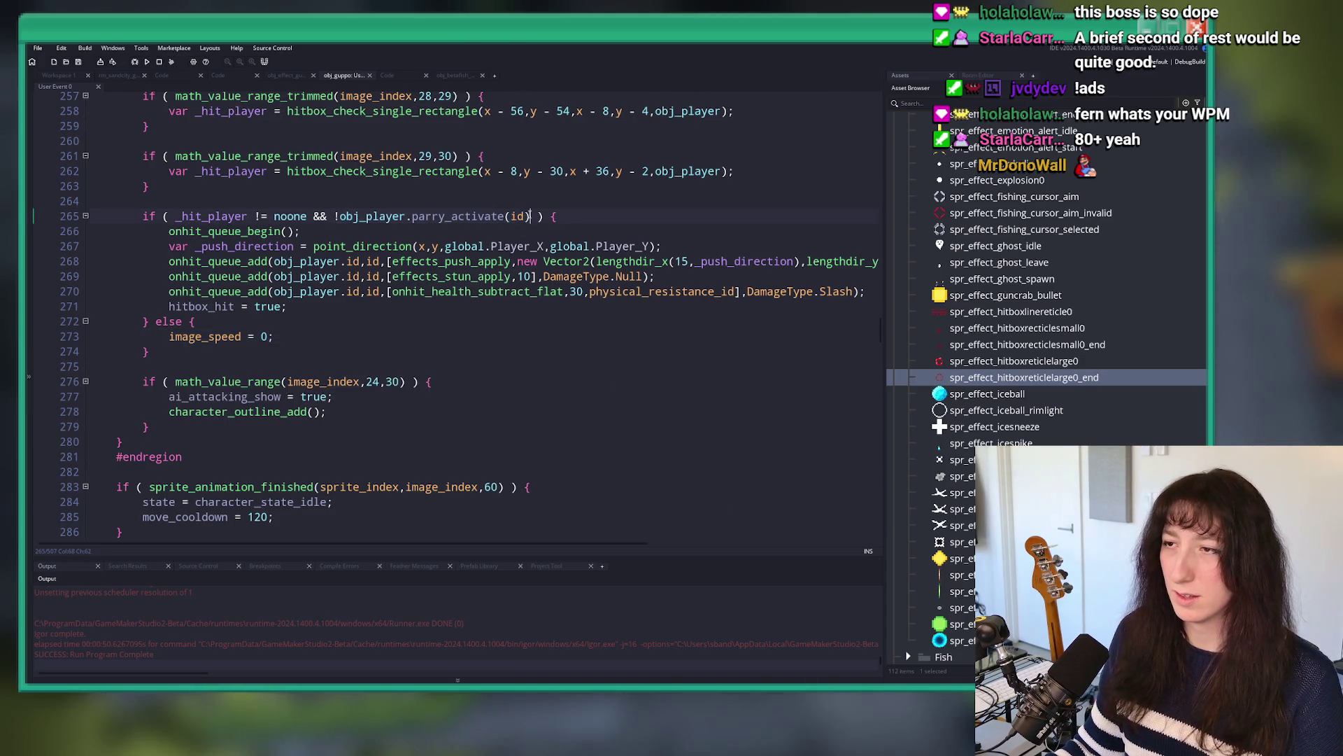
pyautogui.click(315, 217)
pyautogui.hotkey('ctrl', 'x')
pyautogui.click(496, 216)
pyautogui.press('Return')
pyautogui.write('if ( !obj_player.parry_activate(id) ) {')
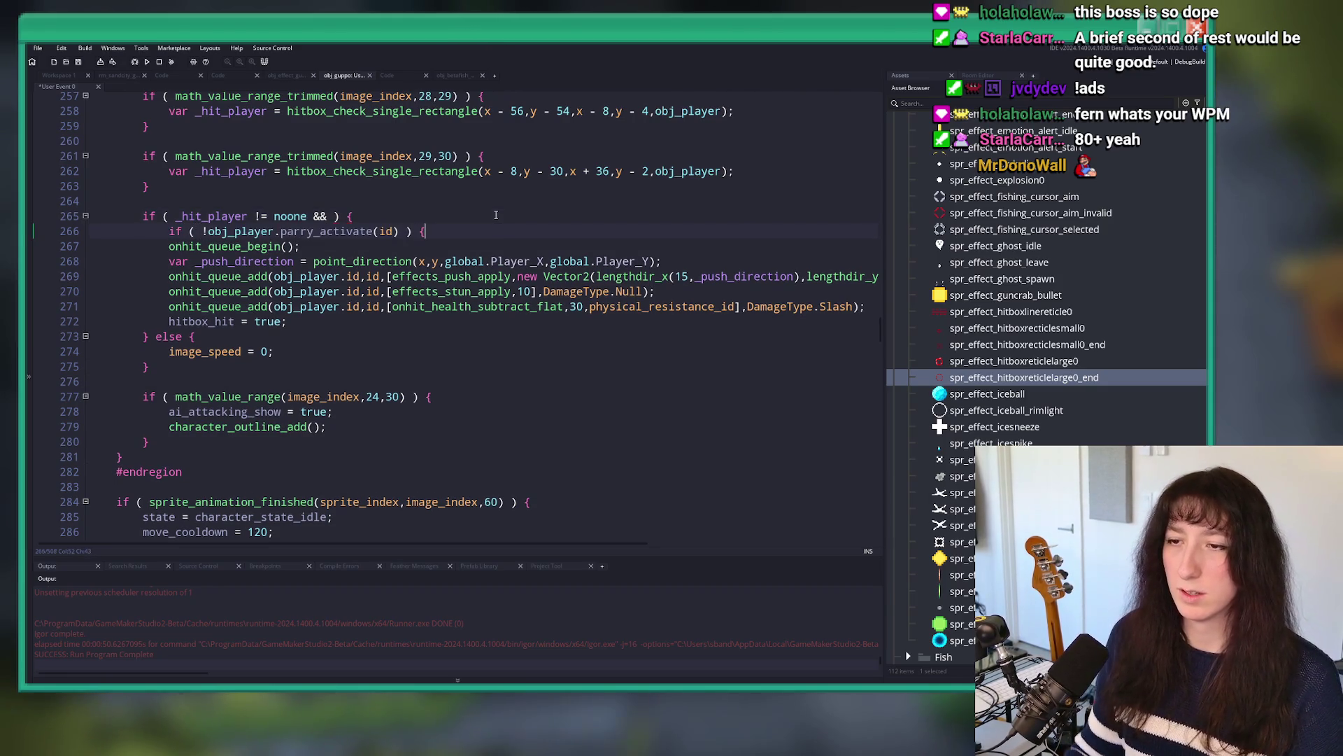
# Step: Delete the old image_speed = 0 else branch, undoing stray edits to restore the brace
pyautogui.moveTo(275, 352)
pyautogui.mouseDown()
pyautogui.moveTo(168, 352)
pyautogui.moveTo(150, 338)
pyautogui.mouseUp()
pyautogui.press('BackSpace')
pyautogui.click(308, 308)
pyautogui.press('Return')
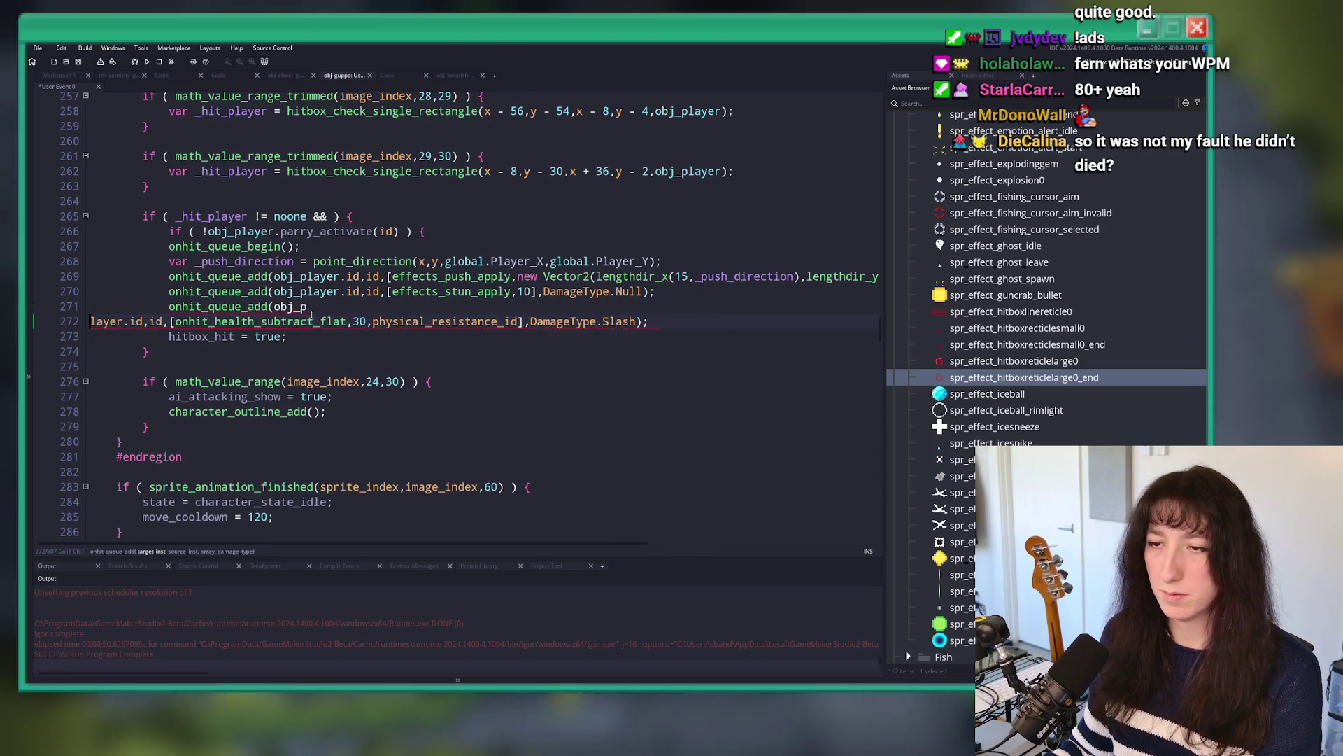
pyautogui.press('BackSpace')
pyautogui.hotkey('ctrl', 'Right')
pyautogui.press('Return')
pyautogui.press('BackSpace')
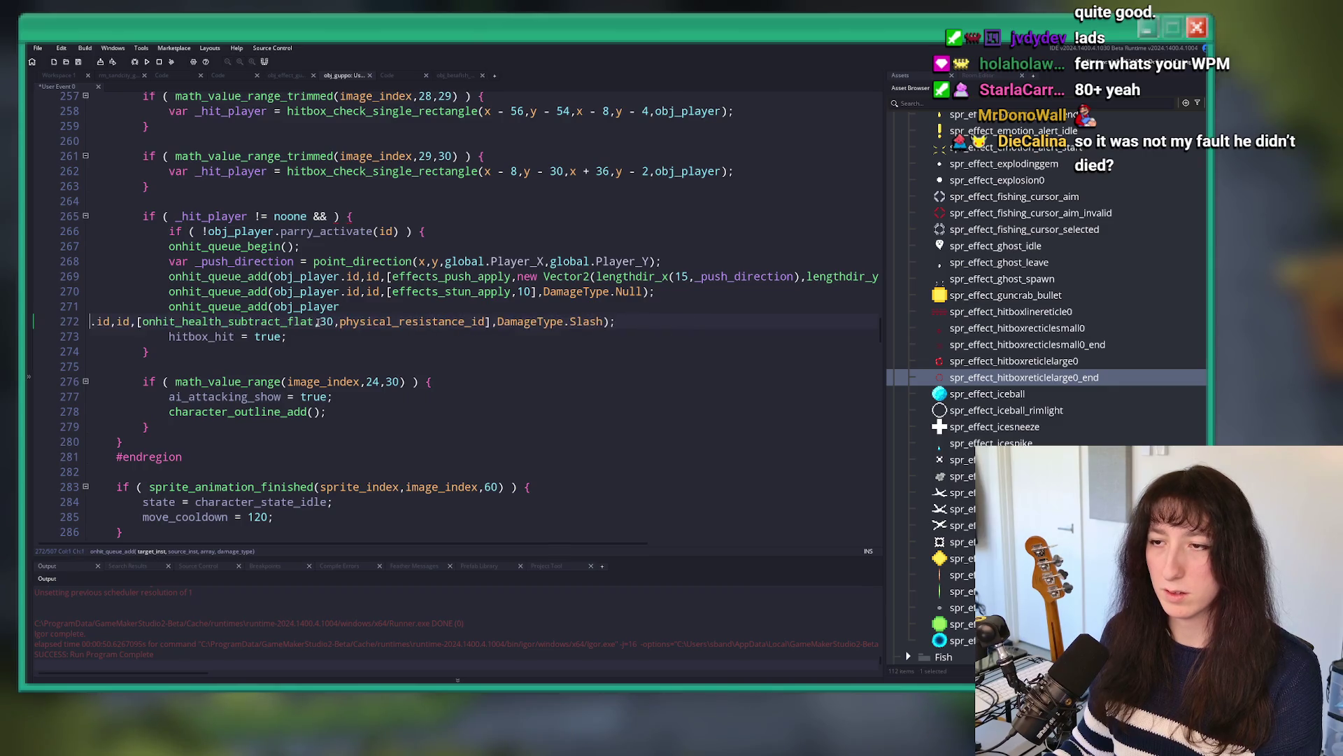
pyautogui.write('_opening')
pyautogui.hotkey('ctrl', 'z')
pyautogui.hotkey('ctrl', 'z')
pyautogui.hotkey('ctrl', 'z')
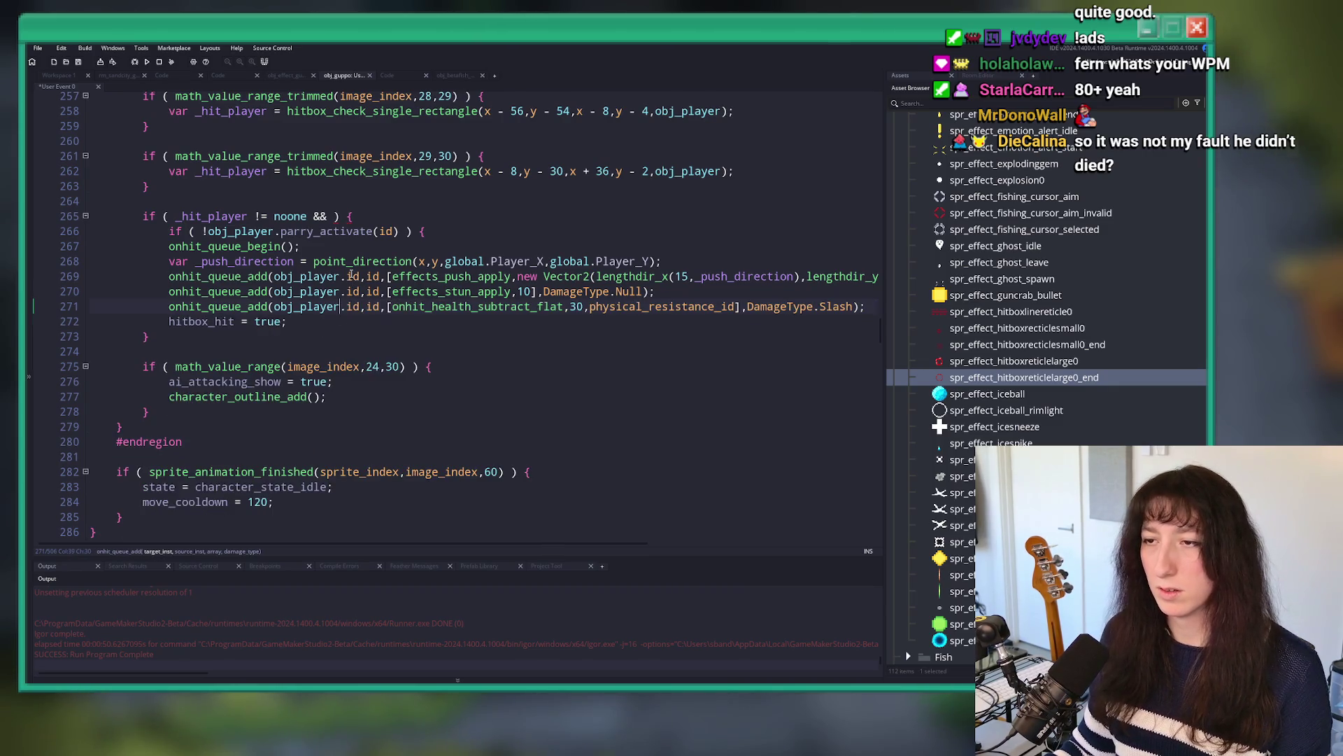
# Step: Indent the hit effect lines under the parry check and add a new else branch
pyautogui.hotkey('shift', 'Up')
pyautogui.hotkey('shift', 'Up')
pyautogui.hotkey('shift', 'Up')
pyautogui.press('Tab')
pyautogui.click(208, 337)
pyautogui.write('else {')
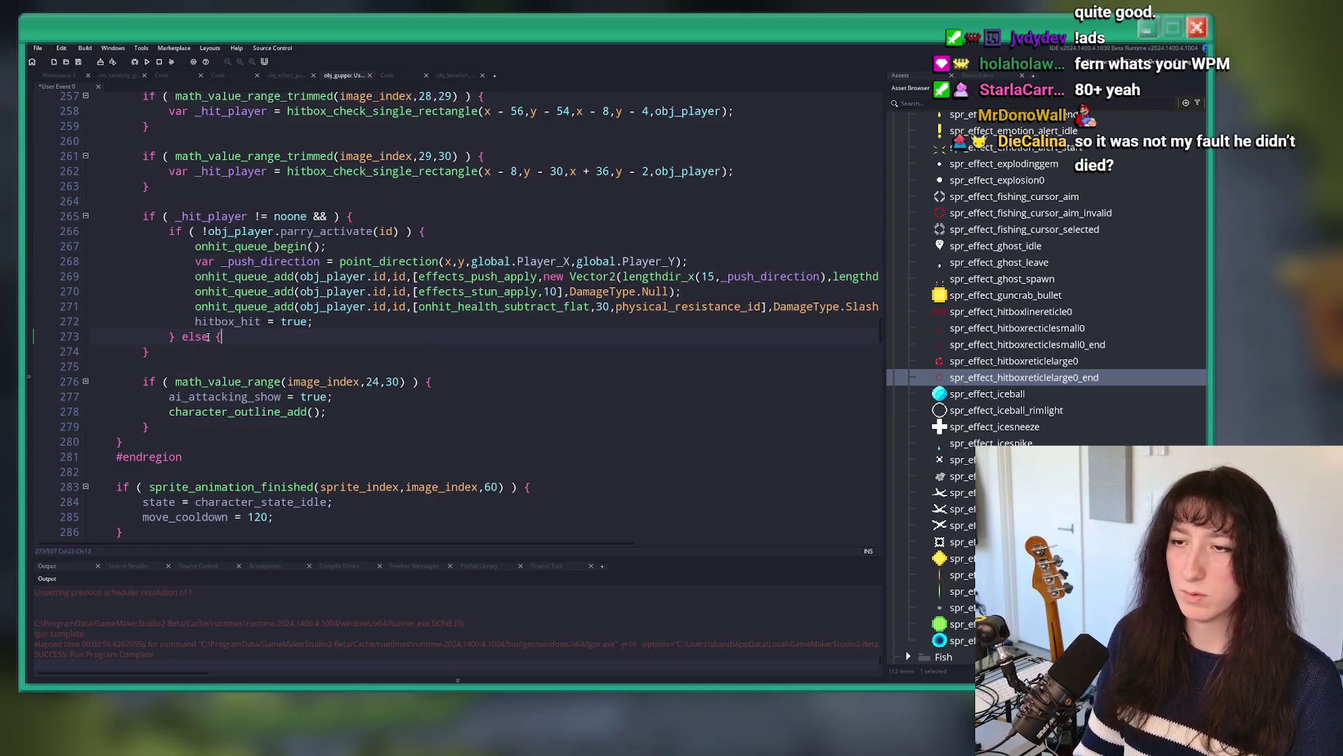
pyautogui.press('Return')
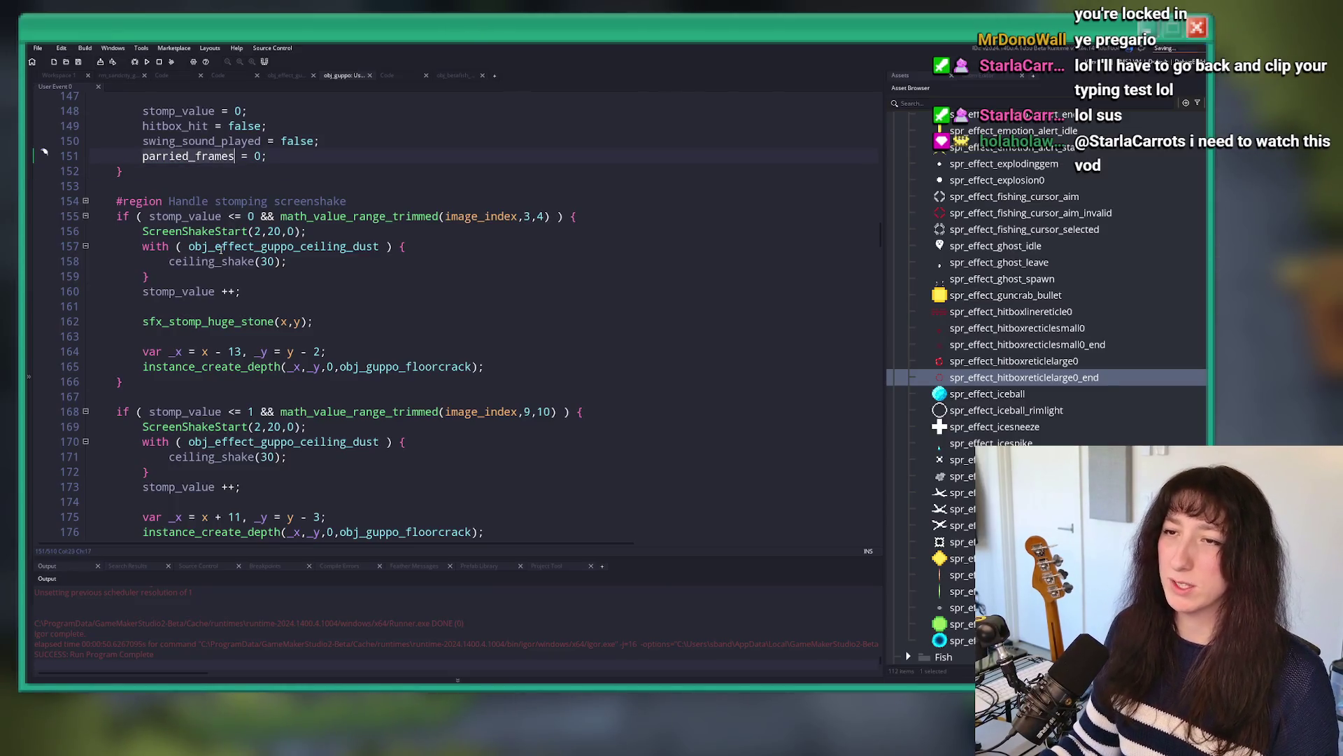
# Step: Add parried_frames = floor(image_index); below image_speed = 0 in the else branch
pyautogui.scroll(-20, 279, 281)
pyautogui.scroll(-9, 294, 291)
pyautogui.scroll(3, 315, 301)
pyautogui.click(324, 303)
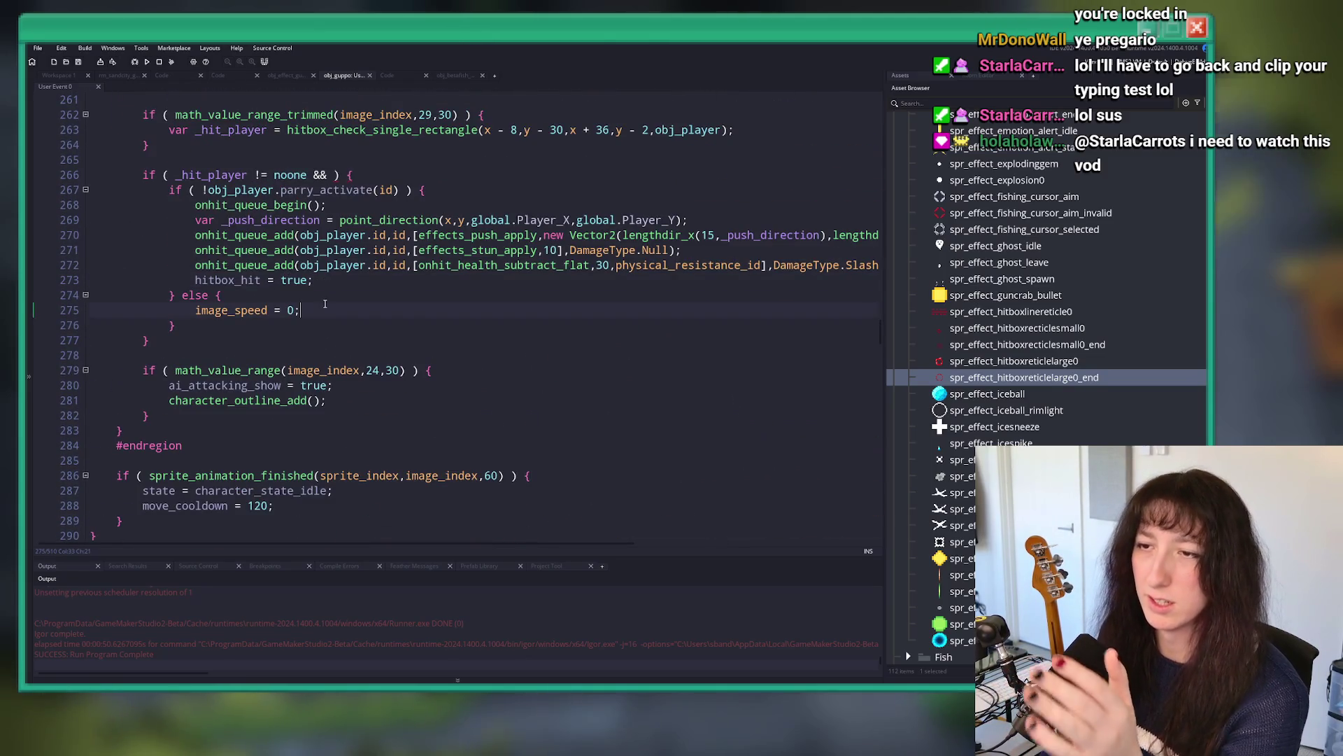
pyautogui.press('Up')
pyautogui.press('Return')
pyautogui.write('parried_frames')
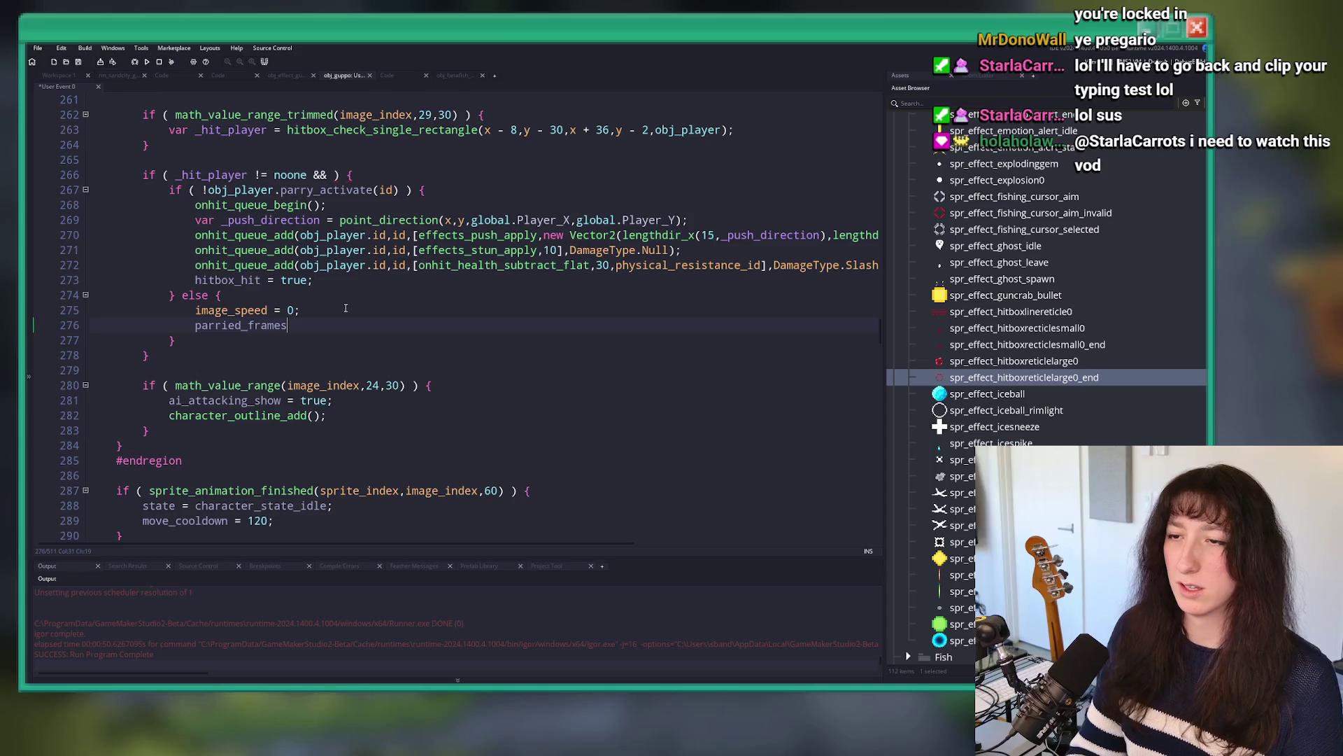
pyautogui.write(' = image_index;')
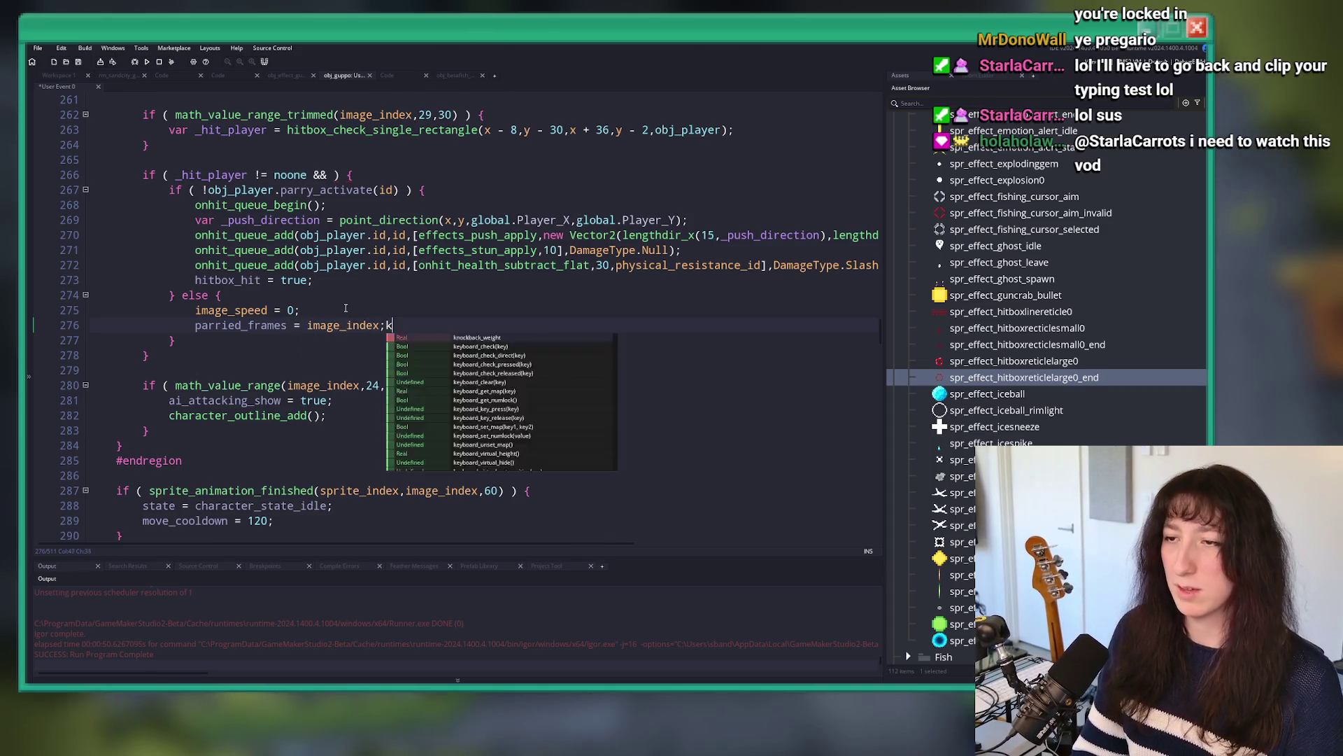
pyautogui.click(307, 326)
pyautogui.write('f')
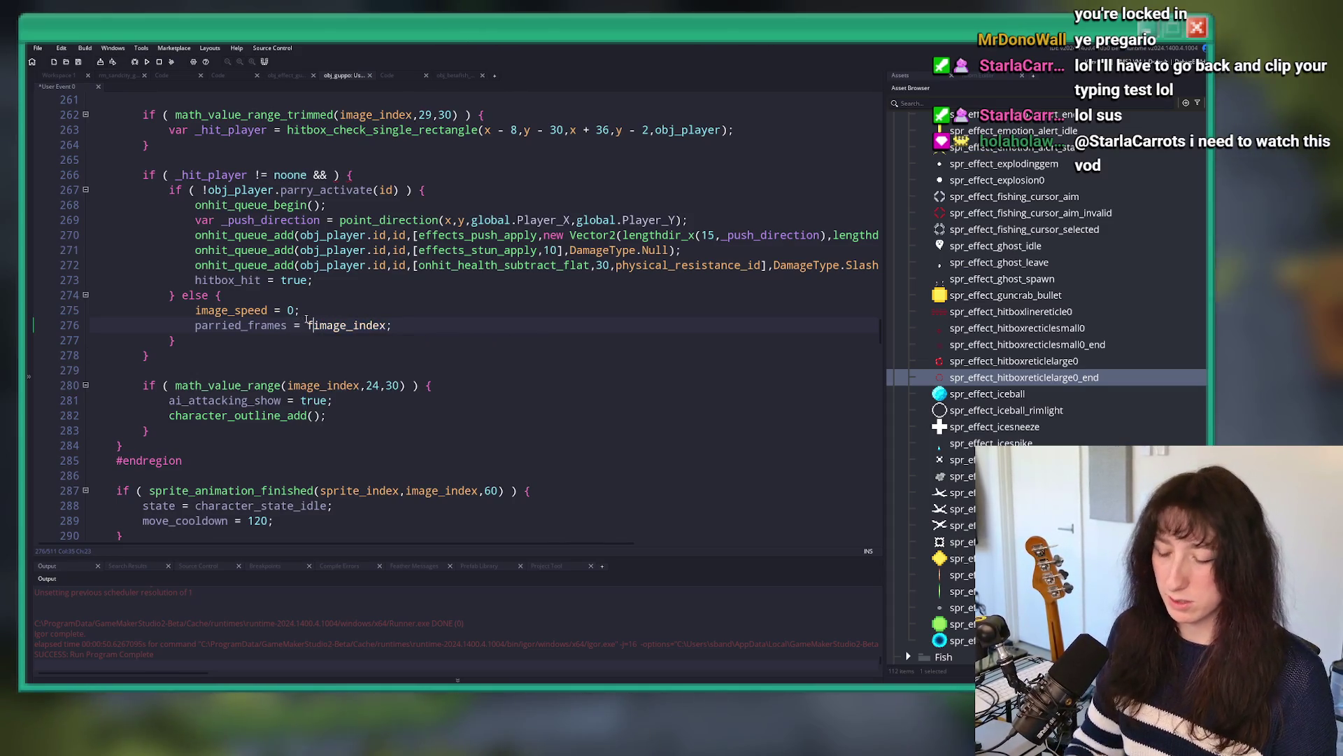
pyautogui.click(426, 326)
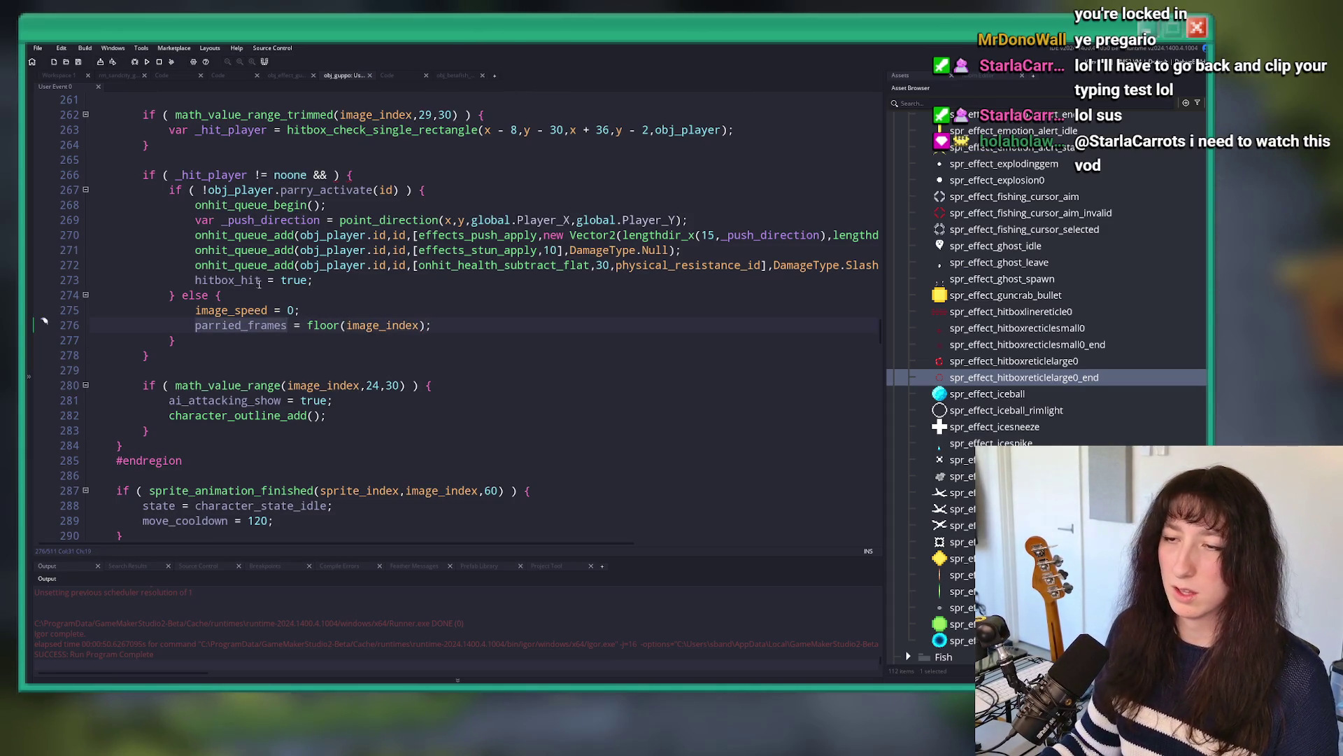
# Step: Scroll back up through the code and switch to the web browser
pyautogui.scroll(1, 257, 282)
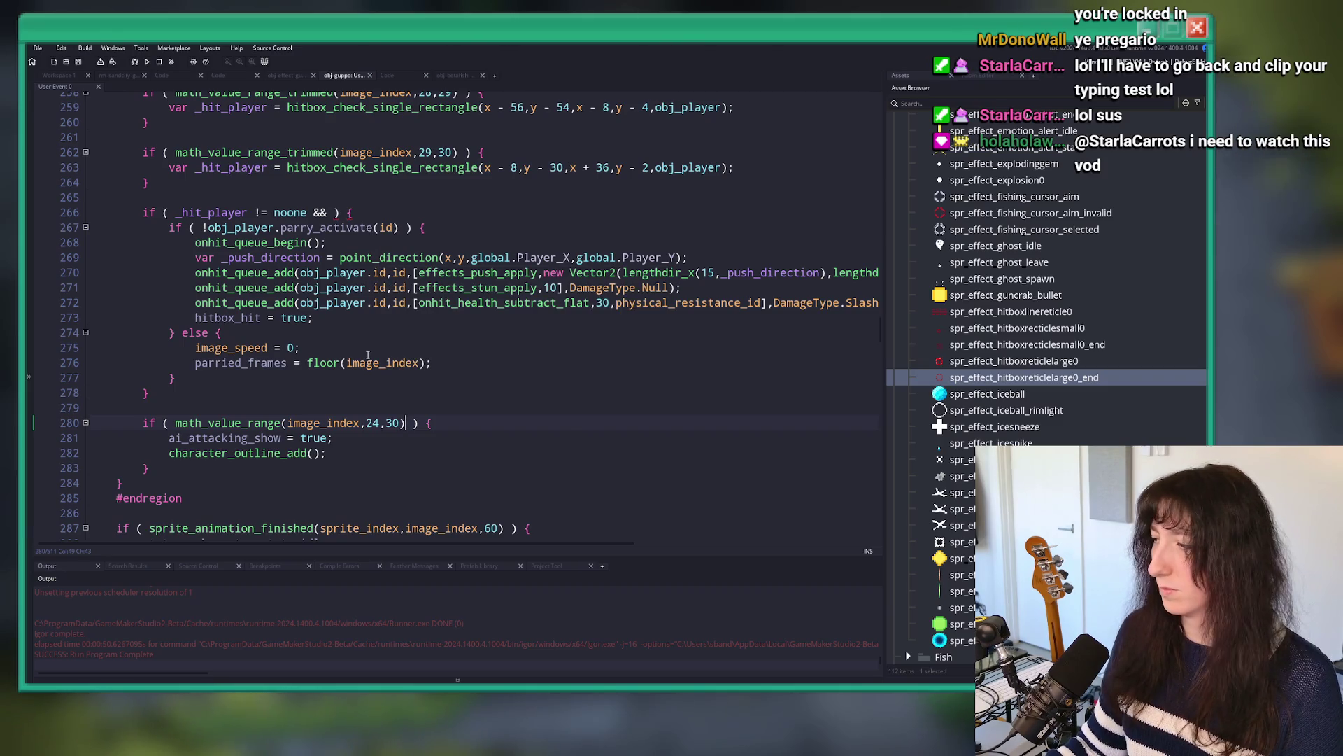
pyautogui.scroll(8, 367, 355)
pyautogui.scroll(2, 456, 418)
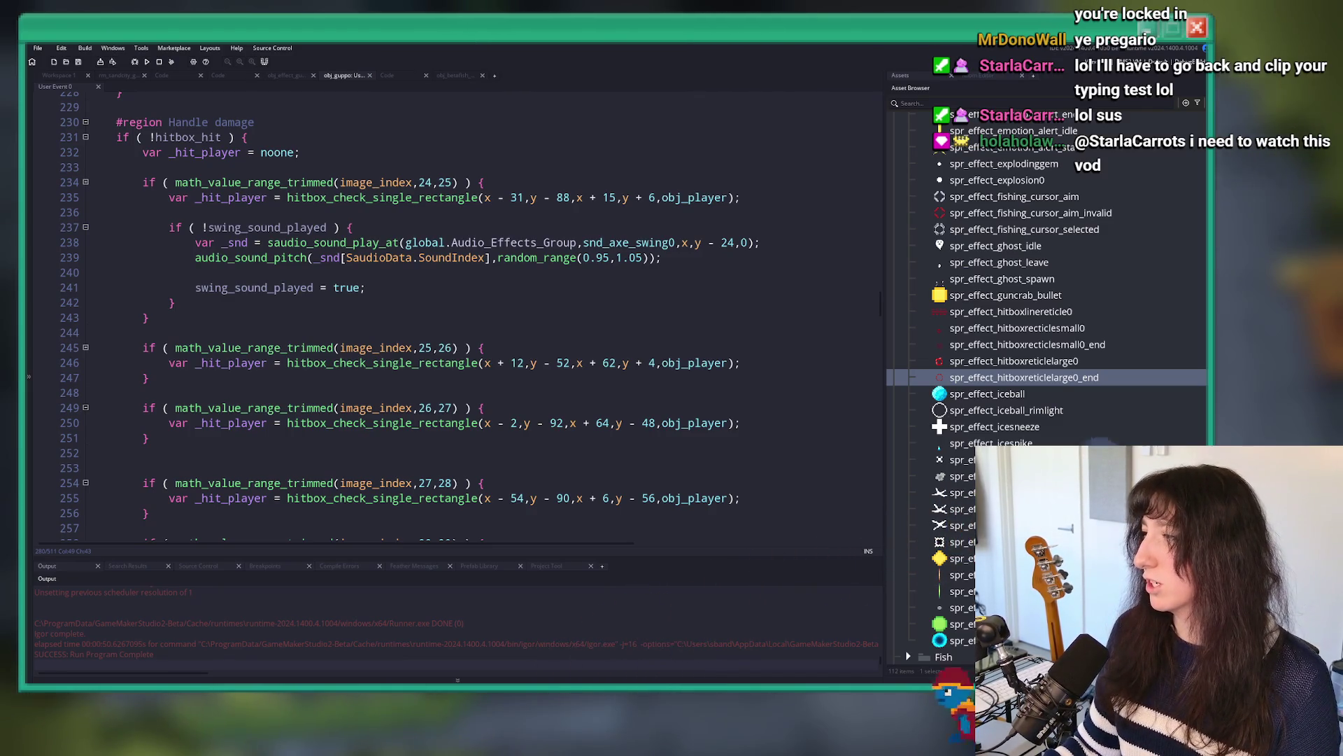
pyautogui.hotkey('alt', 'Tab')
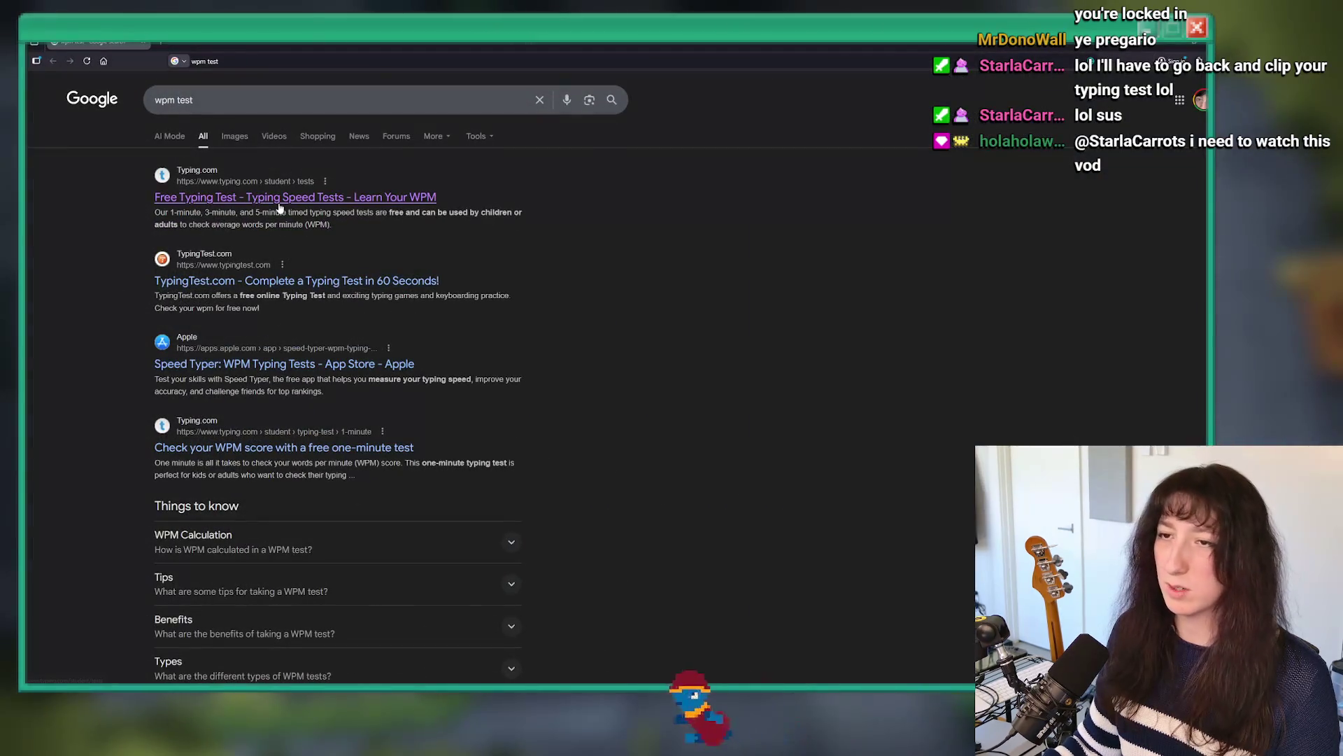
# Step: Check the typing.com result, return to the wpm test results, and open TypeRacer
pyautogui.click(298, 193)
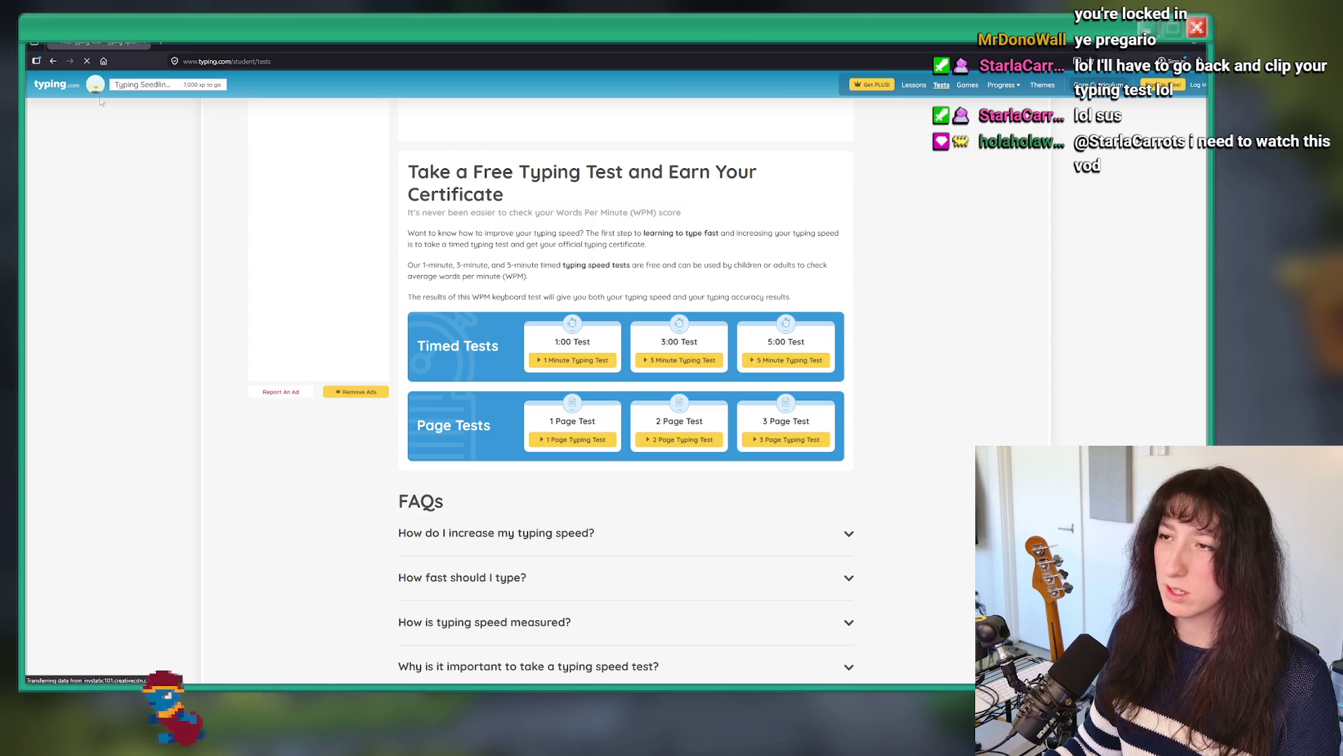
pyautogui.hotkey('alt', 'Left')
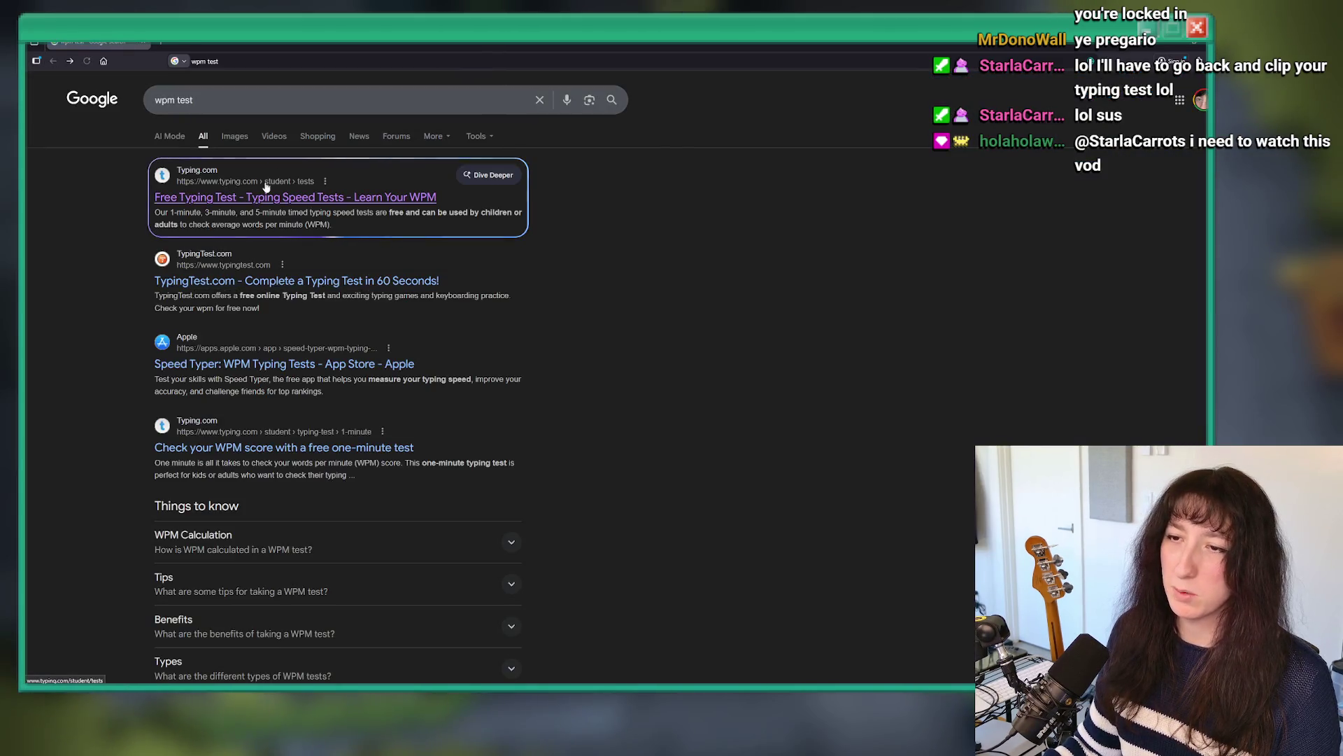
pyautogui.scroll(-5, 244, 473)
pyautogui.scroll(-3, 245, 473)
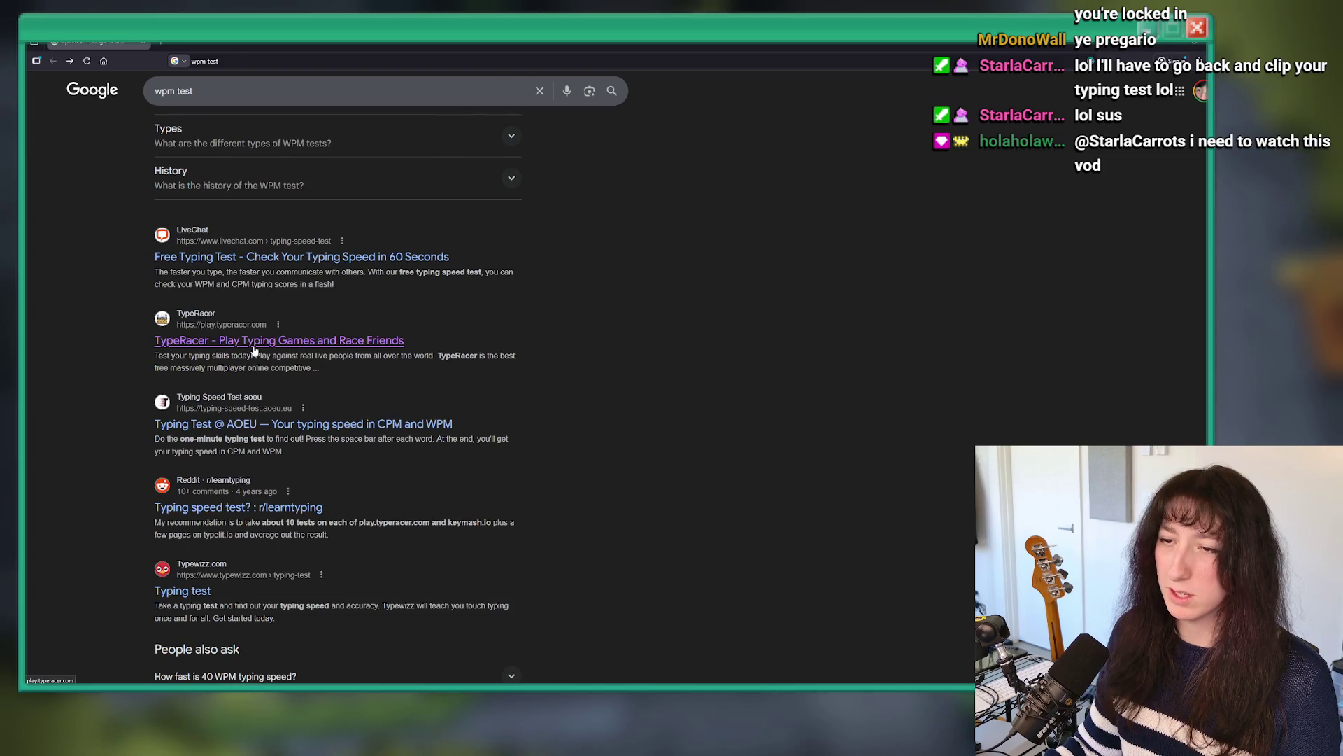
pyautogui.click(254, 346)
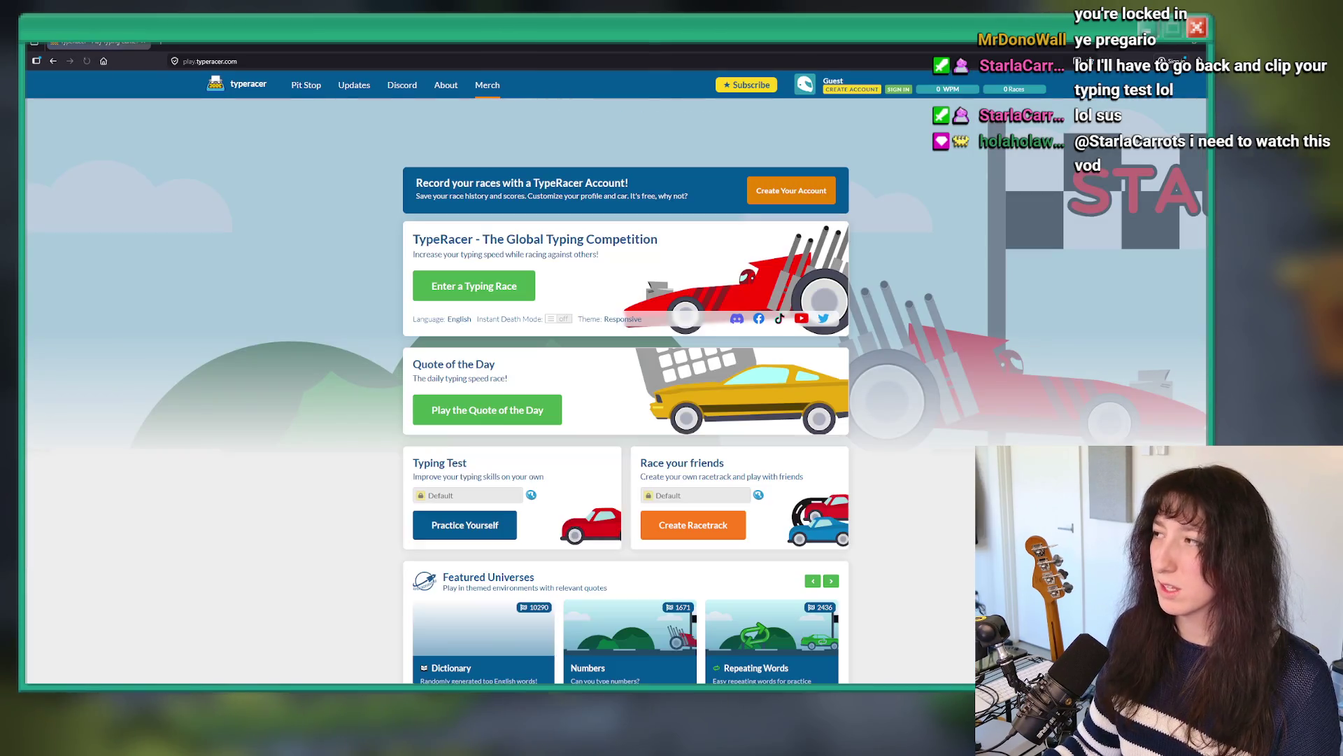
# Step: Enter a typing race and type the Last Dance quote, correcting typos along the way
pyautogui.click(473, 287)
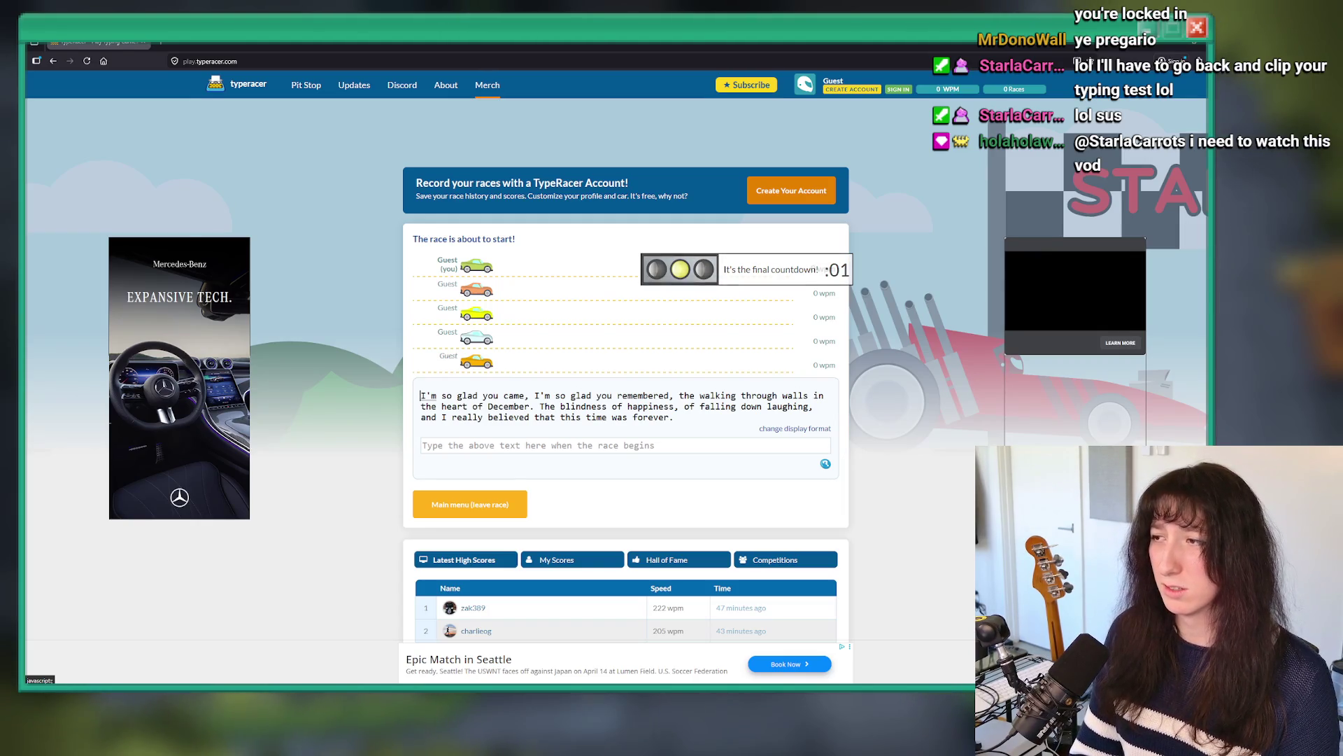
pyautogui.write("I'm so glad yo ucam")
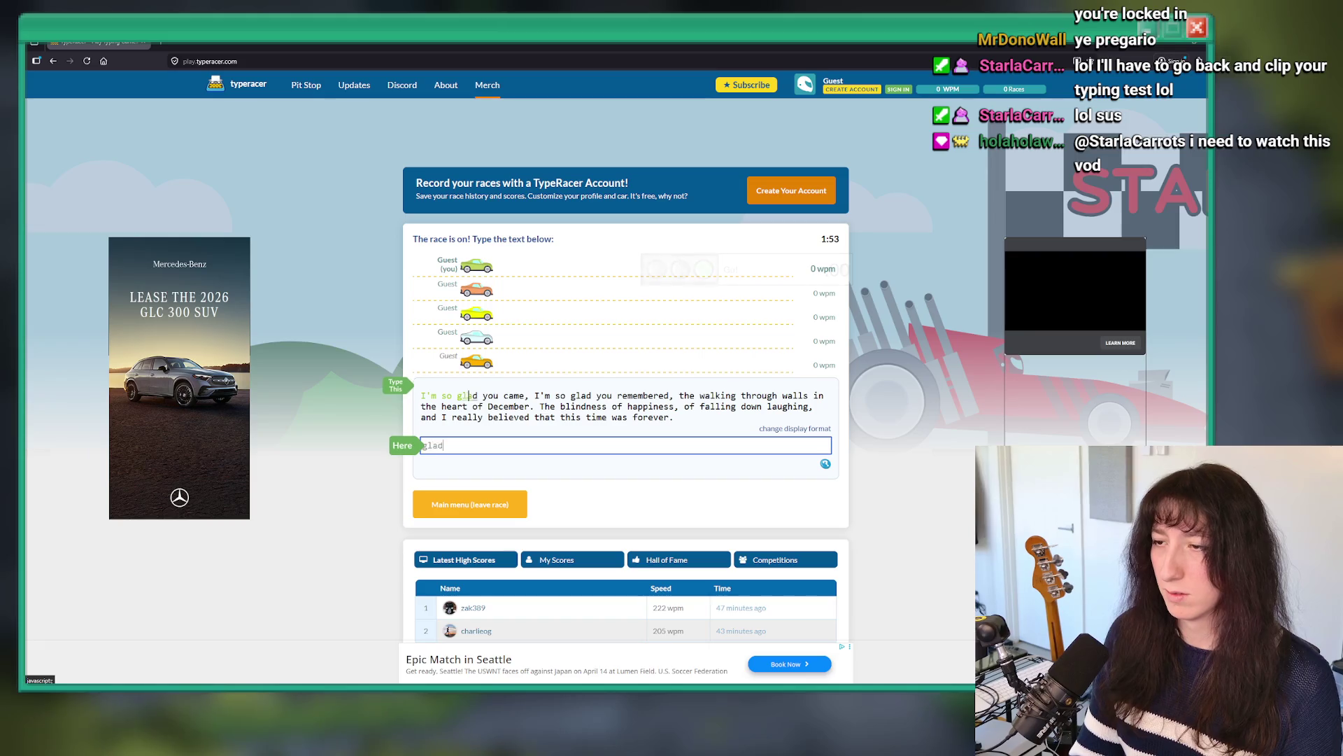
pyautogui.press('BackSpace')
pyautogui.press('BackSpace')
pyautogui.press('BackSpace')
pyautogui.write("u came, I'm ")
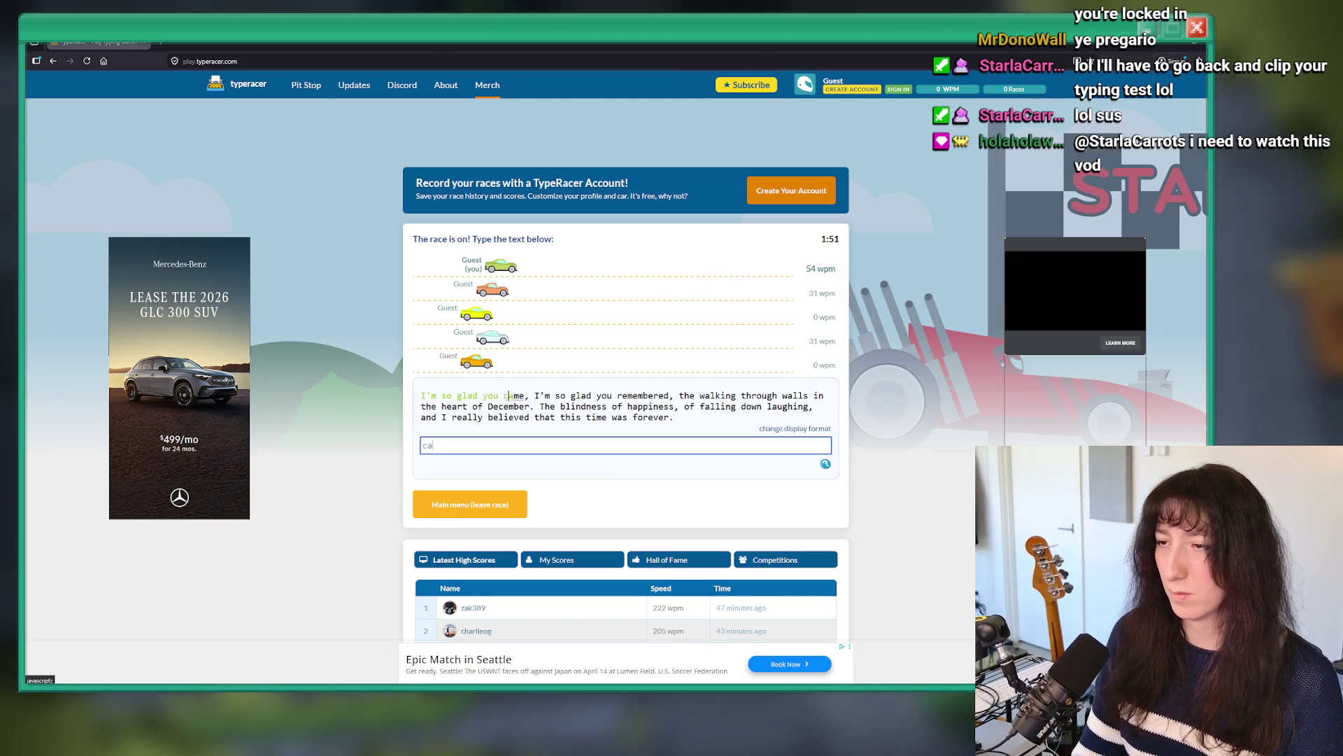
pyautogui.write('so glad')
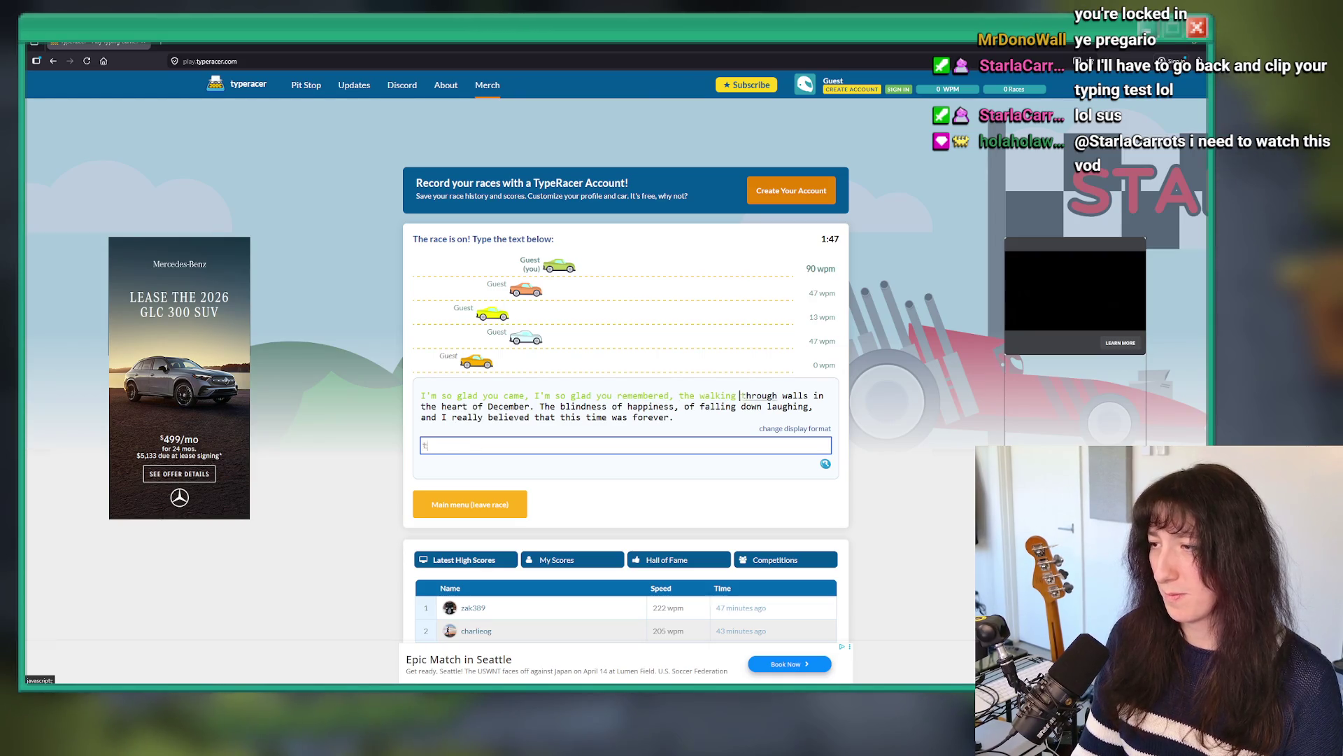
pyautogui.write(' in the heart of dD')
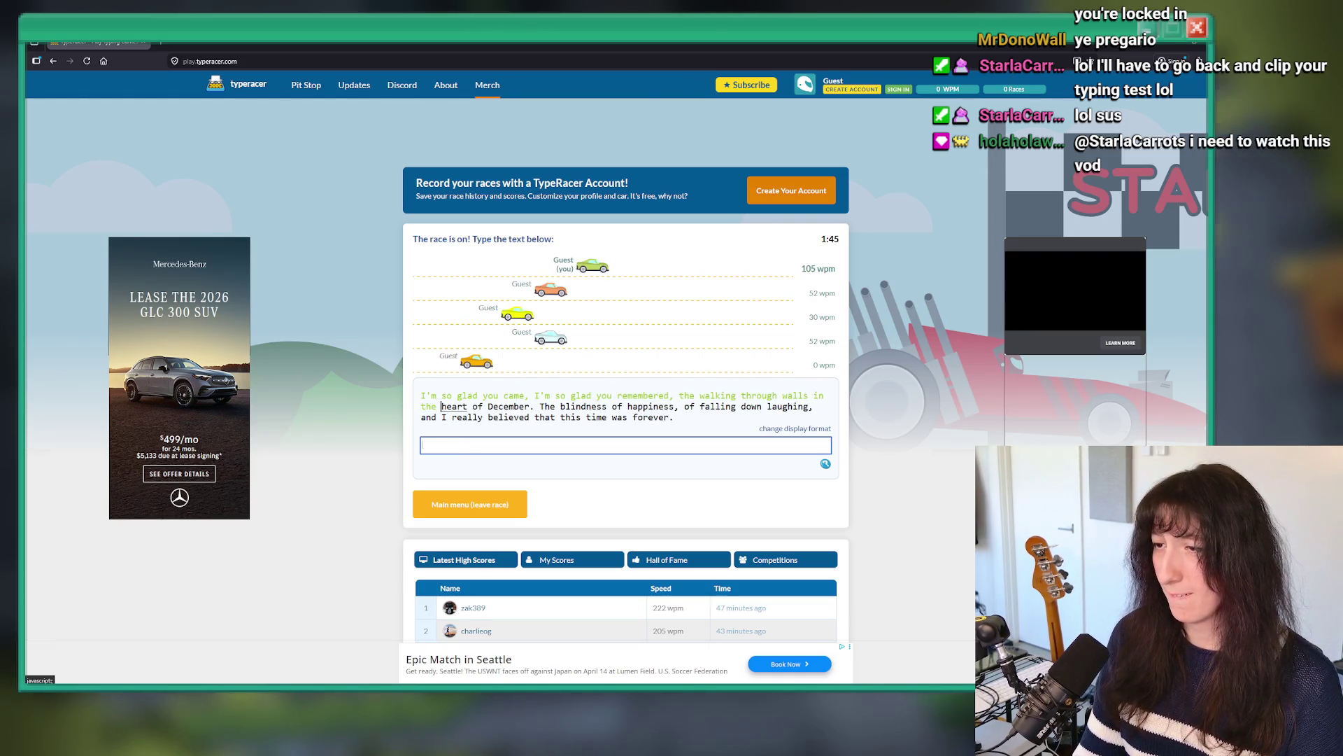
pyautogui.press('BackSpace')
pyautogui.press('BackSpace')
pyautogui.write('Decemebe')
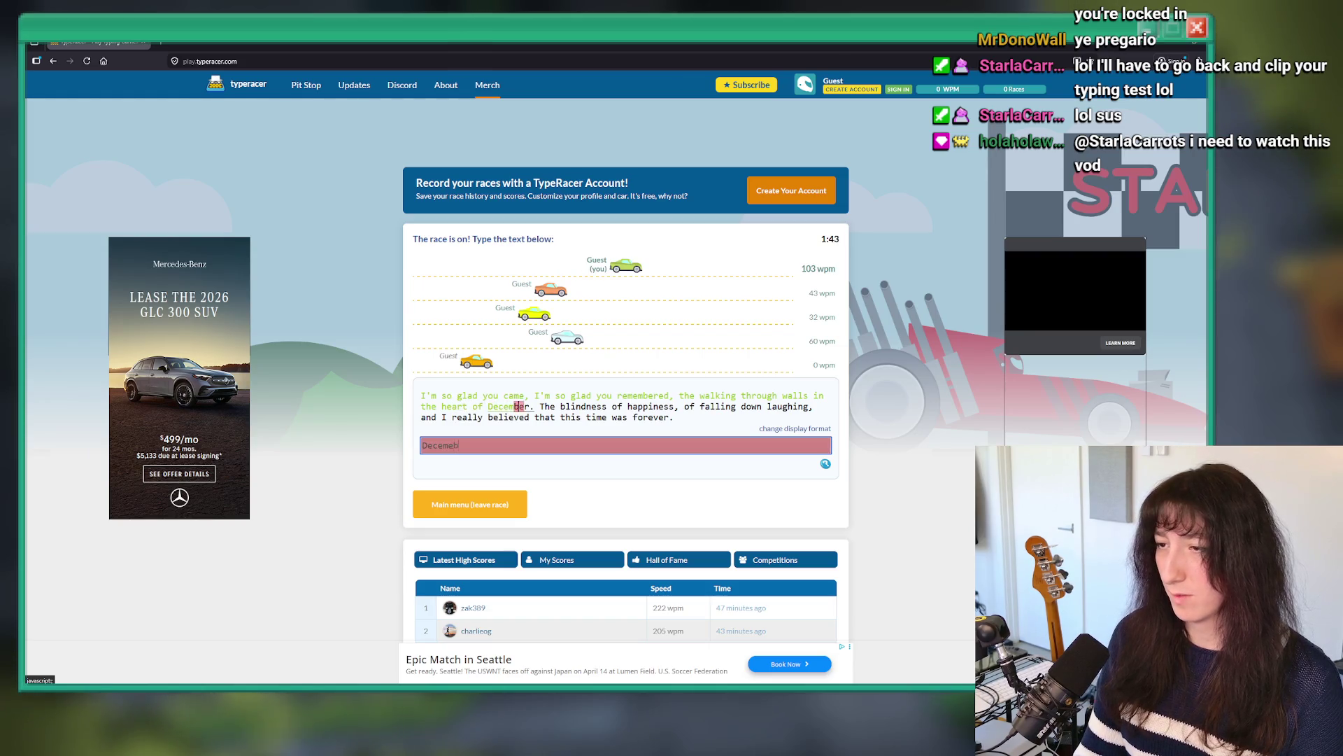
pyautogui.press('BackSpace')
pyautogui.press('BackSpace')
pyautogui.press('BackSpace')
pyautogui.write('b')
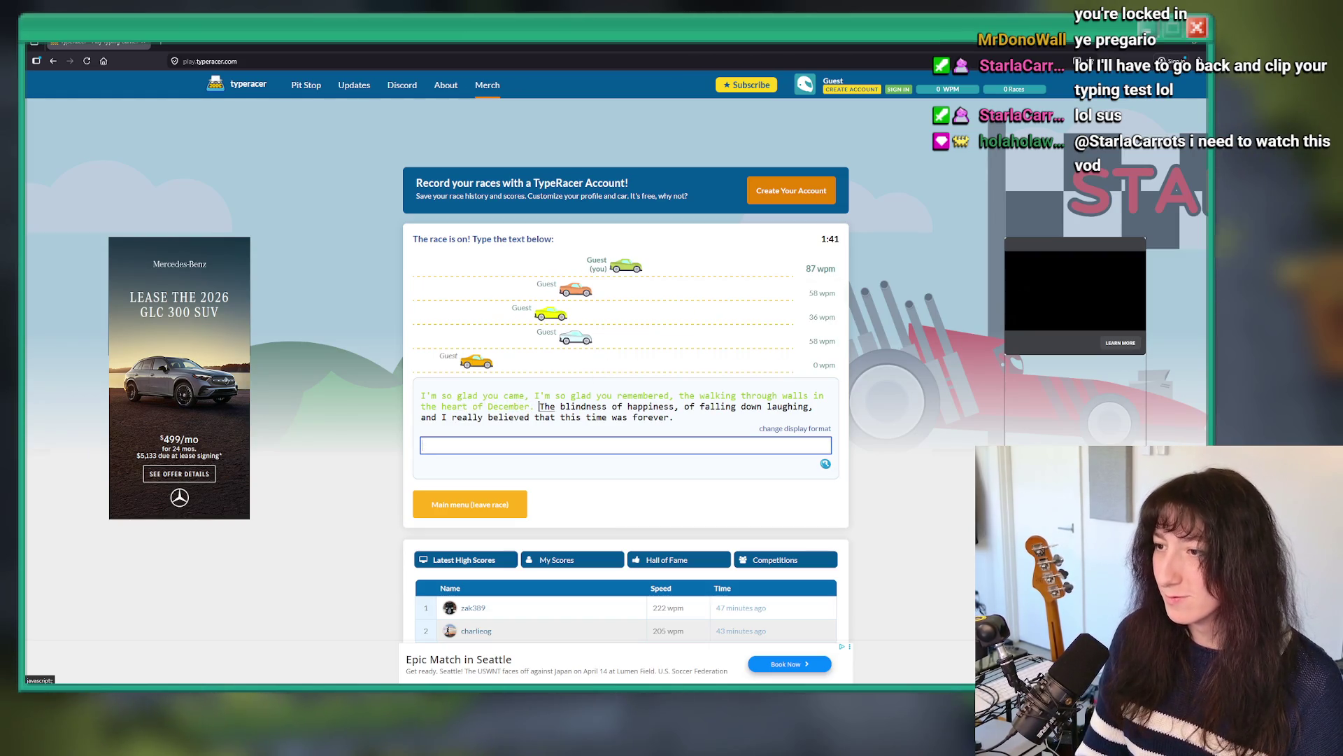
pyautogui.write('ness ')
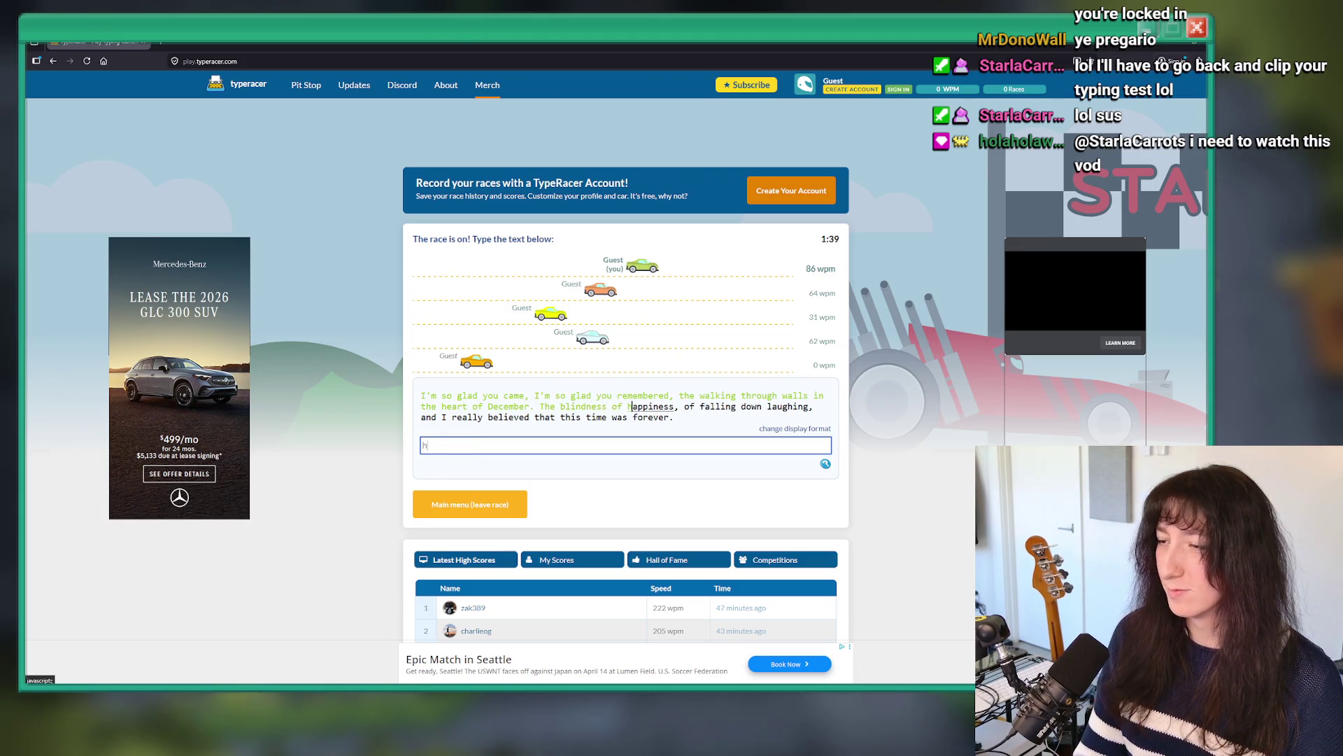
pyautogui.write('of ')
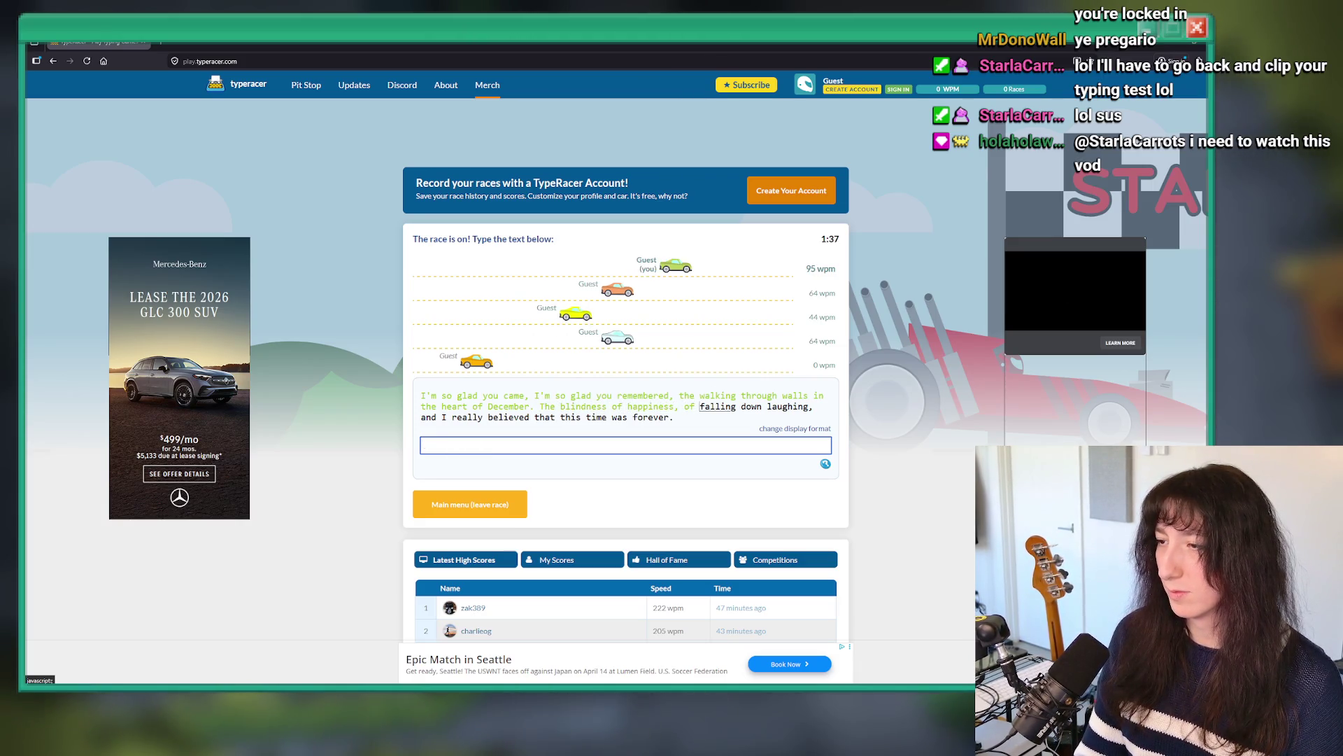
pyautogui.write('aughing, ')
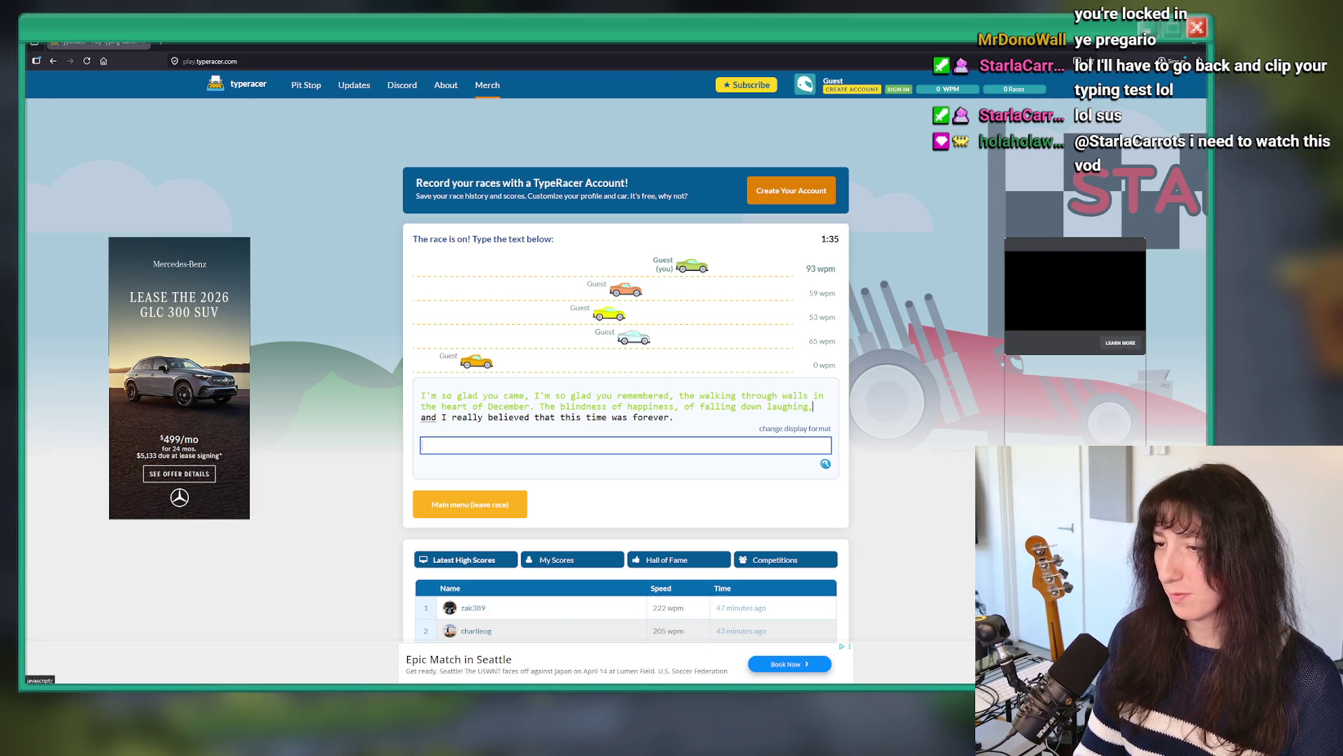
pyautogui.write('I really belie')
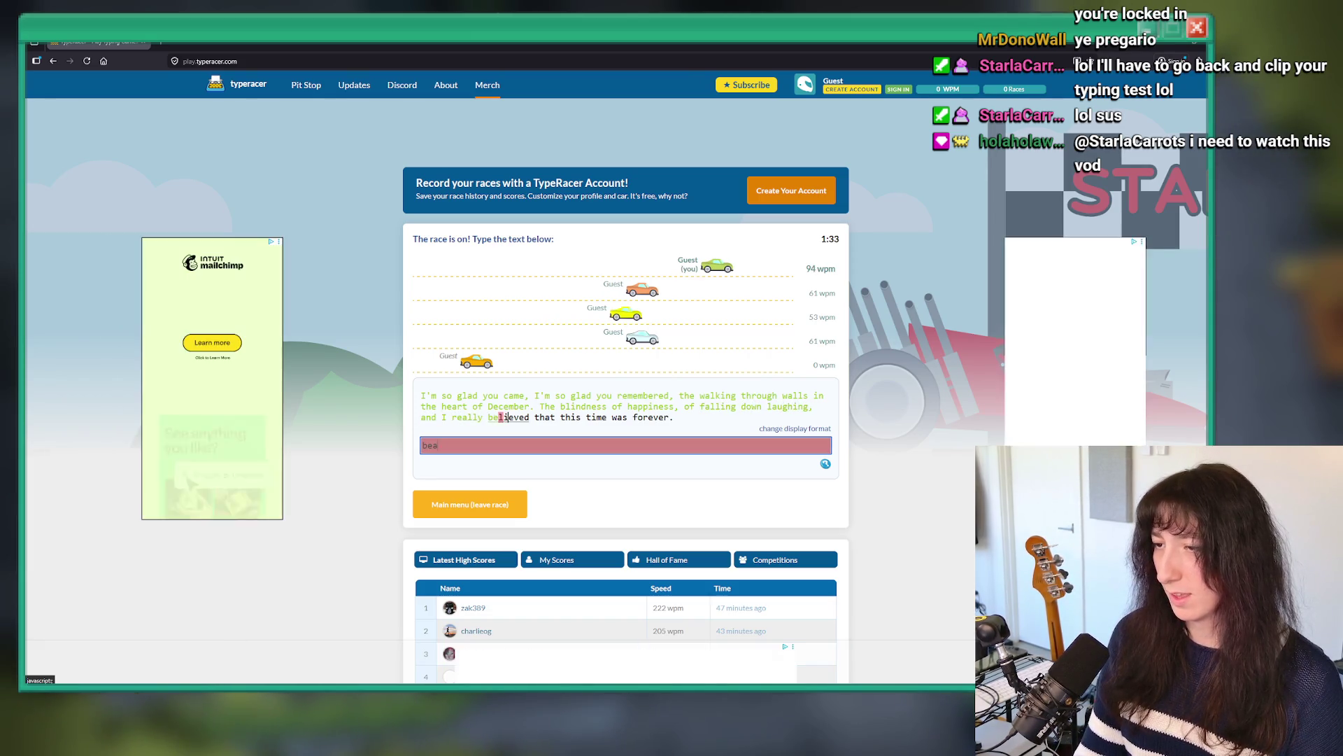
pyautogui.write('ved that this time was for')
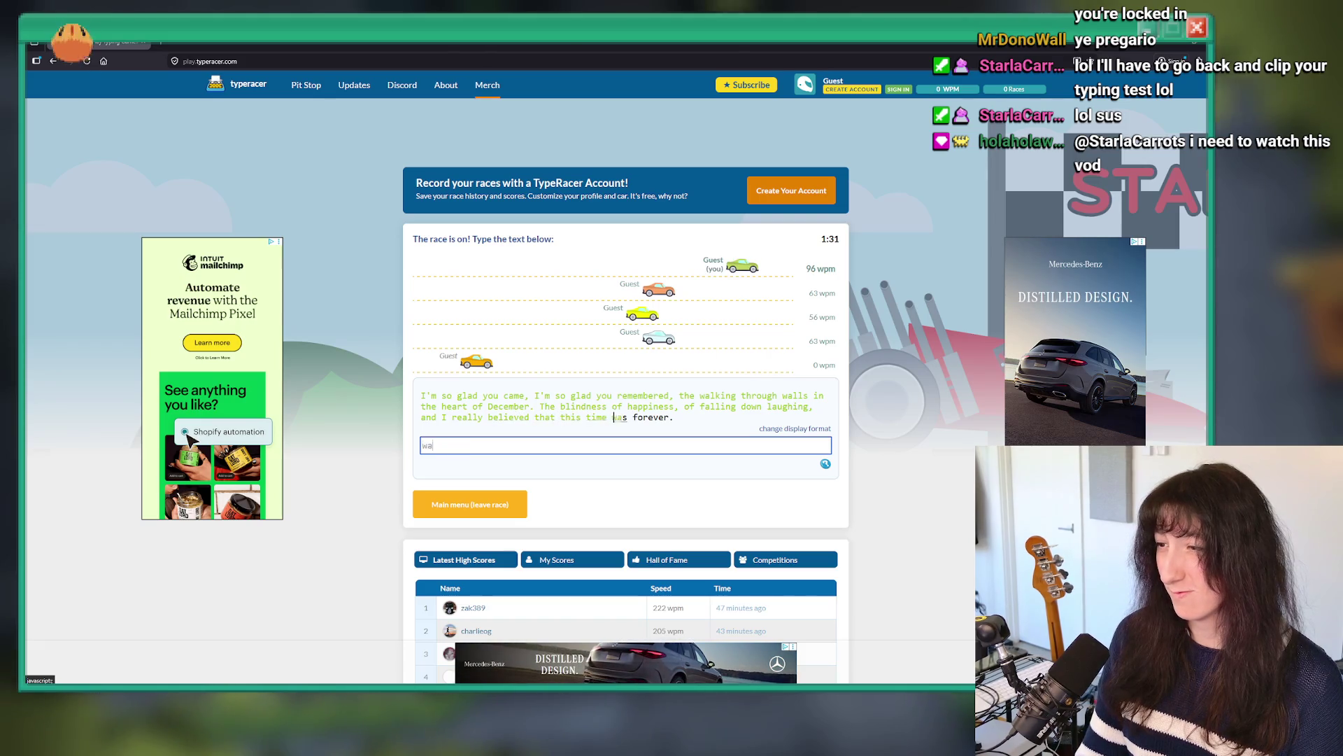
pyautogui.write('ever.')
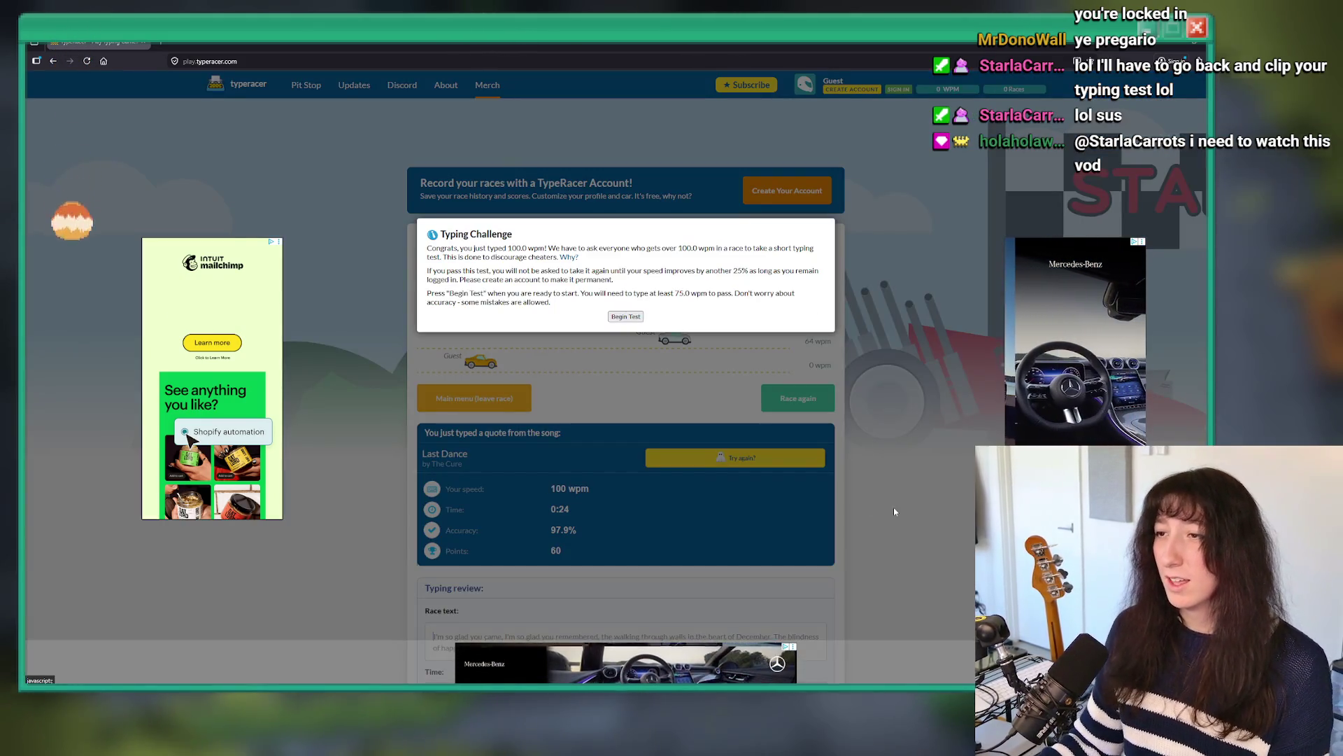
# Step: Attempt and submit the anti-cheat typing challenge, start a re-test, then return to GameMaker
pyautogui.click(626, 317)
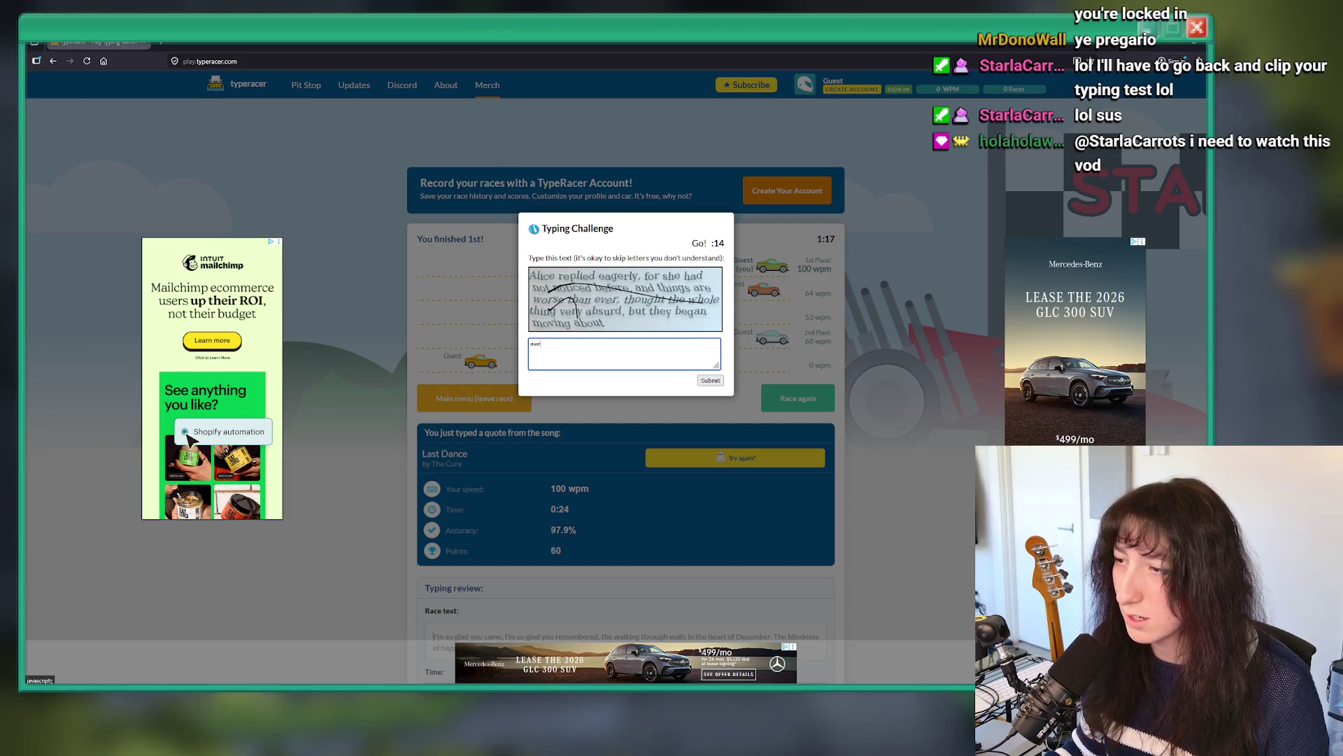
pyautogui.click(710, 380)
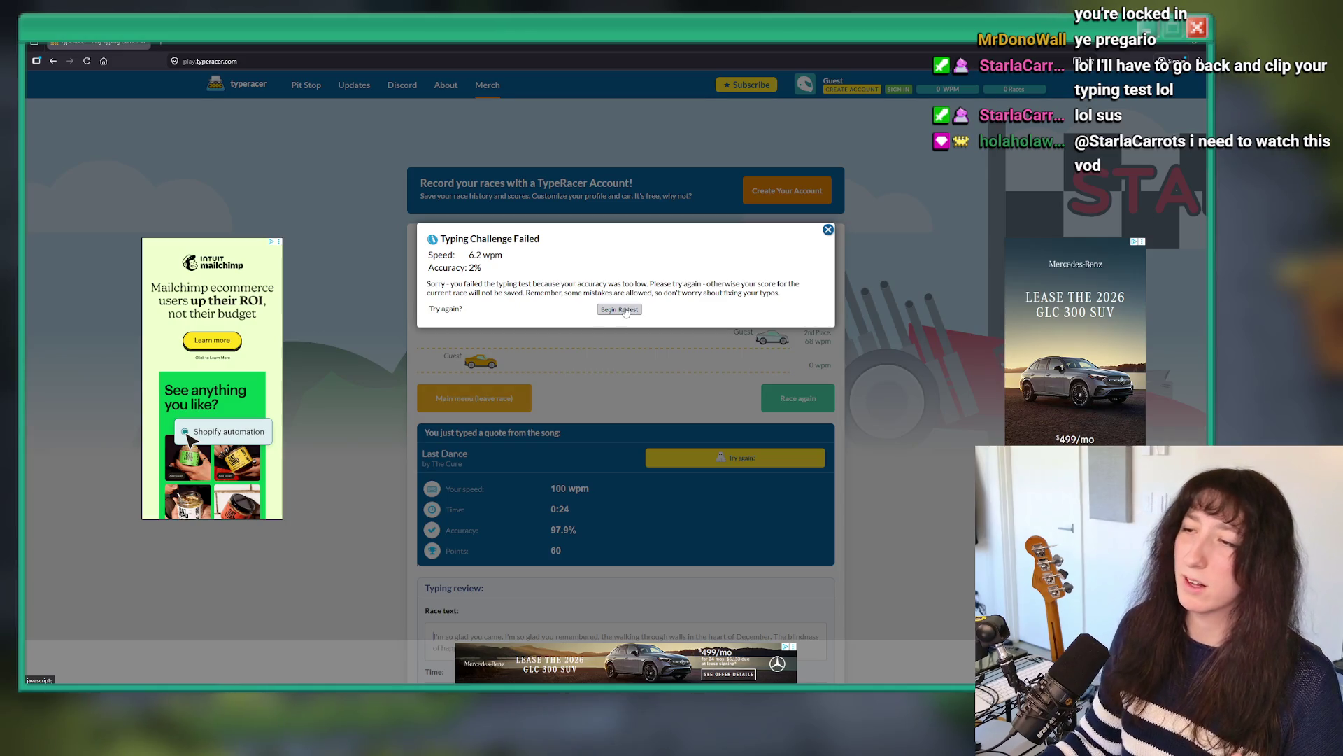
pyautogui.click(626, 310)
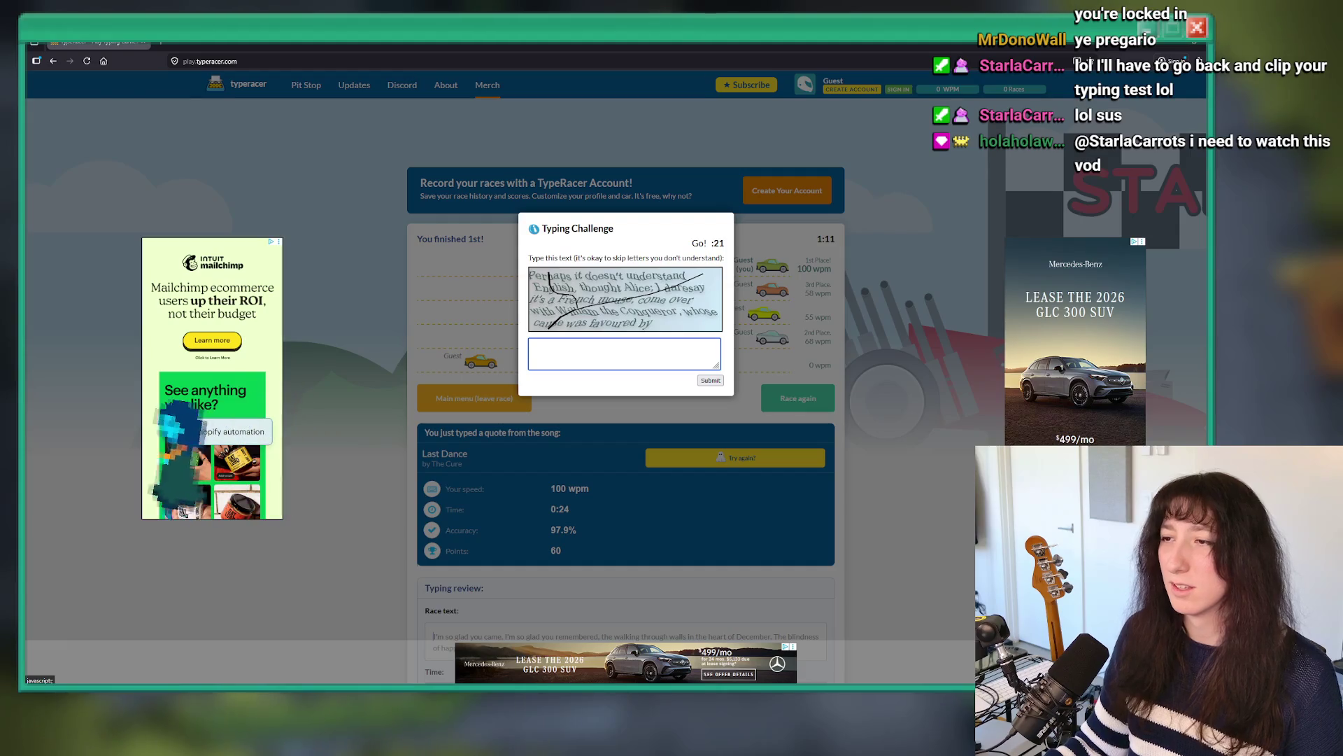
pyautogui.hotkey('alt', 'Tab')
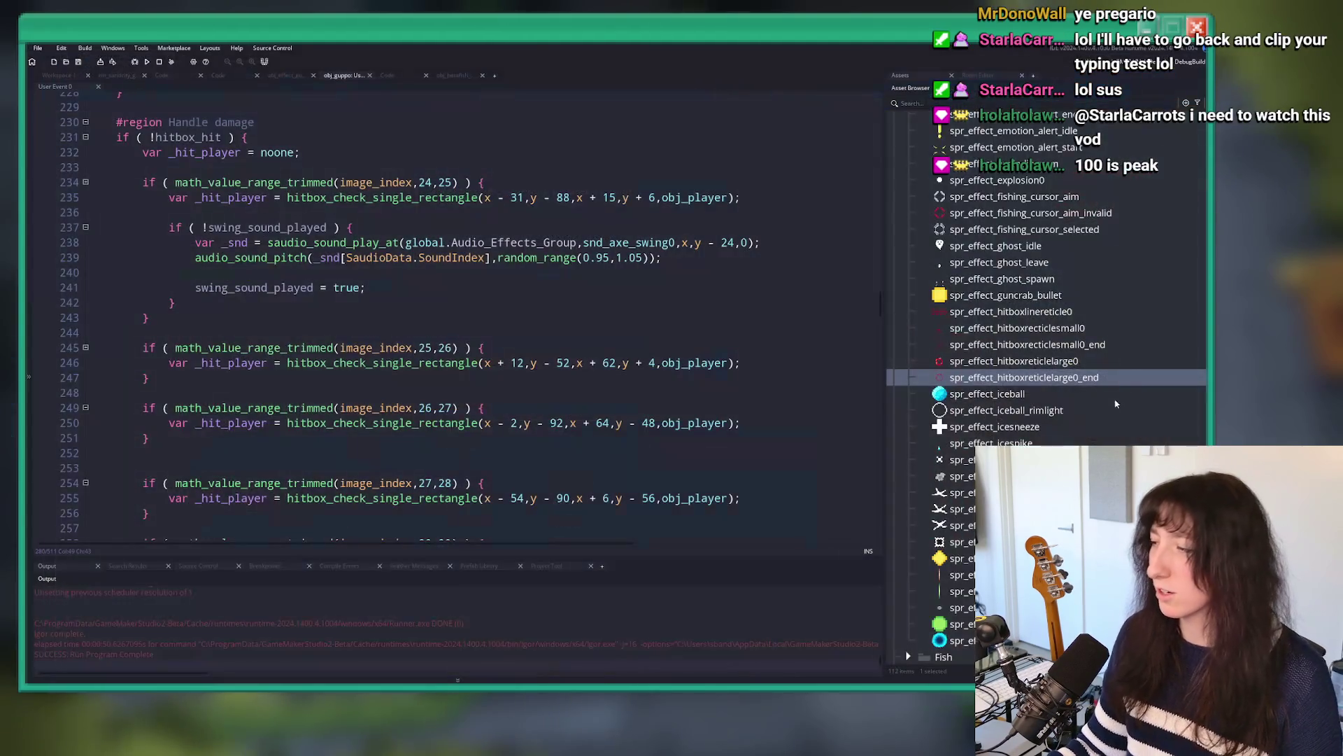
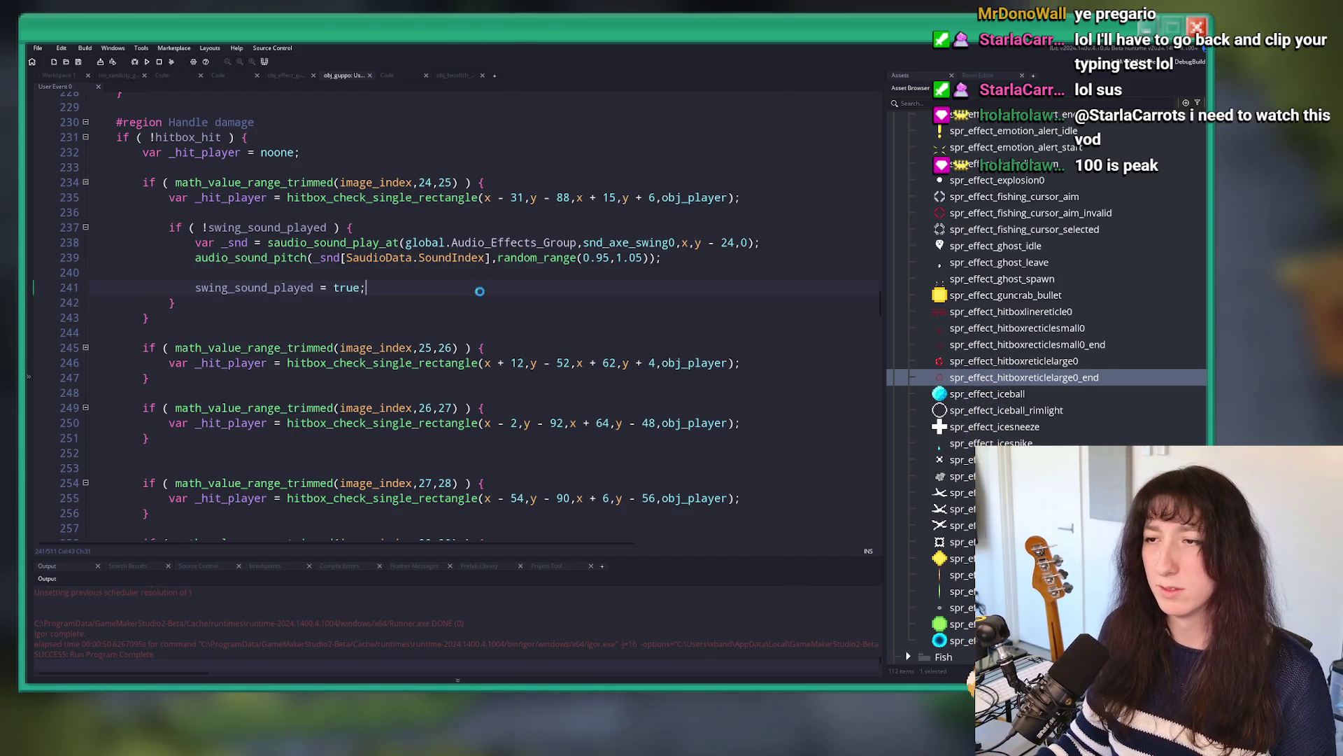
# Step: Append '&& parried_frames + 5 < image_index' to the parry_activate condition on line 267
pyautogui.scroll(4, 481, 291)
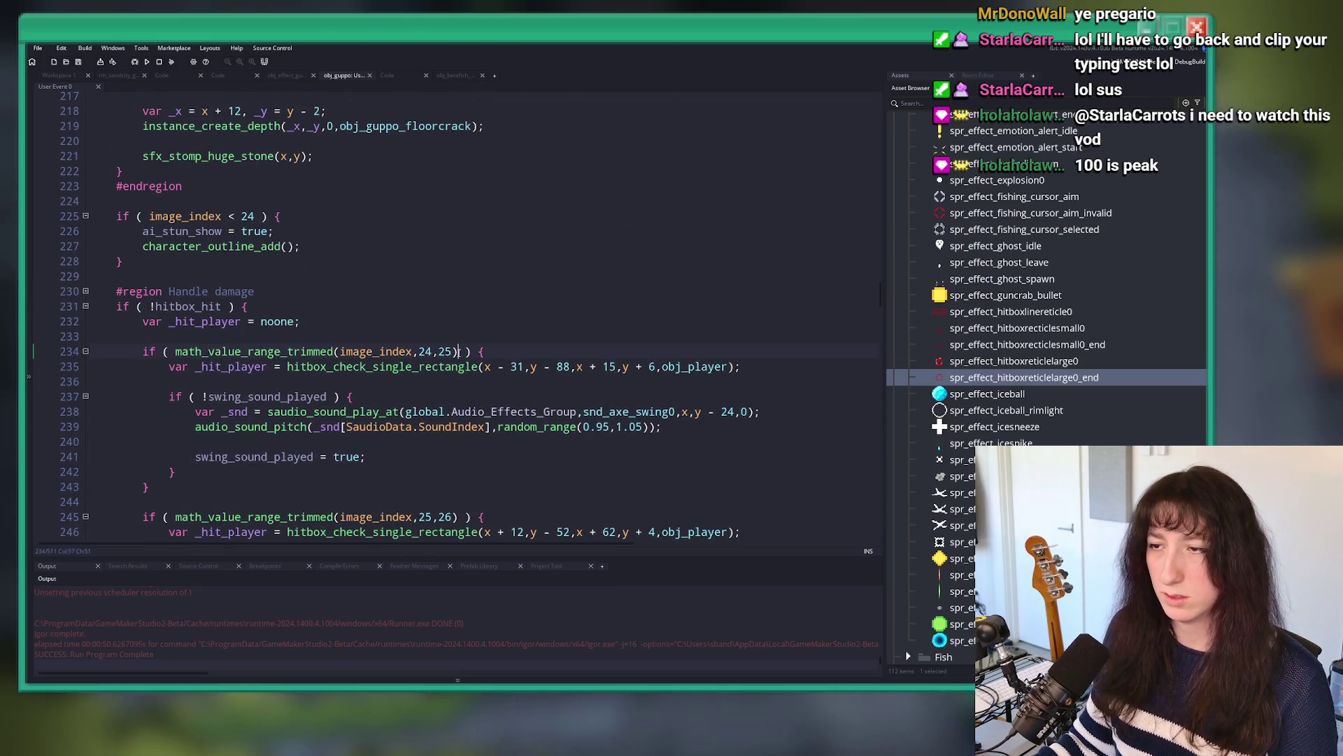
pyautogui.scroll(-2, 460, 352)
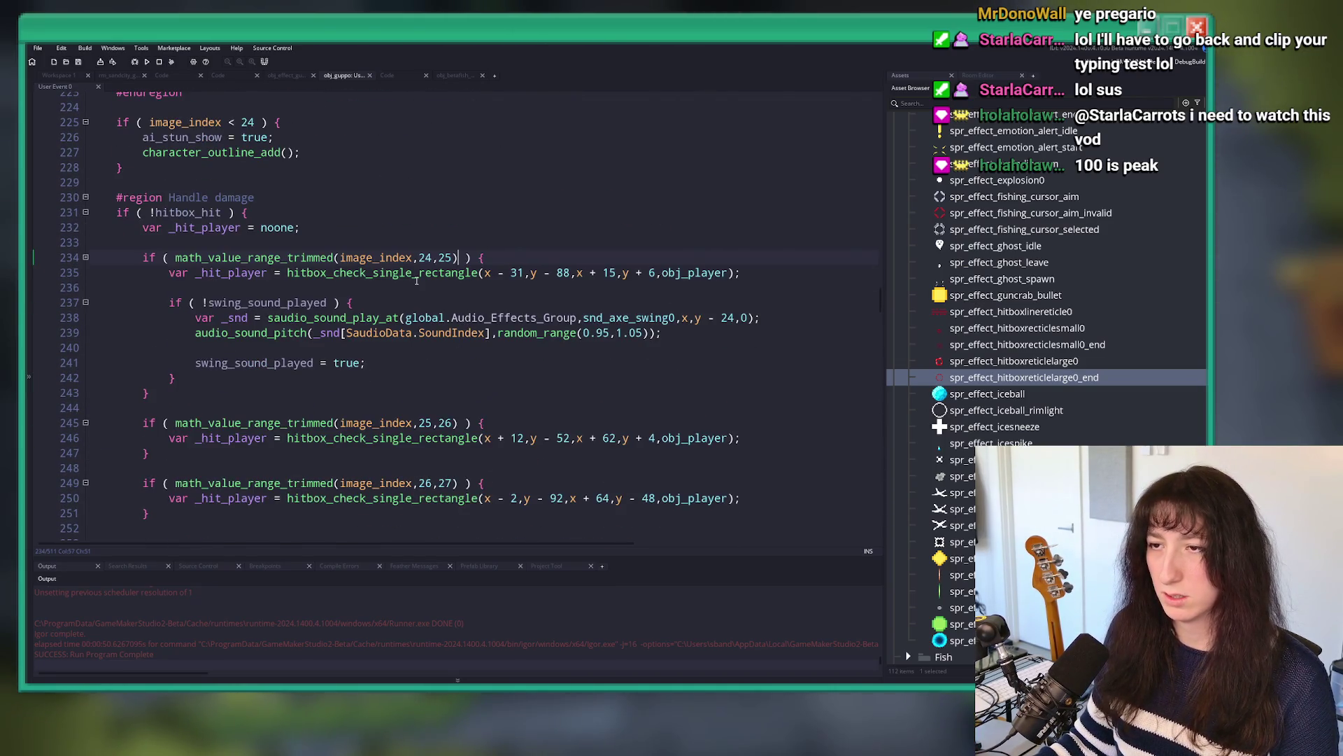
pyautogui.scroll(-7, 342, 324)
pyautogui.scroll(-5, 342, 324)
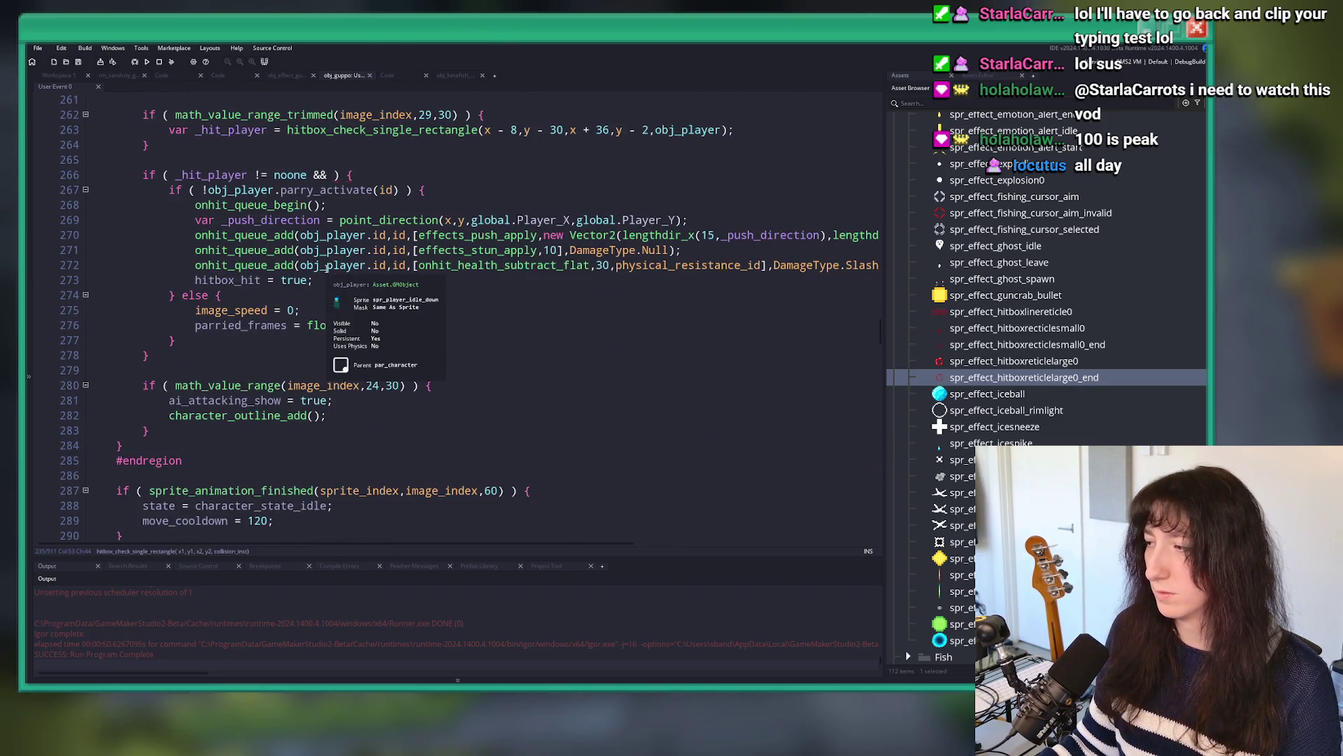
pyautogui.click(342, 295)
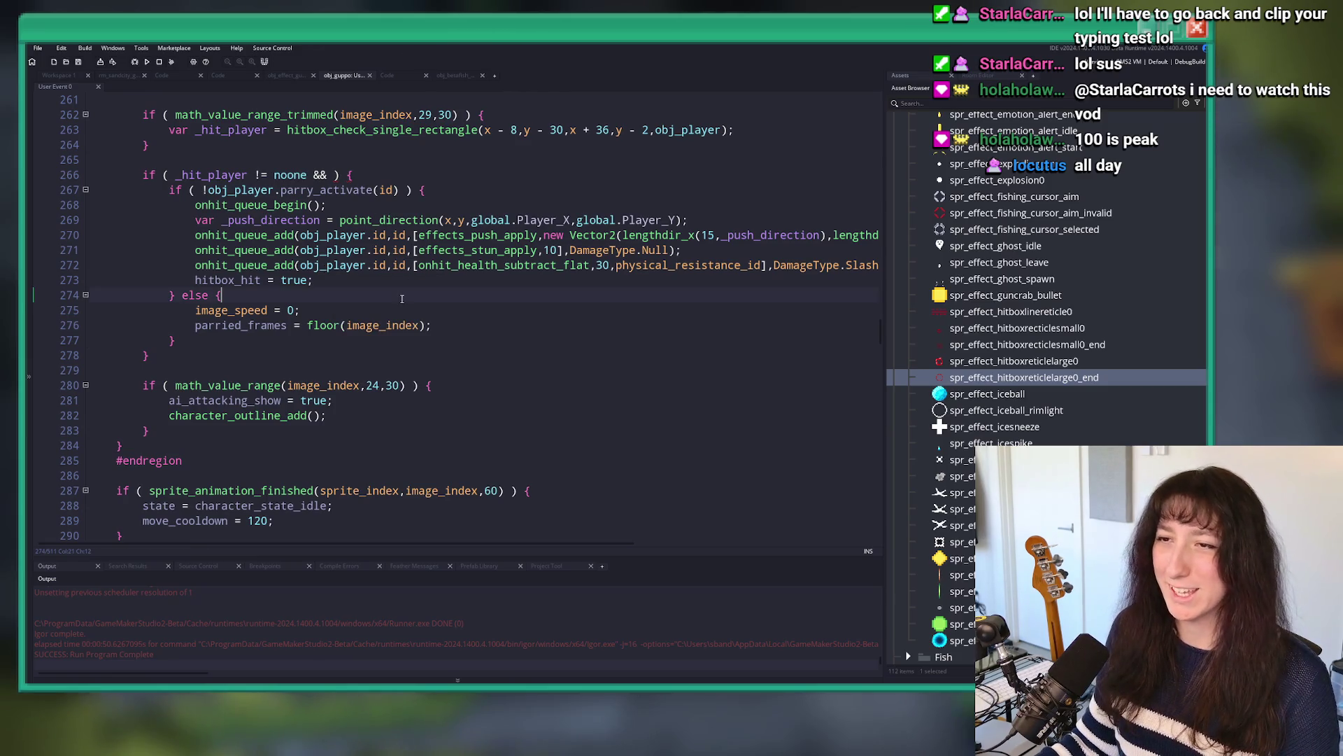
pyautogui.scroll(1, 400, 270)
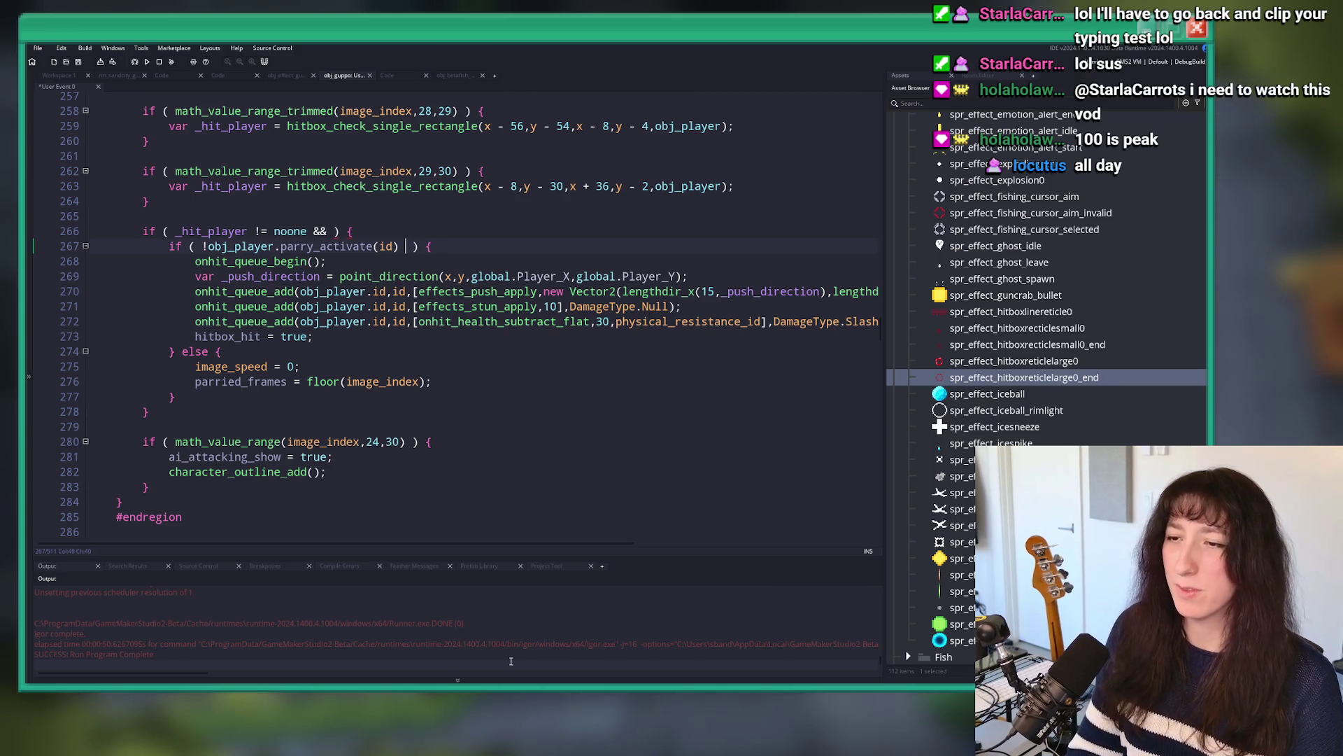
pyautogui.write('&& parried_frames')
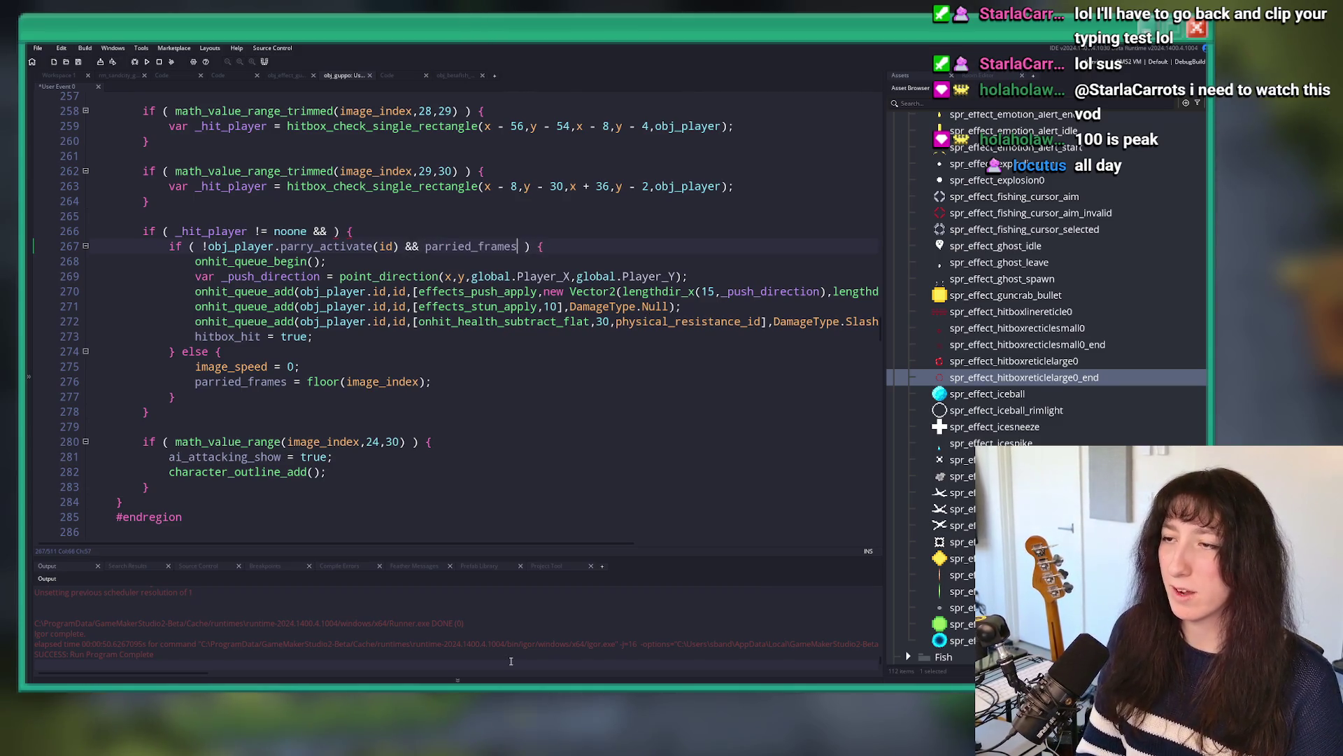
pyautogui.press('BackSpace')
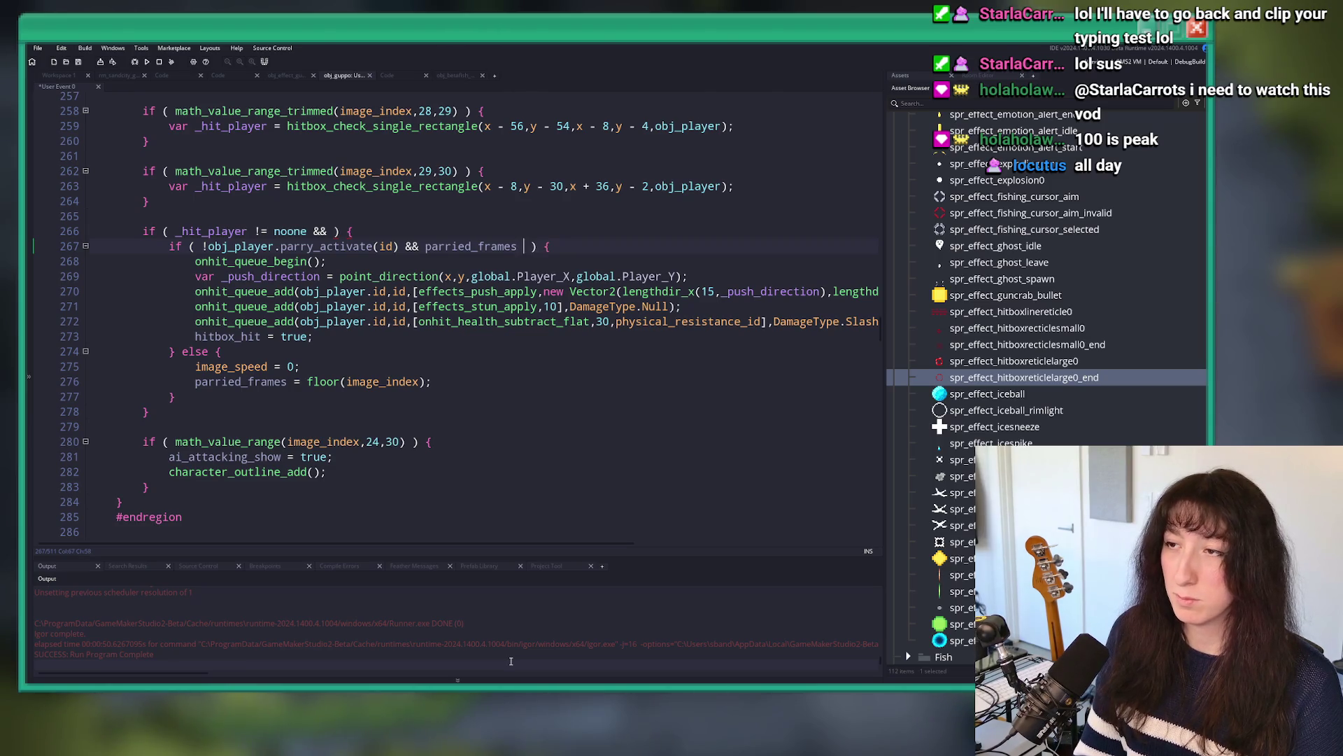
pyautogui.write('+ 3> ')
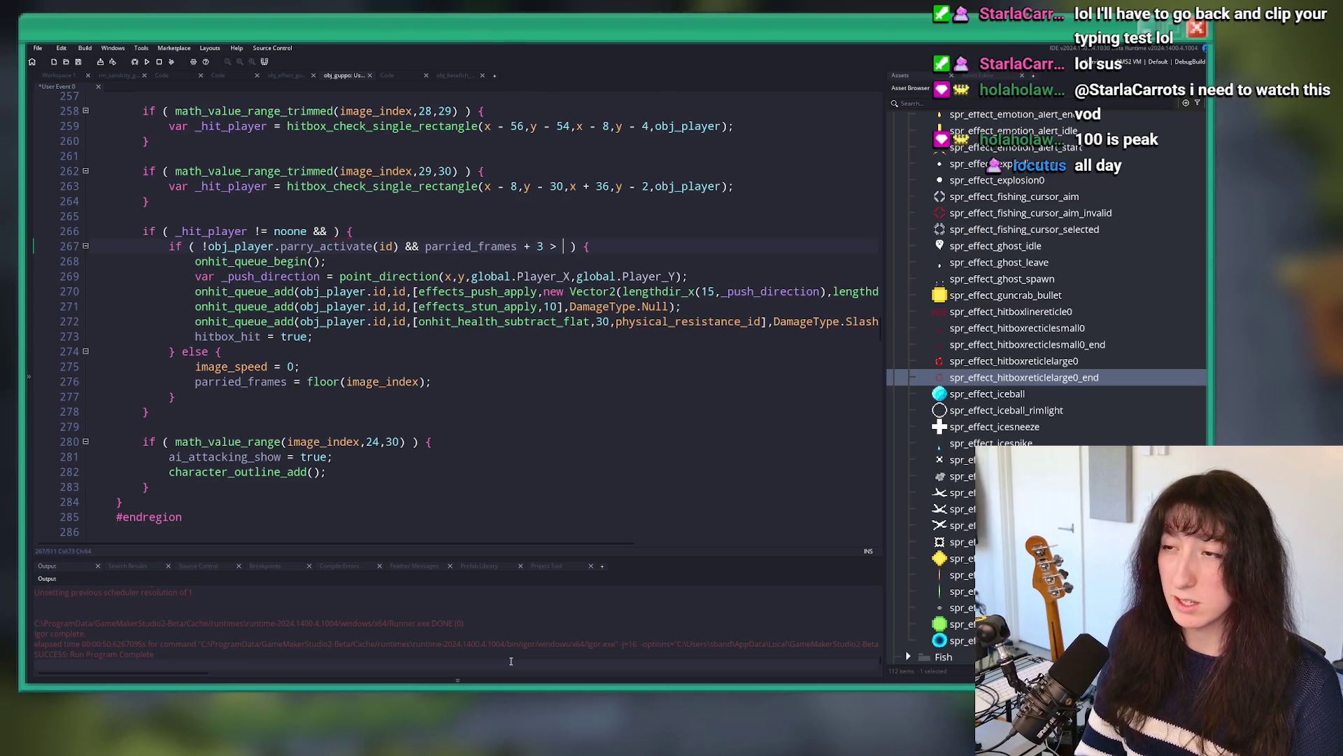
pyautogui.write('image_iunde')
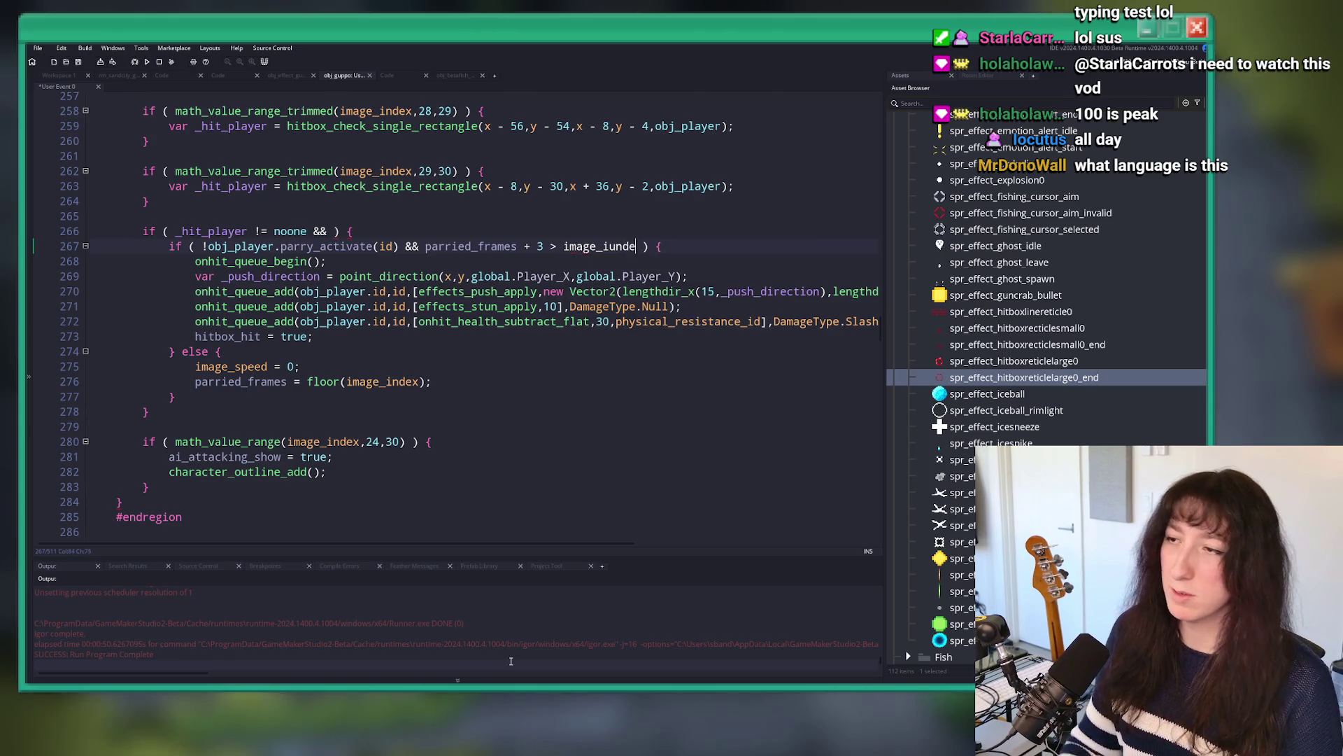
pyautogui.write('x')
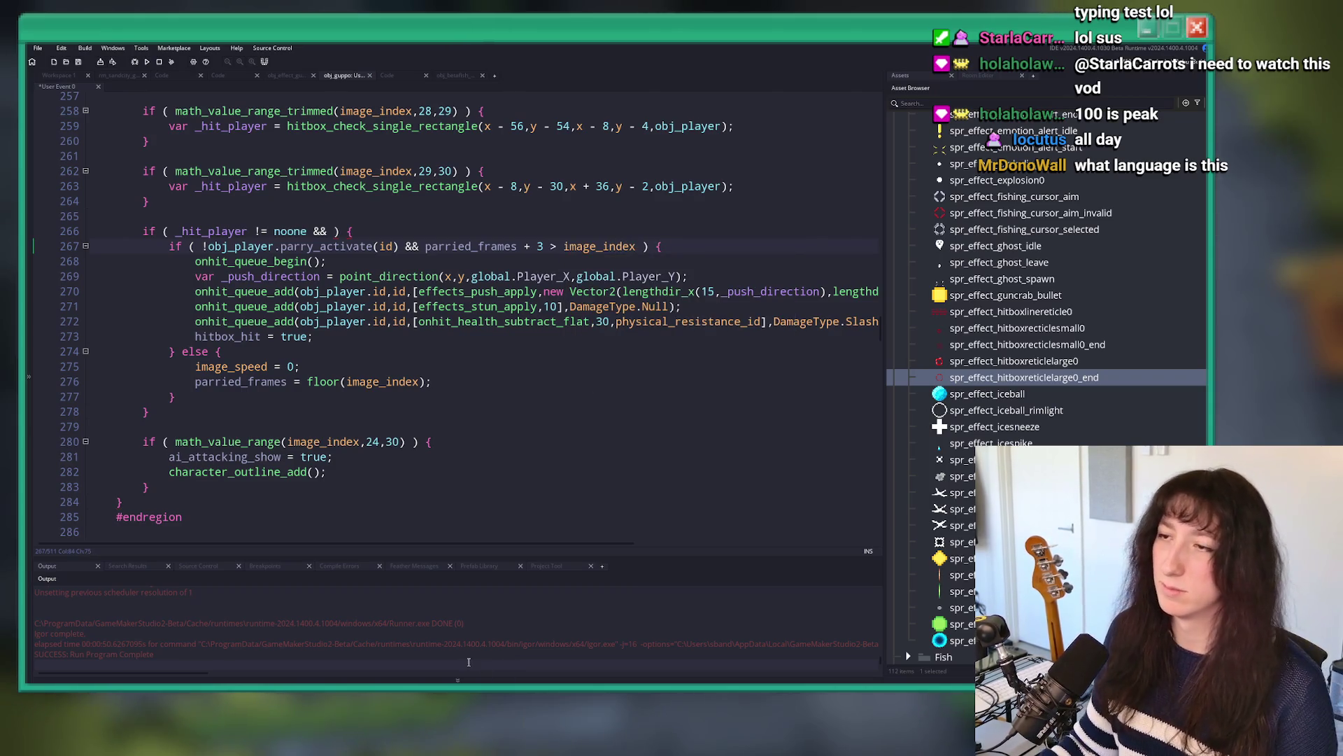
# Step: Review the parried_frames comparison and its other uses in User Event 0
pyautogui.click(538, 246)
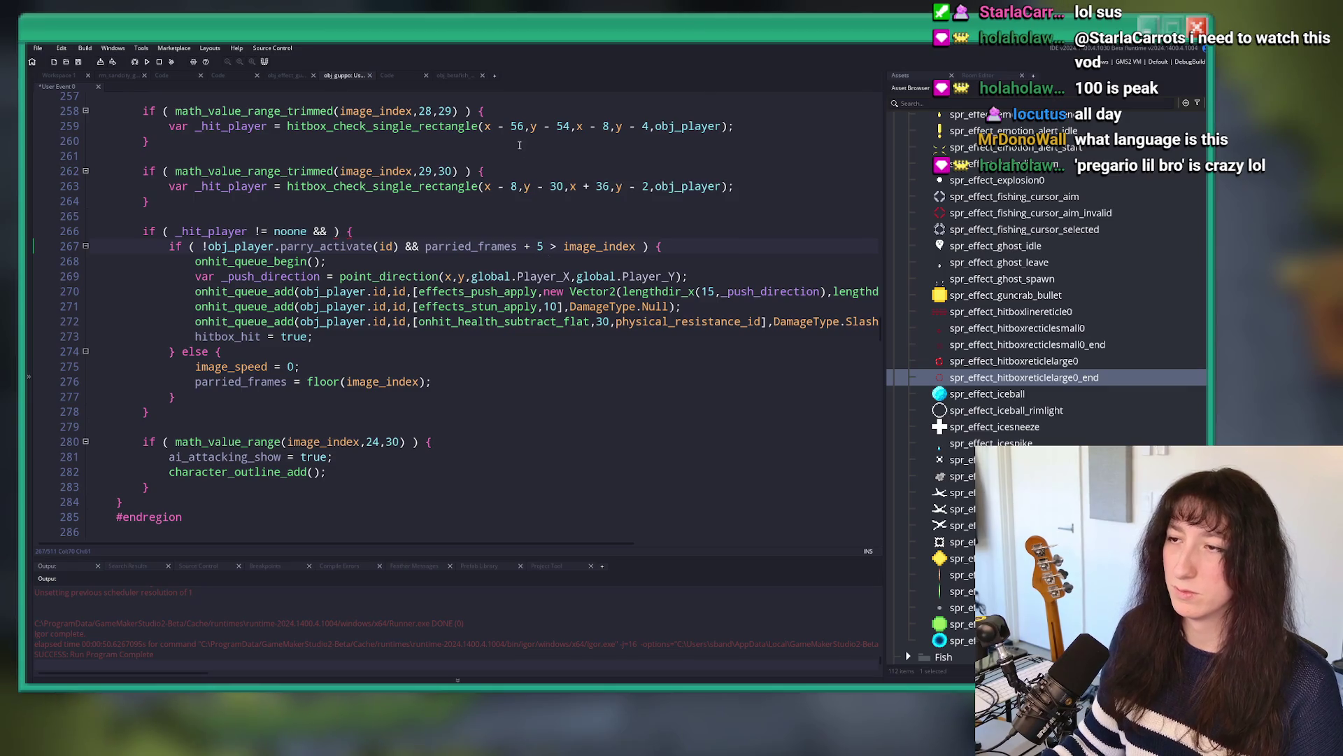
pyautogui.click(556, 247)
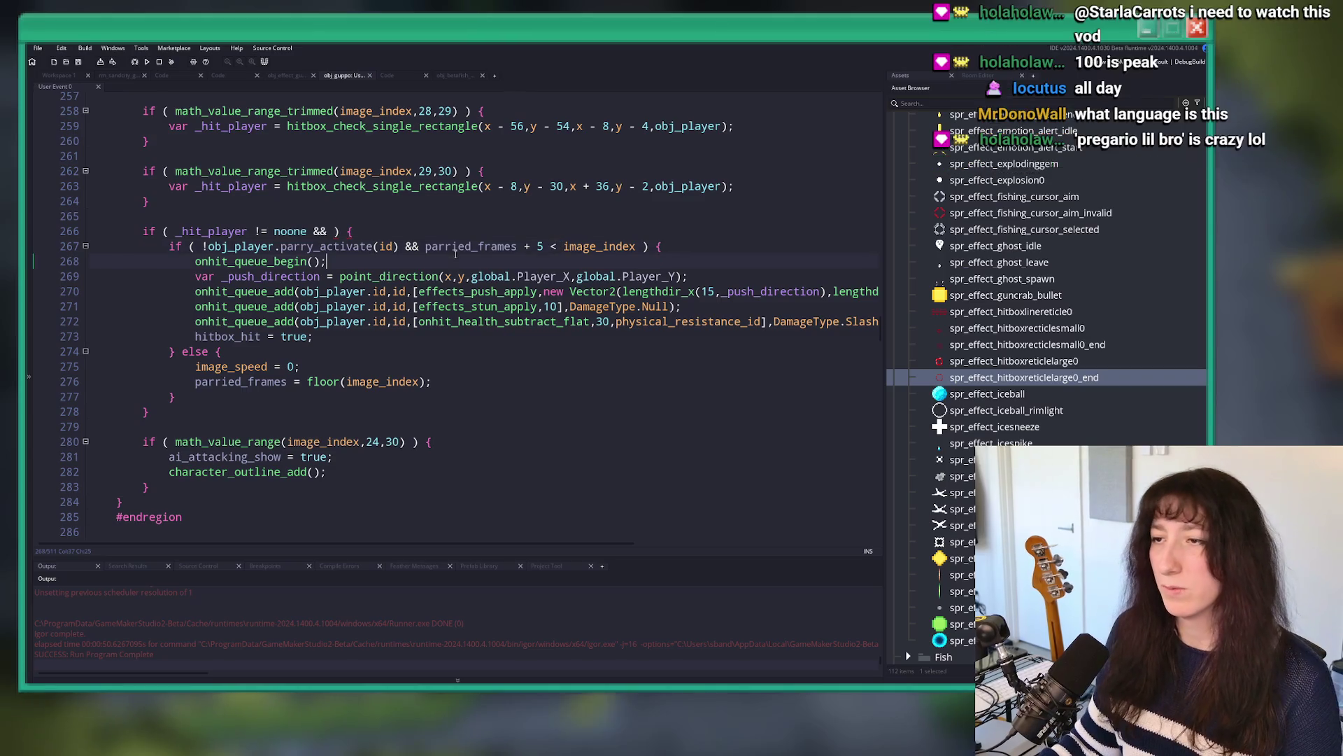
pyautogui.click(517, 247)
pyautogui.scroll(10, 373, 316)
pyautogui.scroll(20, 373, 317)
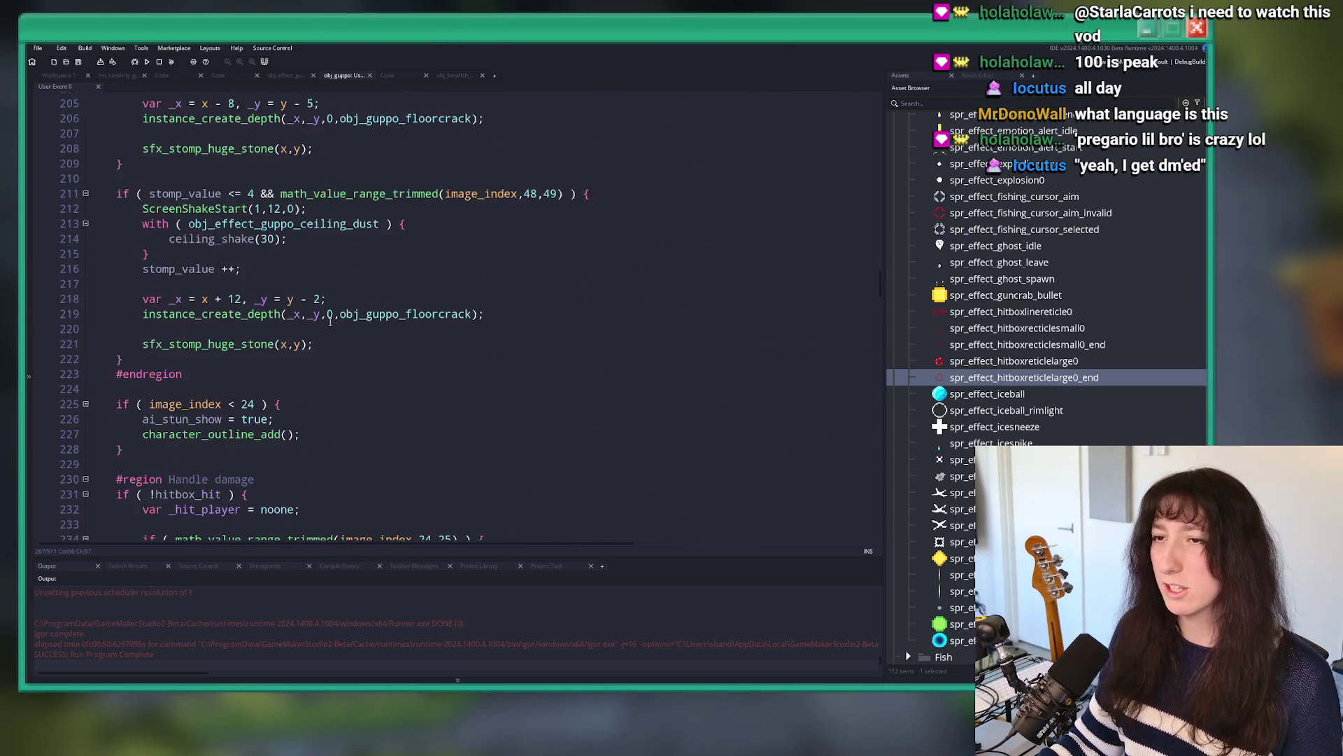
# Step: Set parried_frames' starting value to -999 on line 151
pyautogui.scroll(7, 282, 307)
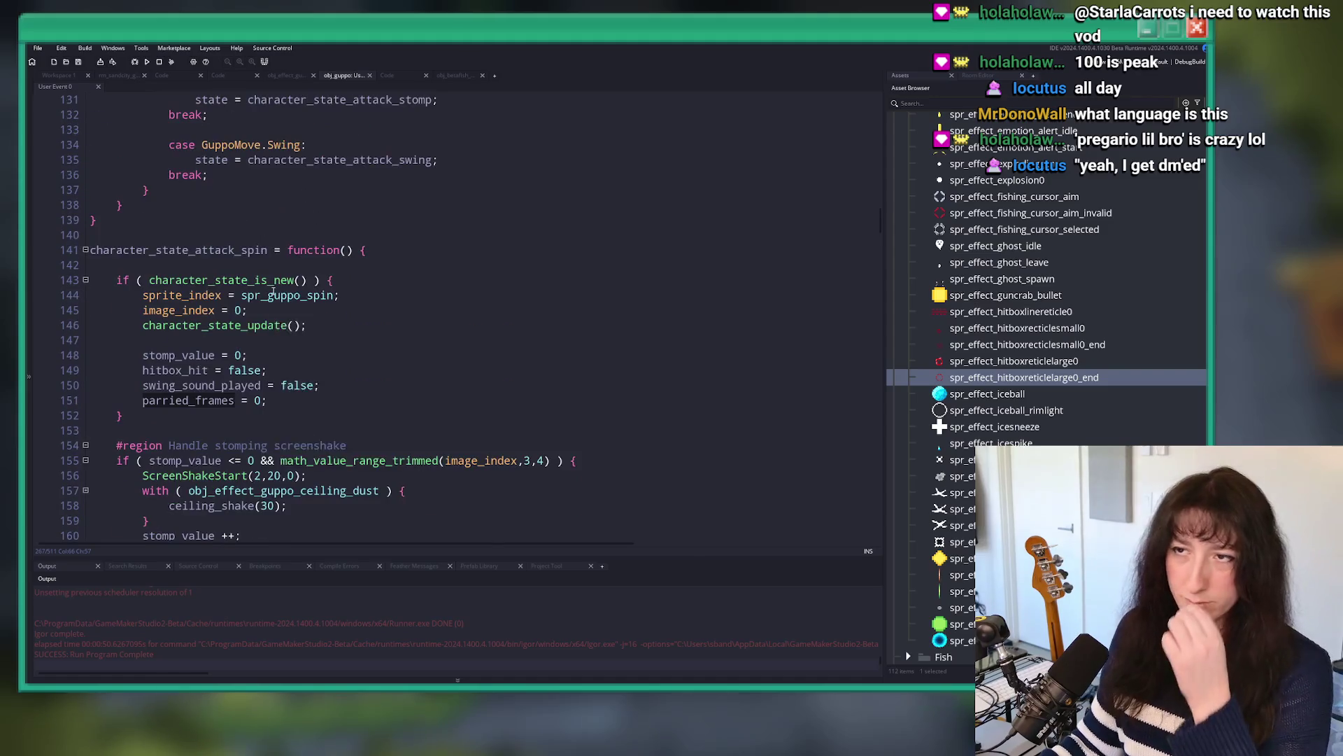
pyautogui.click(254, 400)
pyautogui.write('-')
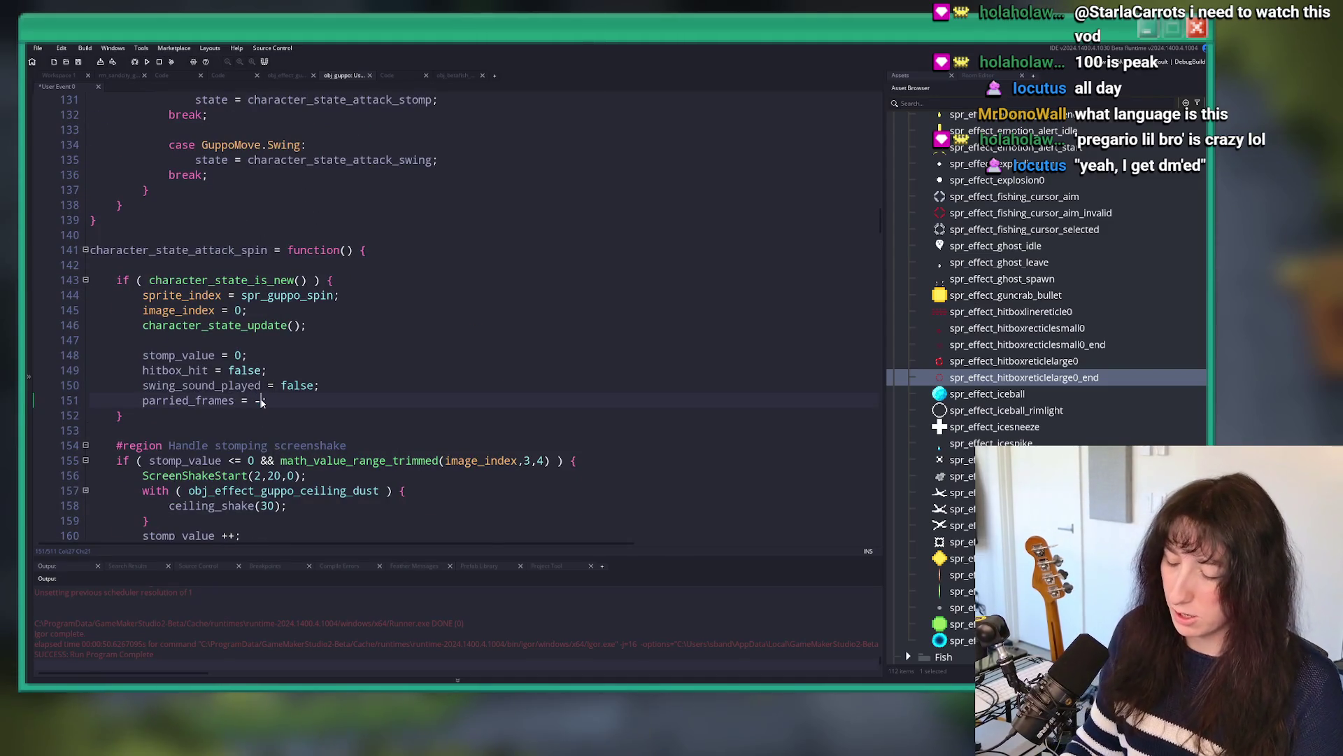
pyautogui.write('999')
pyautogui.scroll(-3, 238, 315)
pyautogui.doubleClick(202, 285)
pyautogui.scroll(-20, 329, 294)
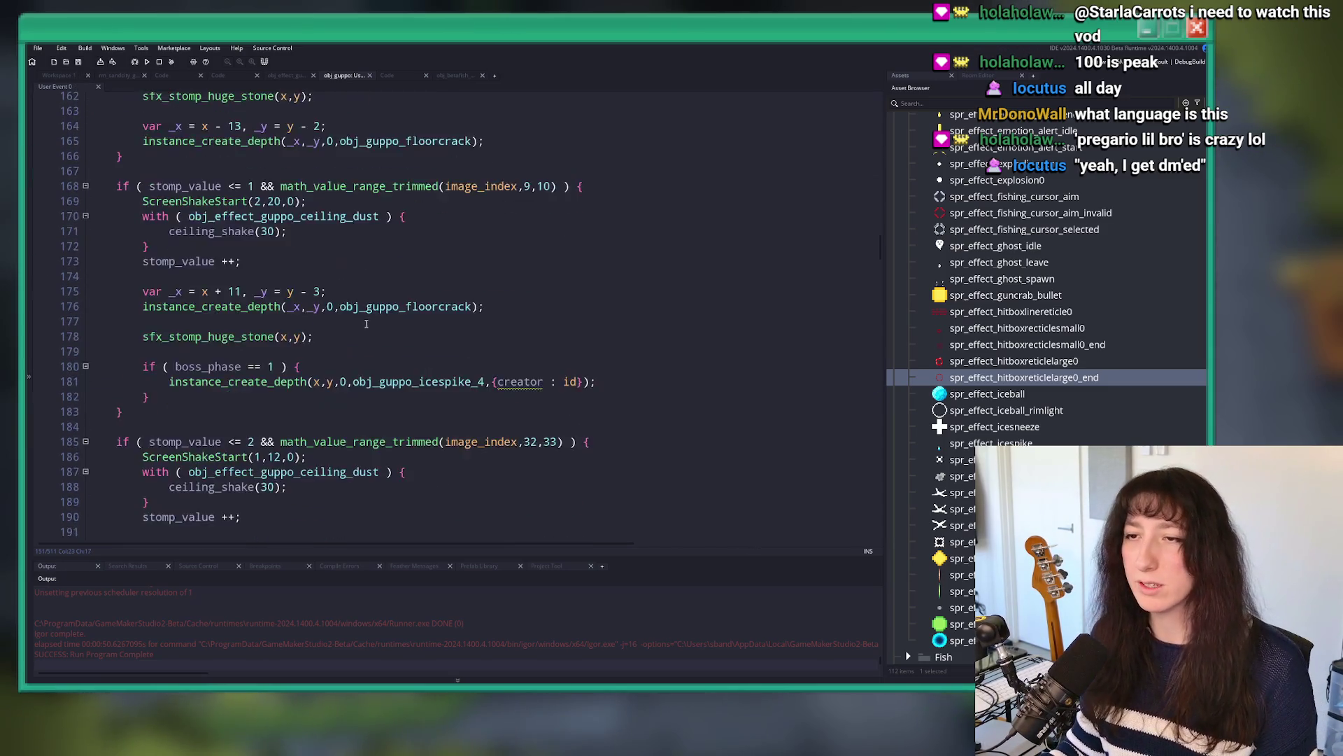
# Step: Build and run the game, checking the frame range check's arguments
pyautogui.press('F5')
pyautogui.scroll(-6, 307, 341)
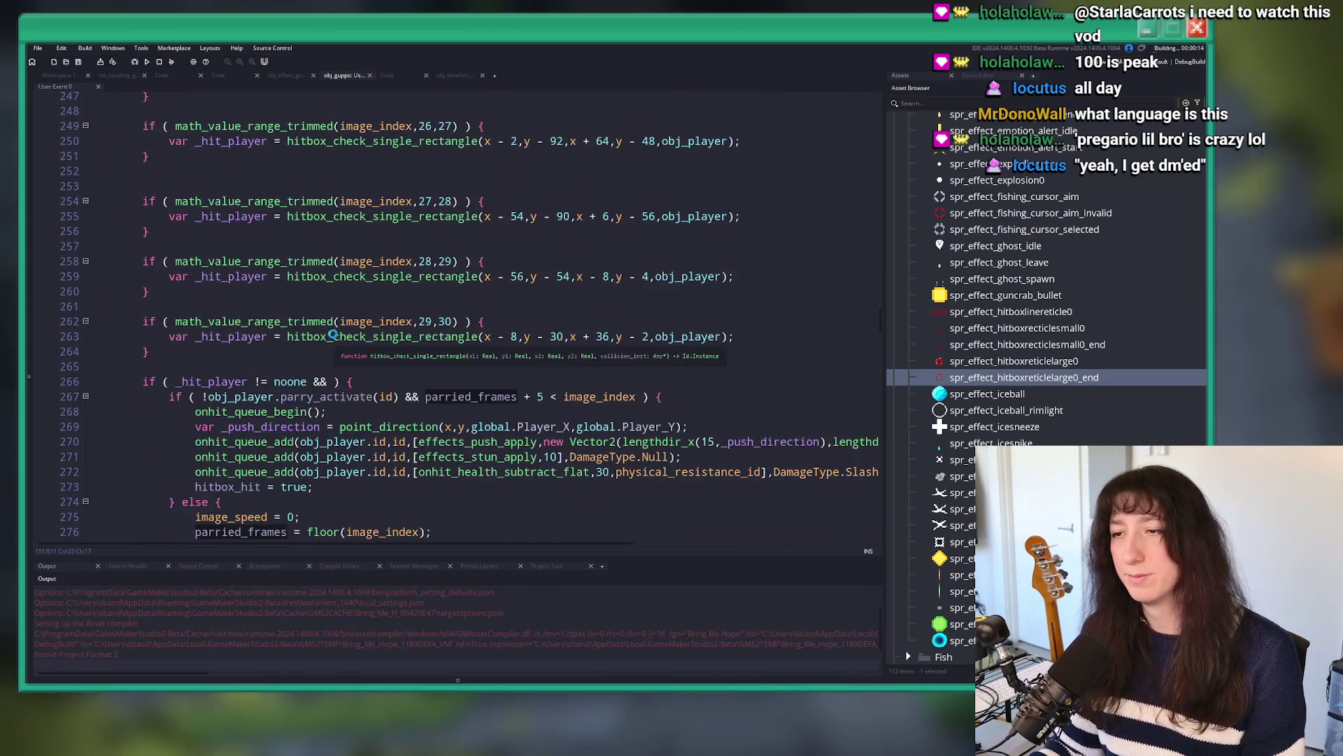
pyautogui.scroll(2, 462, 314)
pyautogui.scroll(1, 462, 314)
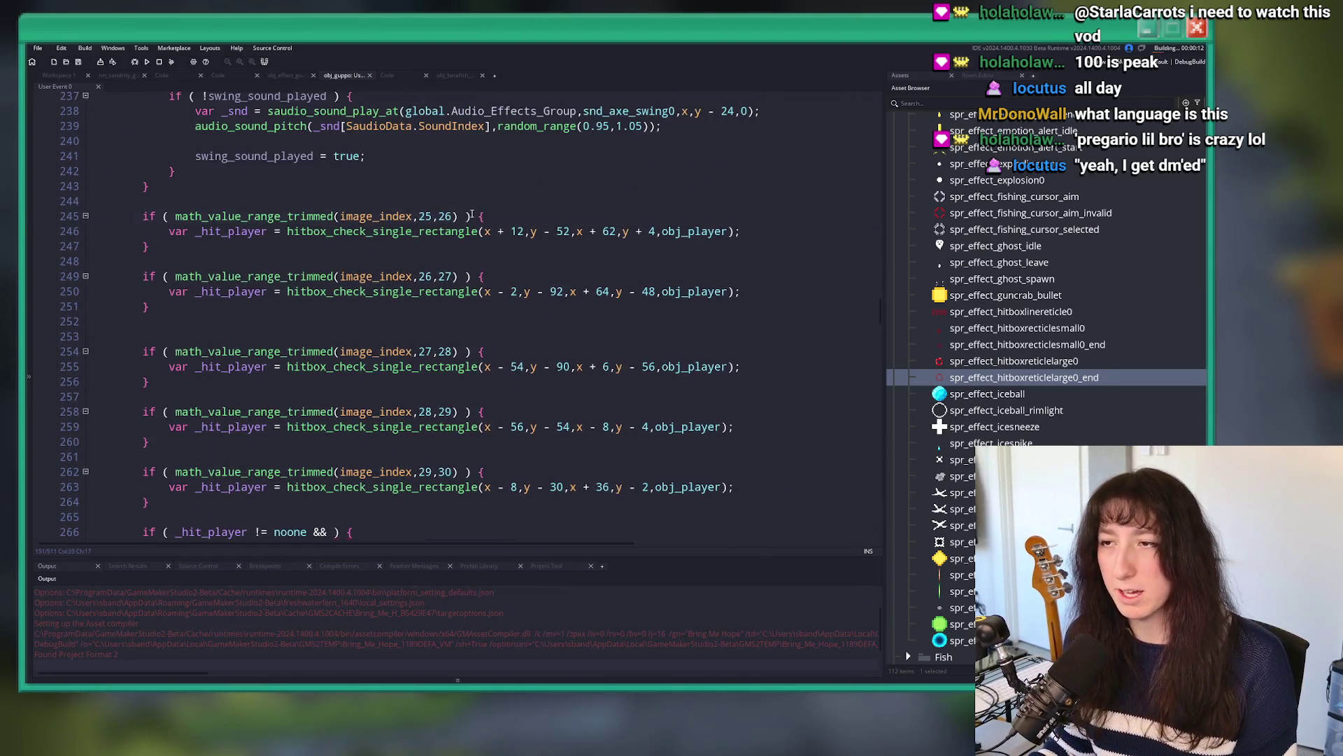
pyautogui.click(321, 216)
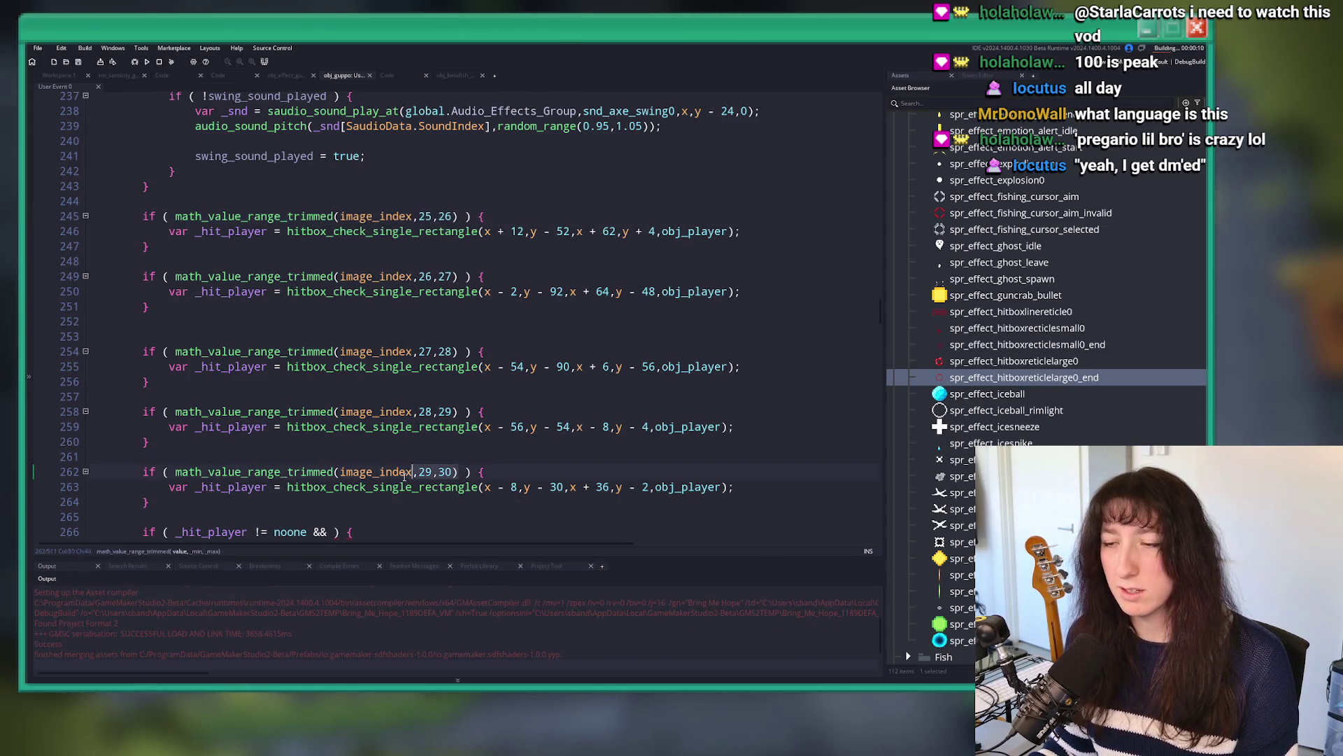
pyautogui.click(361, 472)
pyautogui.scroll(-3, 333, 356)
pyautogui.scroll(-2, 332, 358)
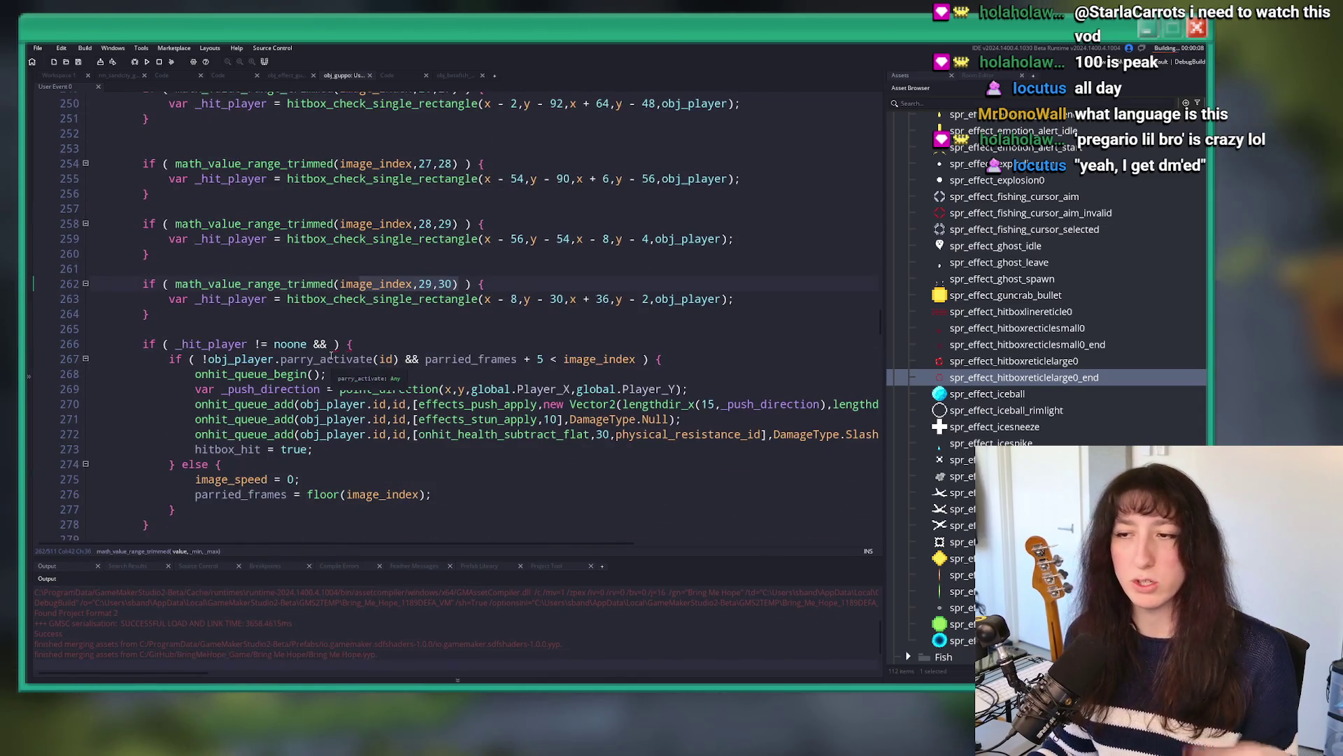
pyautogui.scroll(-2, 361, 345)
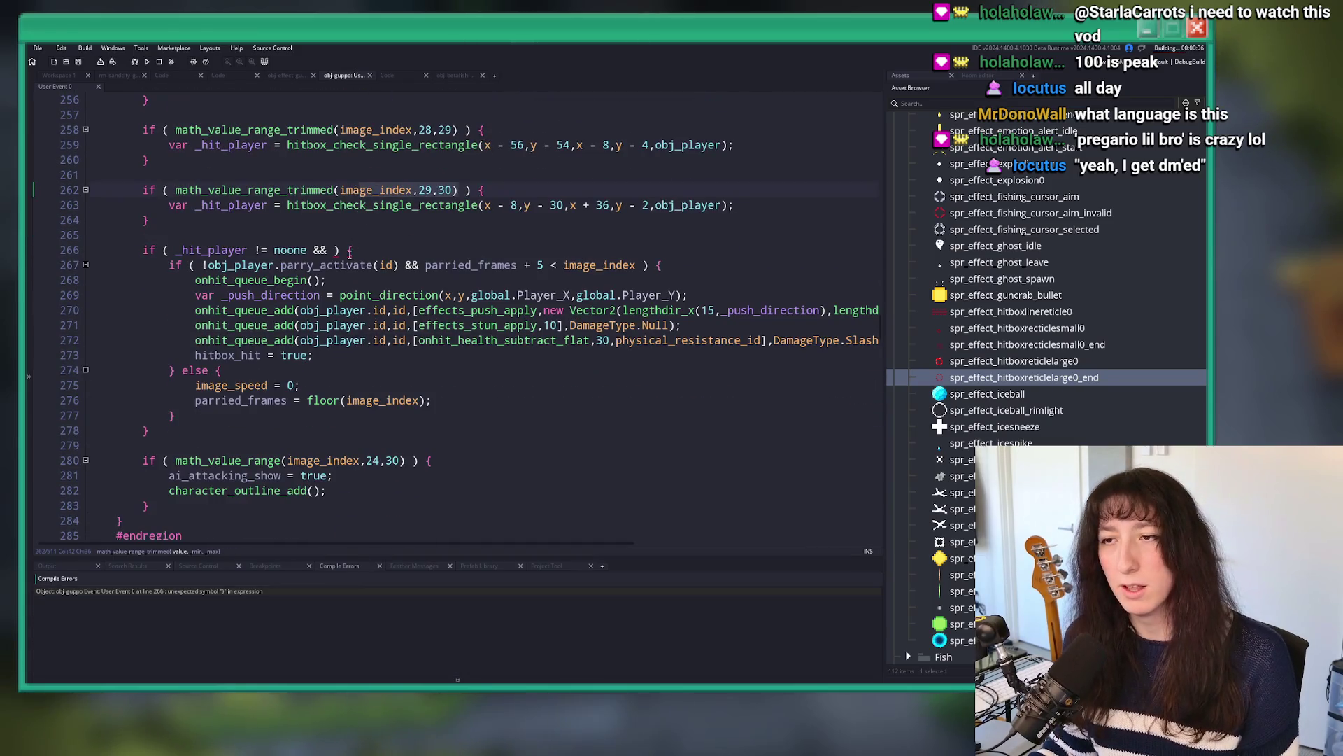
# Step: Delete the stray && on line 266 and relaunch the game, confirming the stop
pyautogui.doubleClick(221, 591)
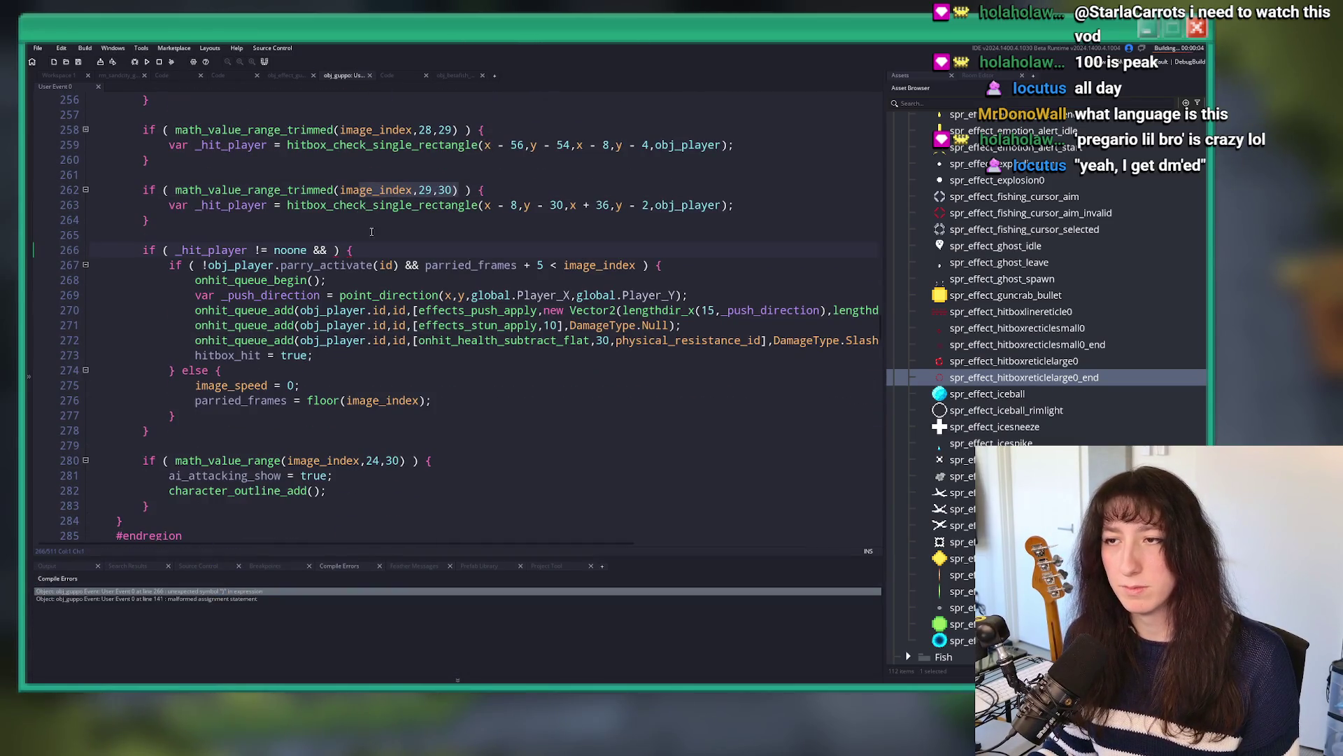
pyautogui.click(326, 250)
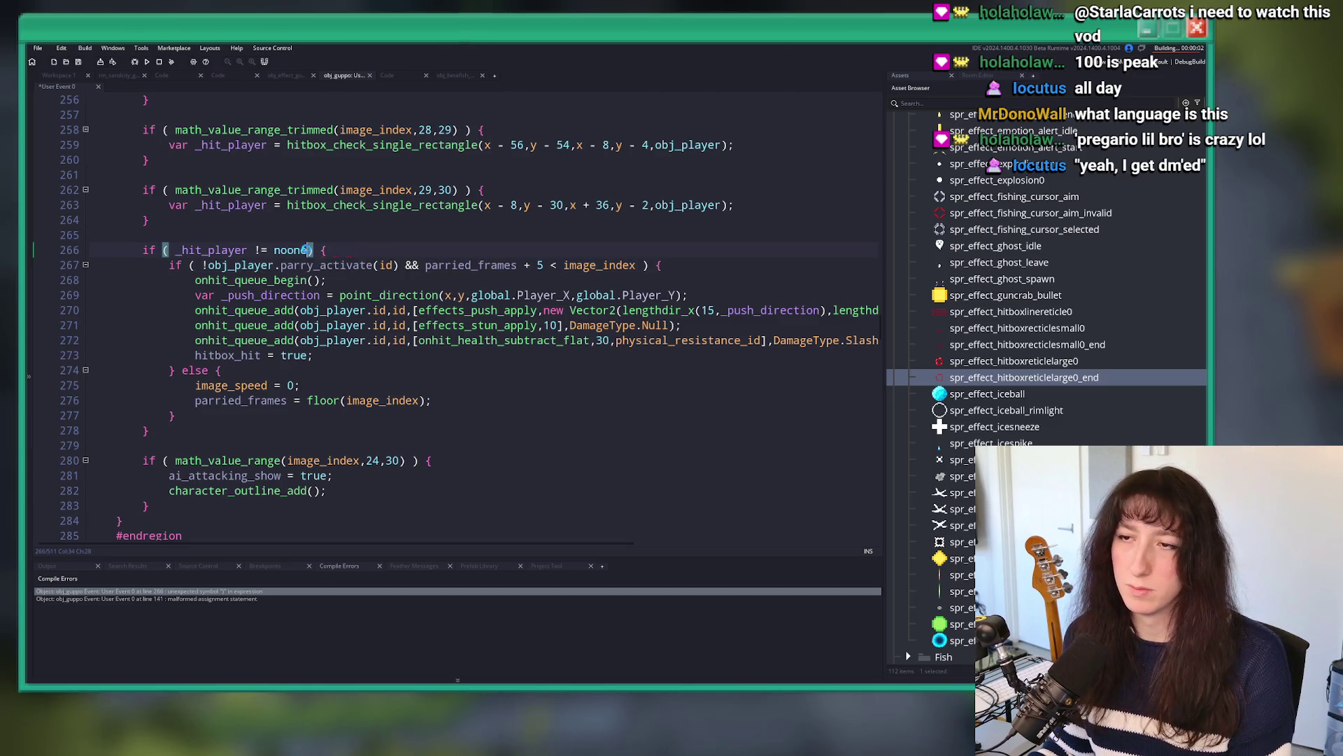
pyautogui.press('F5')
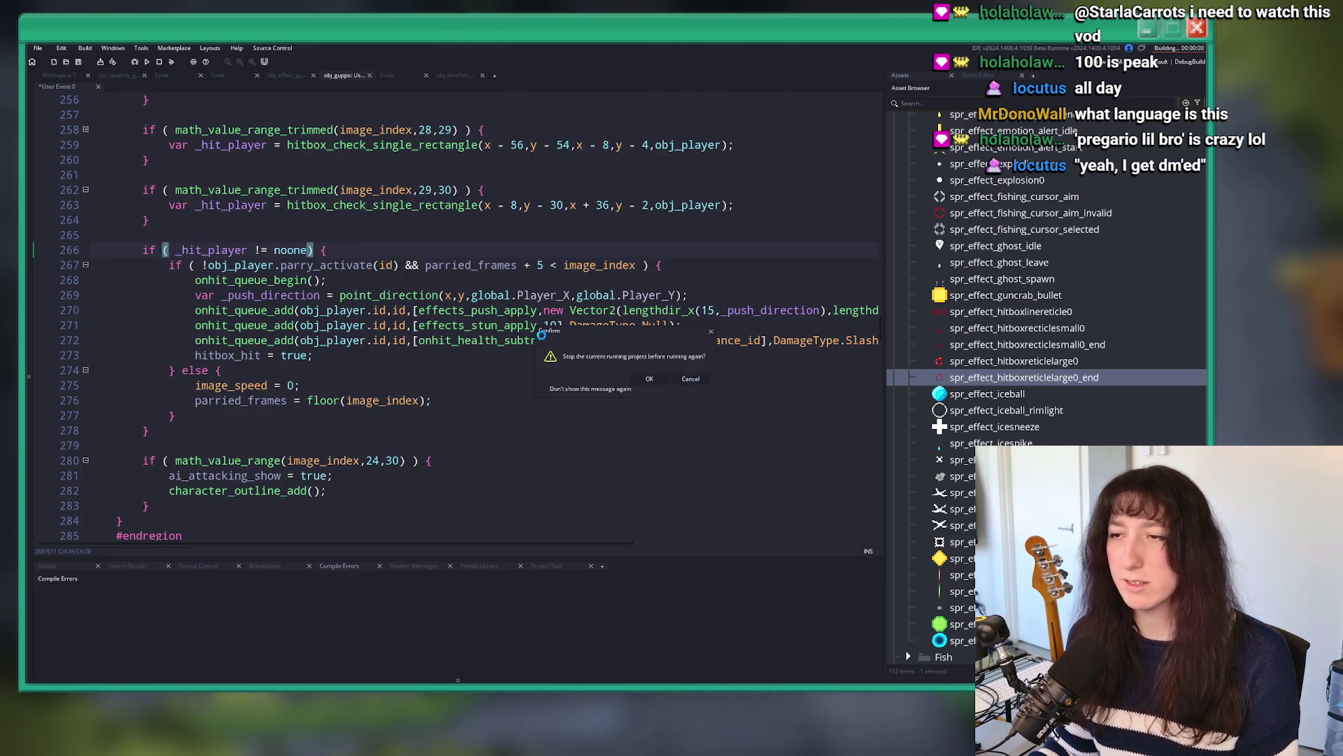
pyautogui.press('Return')
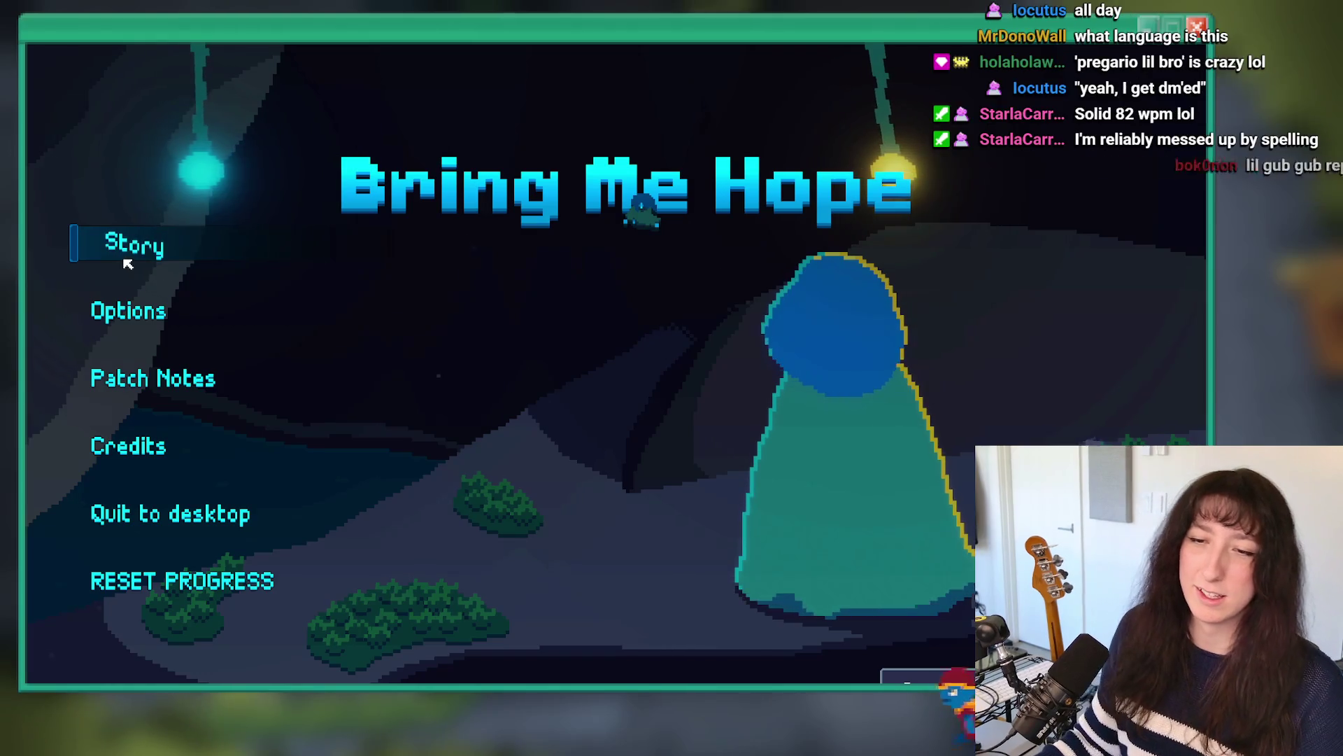
# Step: Start Story and warp to rm_knight_0 via the debug console to begin the Guppo fight
pyautogui.click(128, 258)
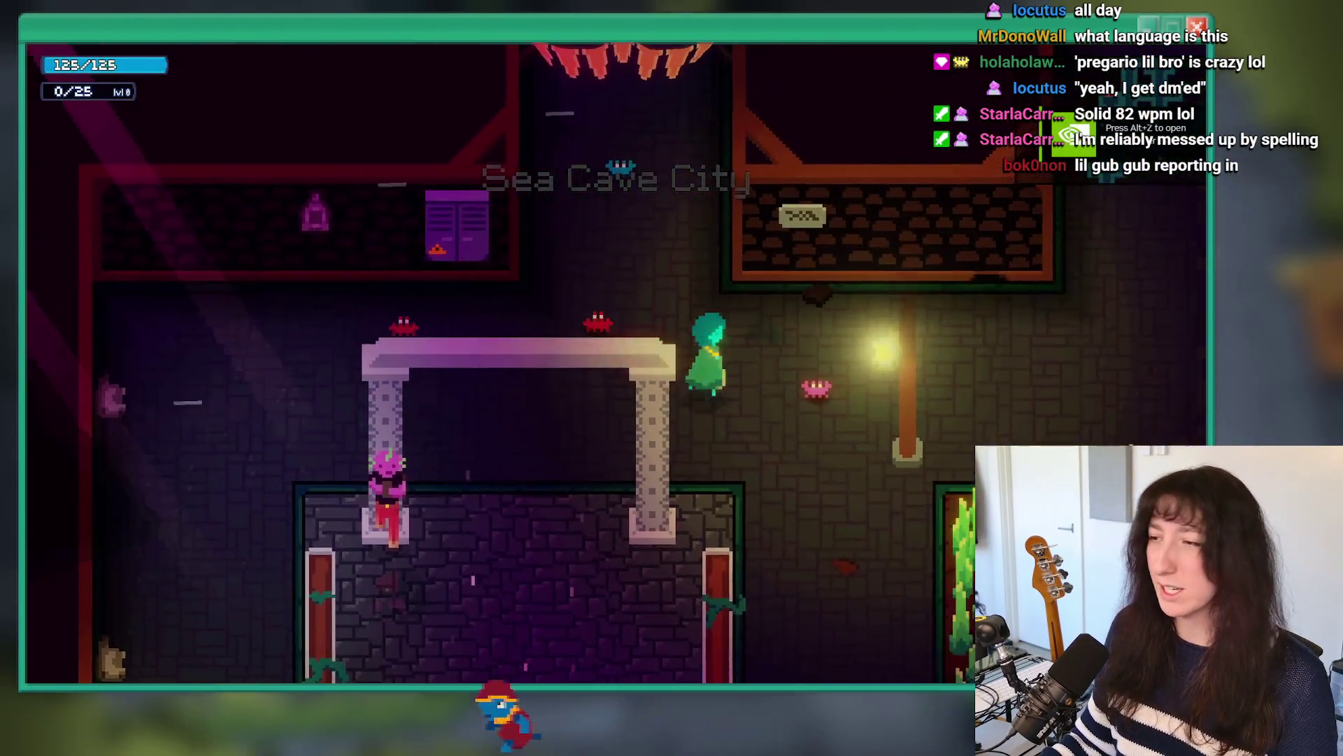
pyautogui.press('`')
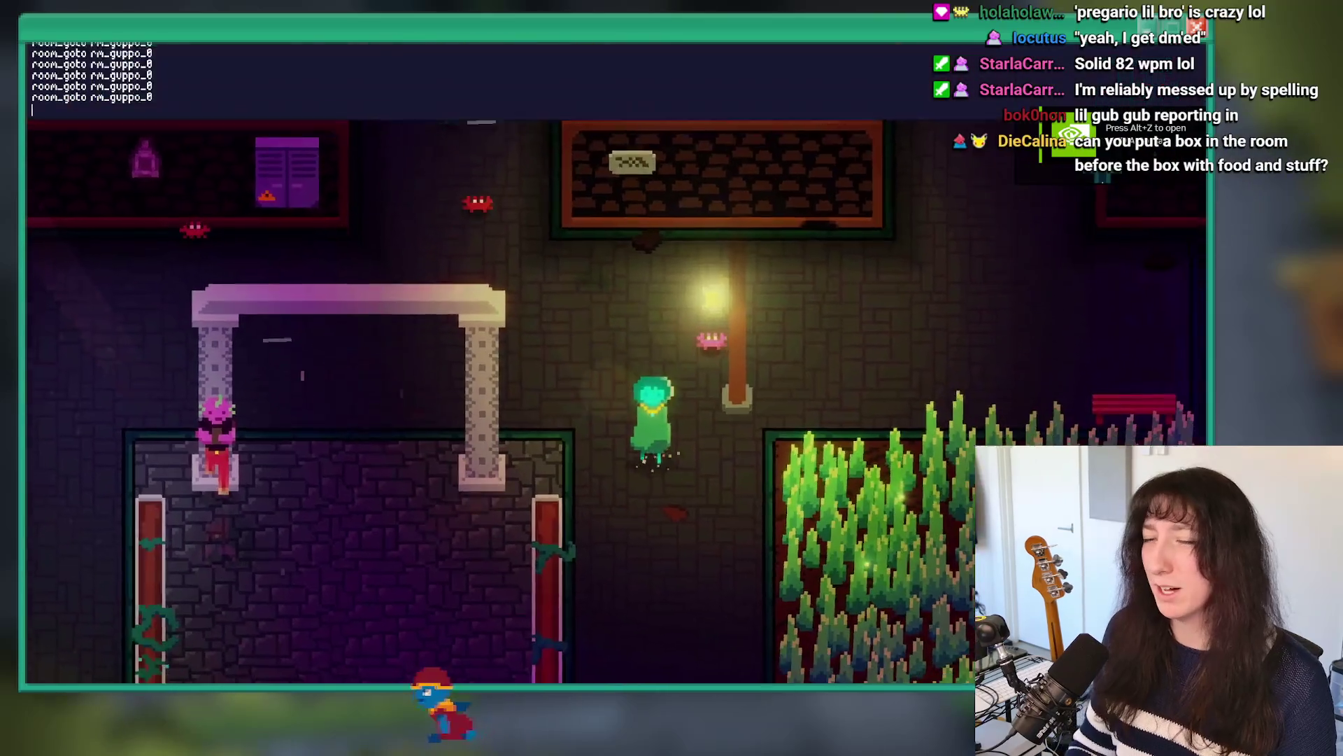
pyautogui.write('room_goto rm_knight_0')
pyautogui.press('Return')
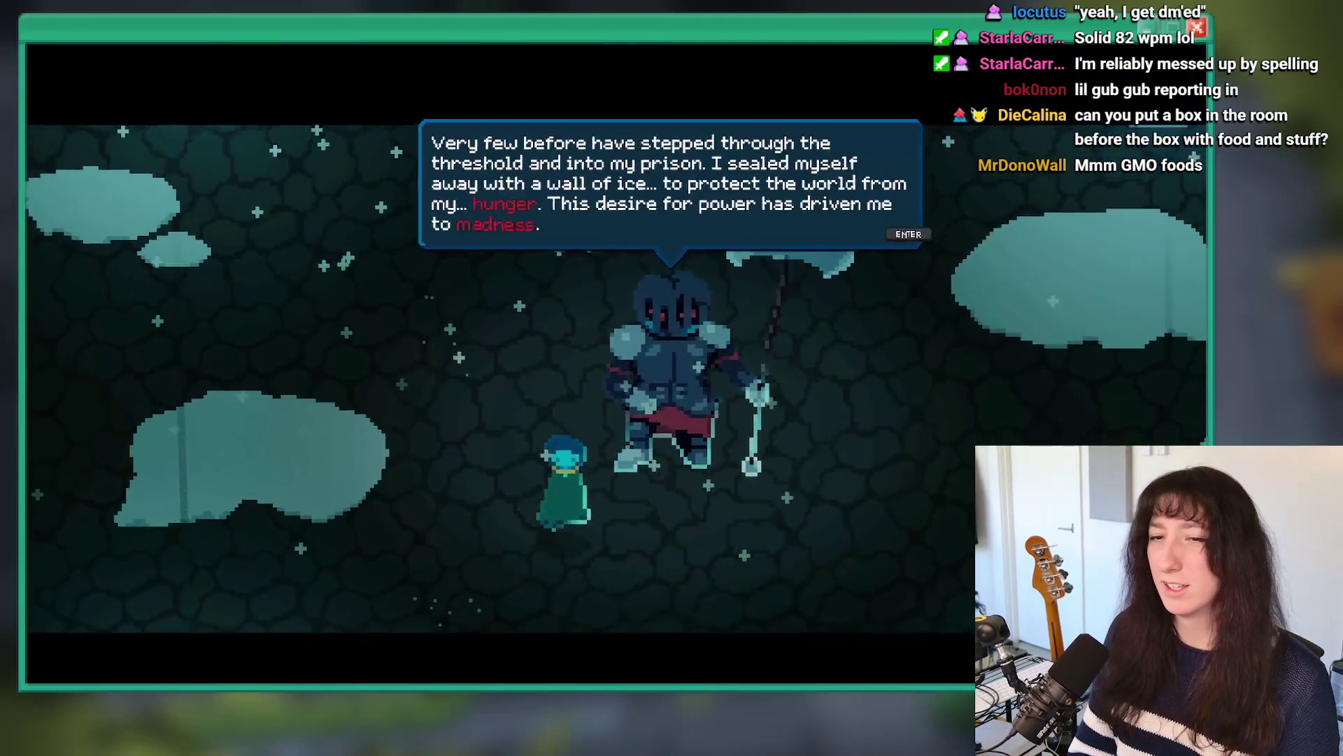
pyautogui.press('Return')
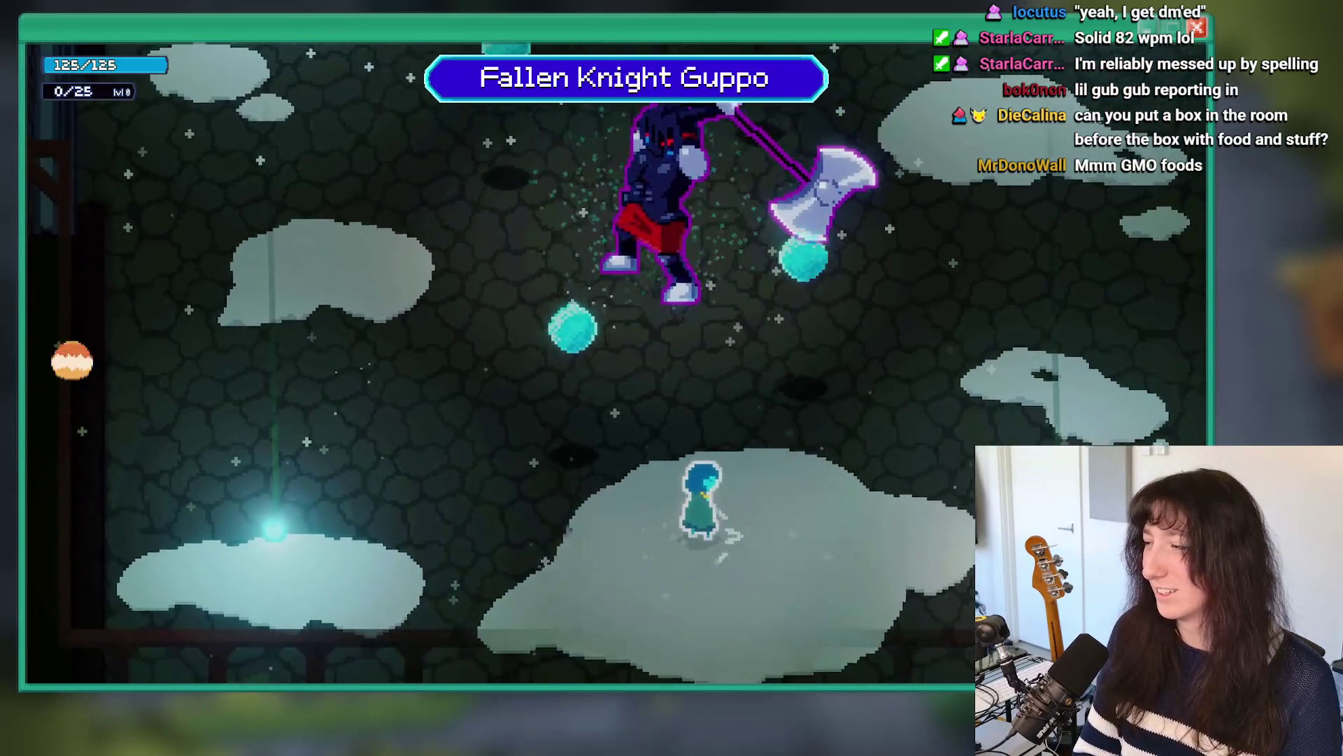
# Step: Move around Guppo's arena testing parries on his swing, then close the game
pyautogui.press('Right')
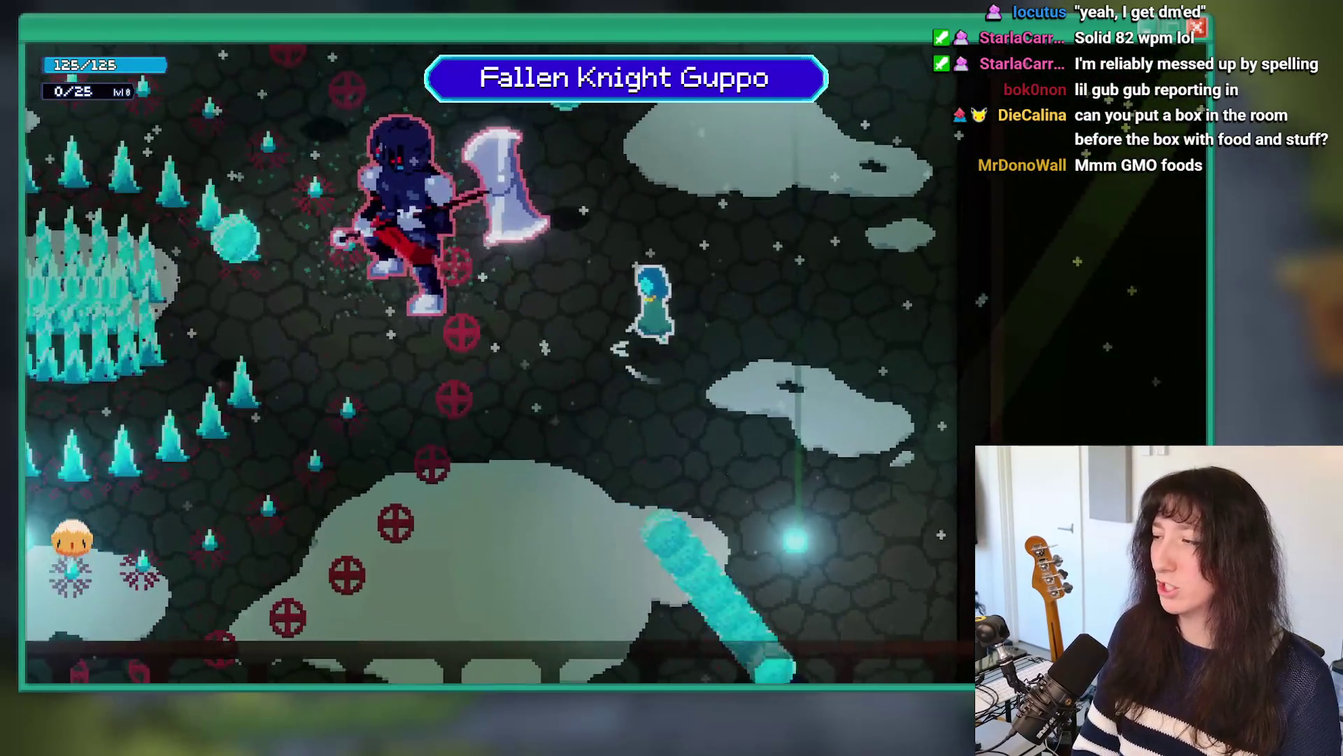
pyautogui.press('Down')
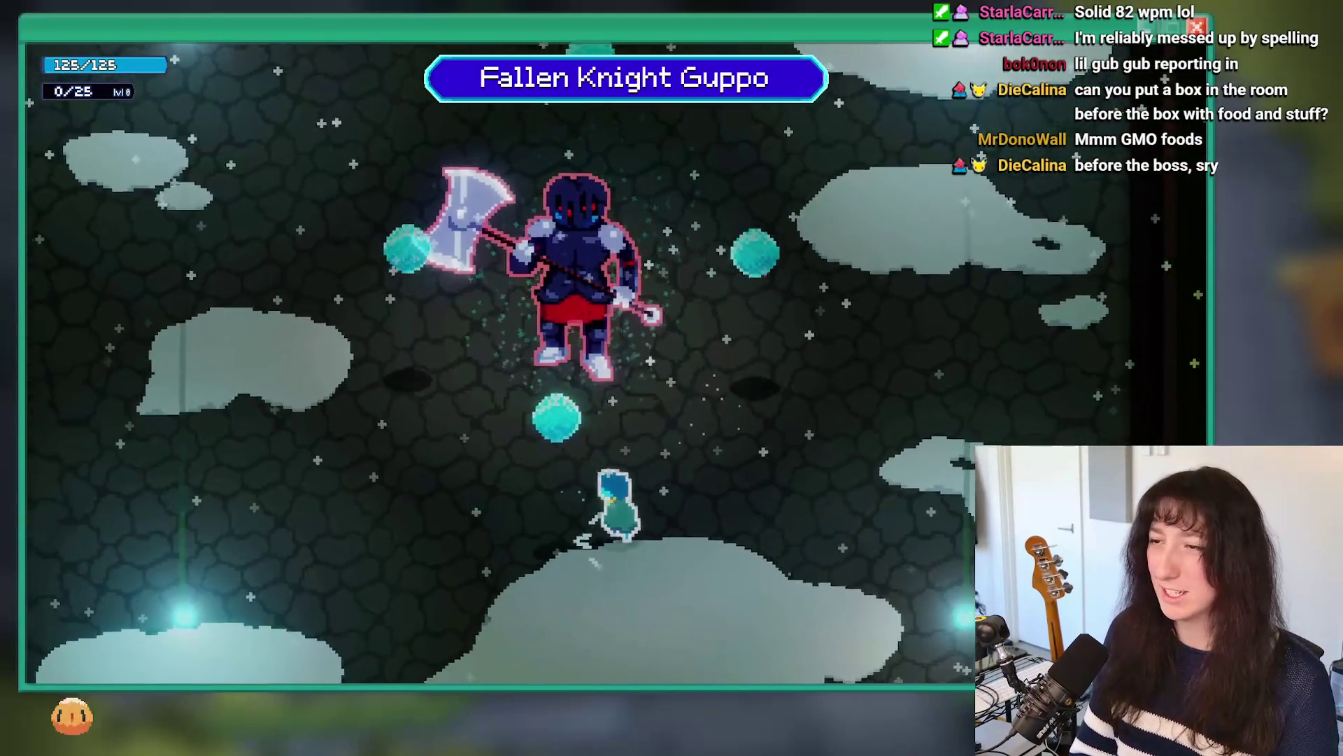
pyautogui.press('Up')
pyautogui.press('Up')
pyautogui.press('Right')
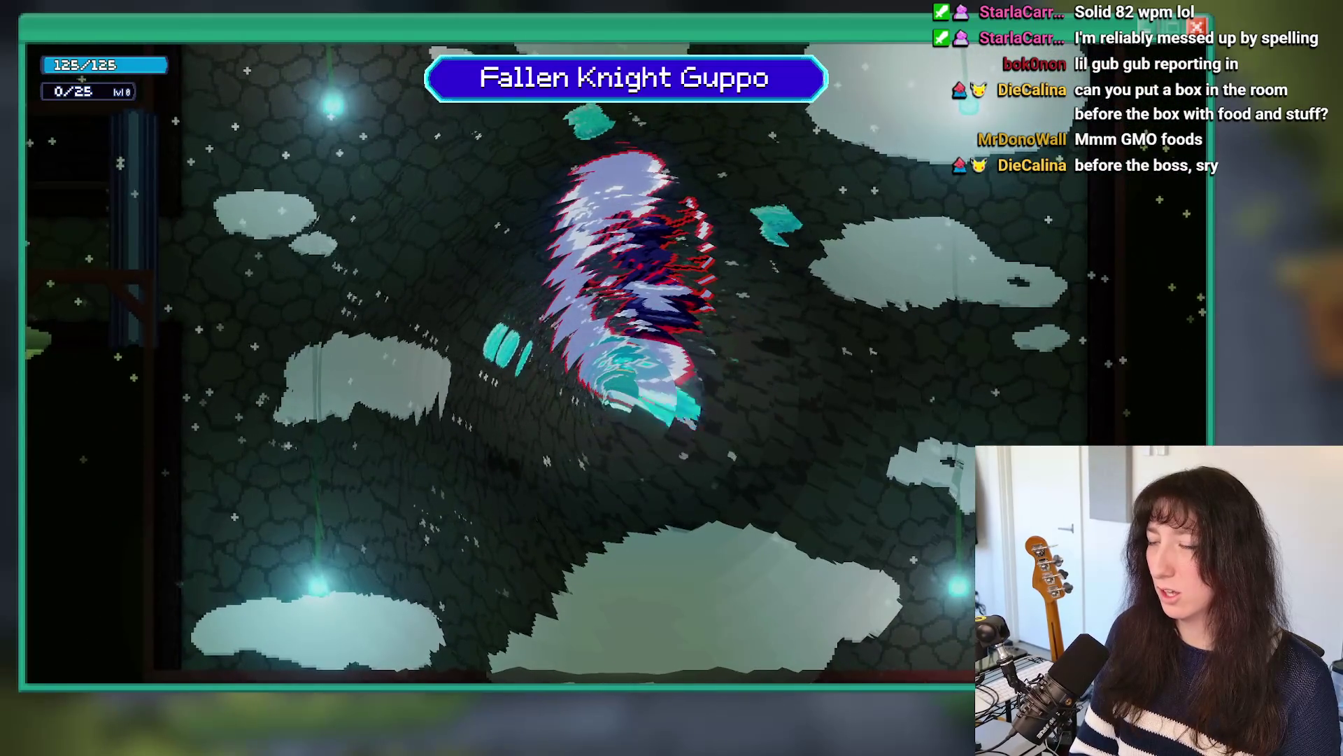
pyautogui.press('Left')
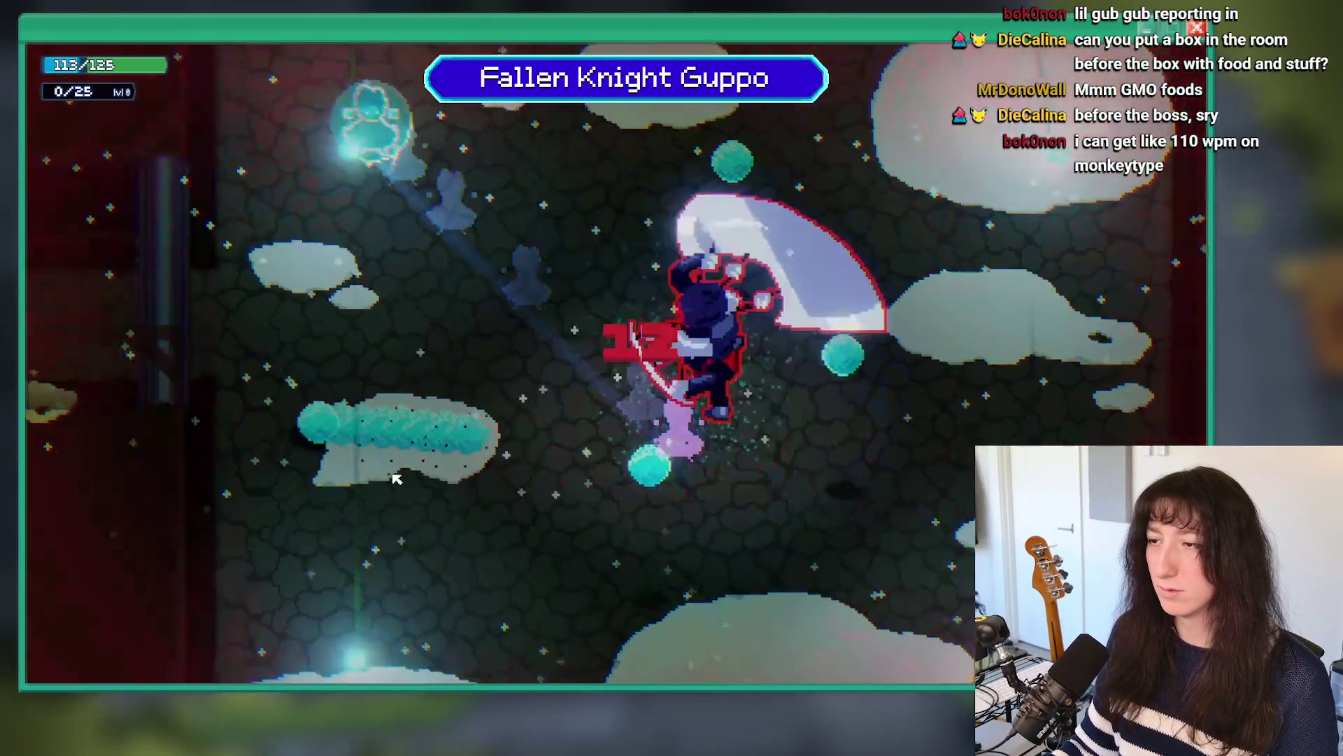
pyautogui.press('Left')
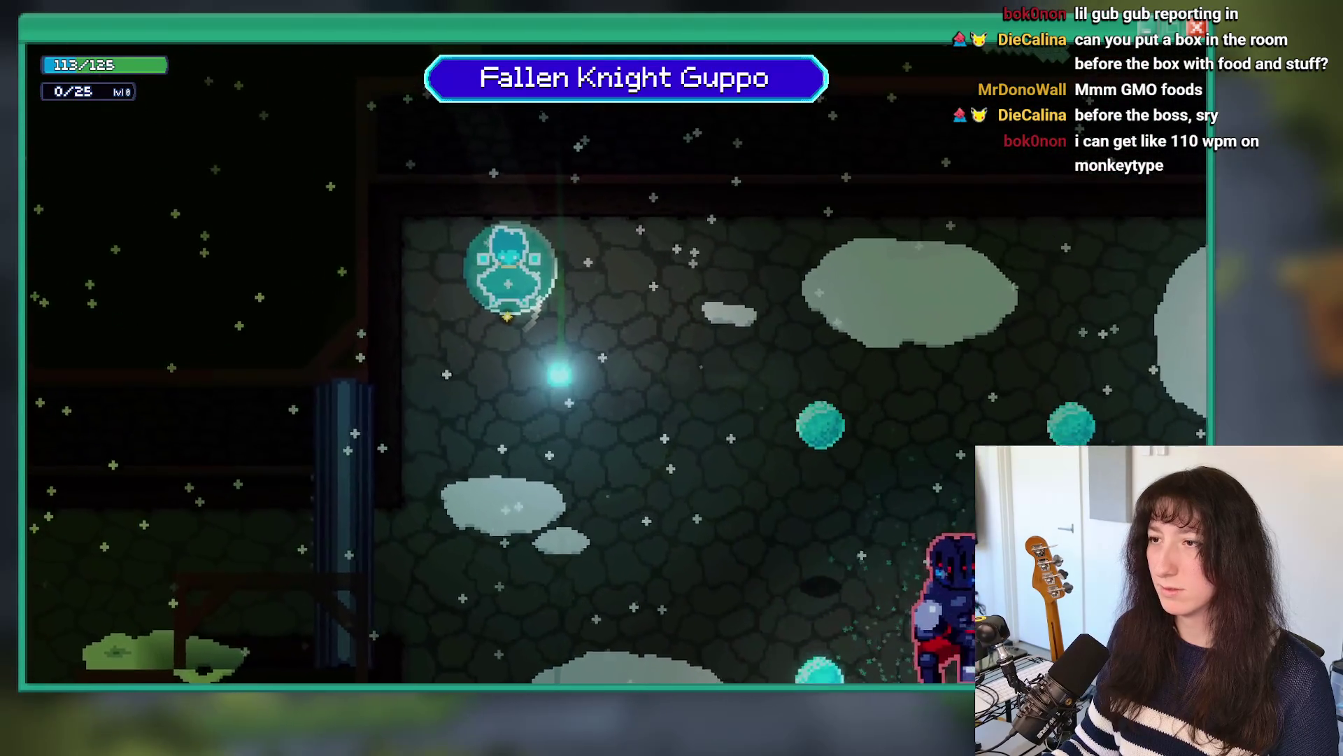
pyautogui.hotkey('alt', 'F4')
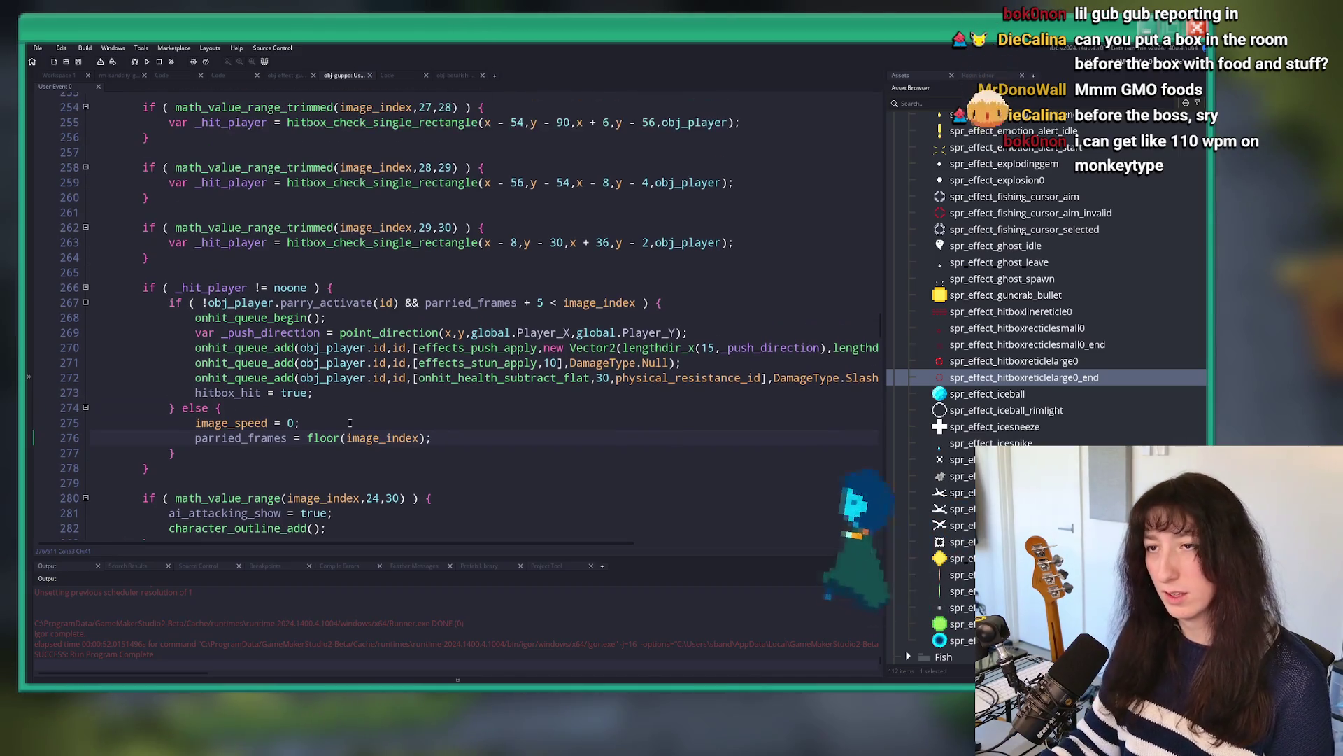
# Step: Add 'parried_frames = floor(image_index);' under the image_speed reset
pyautogui.scroll(4, 280, 381)
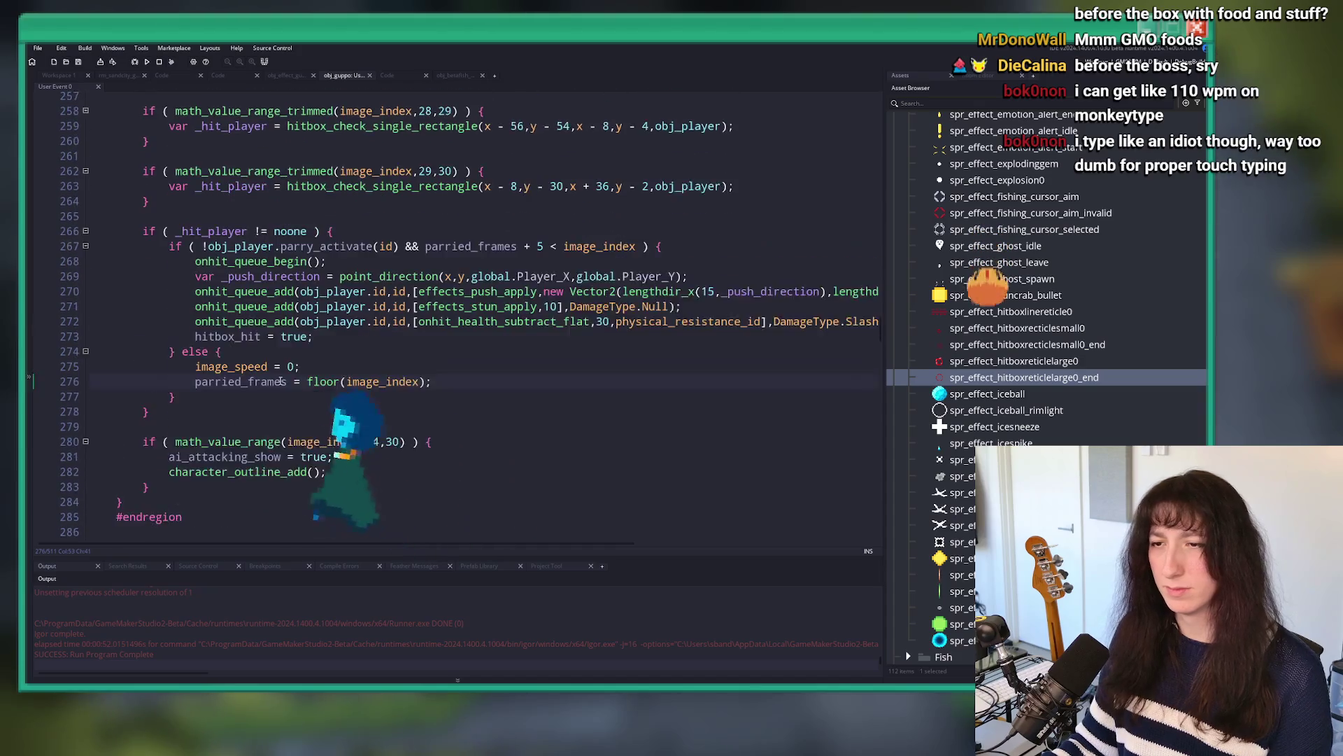
pyautogui.press('Return')
pyautogui.write('parried_frames = floor(image_index);')
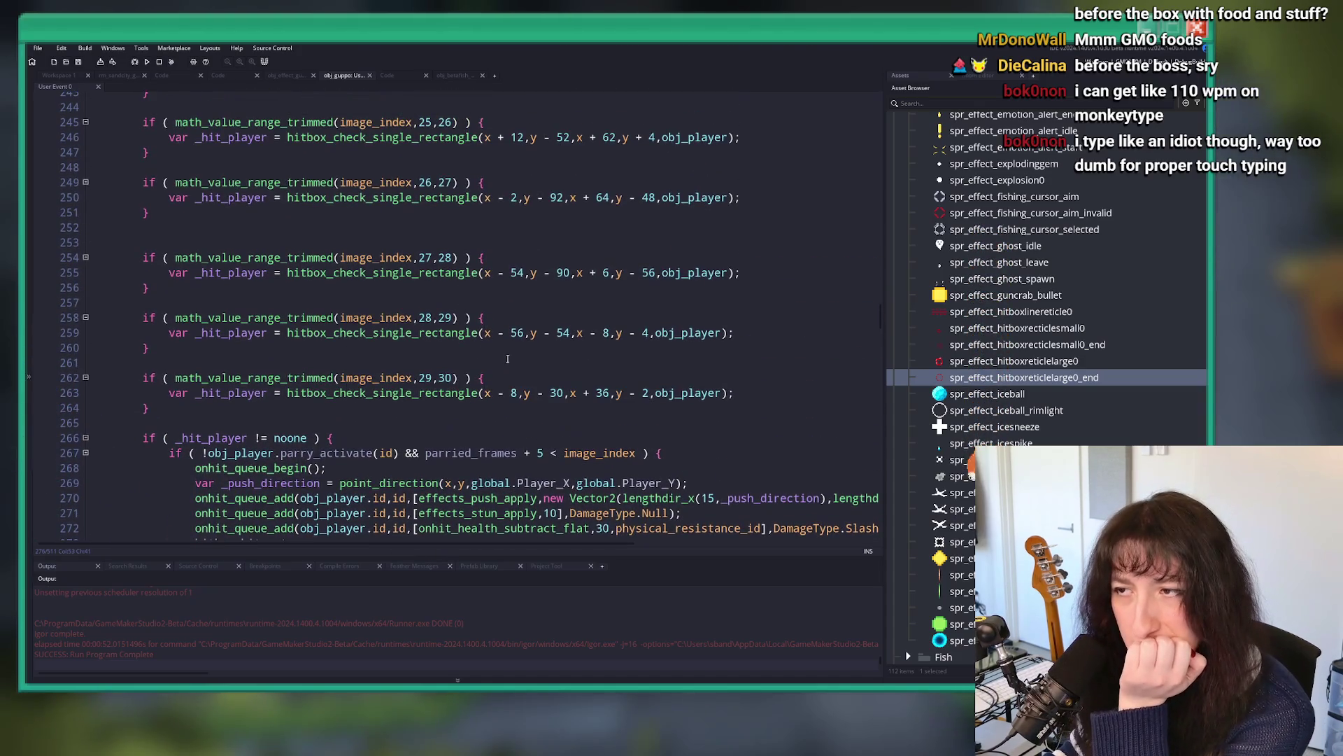
# Step: Move the parried_frames + 5 < image_index check before !obj_player.parry_activate(id) and rebuild
pyautogui.scroll(-2, 644, 302)
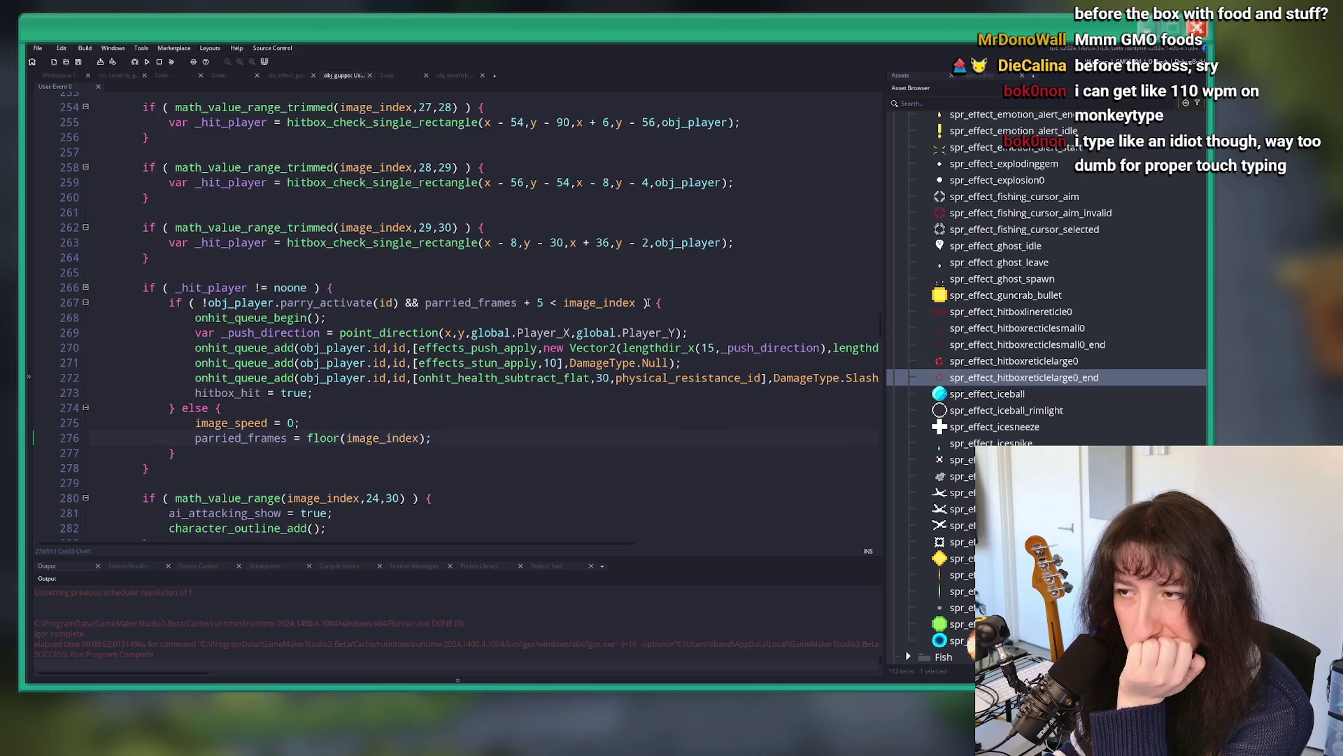
pyautogui.click(476, 305)
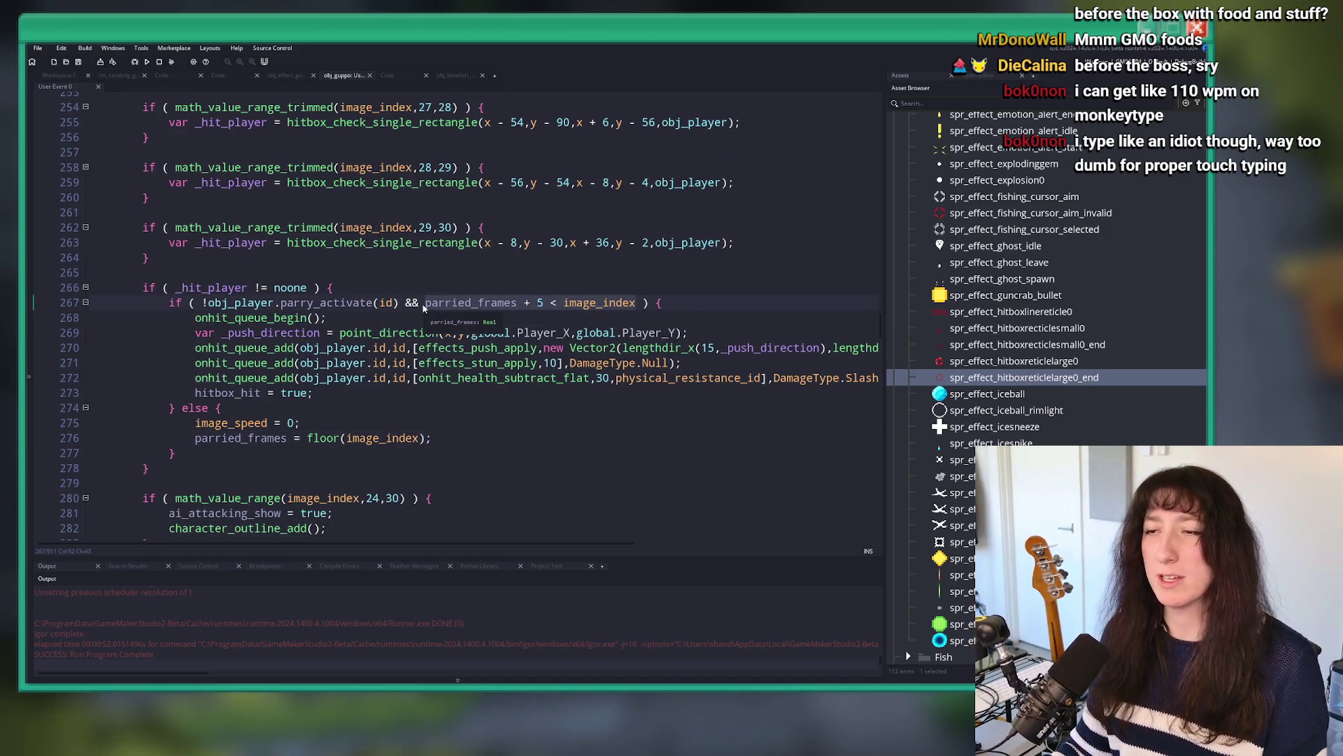
pyautogui.hotkey('ctrl', 'x')
pyautogui.press('BackSpace')
pyautogui.press('BackSpace')
pyautogui.press('BackSpace')
pyautogui.click(202, 300)
pyautogui.hotkey('ctrl', 'v')
pyautogui.write('&&')
pyautogui.press('F5')
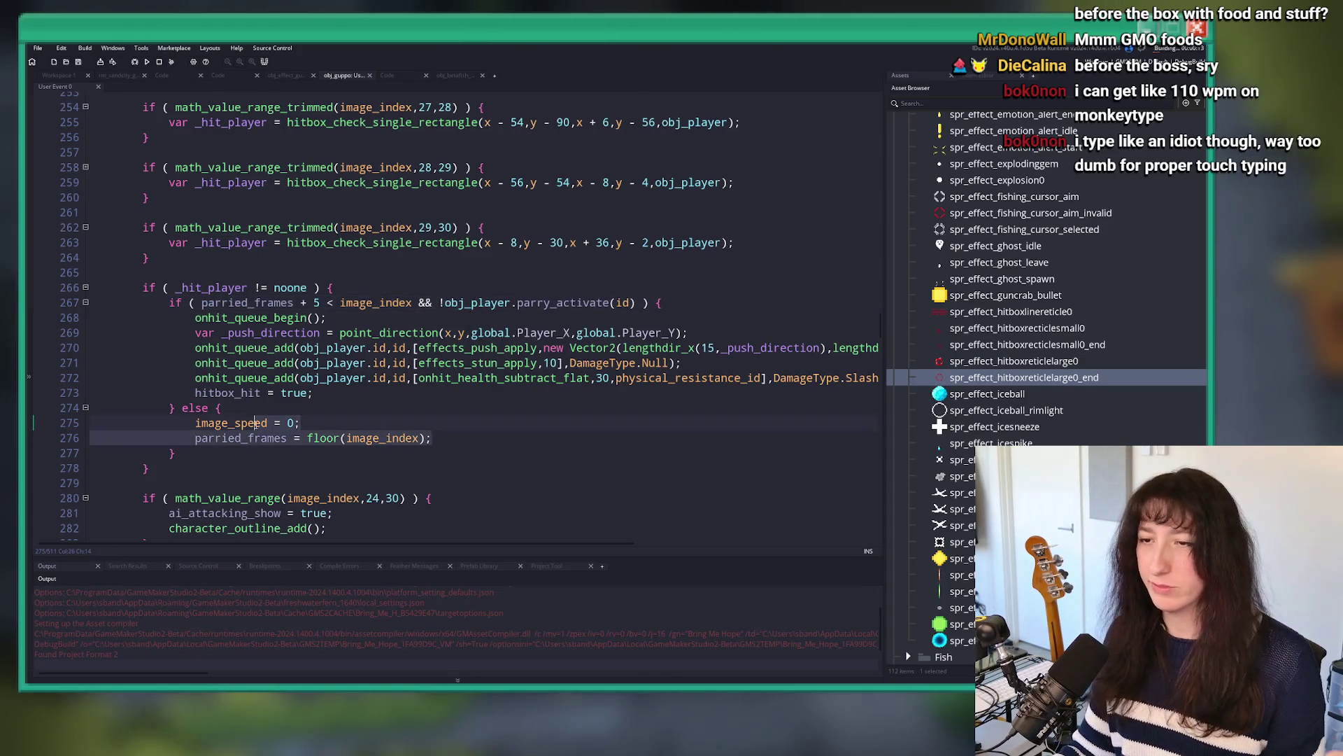
pyautogui.click(363, 407)
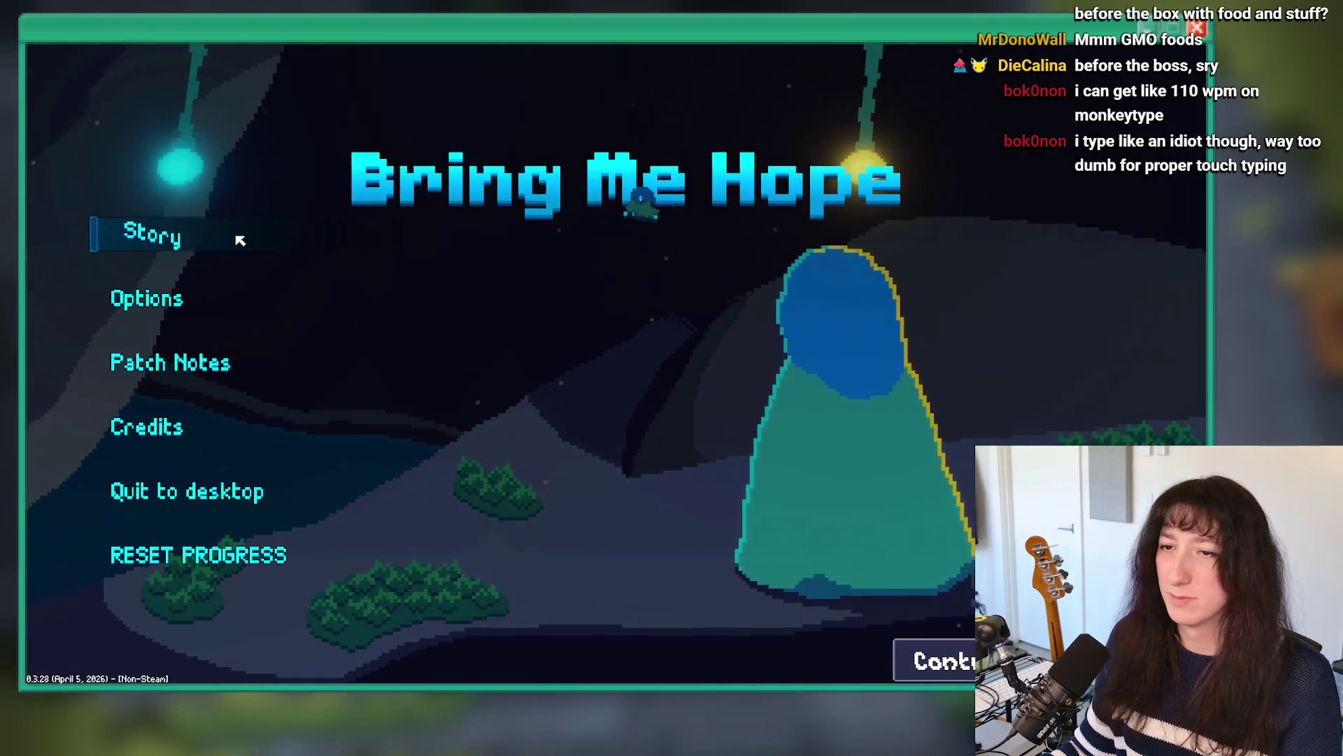
# Step: Start Story, talk to the knight, and dodge Guppo's opening axe swings
pyautogui.click(240, 240)
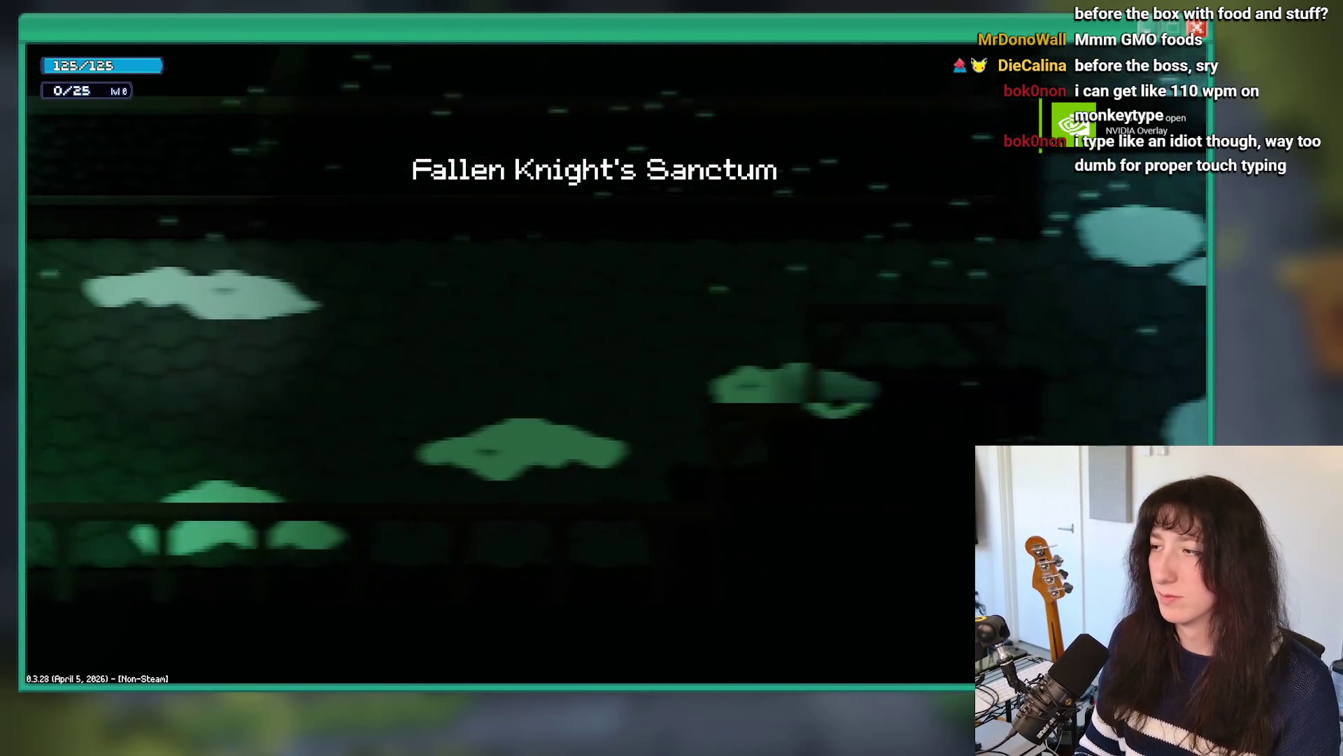
pyautogui.press('e')
pyautogui.press('e')
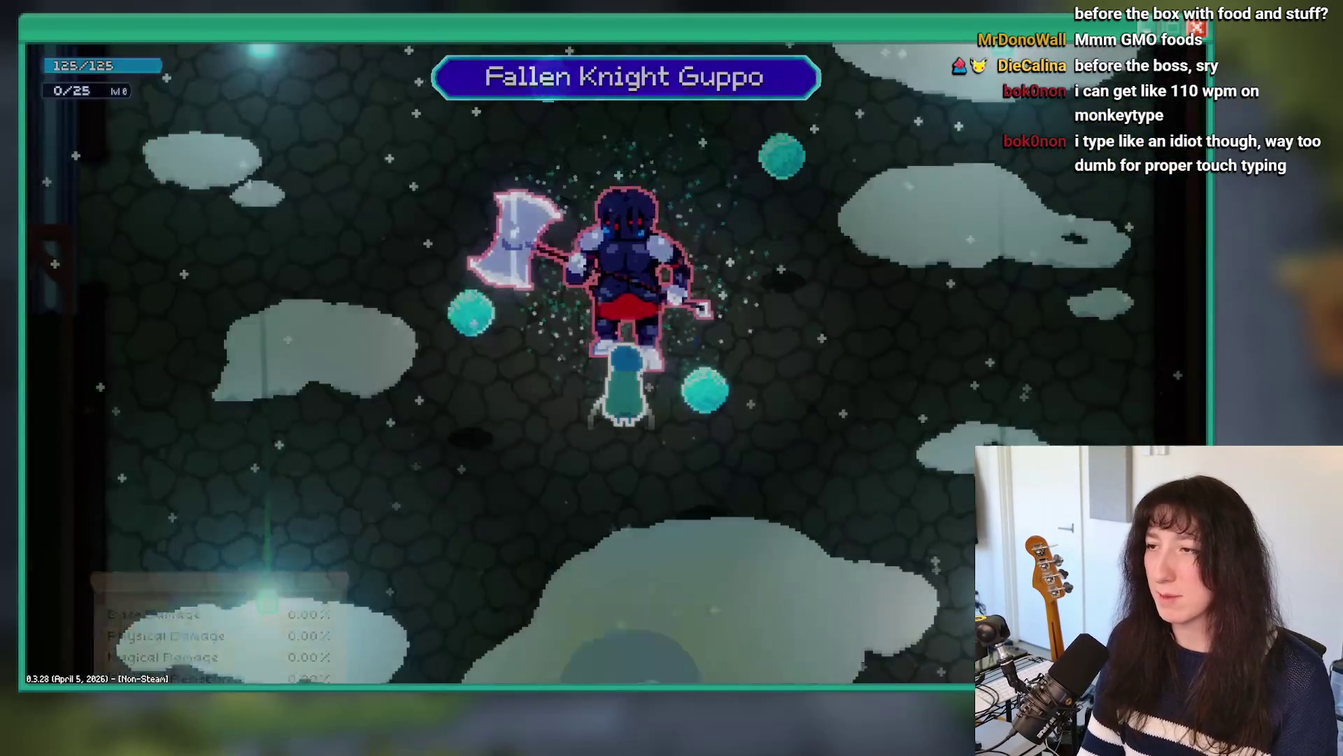
pyautogui.press('s')
pyautogui.press('a')
pyautogui.press('d')
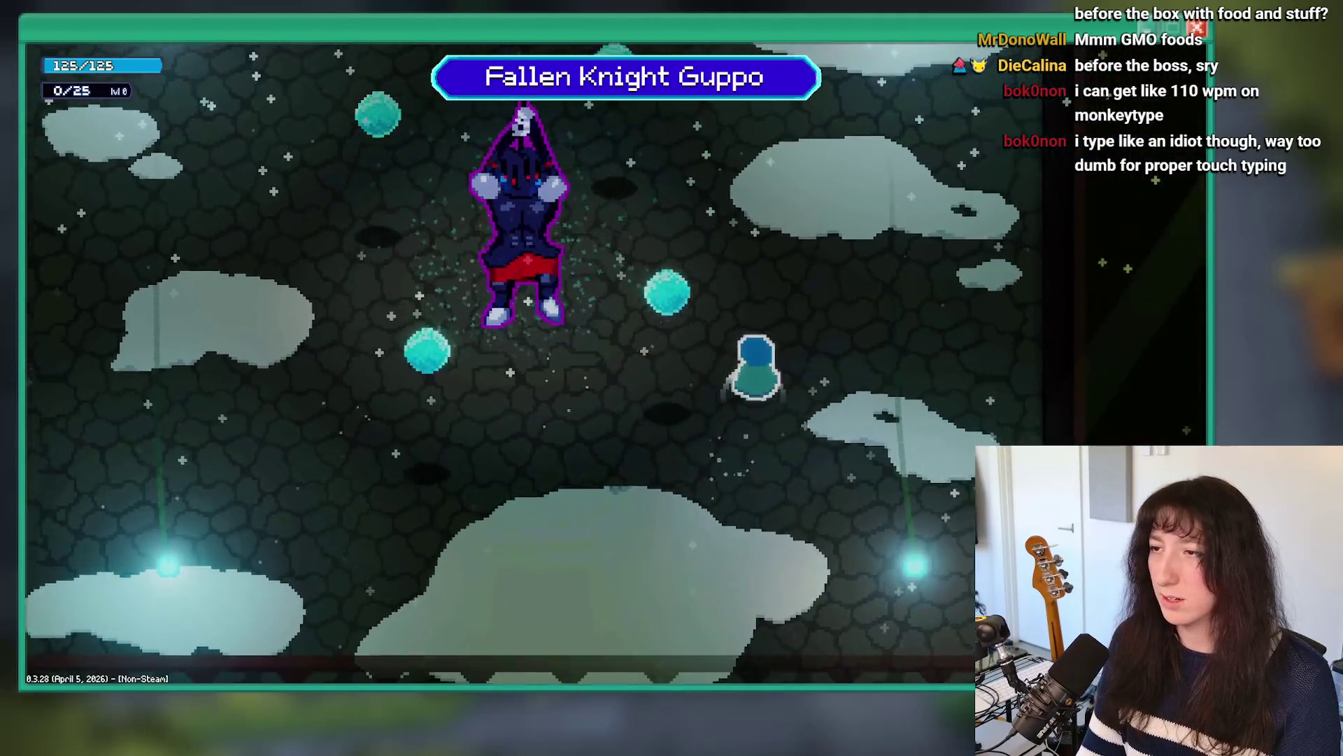
pyautogui.press('a')
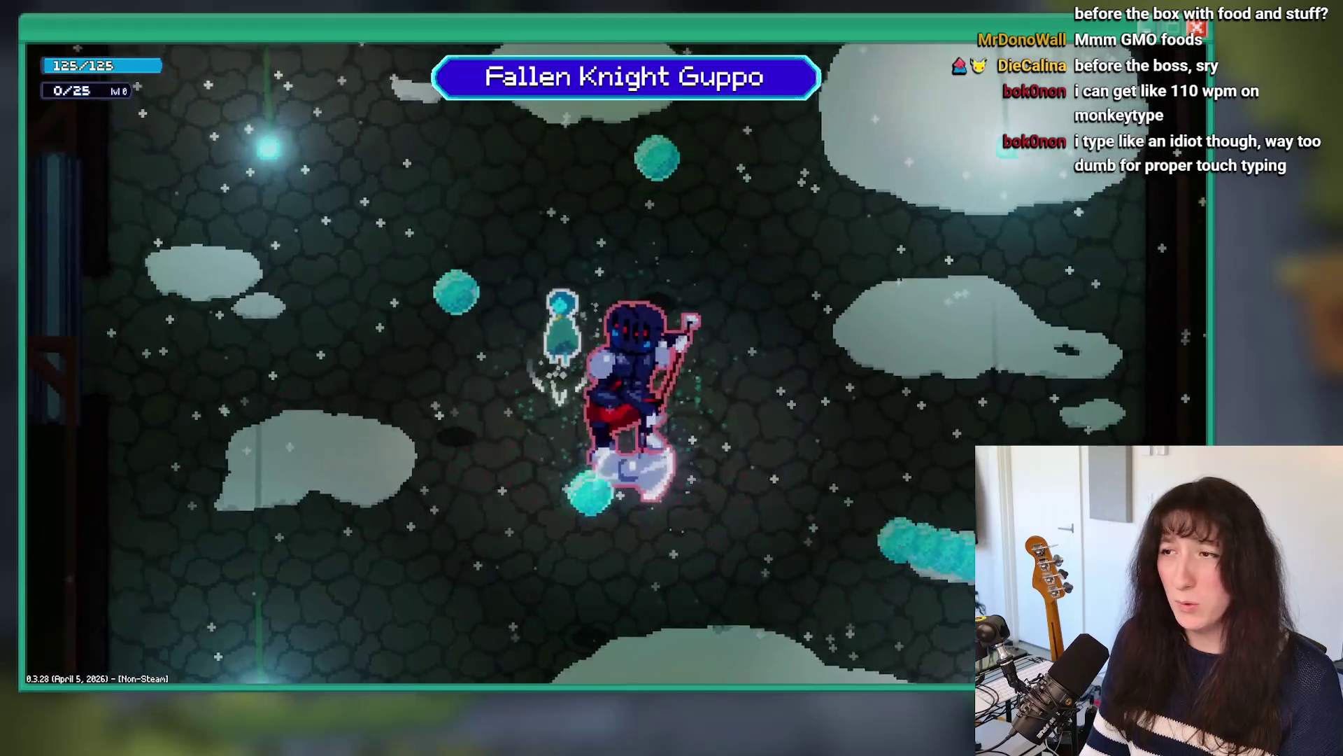
# Step: Parry Guppo's large slash, dash away and back, then close the game
pyautogui.press('s')
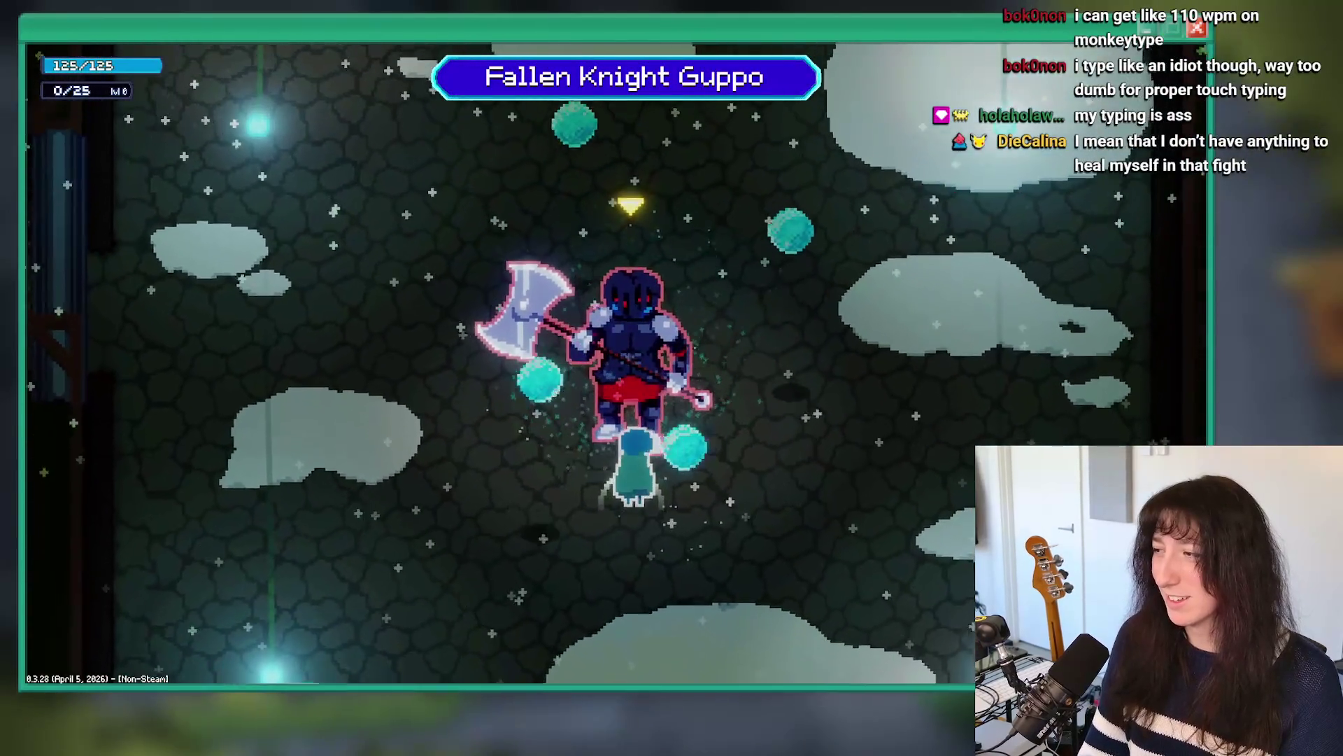
pyautogui.press('s')
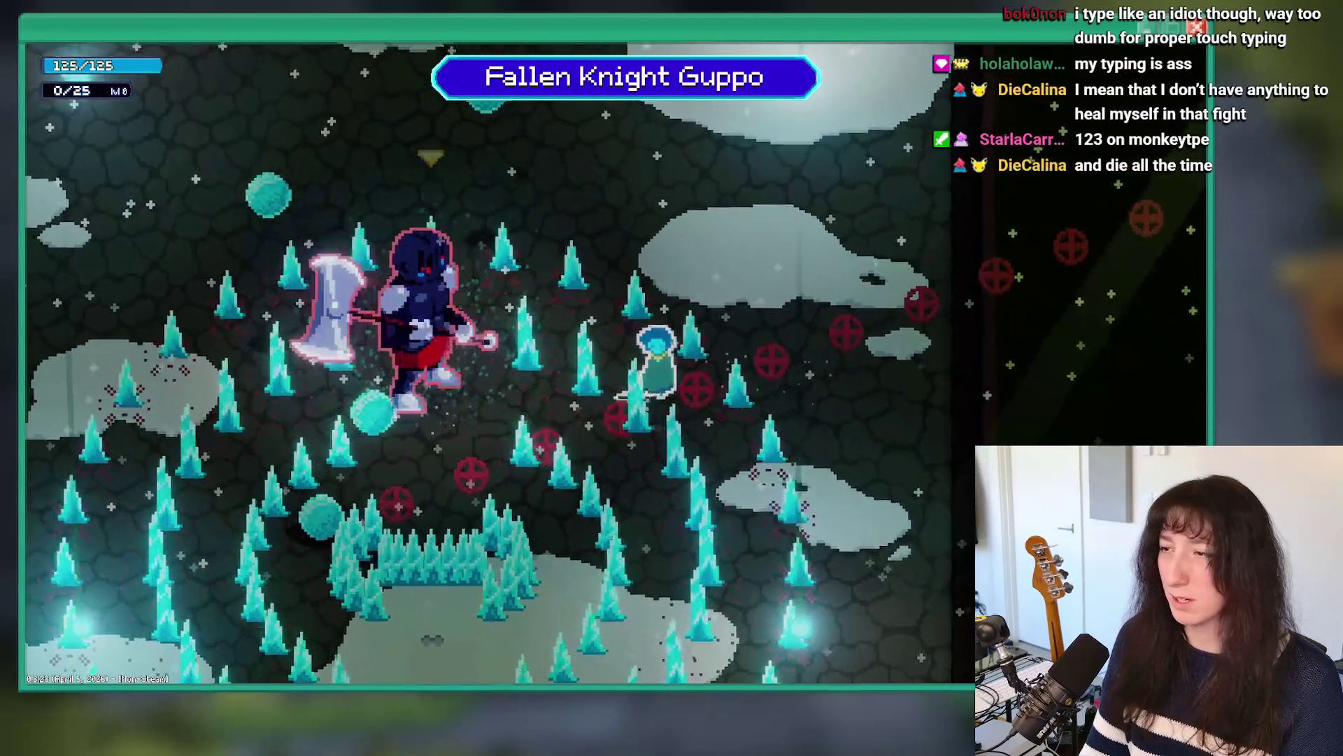
pyautogui.press('s')
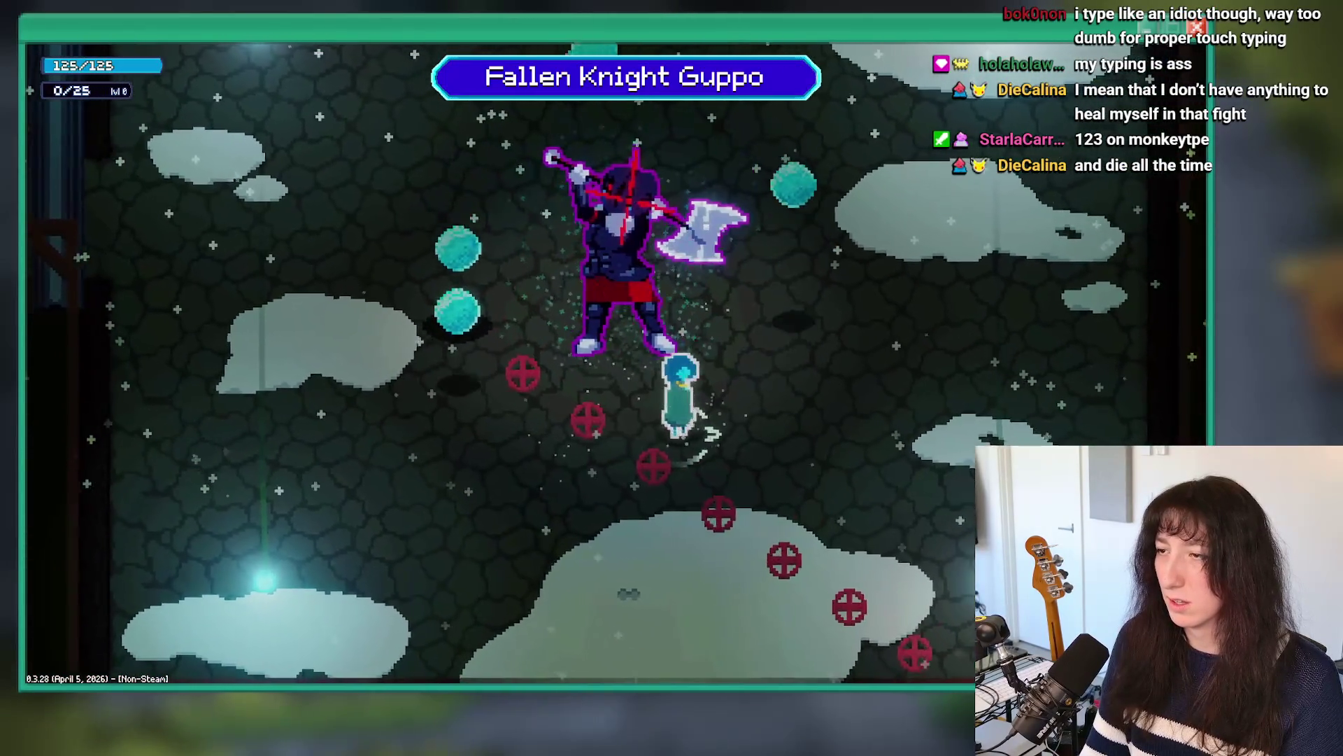
pyautogui.press('w')
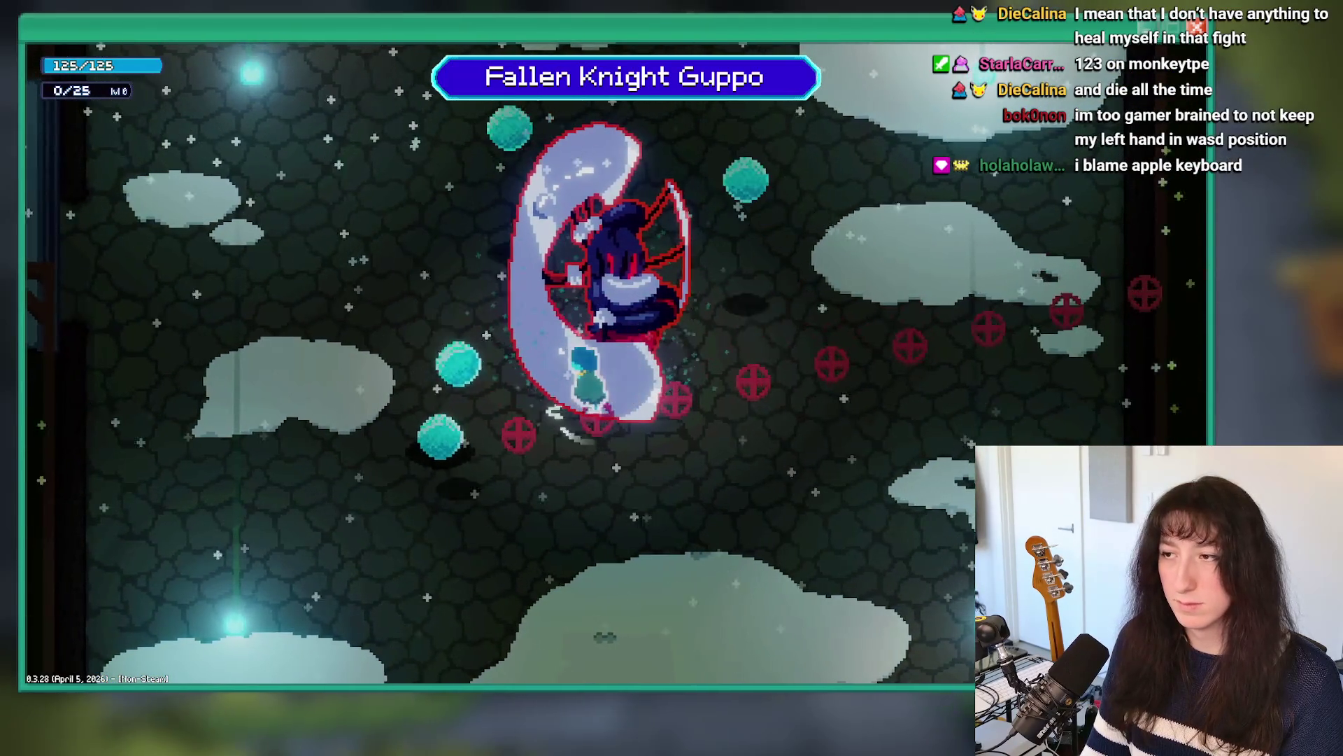
pyautogui.press('a')
pyautogui.press('d')
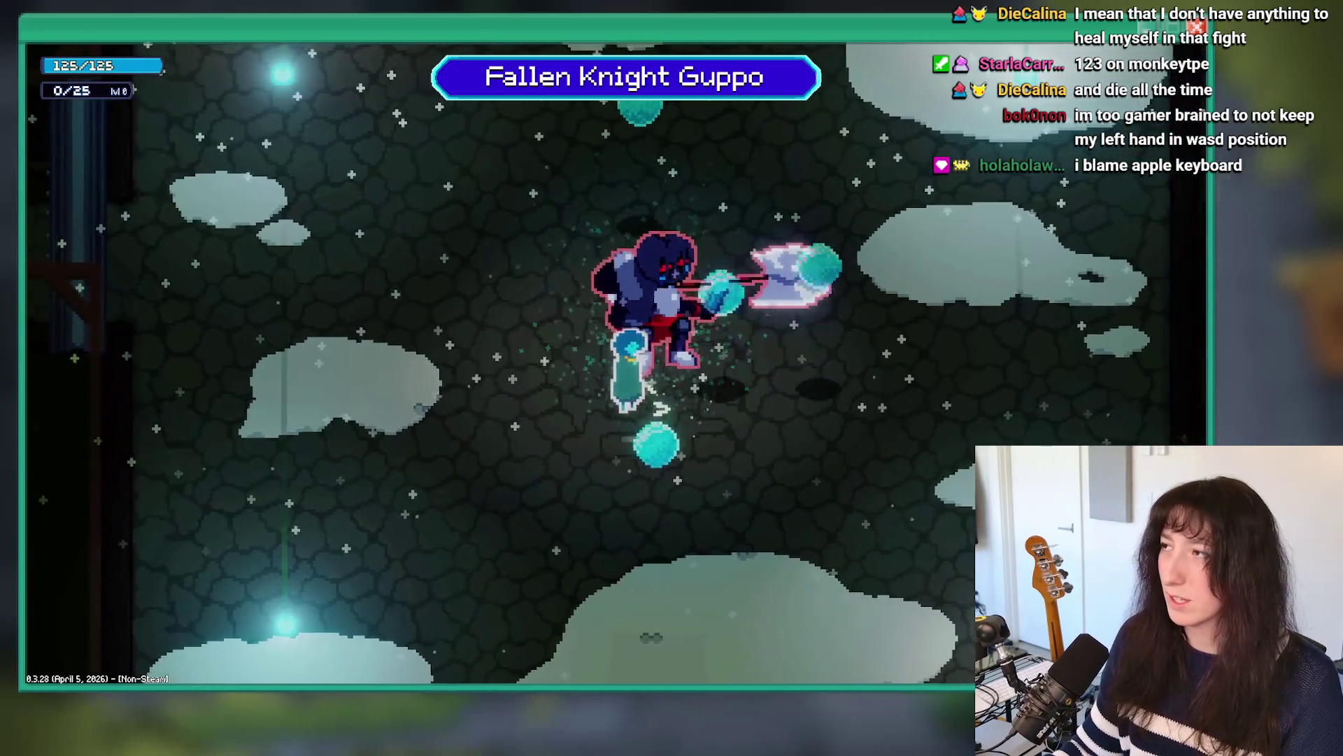
pyautogui.hotkey('alt', 'F4')
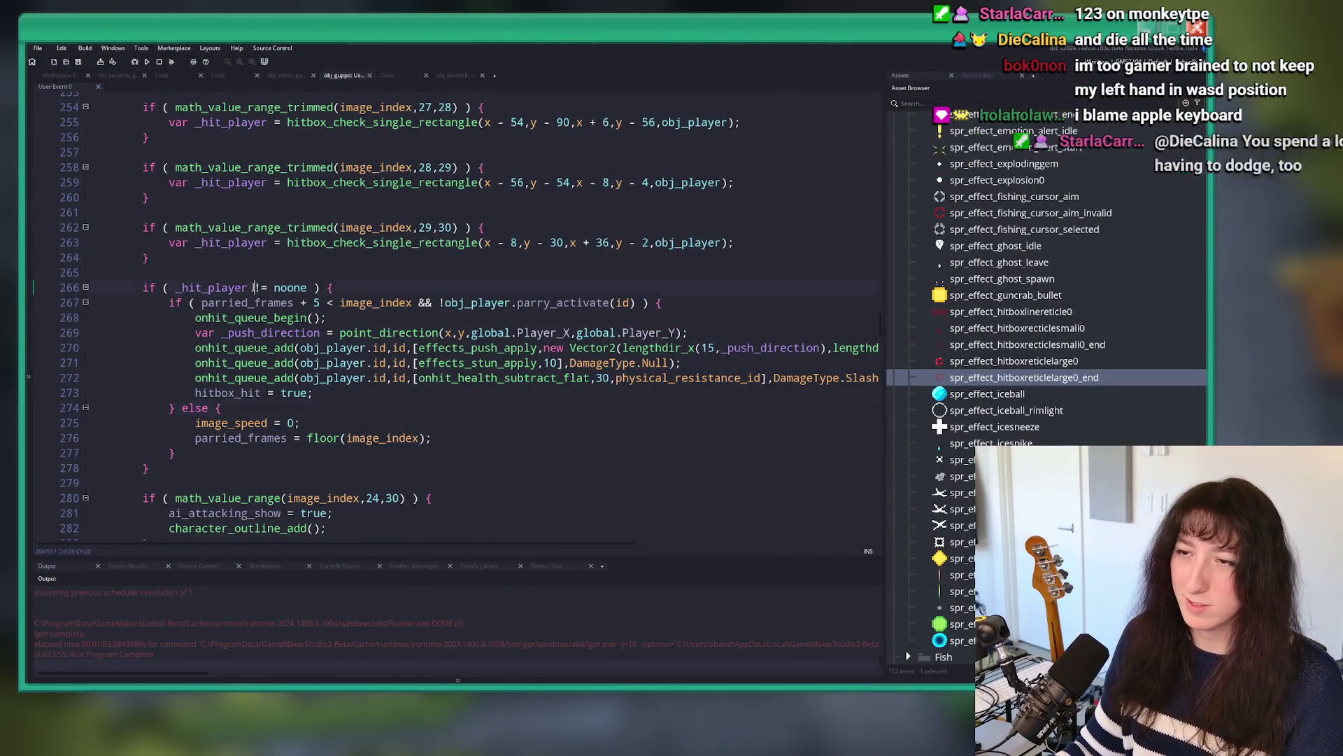
# Step: Review the reordered parry condition on line 267 and the hit check's else branch
pyautogui.click(238, 303)
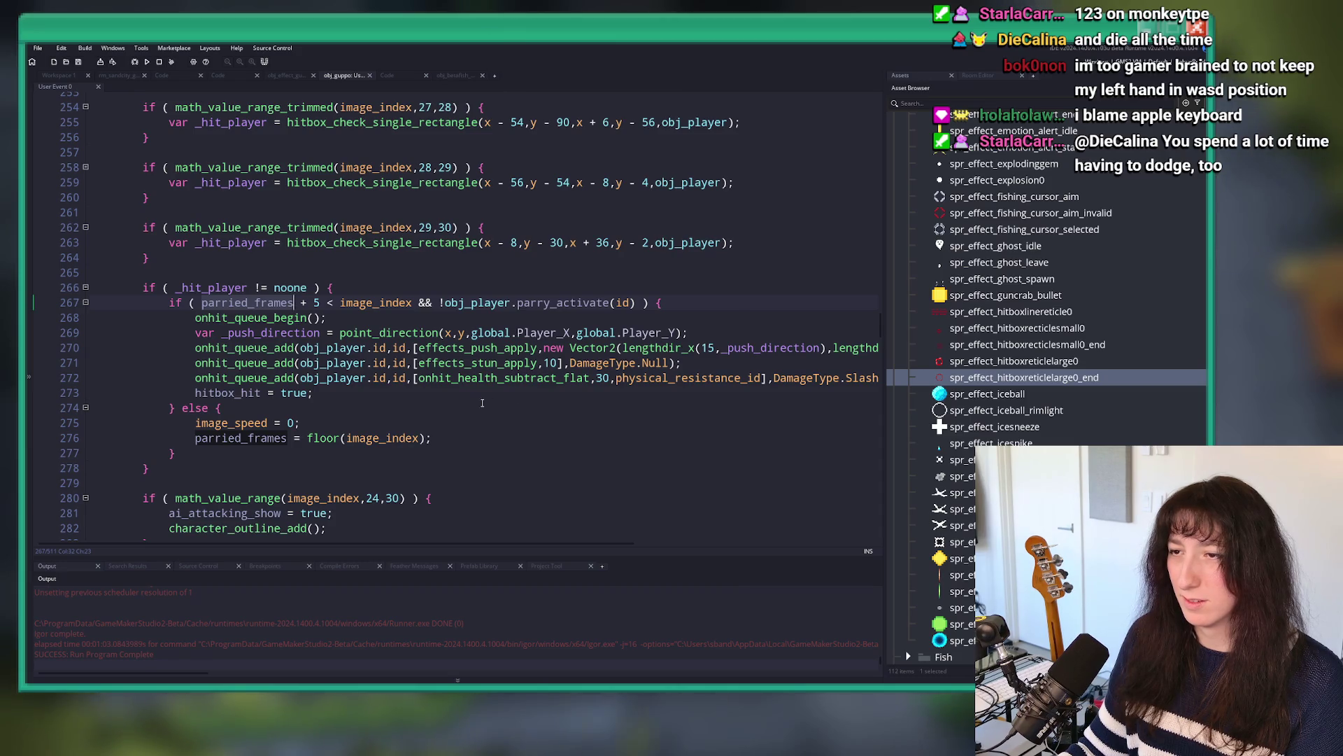
pyautogui.click(405, 417)
pyautogui.click(208, 409)
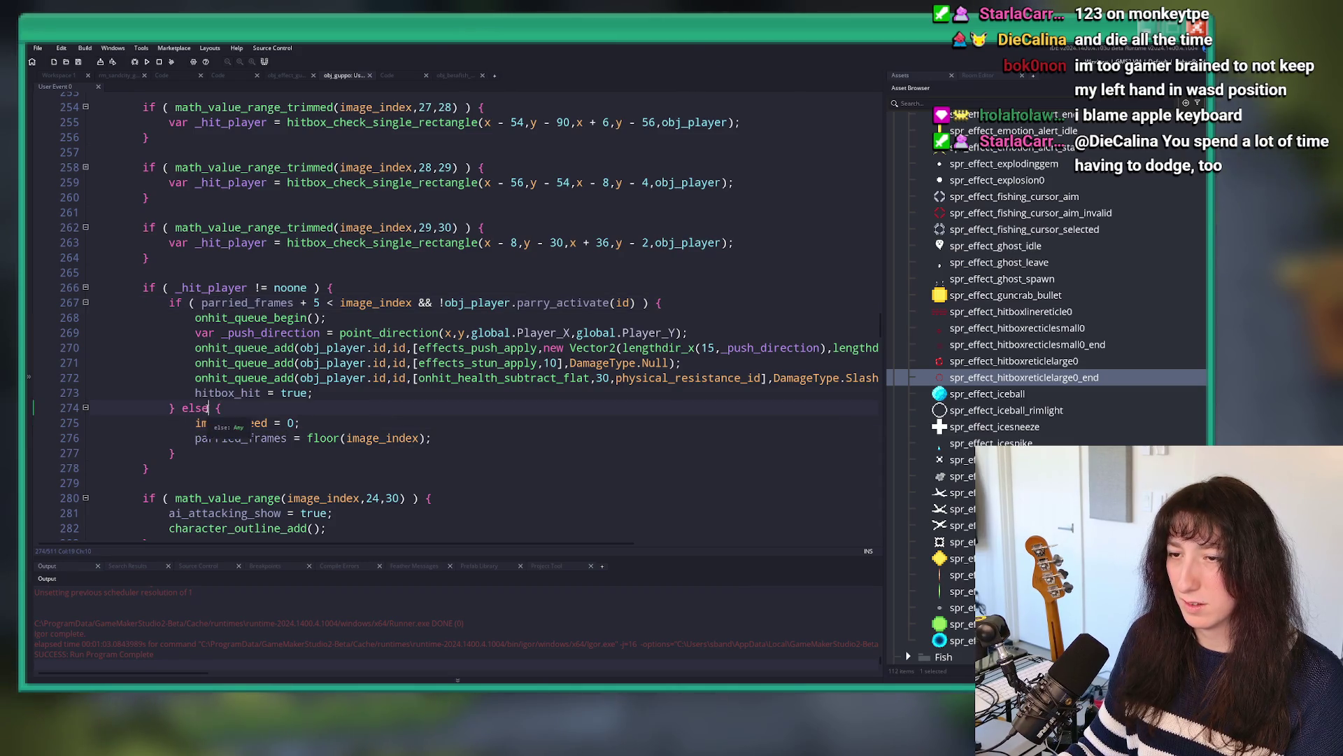
pyautogui.scroll(15, 272, 411)
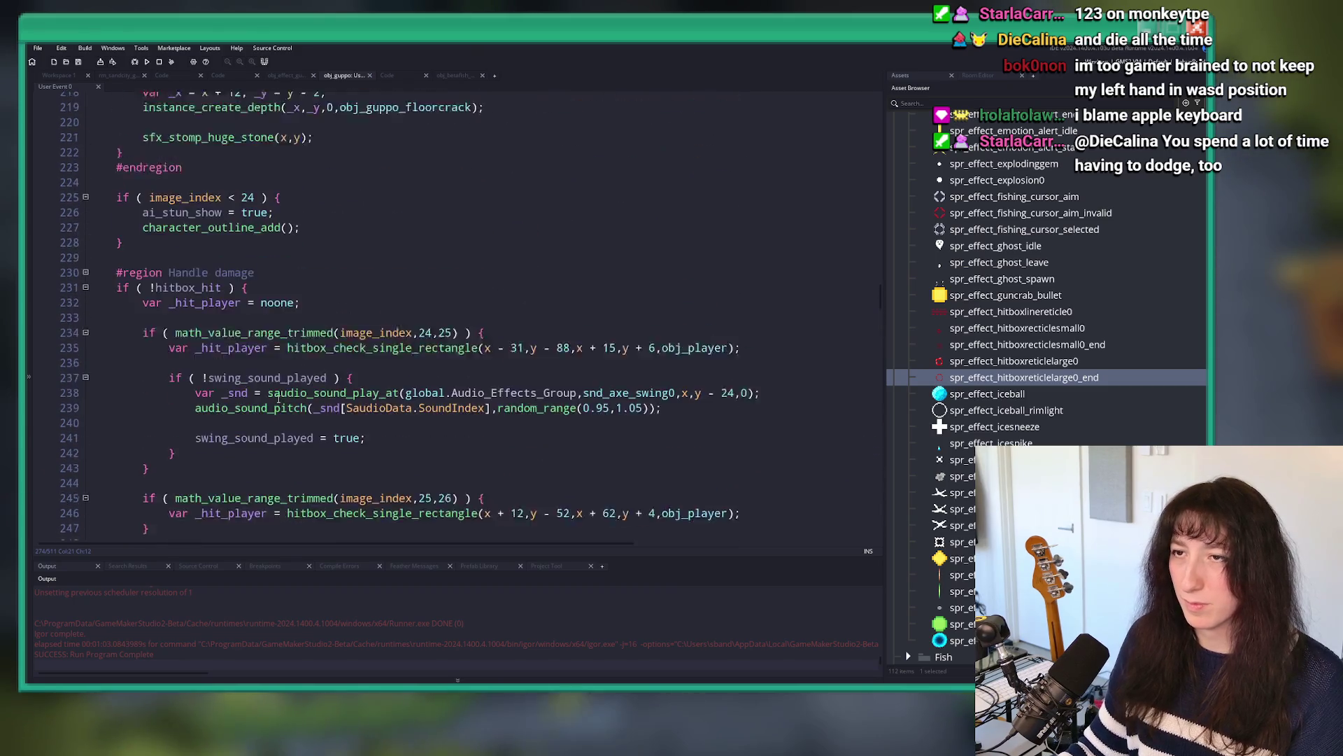
pyautogui.scroll(20, 283, 413)
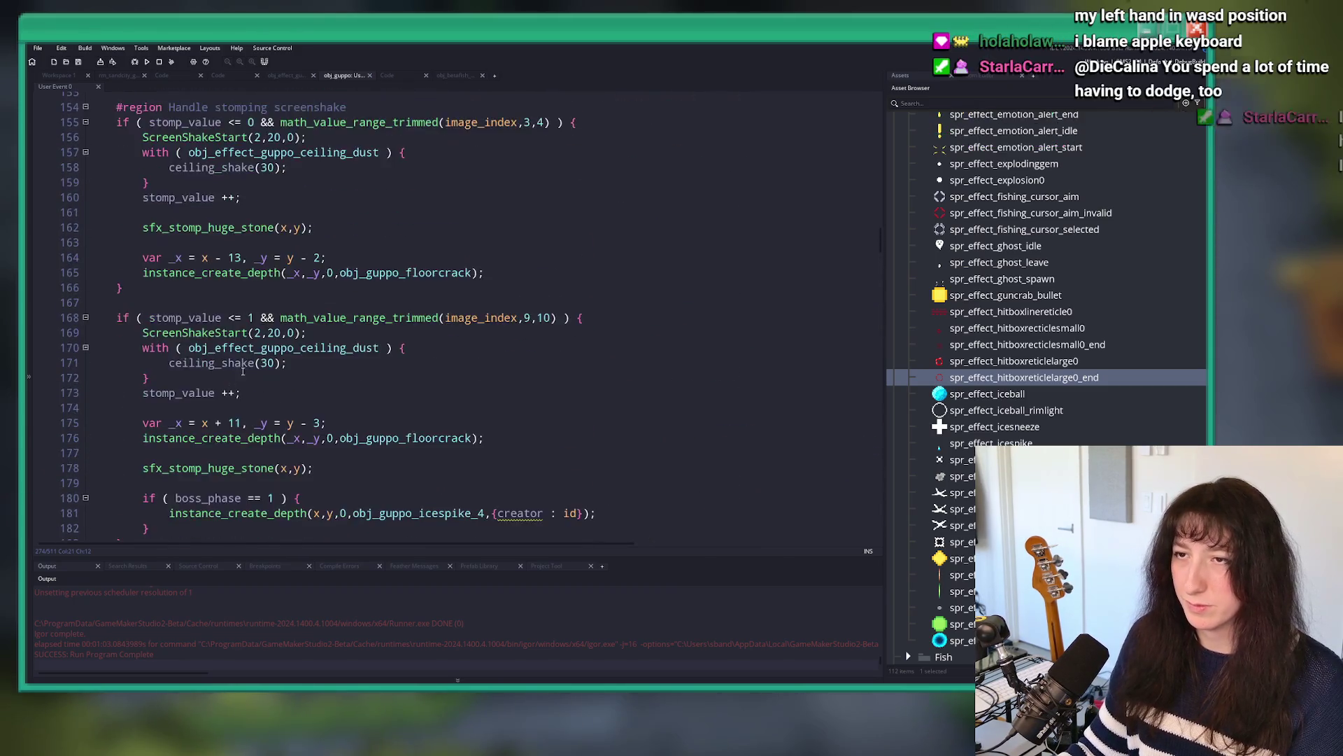
# Step: Add 'parried_freeze = 0;' after parried_frames = -999 in the spin attack setup
pyautogui.click(248, 342)
pyautogui.scroll(1, 266, 357)
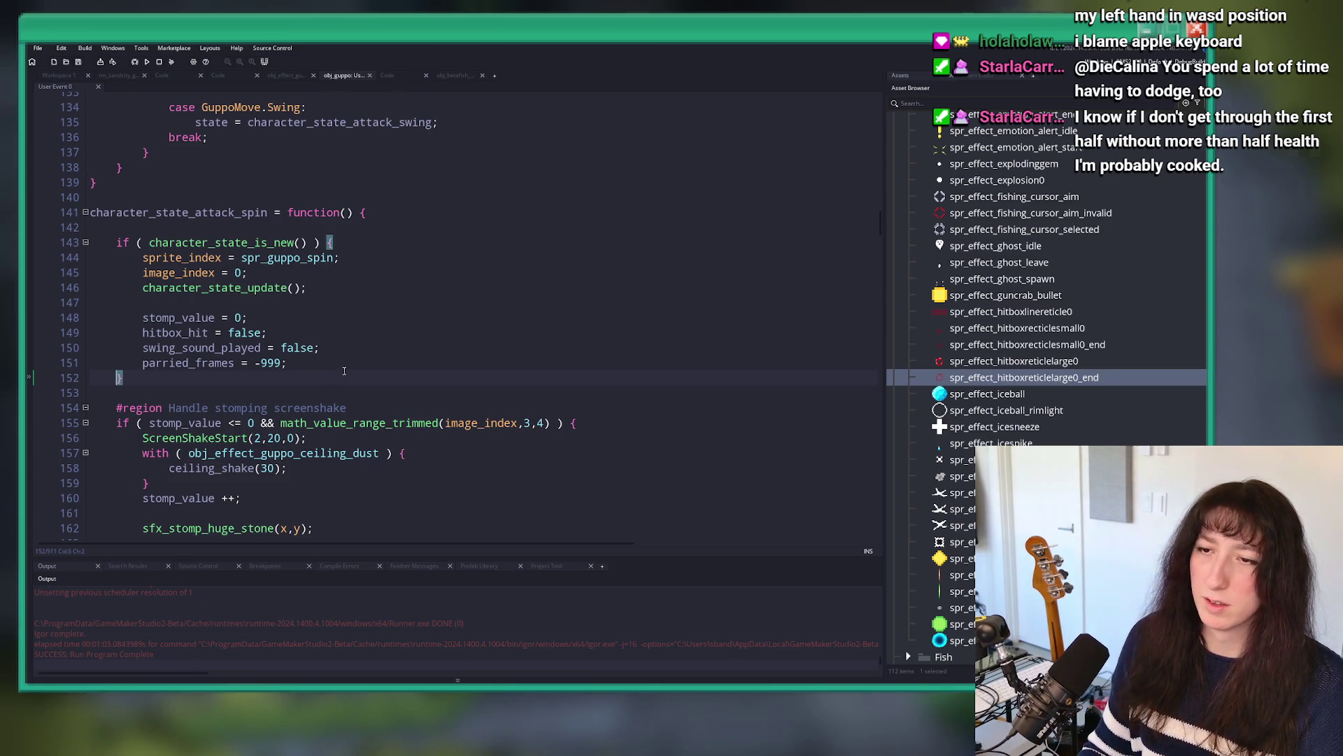
pyautogui.press('Return')
pyautogui.write('parried_freeze = 0;')
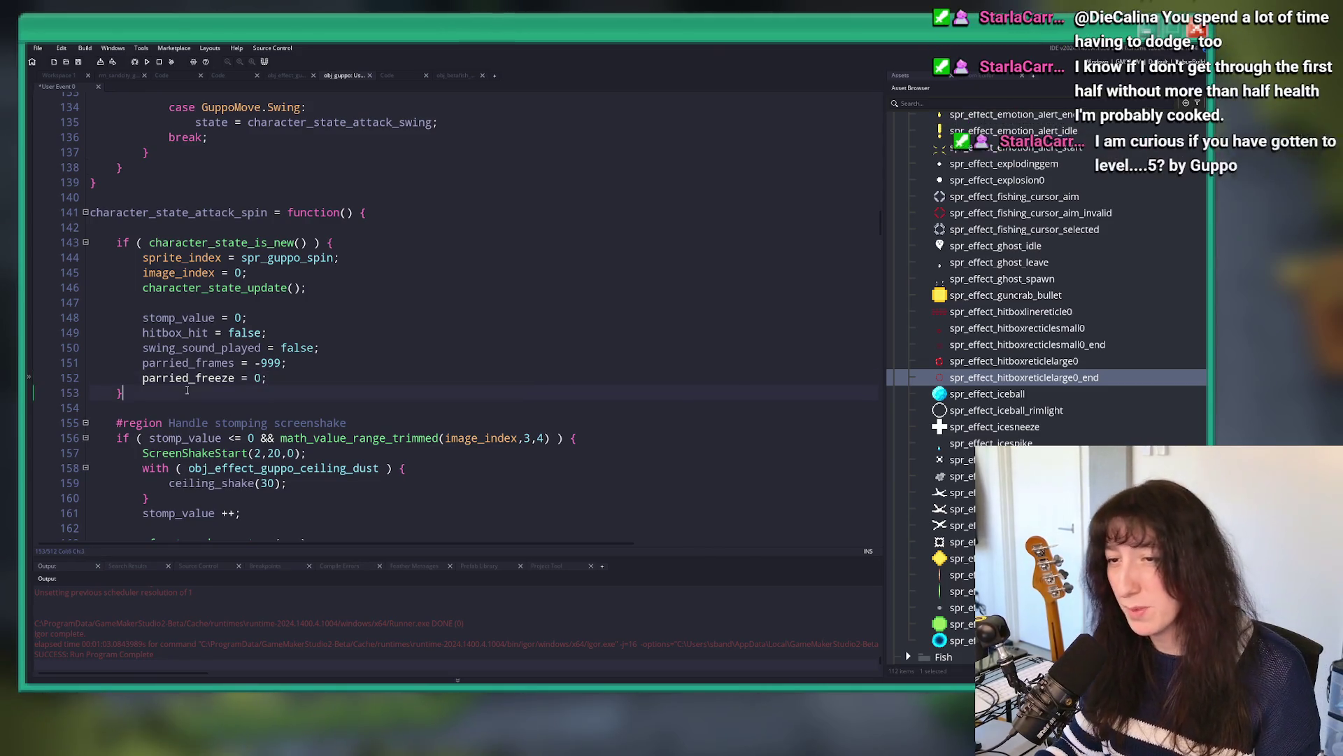
pyautogui.scroll(-15, 376, 402)
pyautogui.scroll(-15, 377, 402)
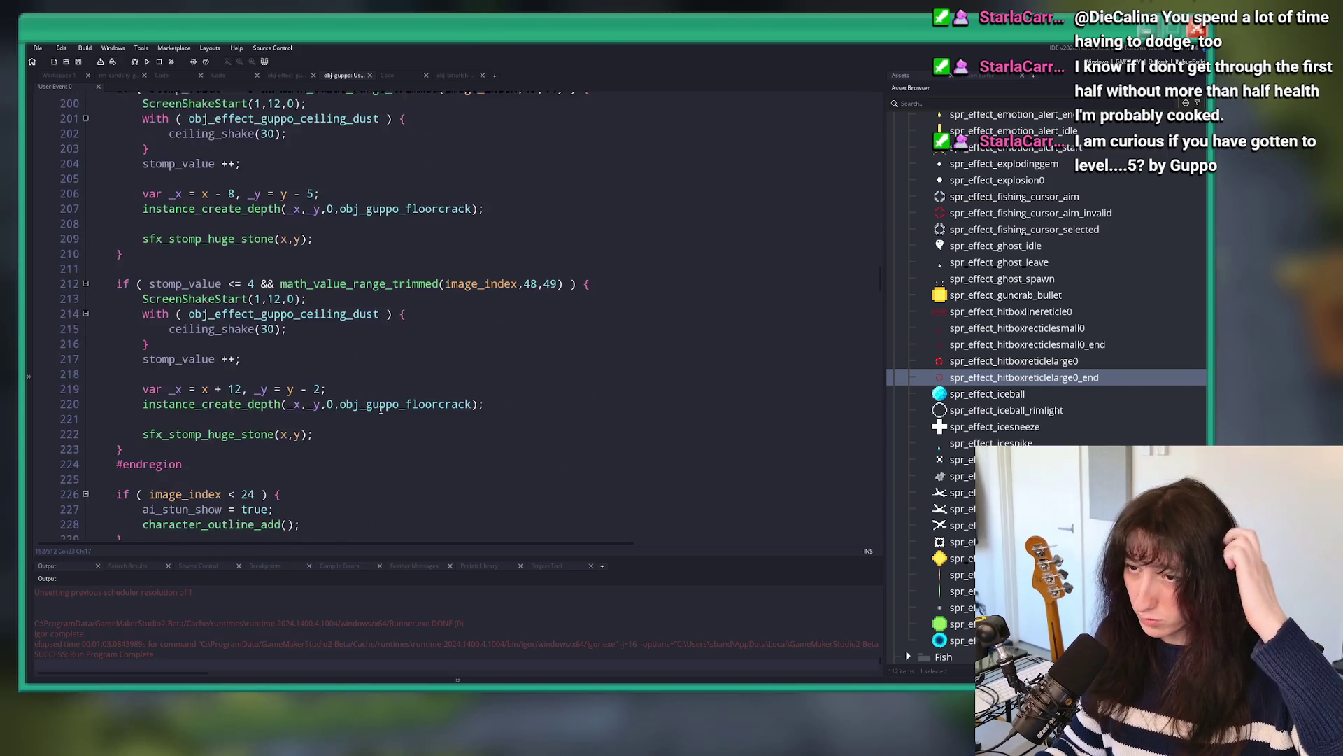
pyautogui.scroll(-6, 373, 395)
pyautogui.click(364, 291)
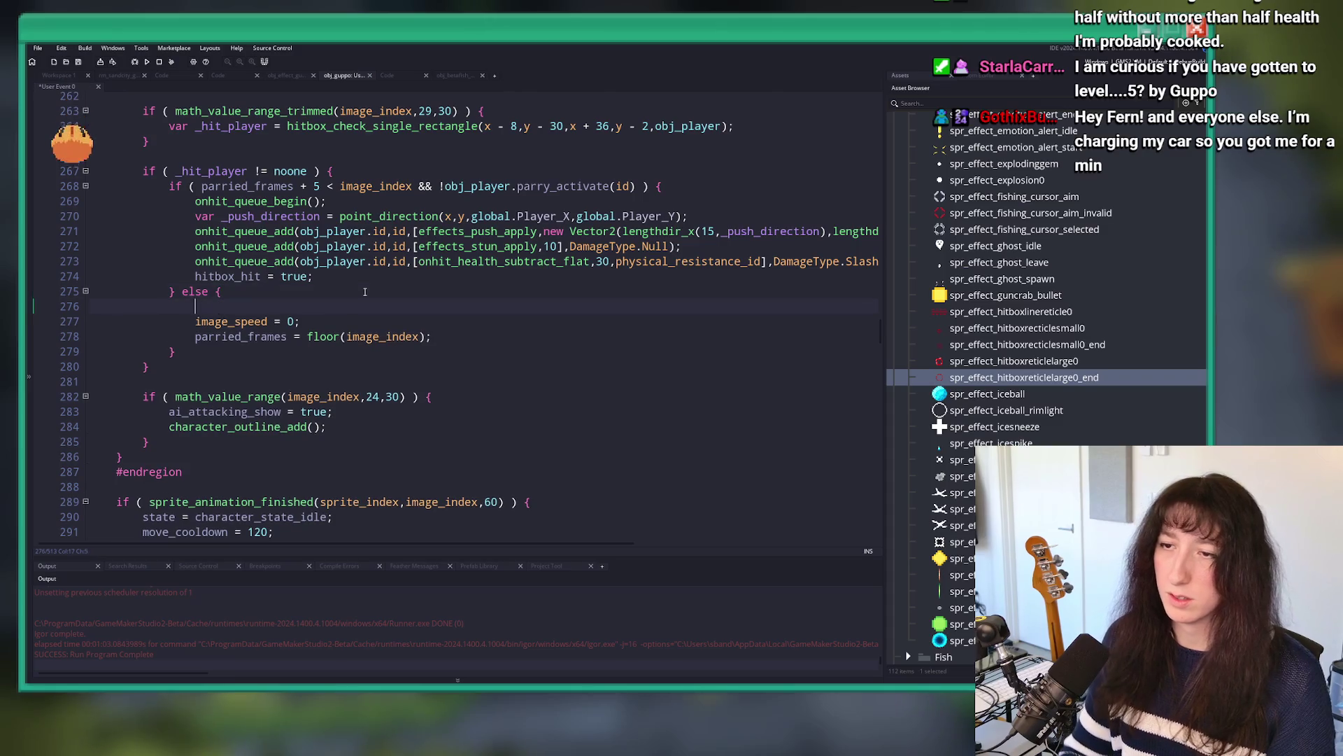
pyautogui.press('Return')
pyautogui.write('if ( parried_Fram')
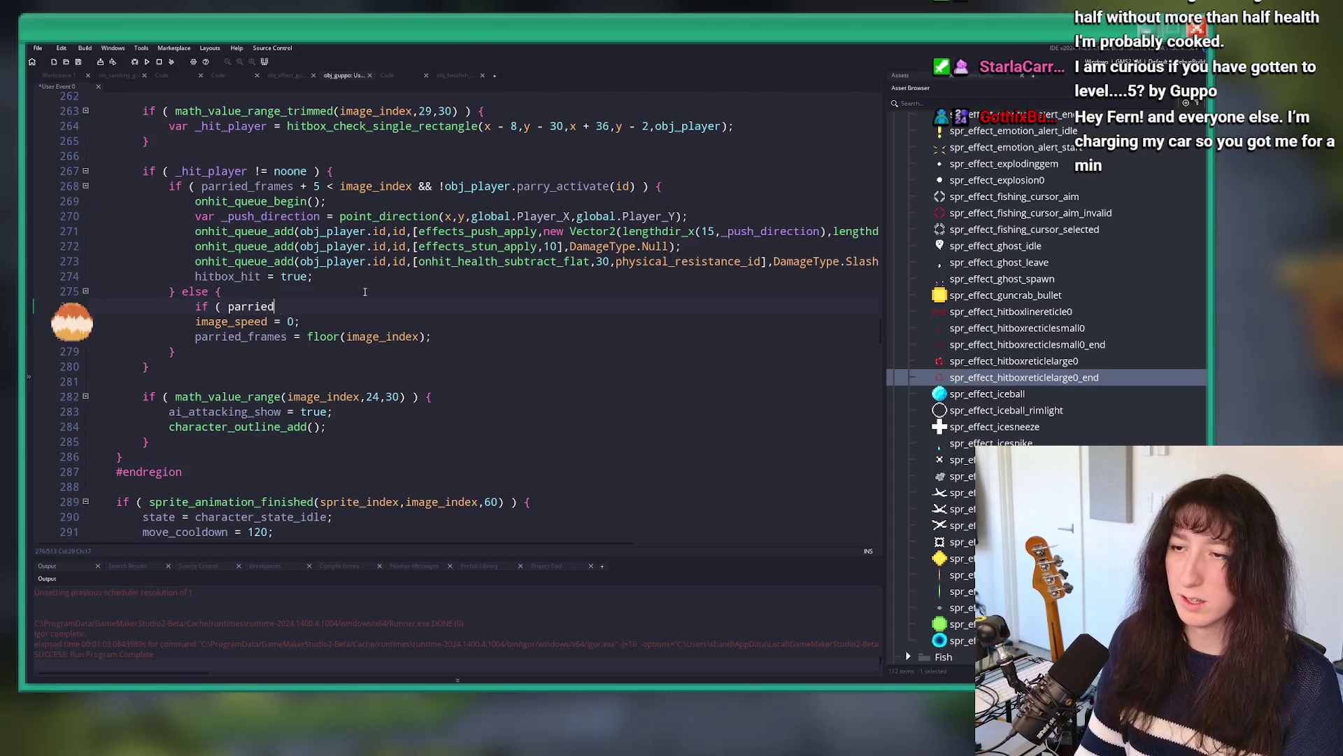
pyautogui.write('e')
pyautogui.press('Return')
pyautogui.write('!= floor(image_index)')
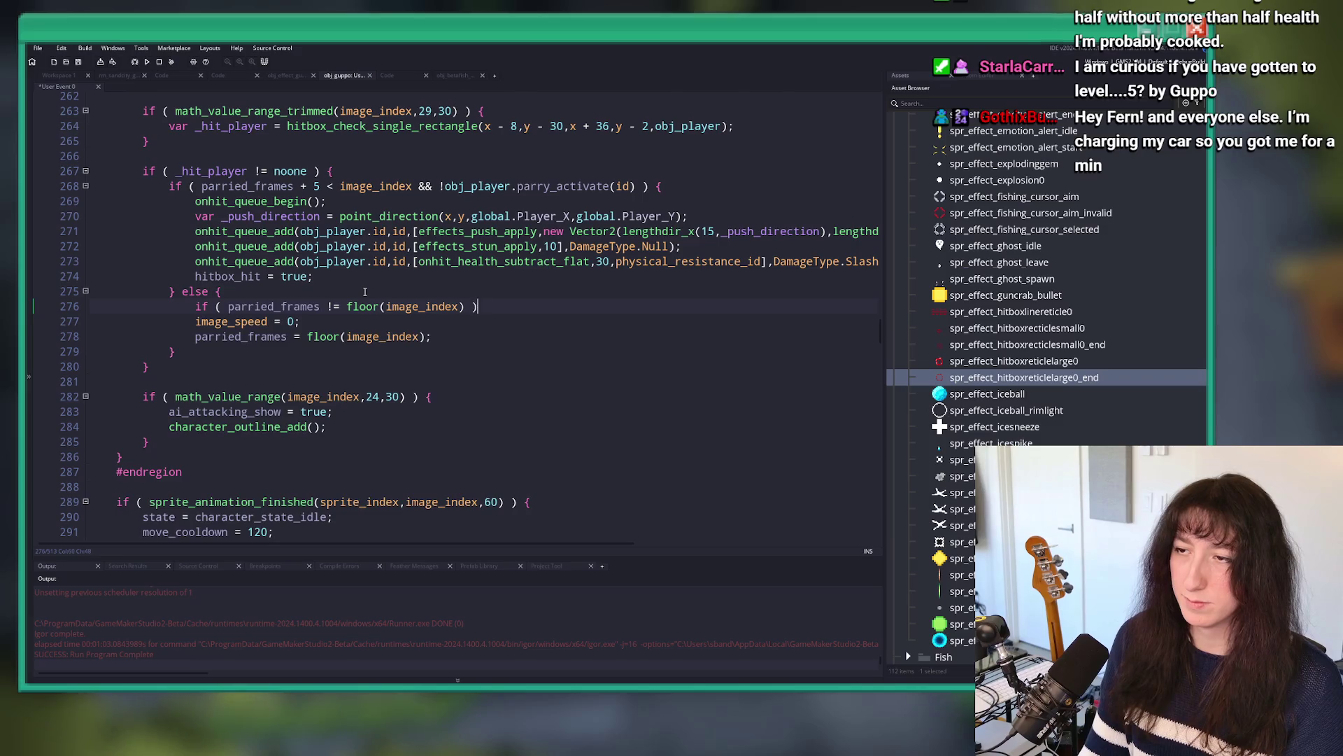
pyautogui.write(' ) {')
pyautogui.press('Return')
pyautogui.press('Return')
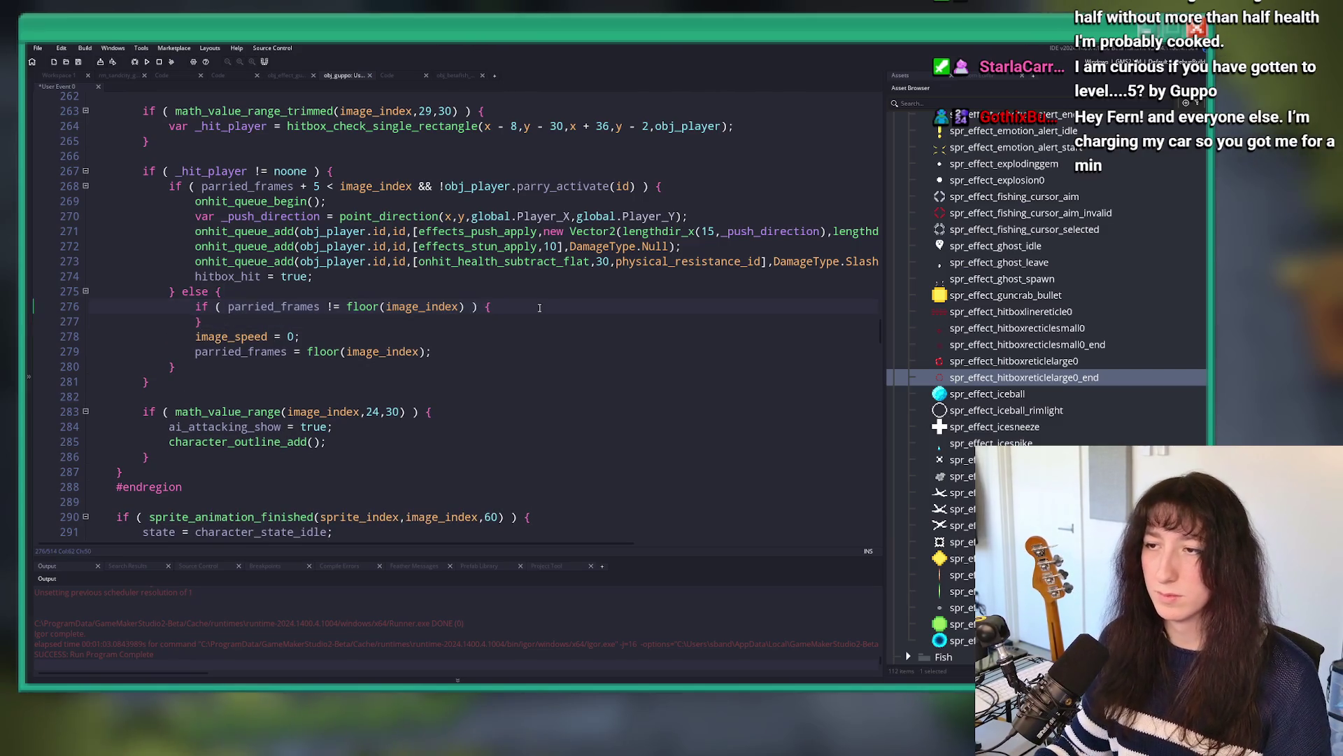
pyautogui.write('parried_freeze')
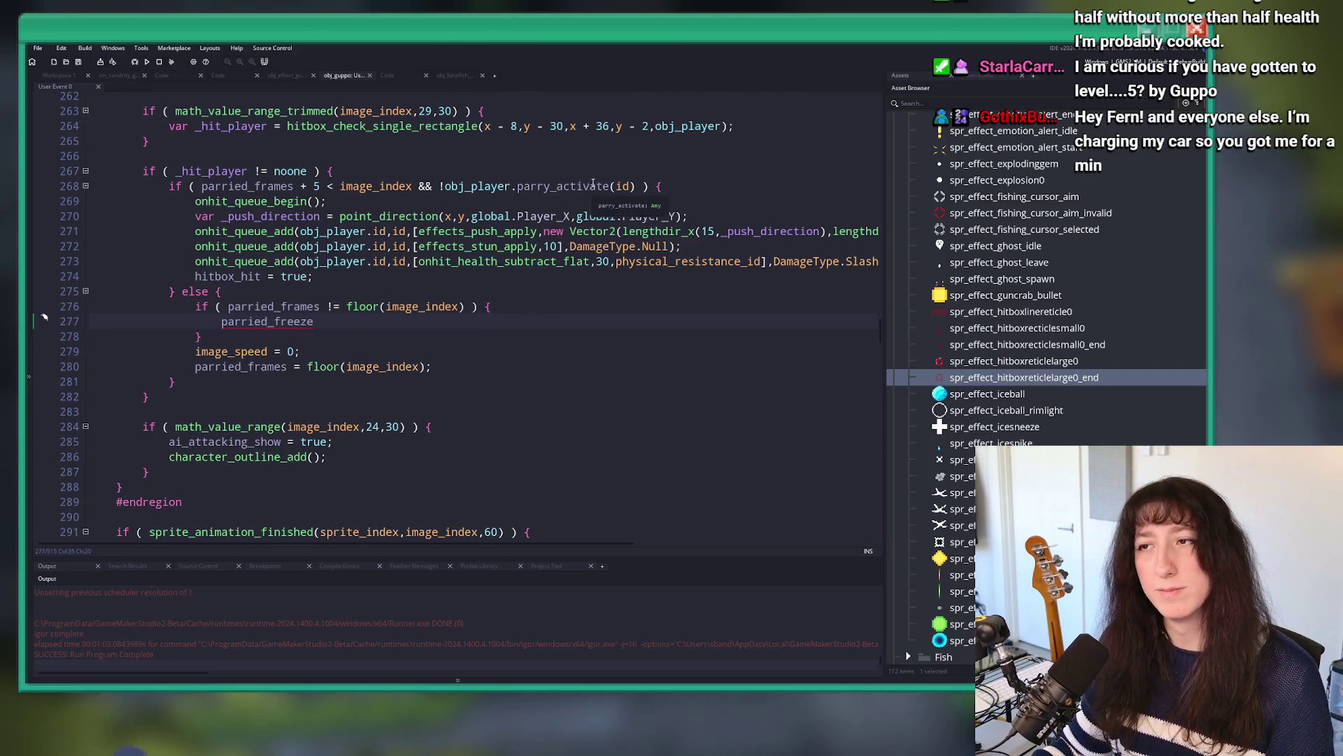
pyautogui.click(443, 187)
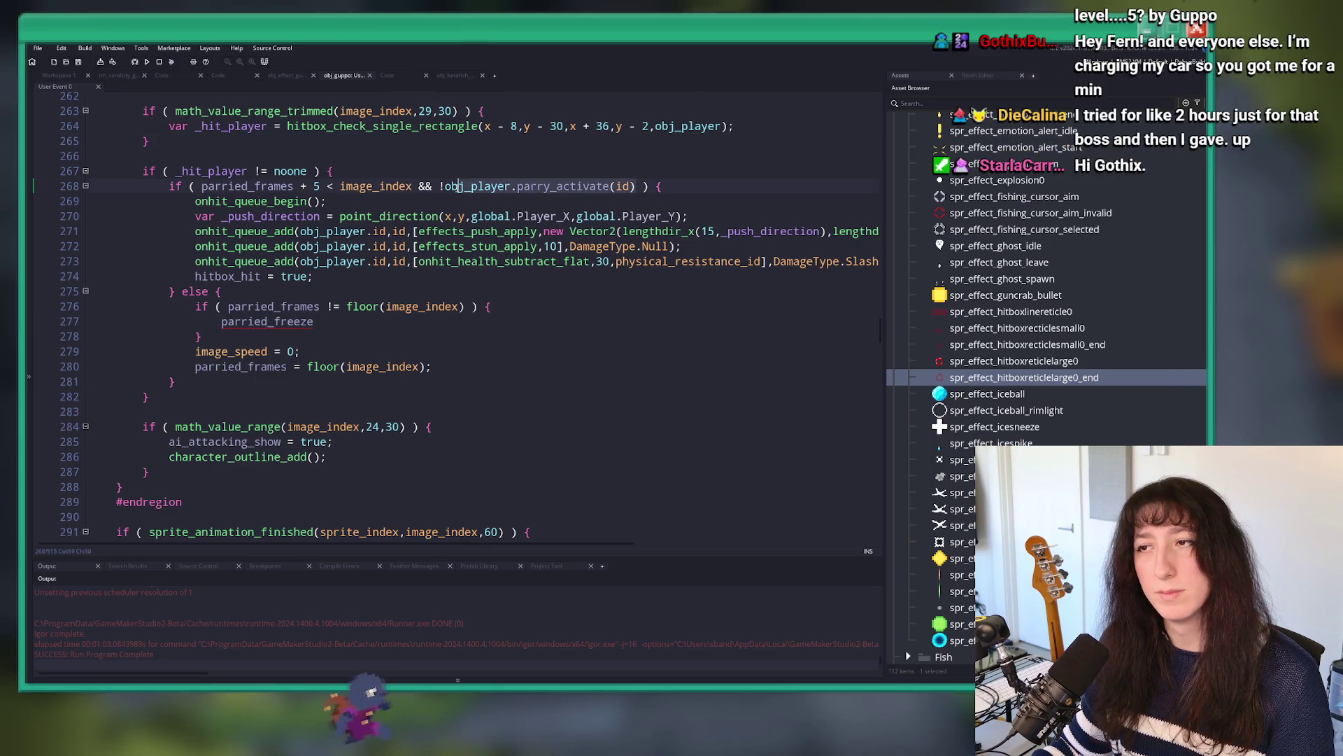
pyautogui.write('var')
pyautogui.click(451, 165)
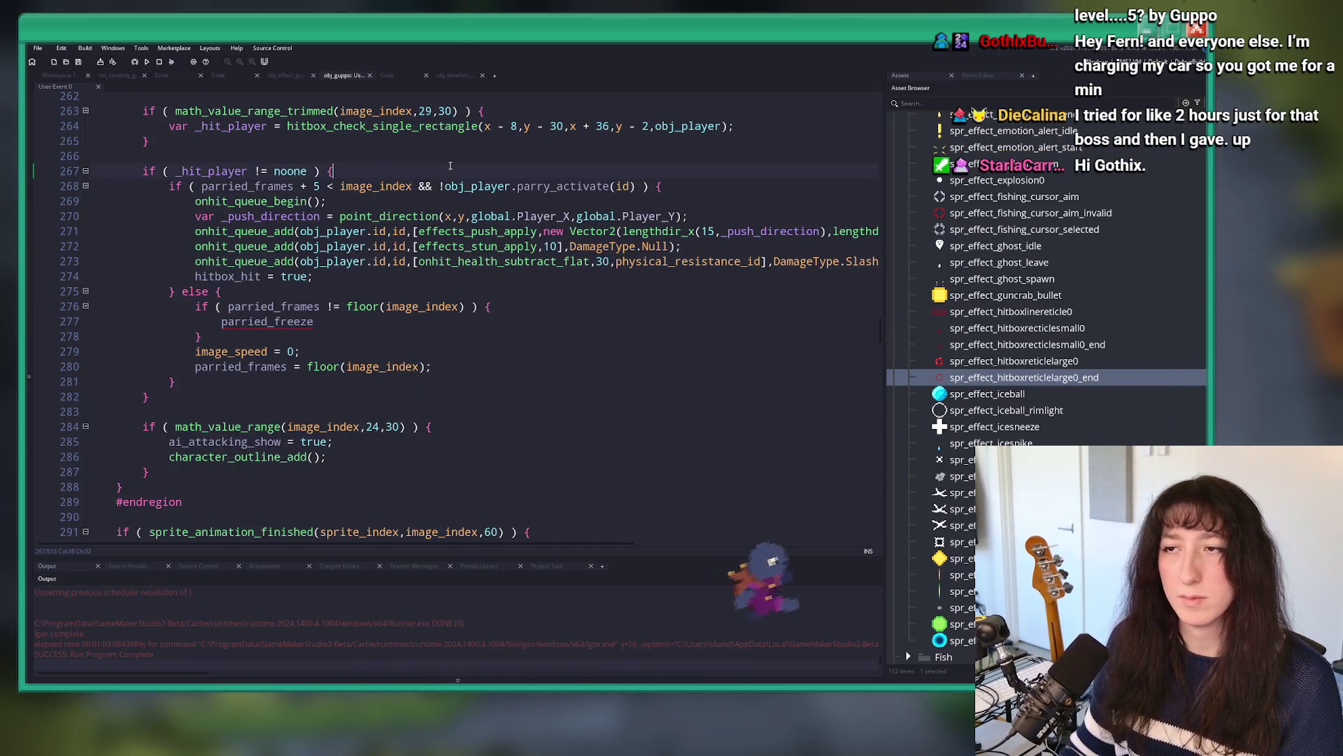
pyautogui.click(441, 188)
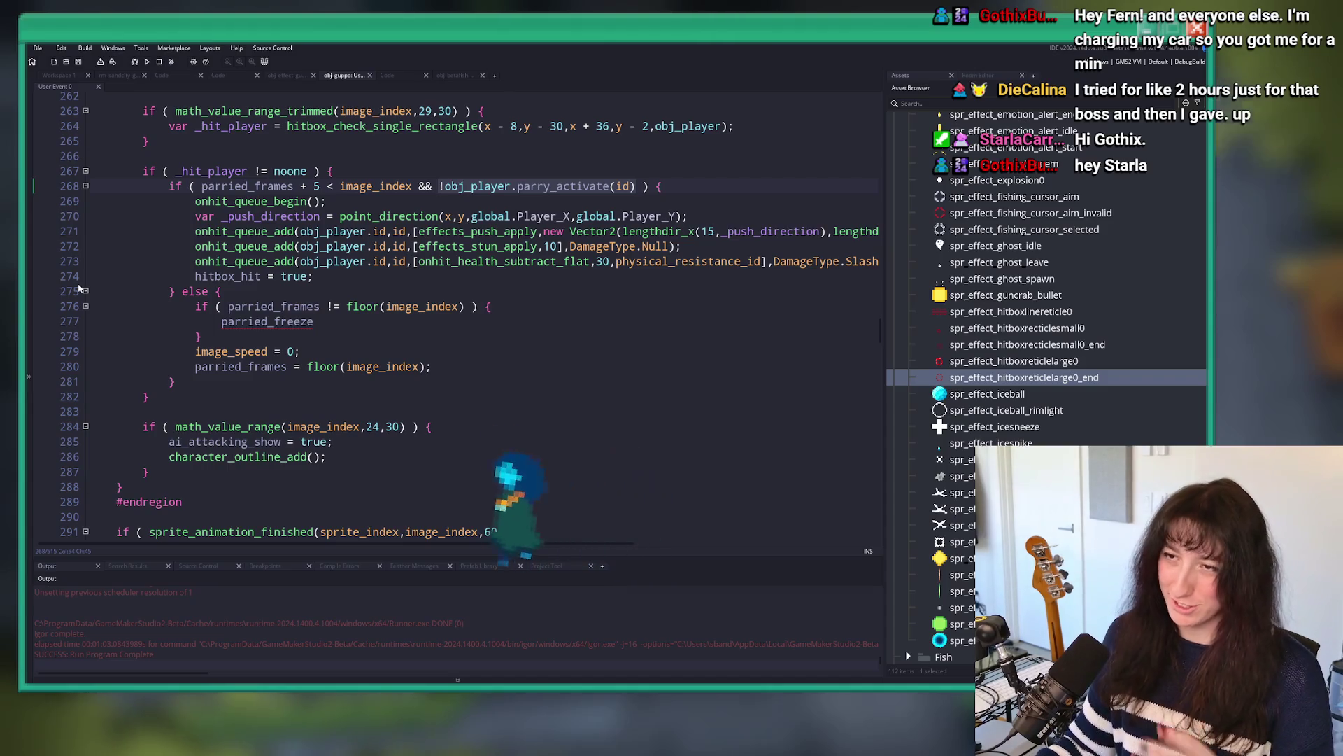
pyautogui.press('Right')
pyautogui.click(275, 186)
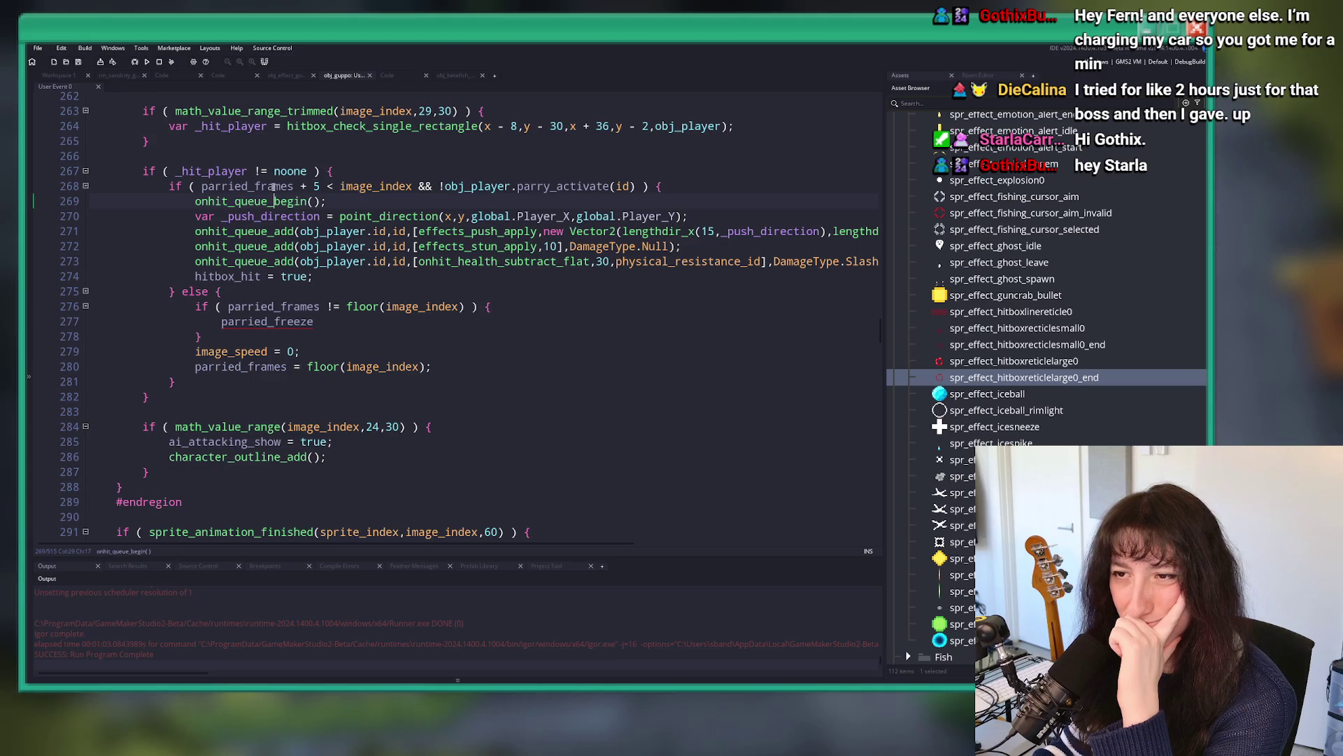
pyautogui.click(289, 328)
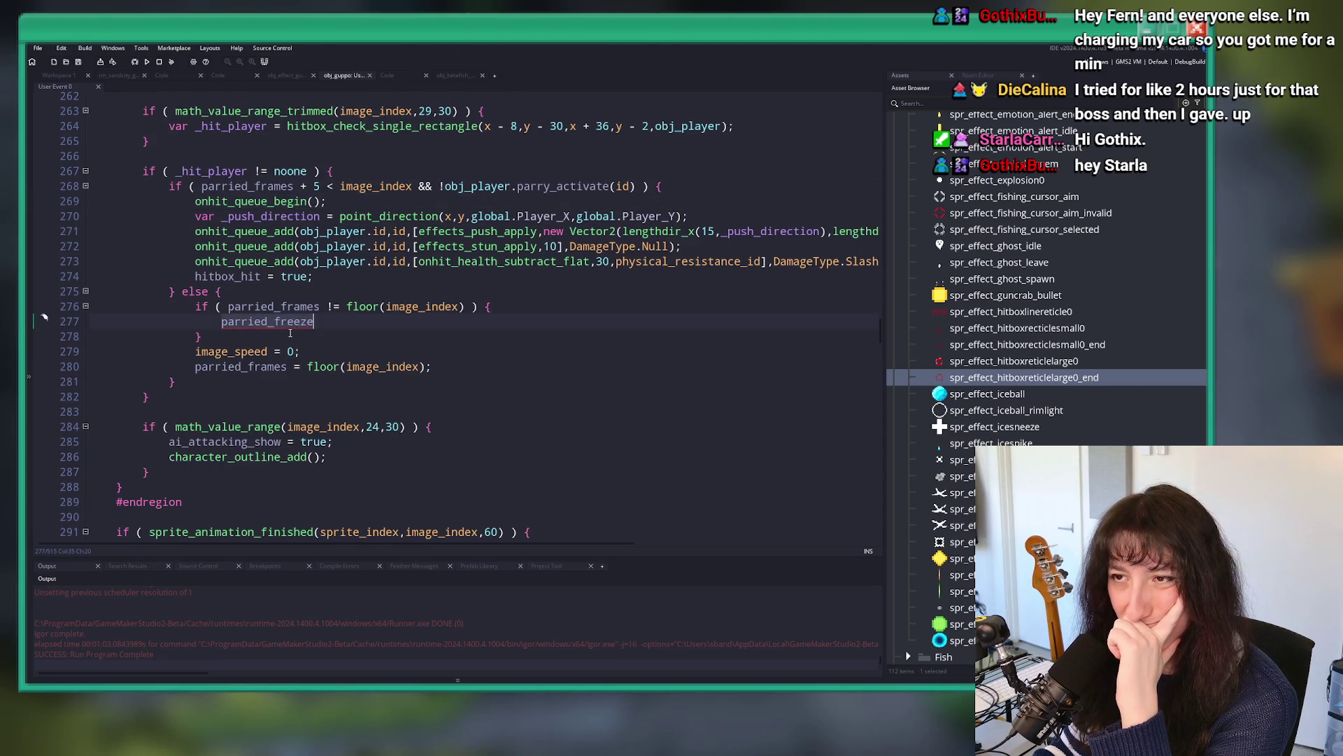
pyautogui.rightClick(292, 332)
pyautogui.click(305, 345)
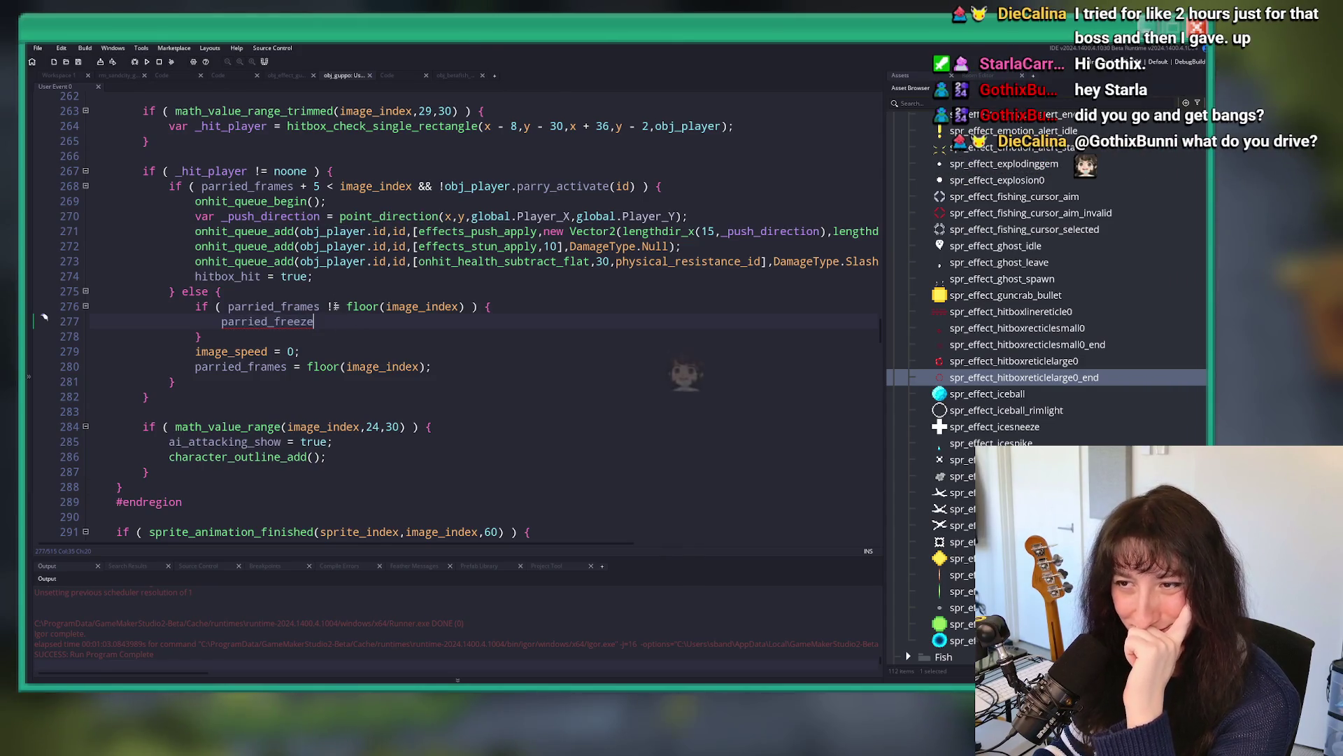
pyautogui.rightClick(318, 306)
pyautogui.click(327, 331)
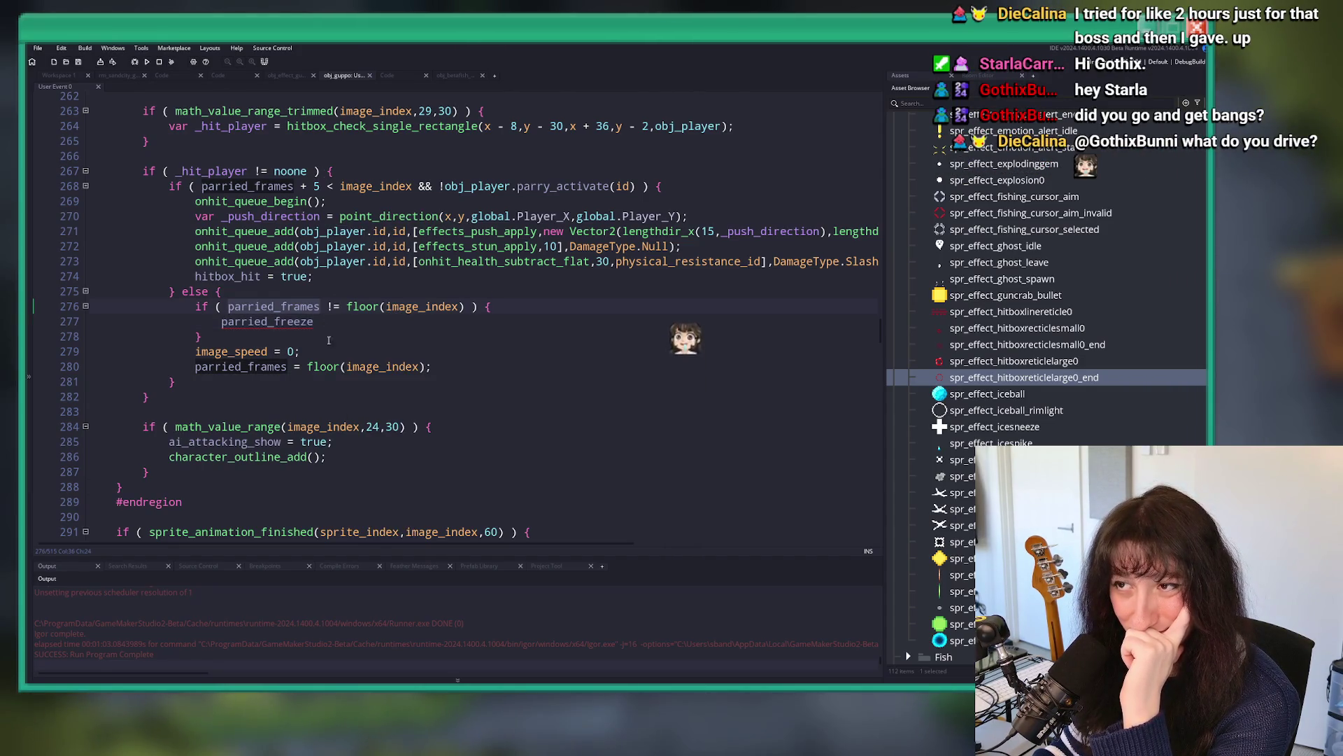
pyautogui.scroll(1, 327, 323)
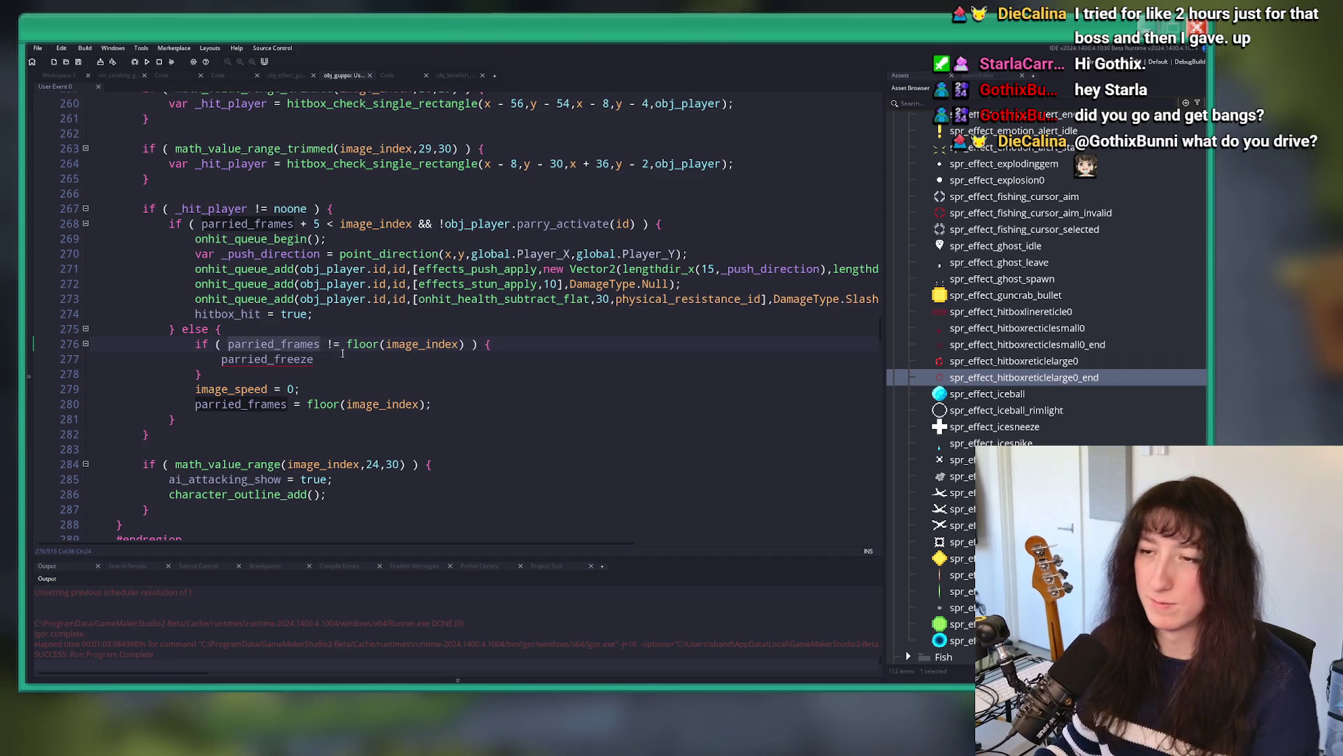
# Step: Rewrite line 276's condition to test an obj_player parry member via autocomplete
pyautogui.click(405, 343)
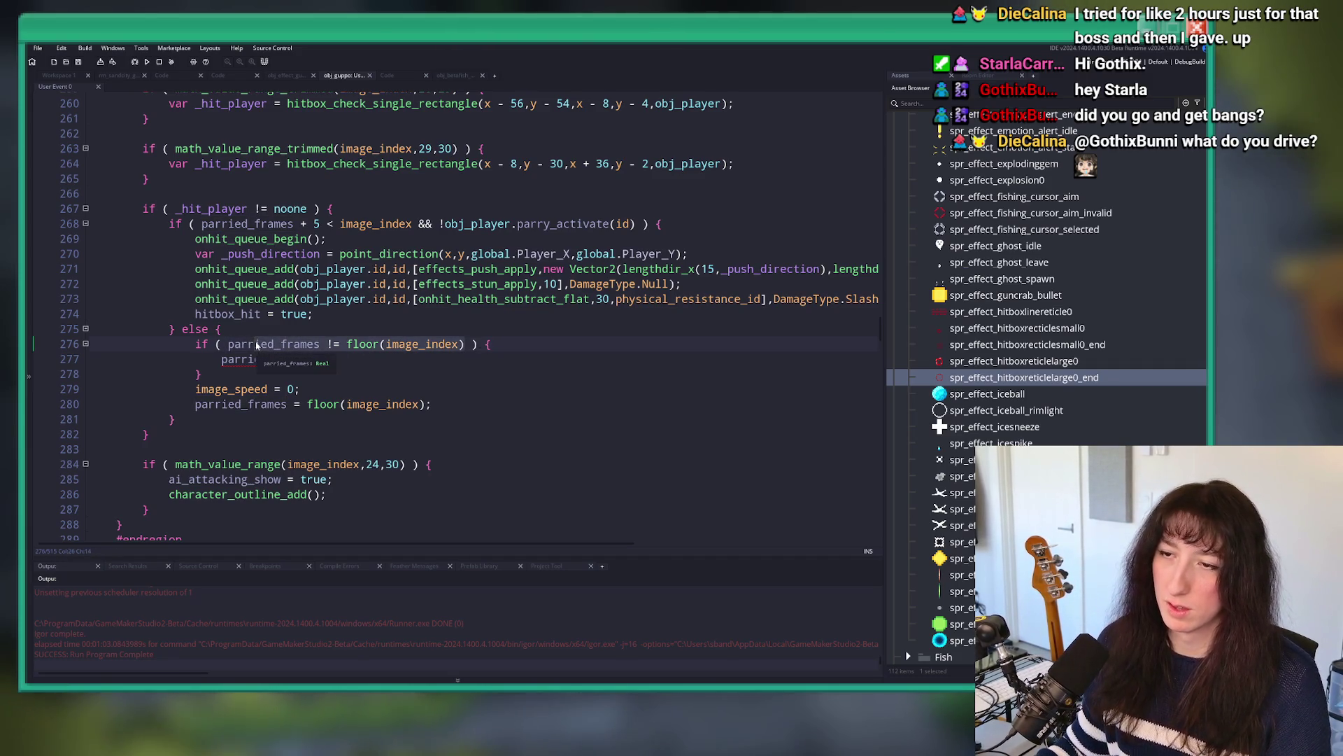
pyautogui.write('par')
pyautogui.press('BackSpace')
pyautogui.press('BackSpace')
pyautogui.press('BackSpace')
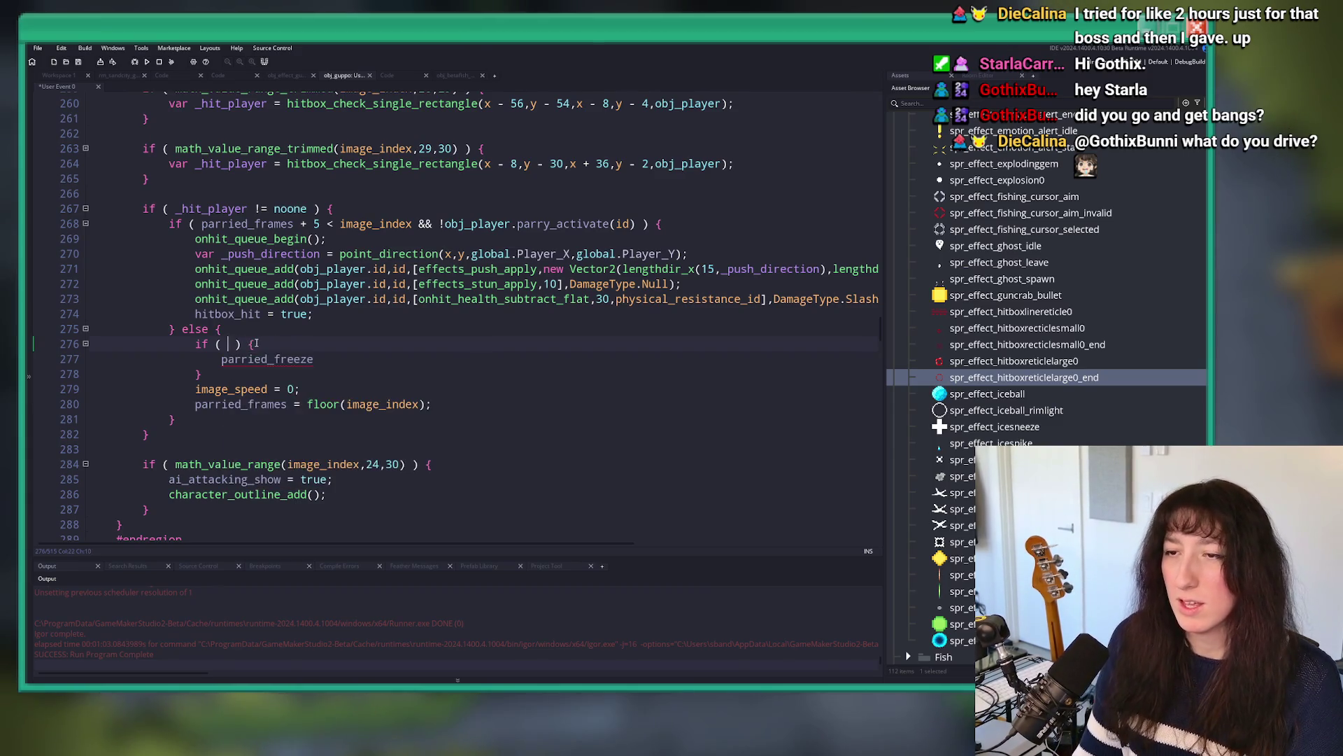
pyautogui.write('obj_player.parry')
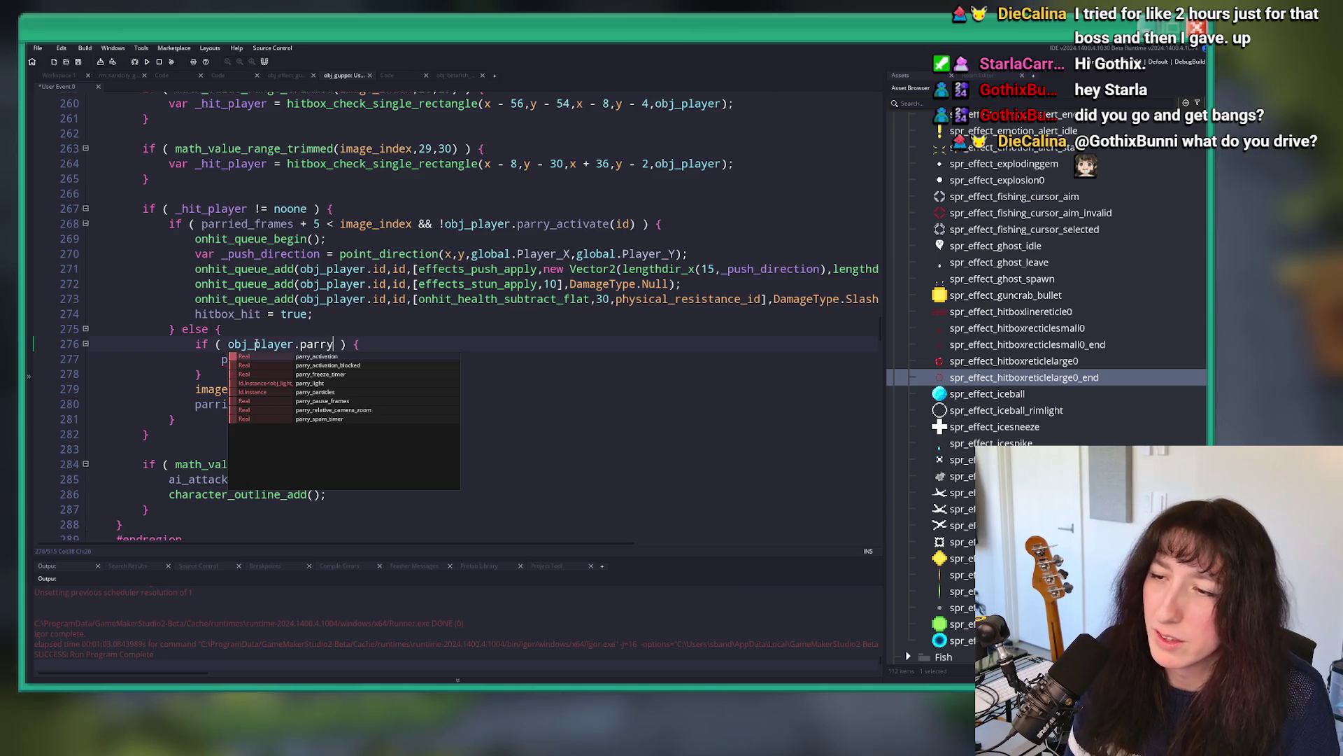
pyautogui.write('_activation > 0')
pyautogui.press('Return')
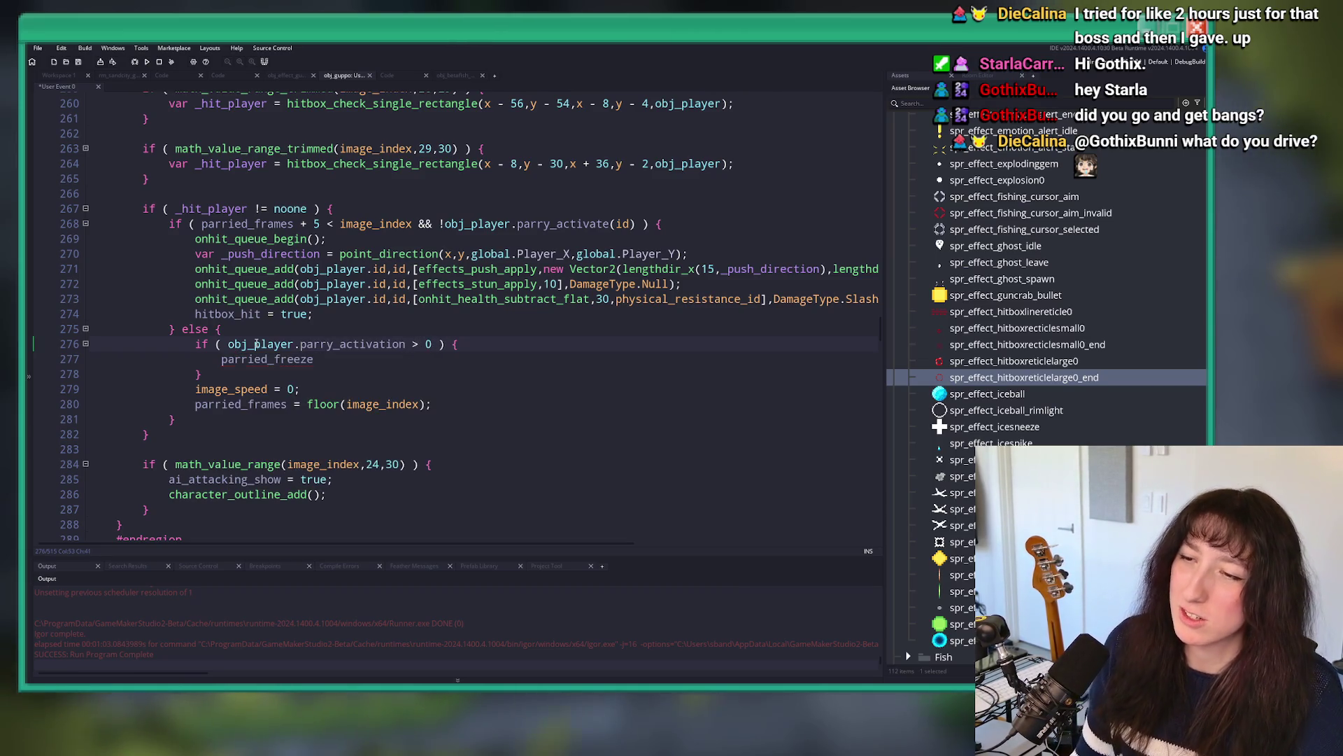
pyautogui.doubleClick(346, 344)
pyautogui.write('freeze')
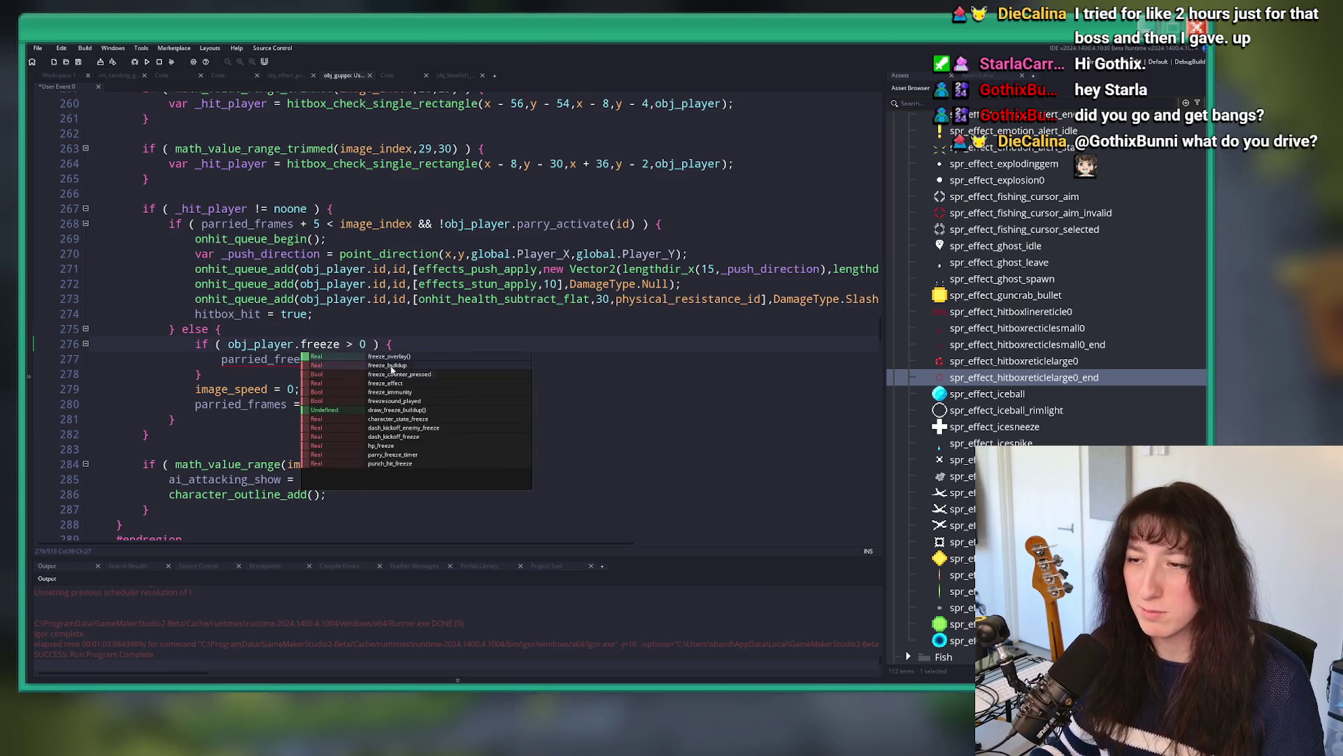
pyautogui.hotkey('ctrl', 'z')
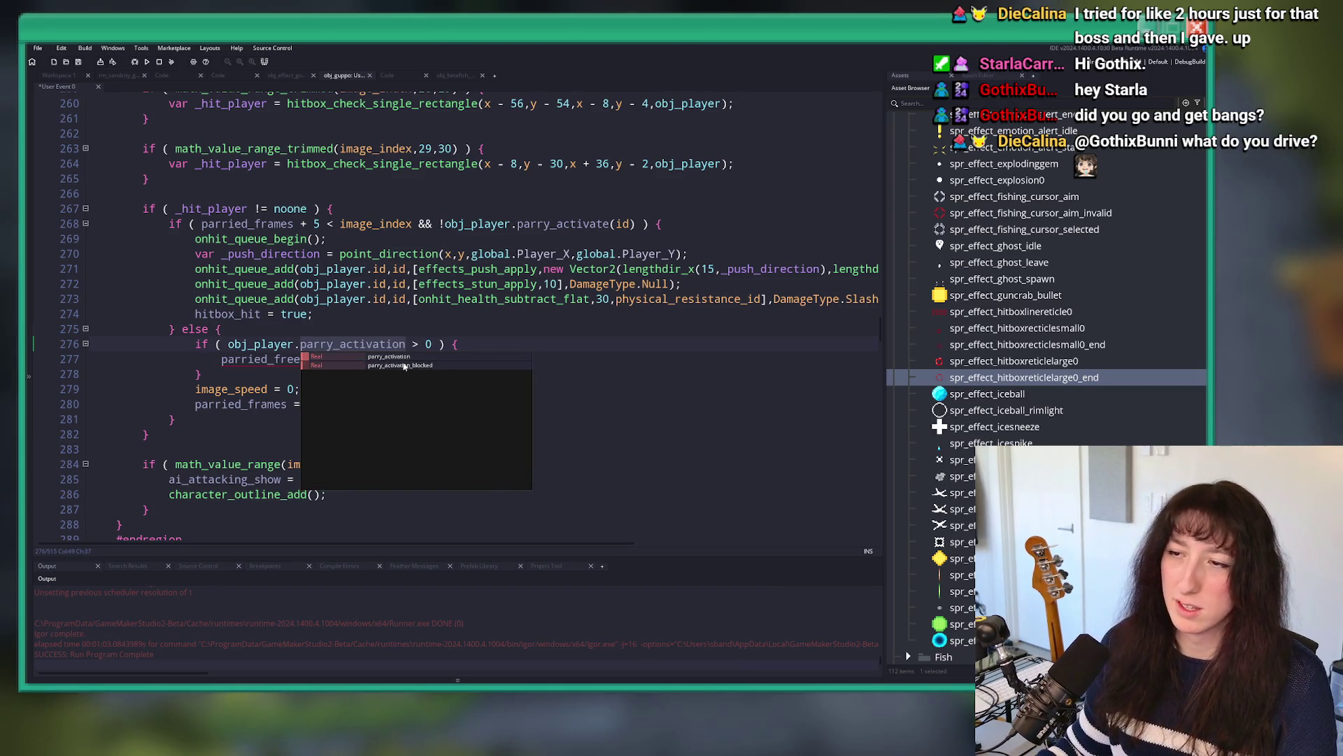
# Step: Make it obj_player.parry_freeze_timer > 0 and find all uses of parry_freeze_timer
pyautogui.press('BackSpace')
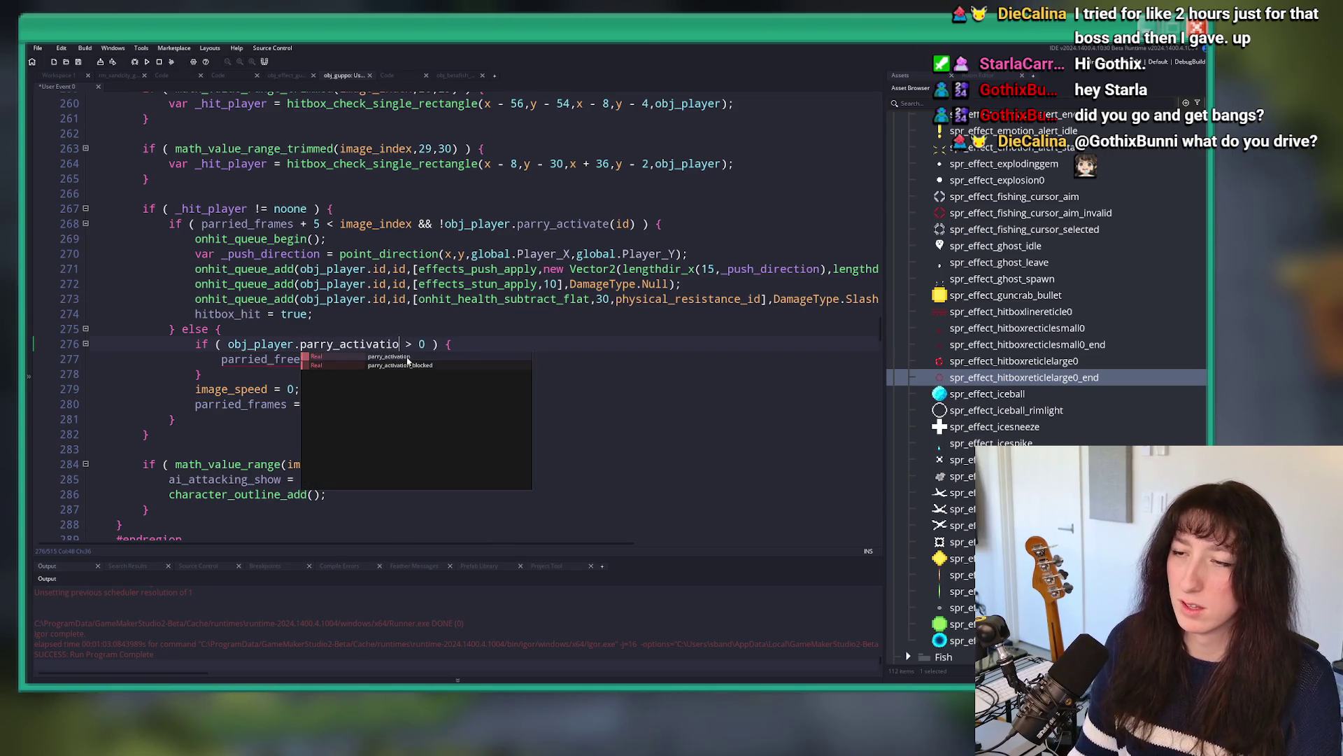
pyautogui.press('BackSpace')
pyautogui.press('BackSpace')
pyautogui.write('freeze_timer')
pyautogui.press('Return')
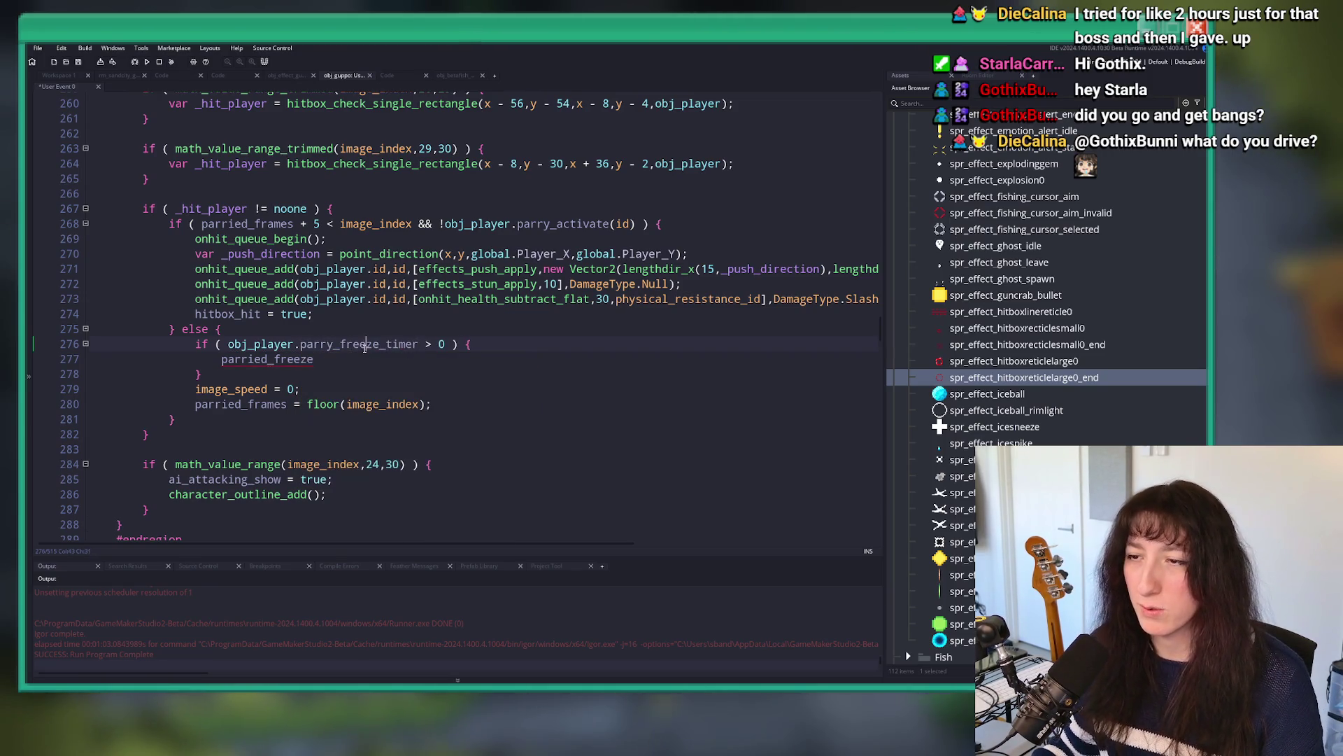
pyautogui.hotkey('ctrl', 'f')
pyautogui.press('Return')
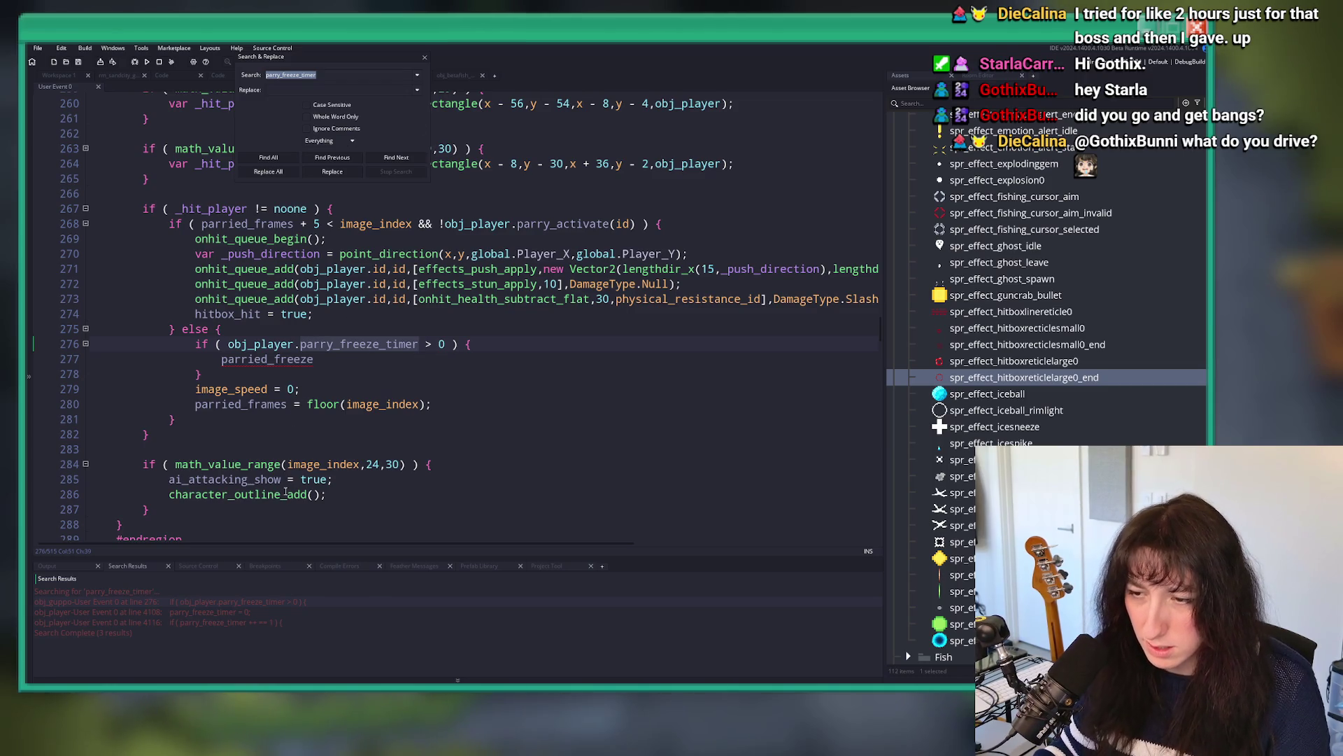
# Step: Inspect obj_player's parry_freeze_timer reset from the search results, then close the search
pyautogui.doubleClick(300, 609)
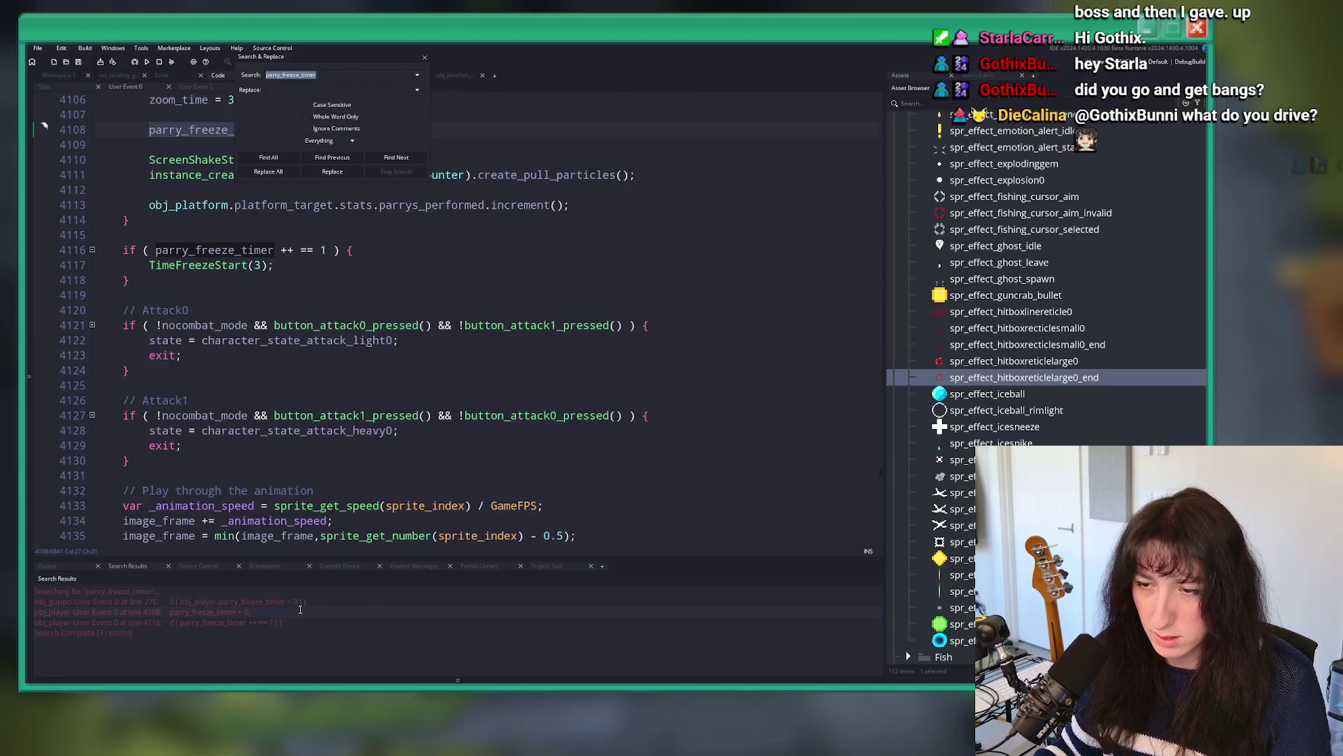
pyautogui.scroll(-1, 231, 384)
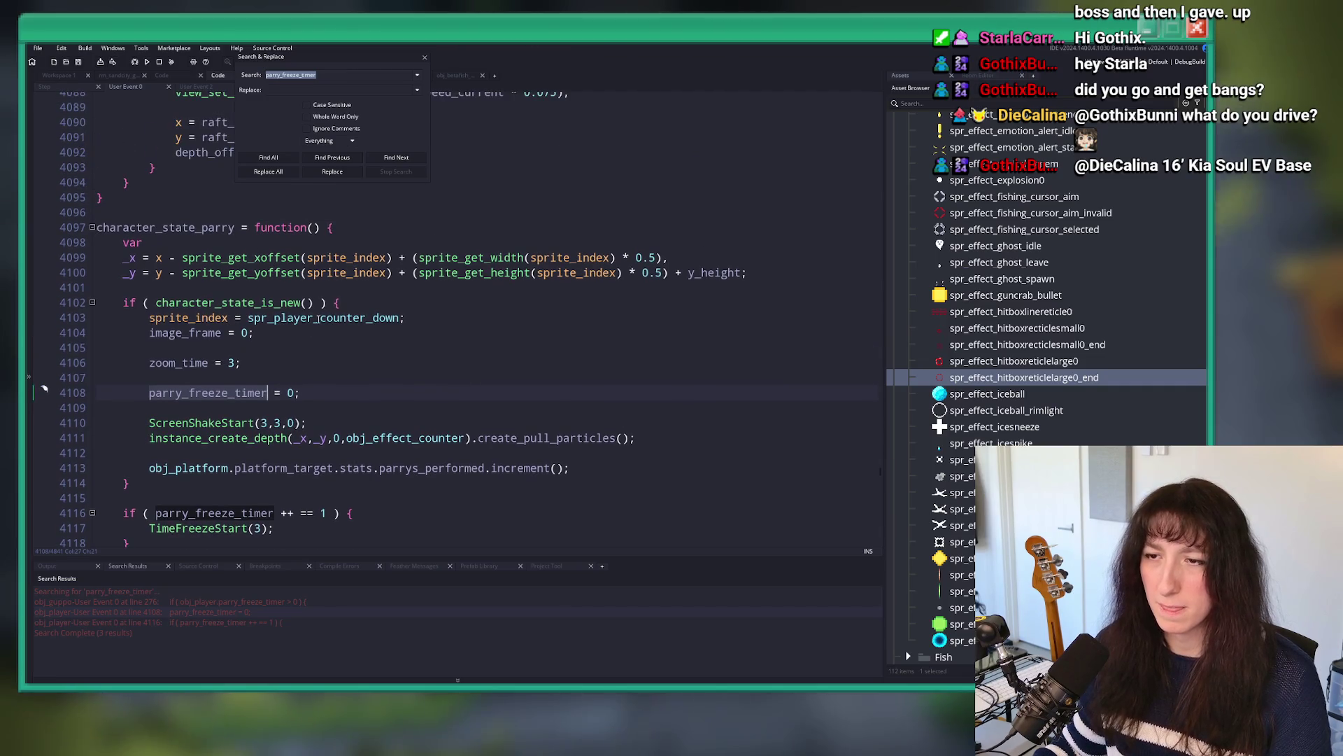
pyautogui.scroll(-2, 228, 387)
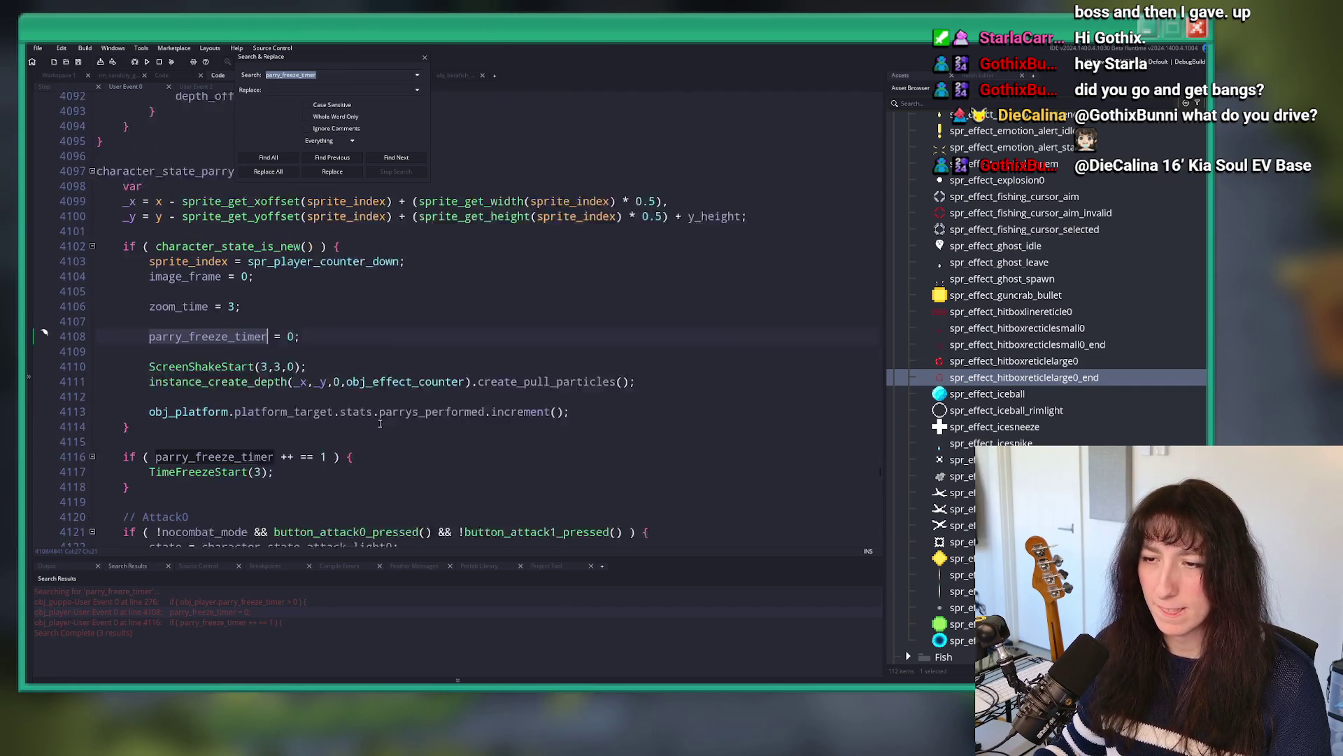
pyautogui.click(424, 57)
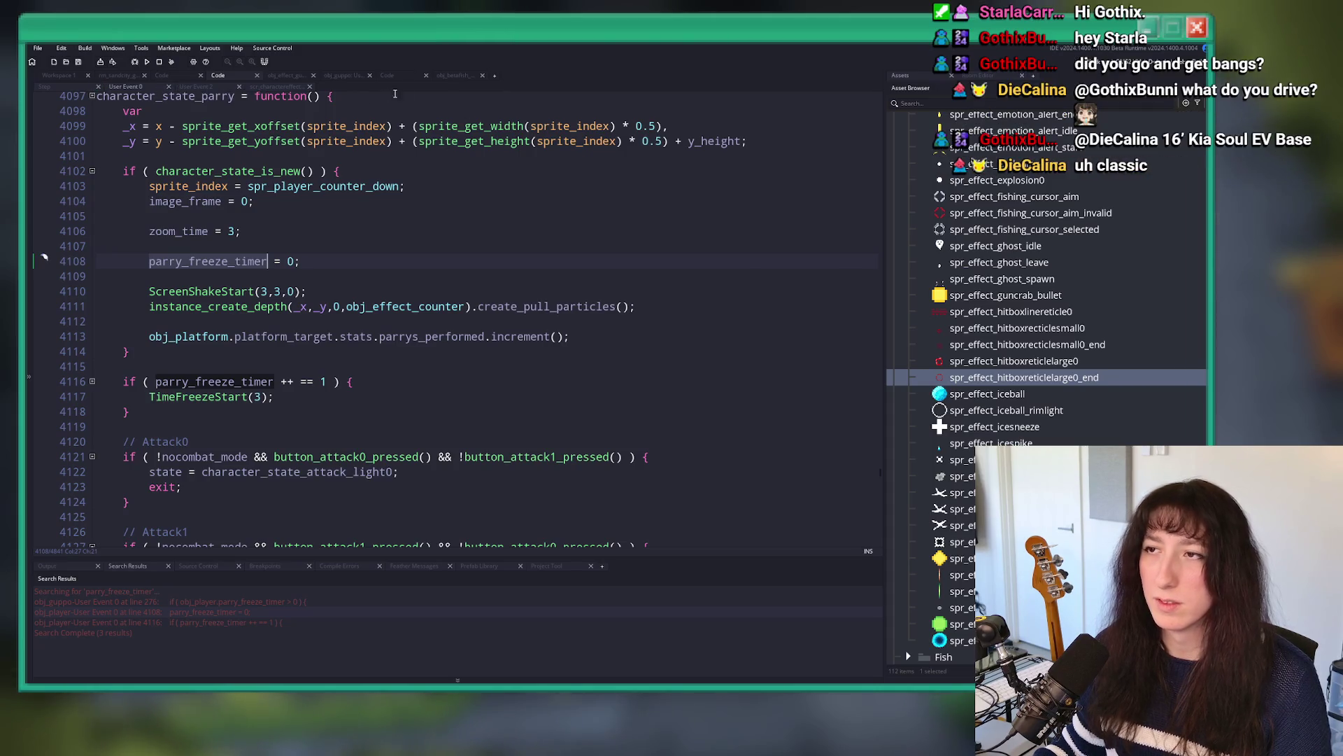
# Step: Return to Workspace 1 and open obj_guppo's Room Start event
pyautogui.click(461, 76)
pyautogui.click(390, 76)
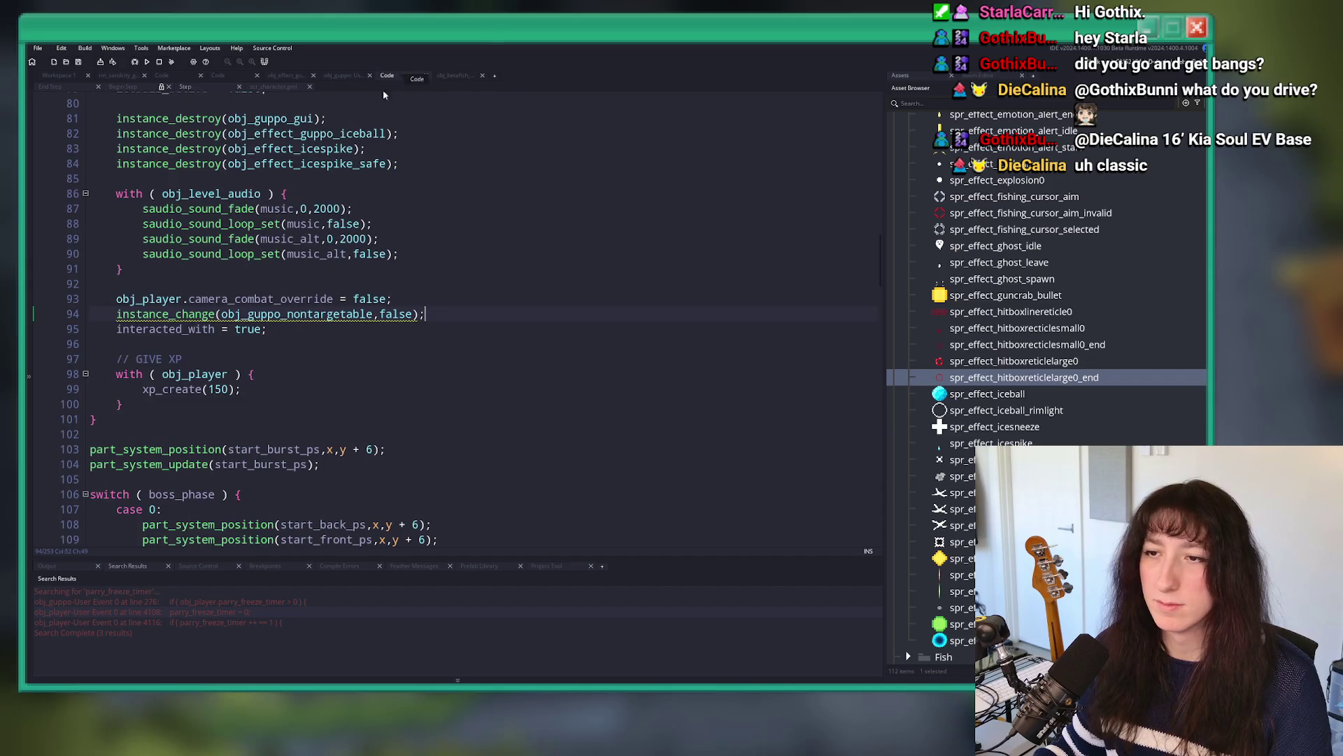
pyautogui.click(70, 75)
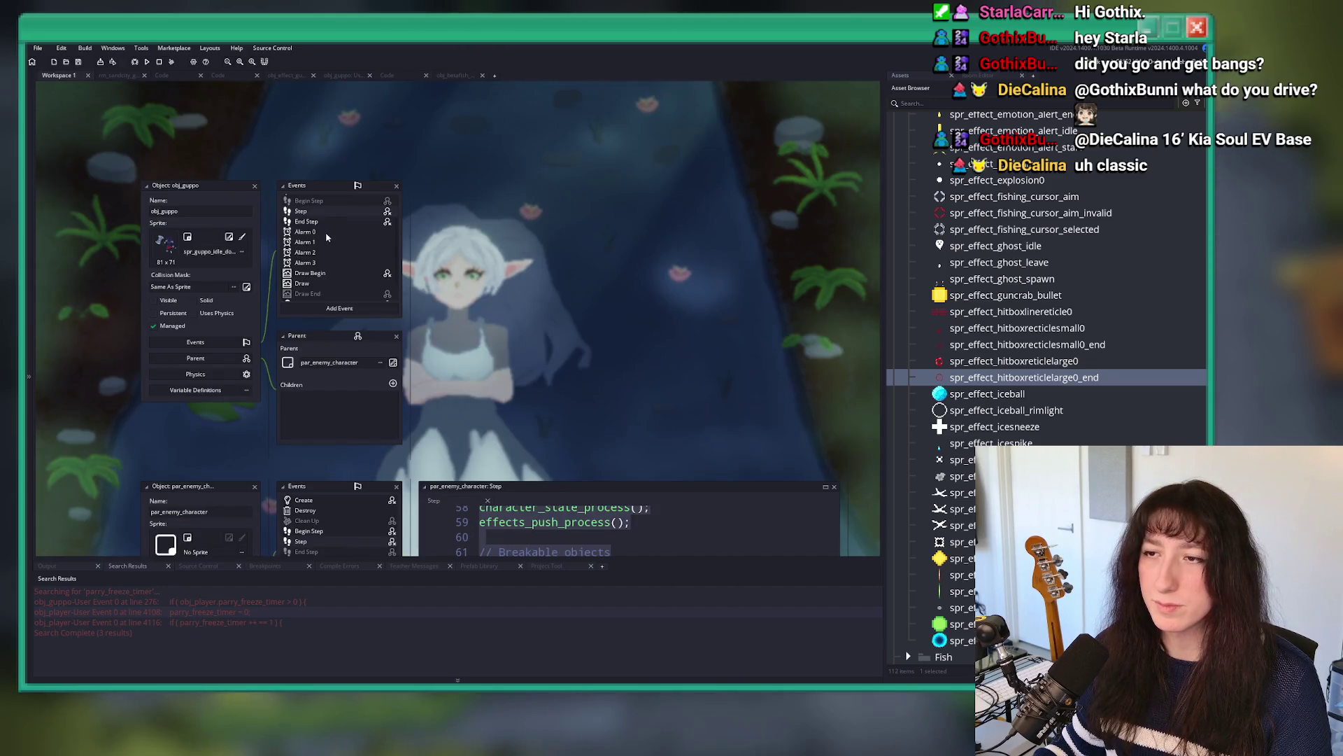
pyautogui.scroll(-1, 332, 211)
pyautogui.doubleClick(321, 294)
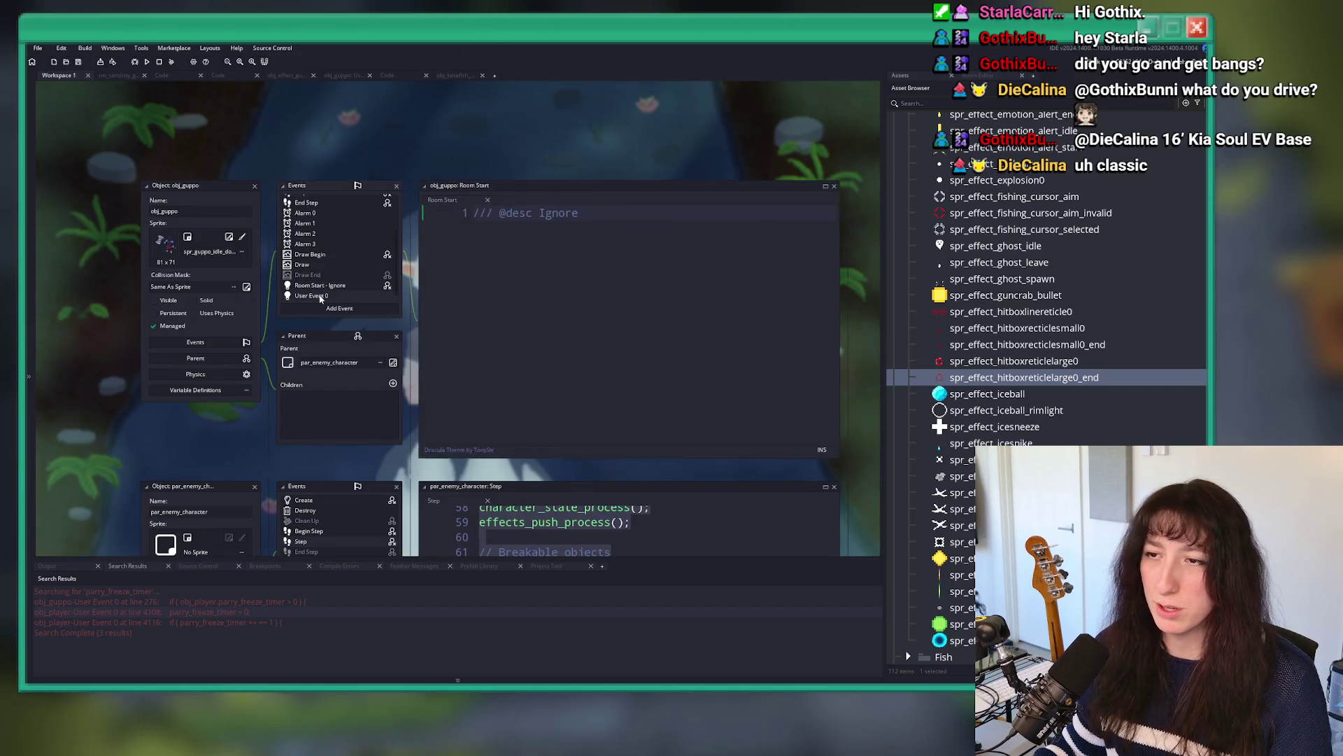
# Step: Delete the freeze check block and image_speed = 0 line from User Event 0's else branch
pyautogui.doubleClick(389, 345)
pyautogui.press('BackSpace')
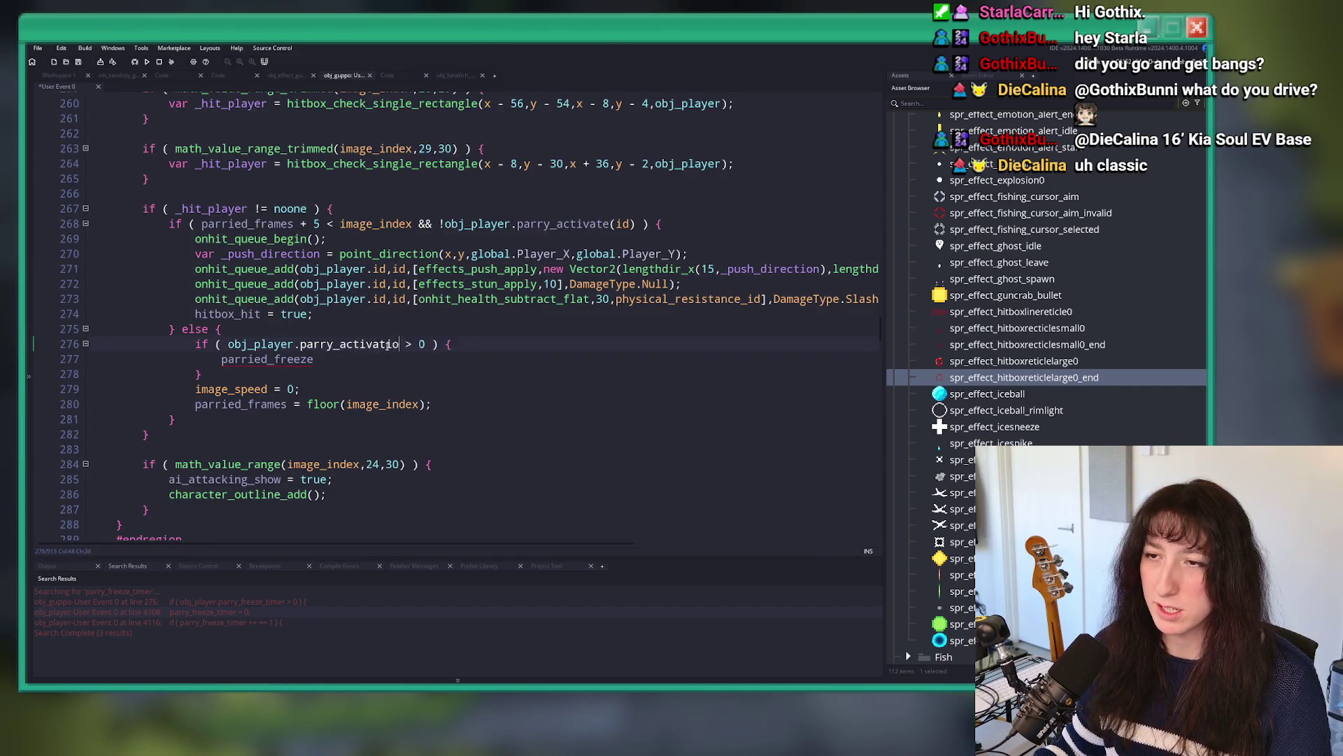
pyautogui.moveTo(420, 344); pyautogui.dragTo(228, 344)
pyautogui.write('par')
pyautogui.moveTo(301, 389); pyautogui.dragTo(270, 318)
pyautogui.press('BackSpace')
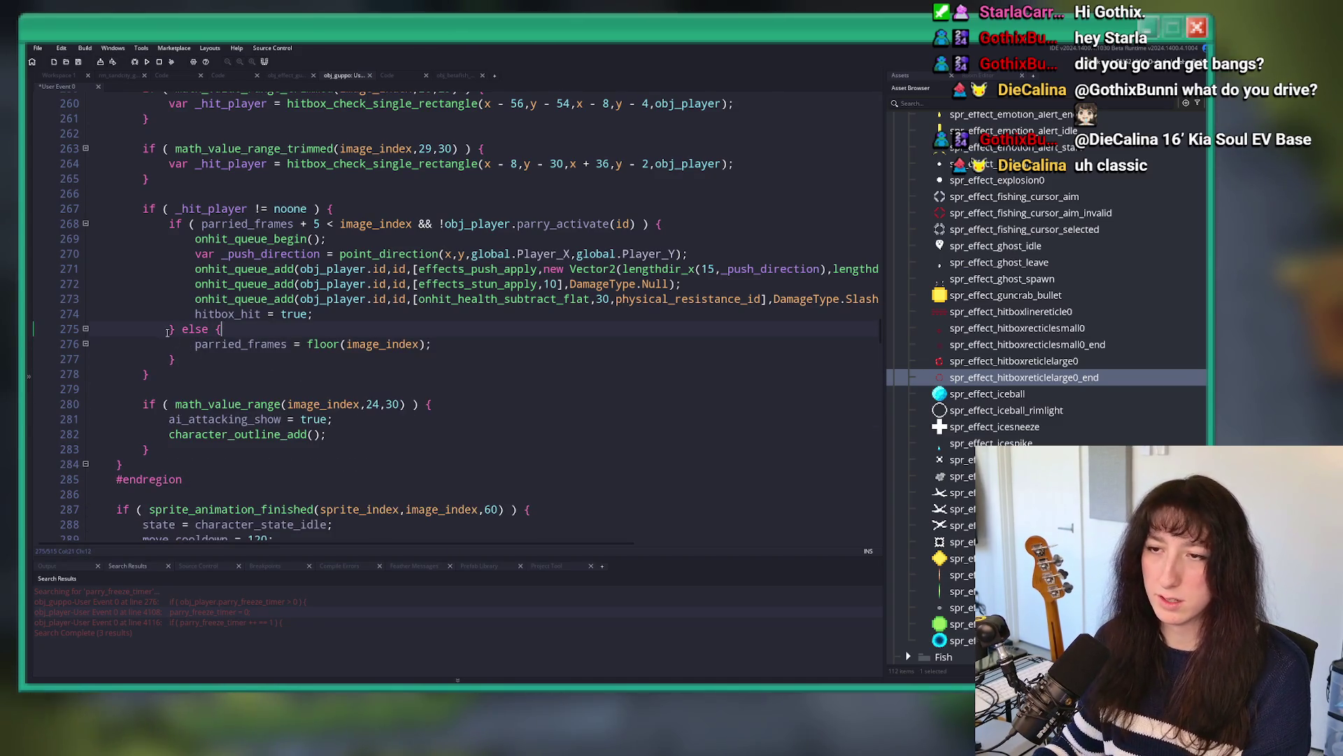
# Step: Review the remaining swing code around the stun line at line 271
pyautogui.scroll(20, 170, 335)
pyautogui.scroll(20, 225, 388)
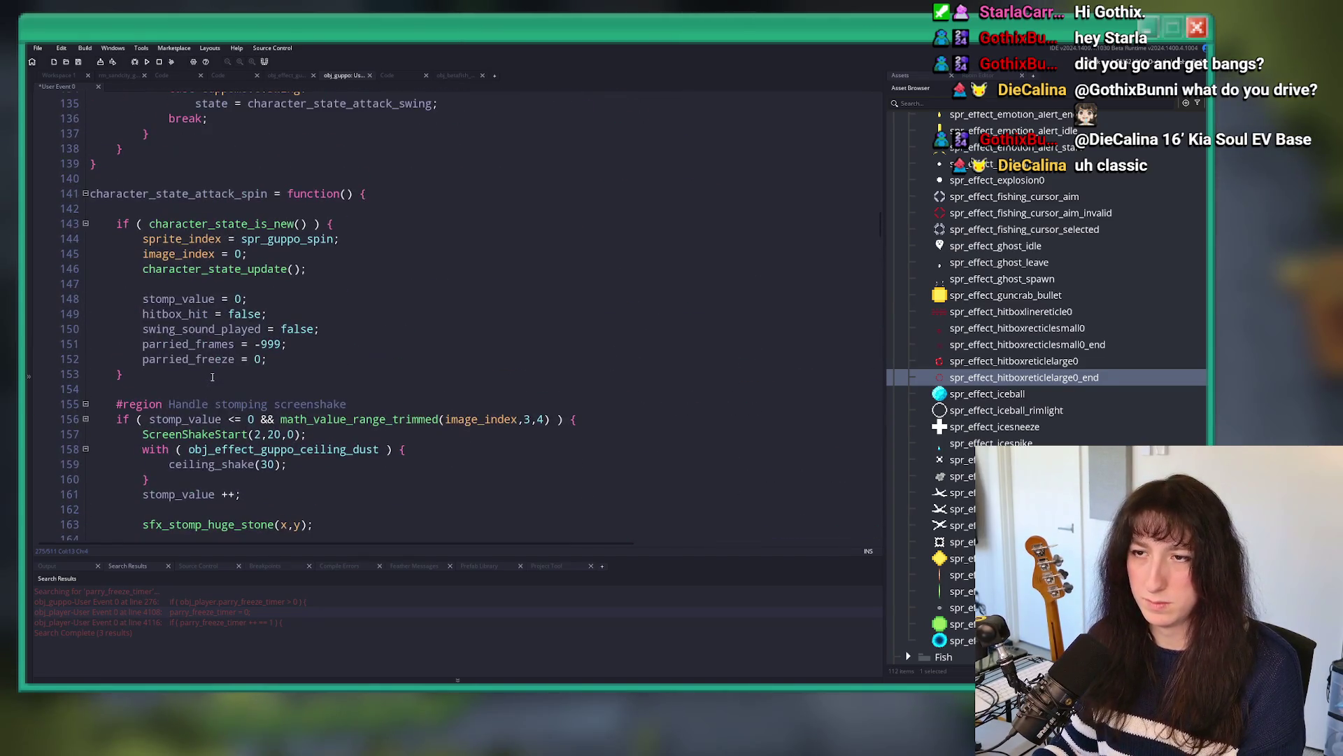
pyautogui.scroll(-20, 212, 377)
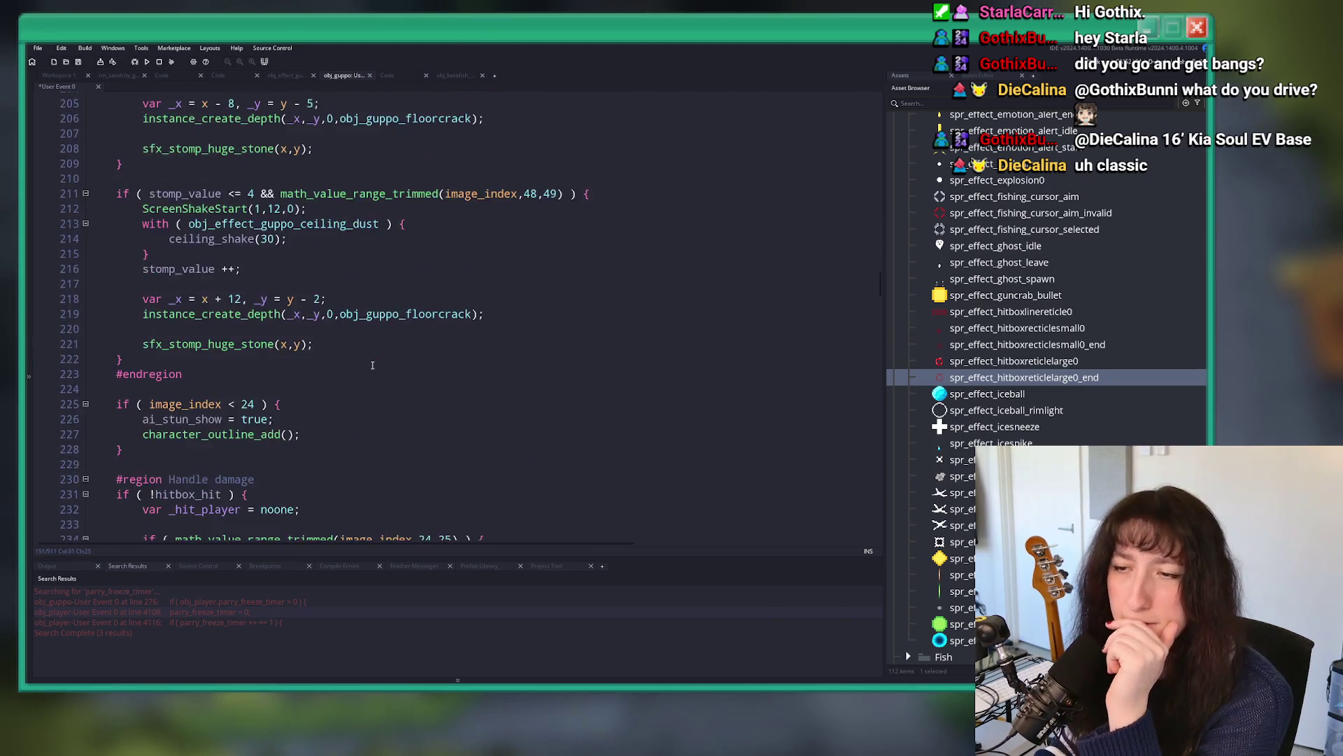
pyautogui.scroll(-18, 373, 365)
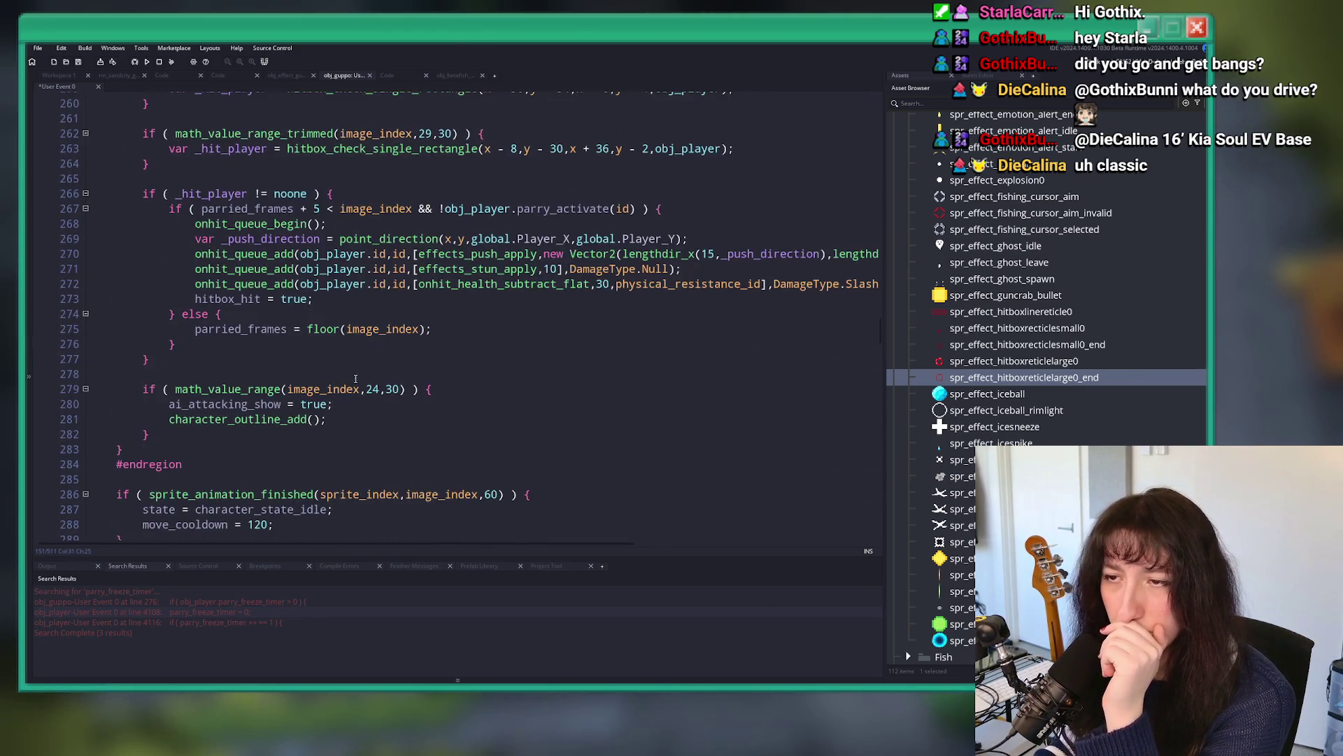
pyautogui.click(698, 267)
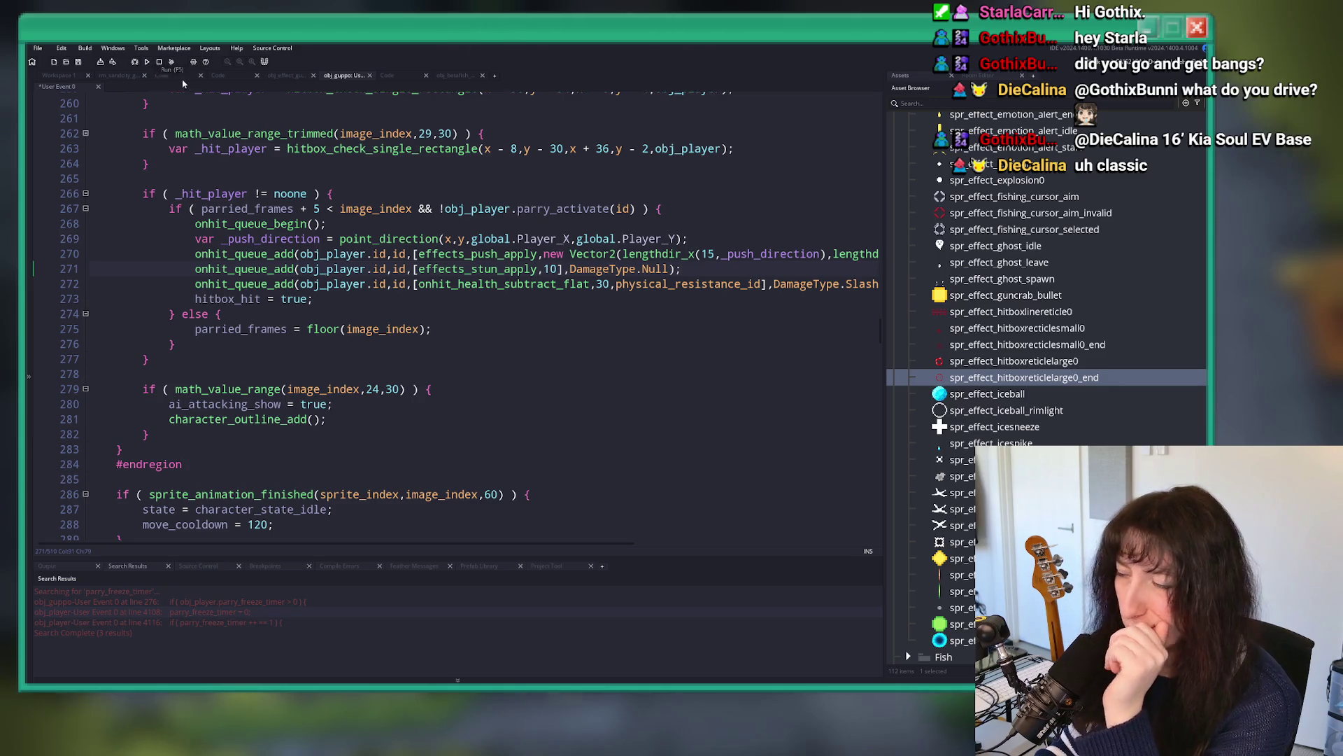
pyautogui.hotkey('ctrl', 'shift', 'f')
# Step: Search the project for is_boss, then close the search and return to the workspace
pyautogui.write('is_boss')
pyautogui.press('Return')
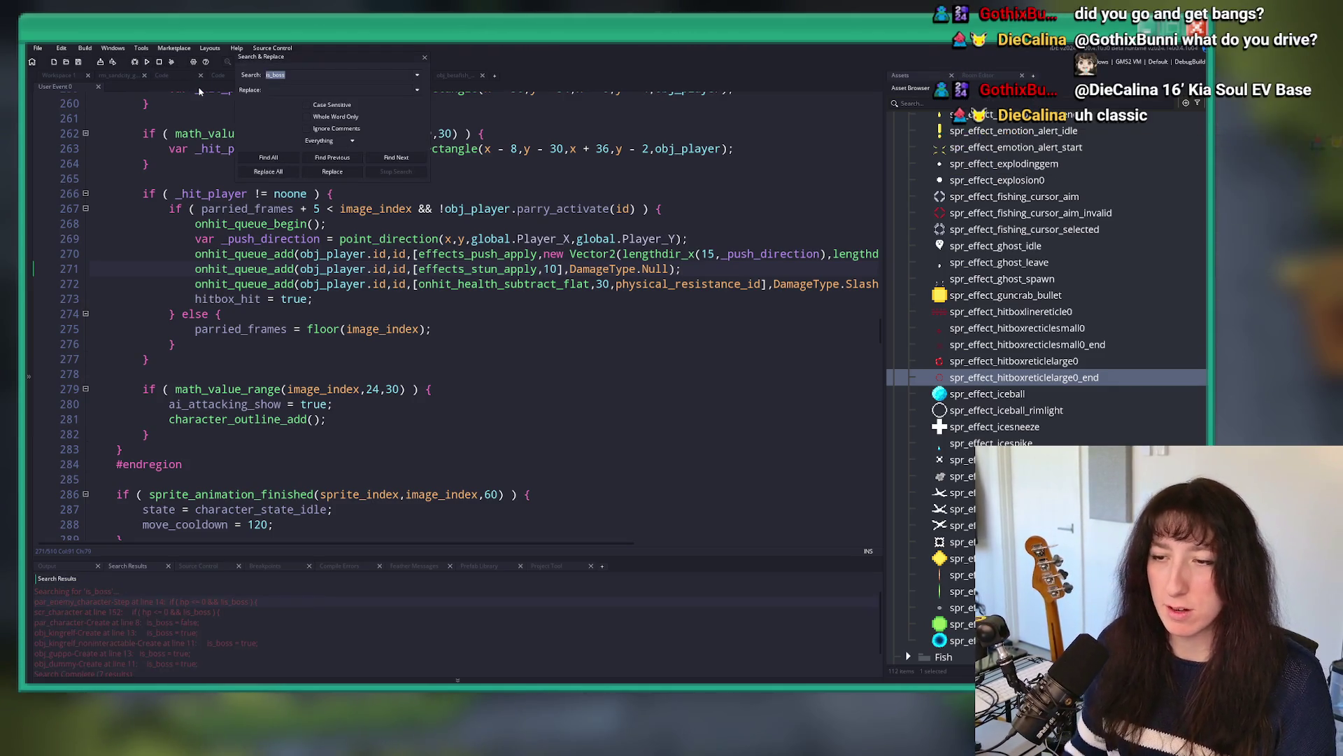
pyautogui.click(425, 57)
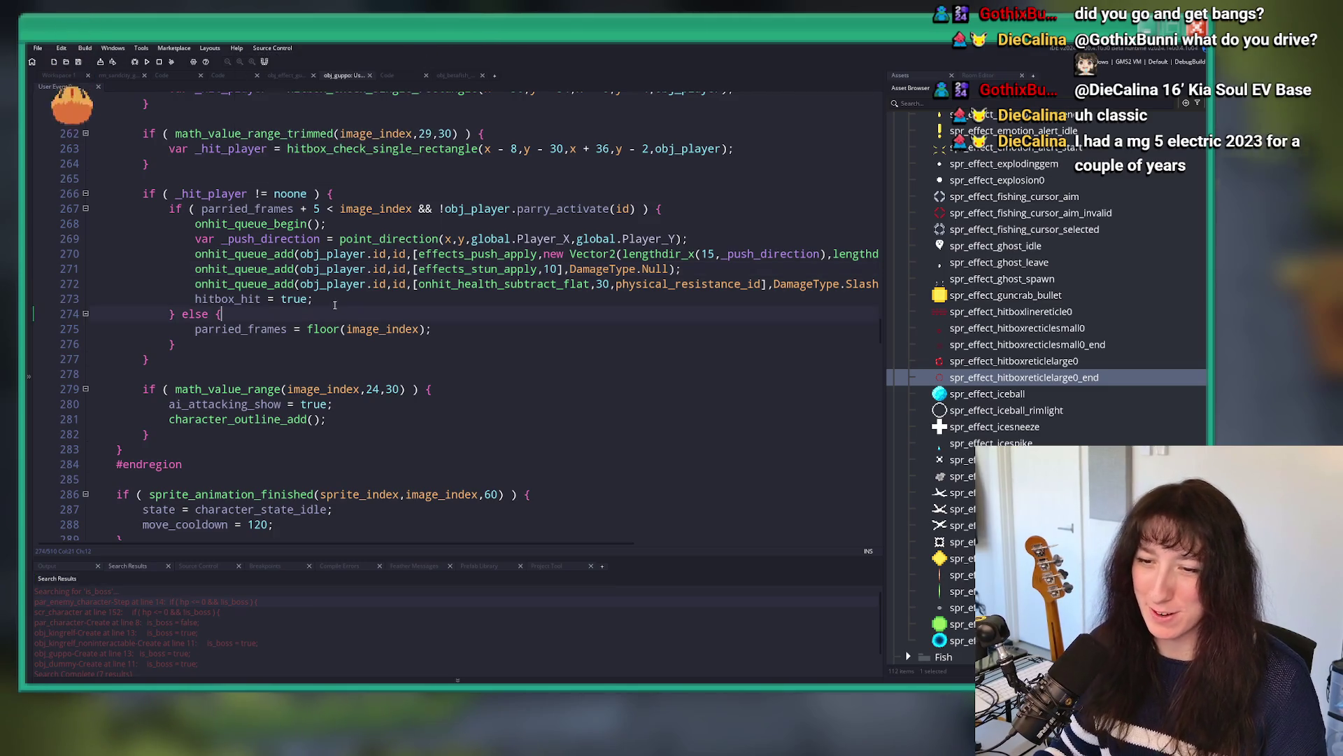
pyautogui.hotkey('ctrl', 'Tab')
# Step: Open obj_player's Step code and find all parry_freeze matches, opening the first
pyautogui.hotkey('ctrl', 't')
pyautogui.write('obj_player')
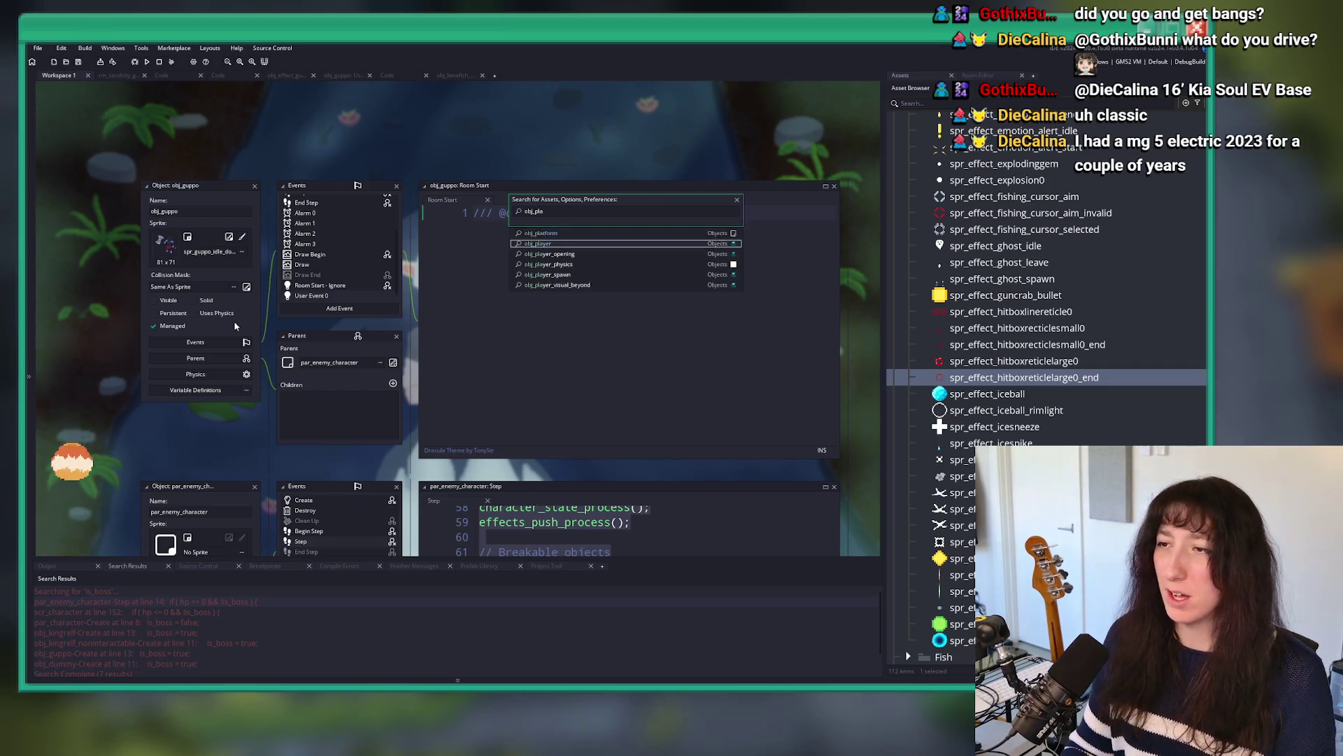
pyautogui.press('Return')
pyautogui.click(445, 294)
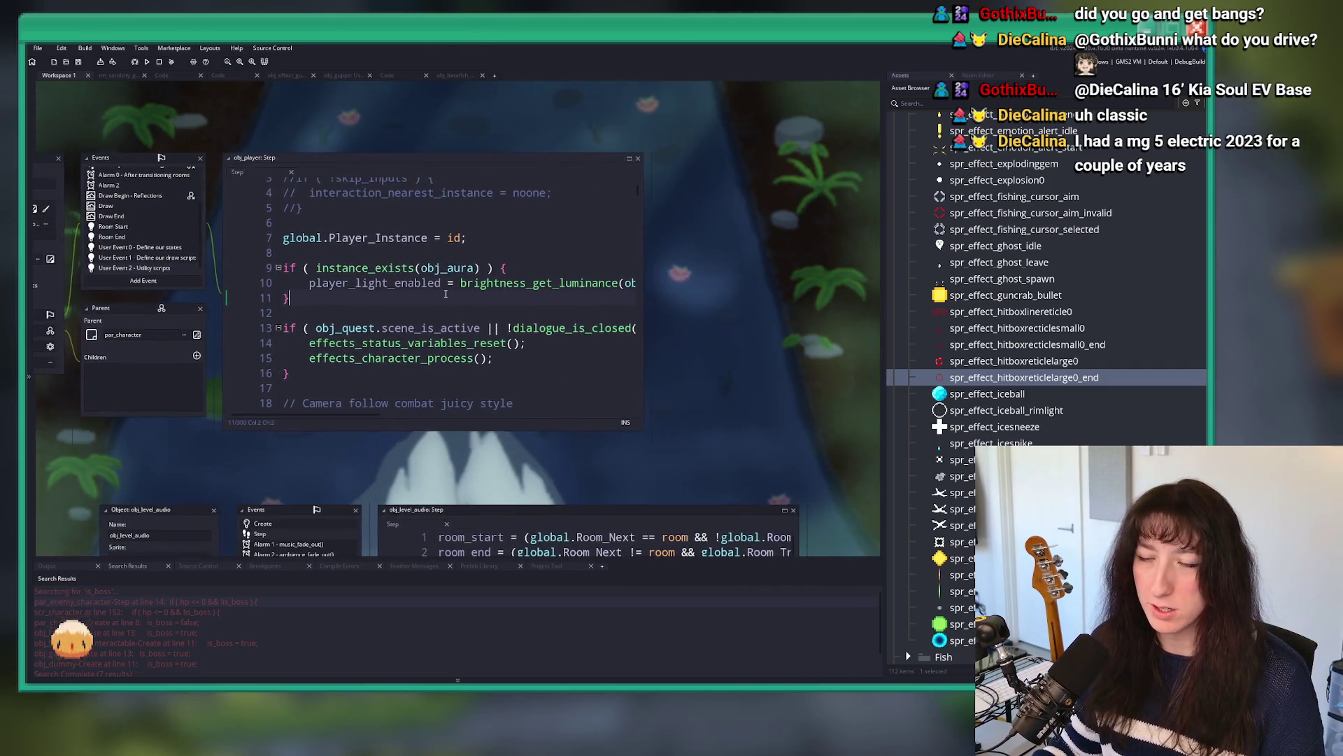
pyautogui.hotkey('ctrl', 'f')
pyautogui.write('parry_freeze')
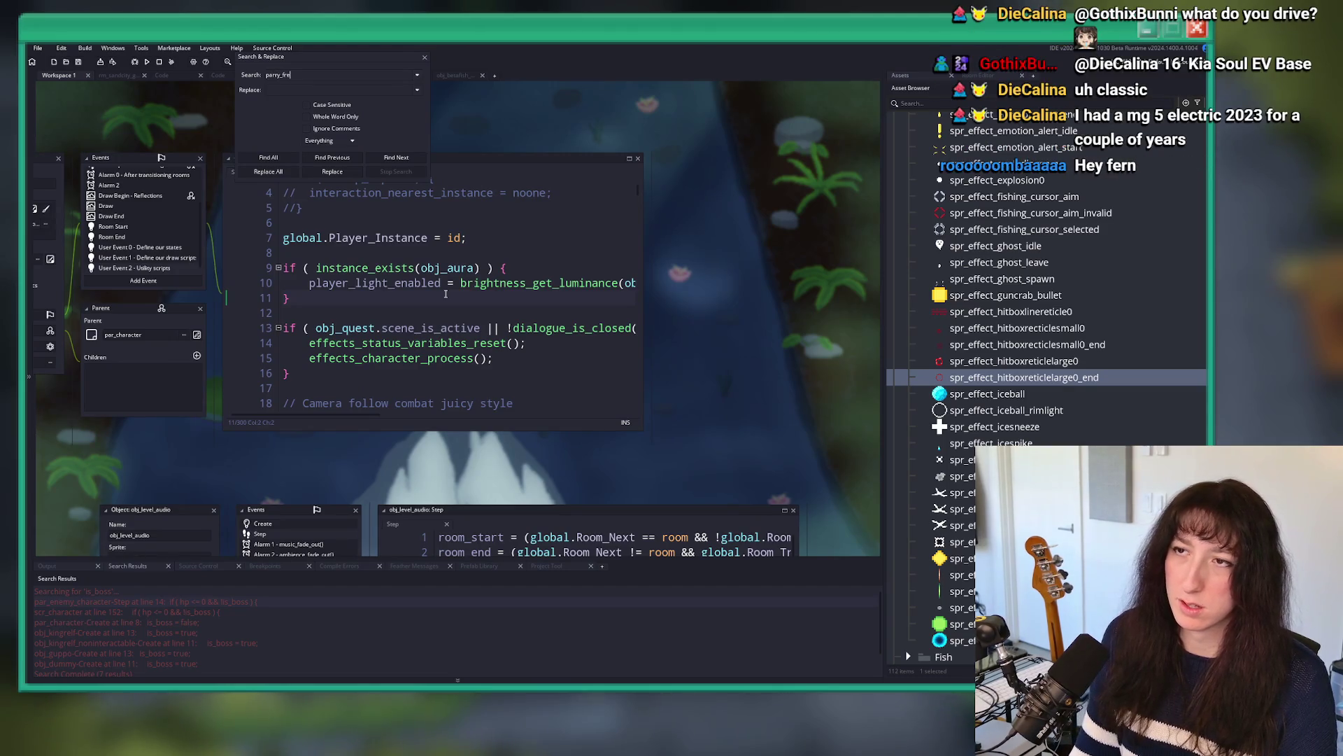
pyautogui.press('Return')
pyautogui.doubleClick(276, 604)
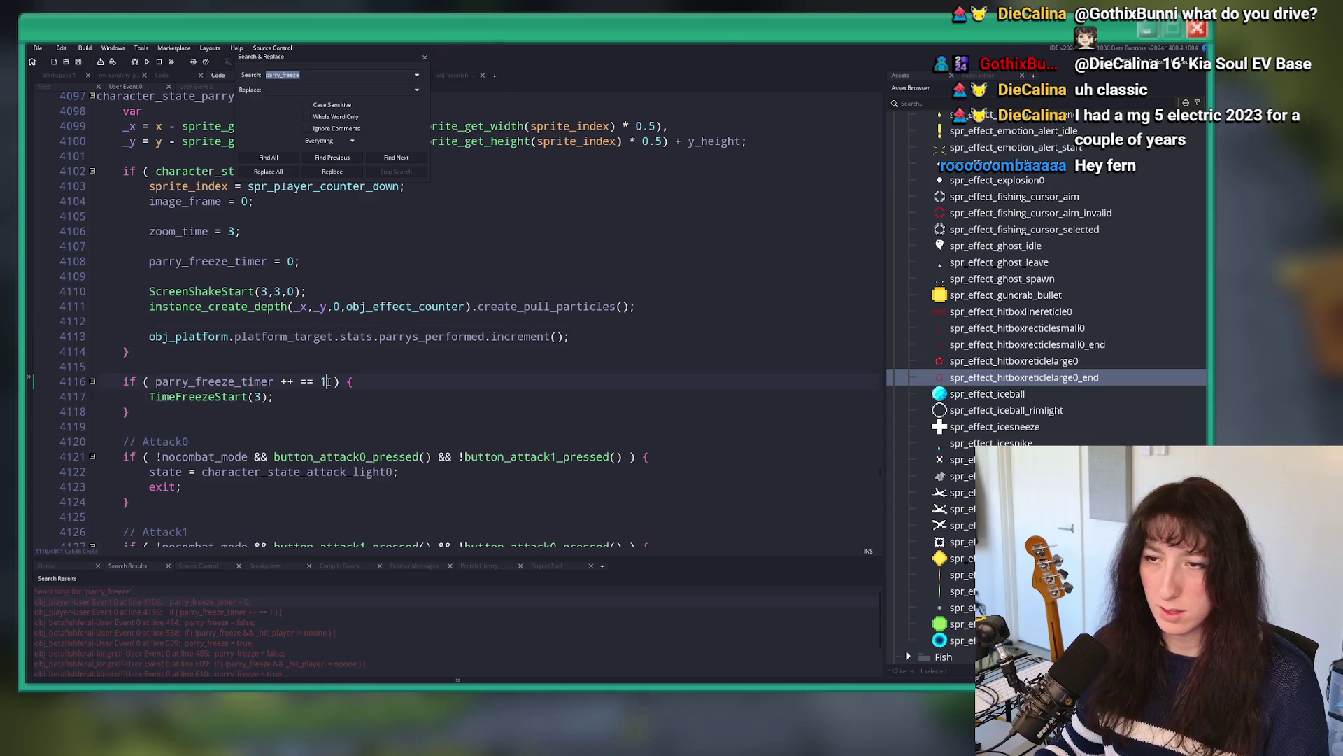
# Step: Append '&&' after '== 1' in the line 4116 parry_freeze_timer check, then return to the workspace
pyautogui.write('&&')
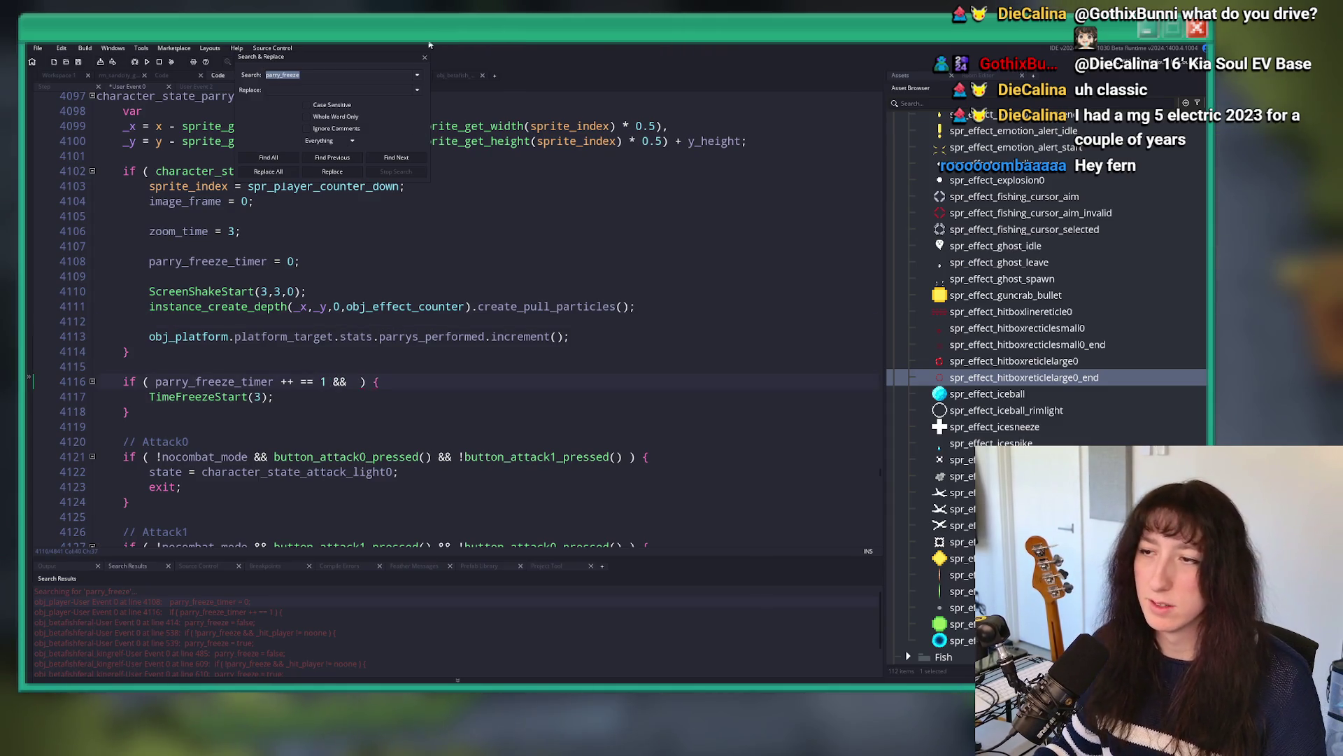
pyautogui.click(423, 60)
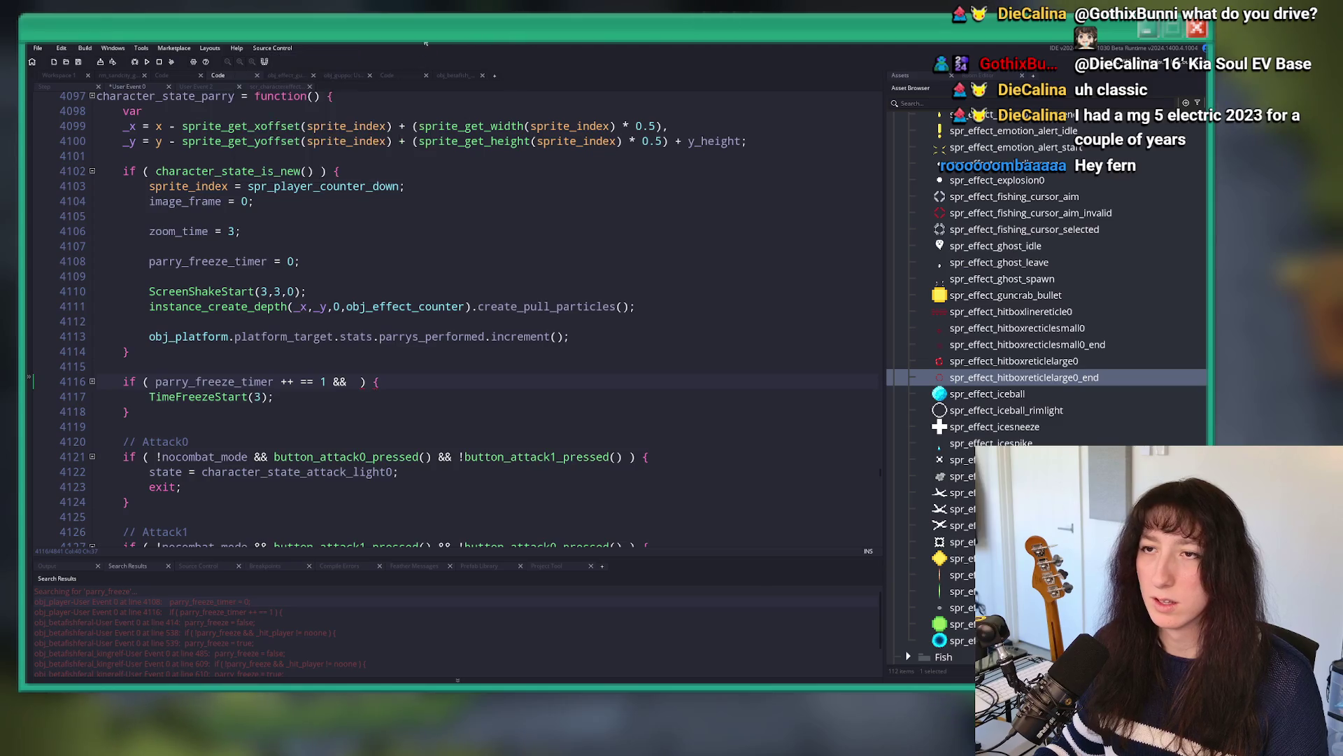
pyautogui.scroll(2, 455, 315)
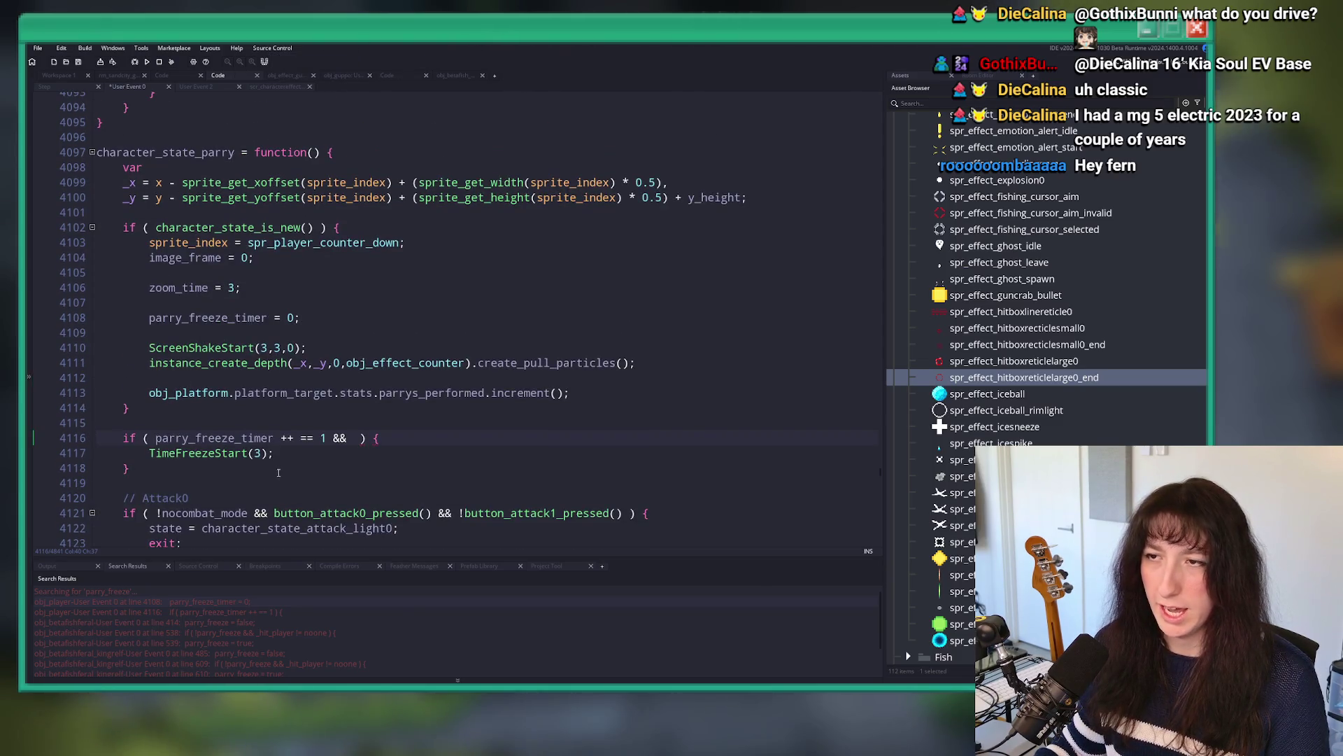
pyautogui.scroll(-3, 226, 147)
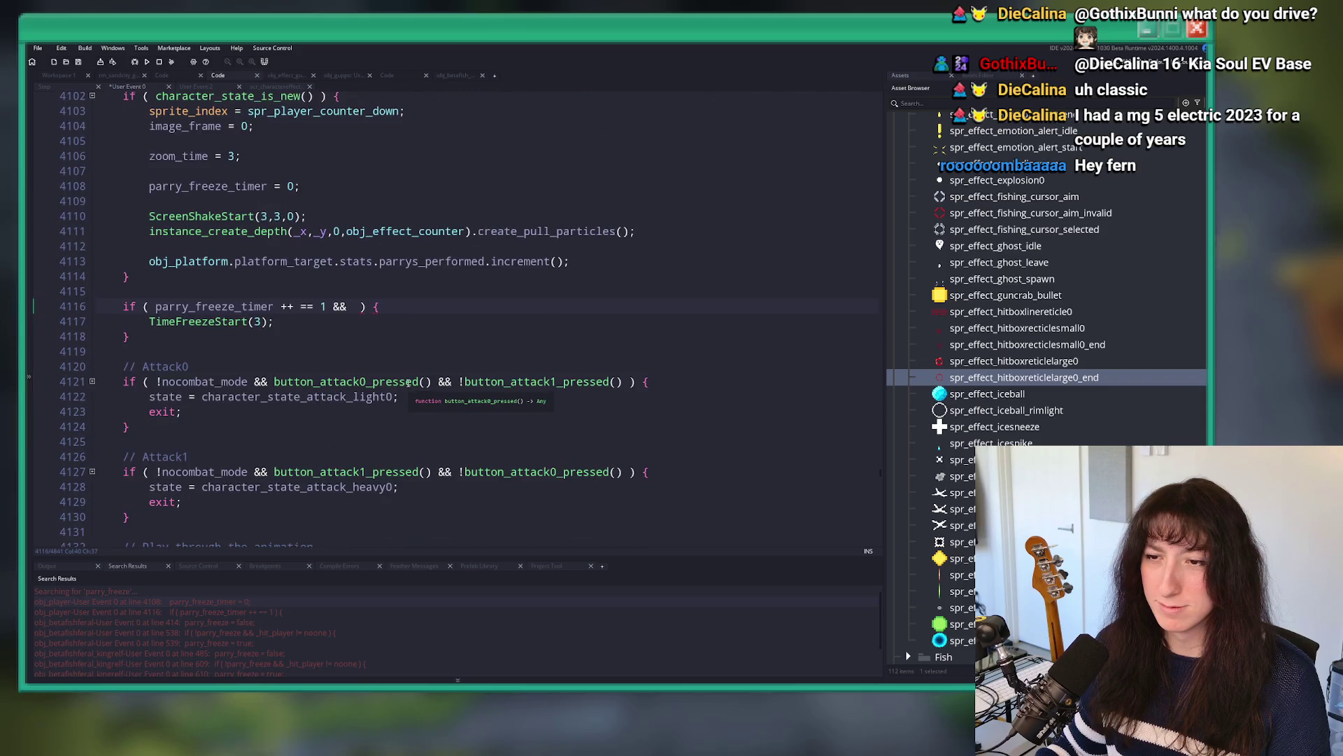
pyautogui.scroll(-4, 451, 305)
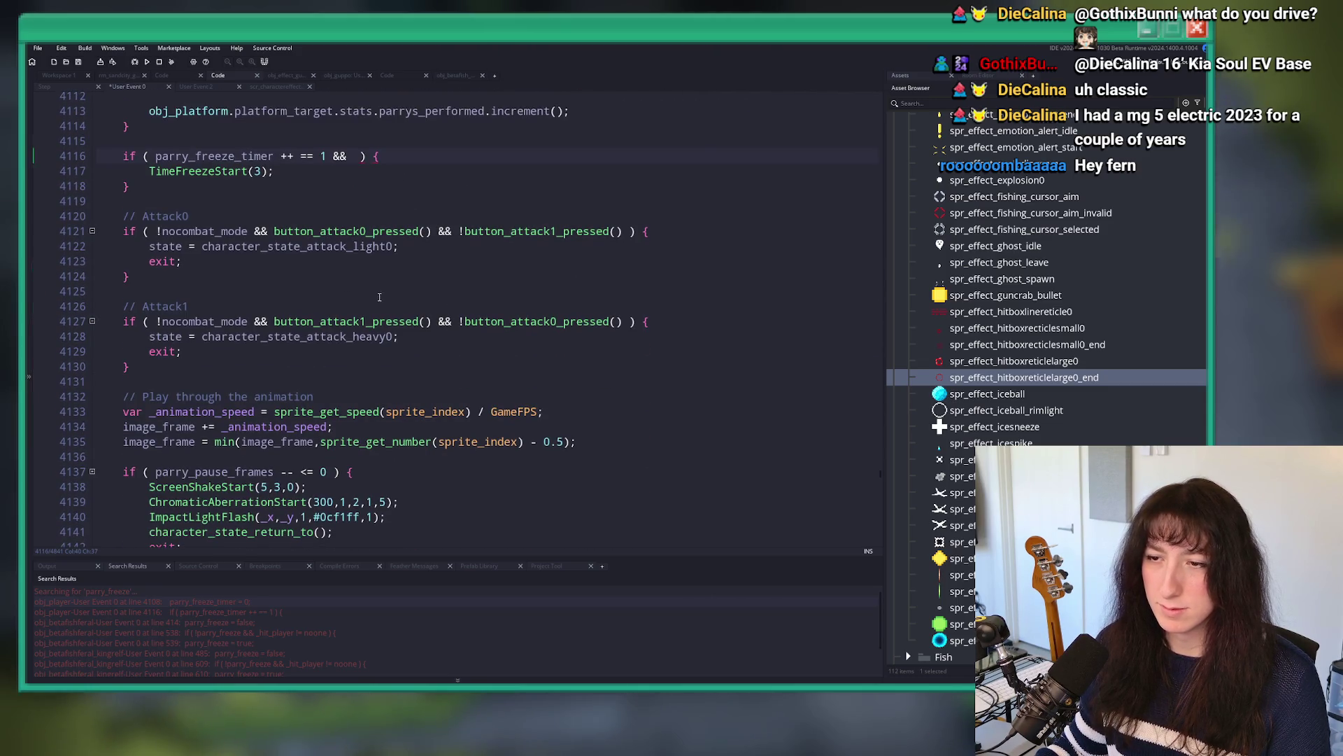
pyautogui.scroll(-5, 269, 450)
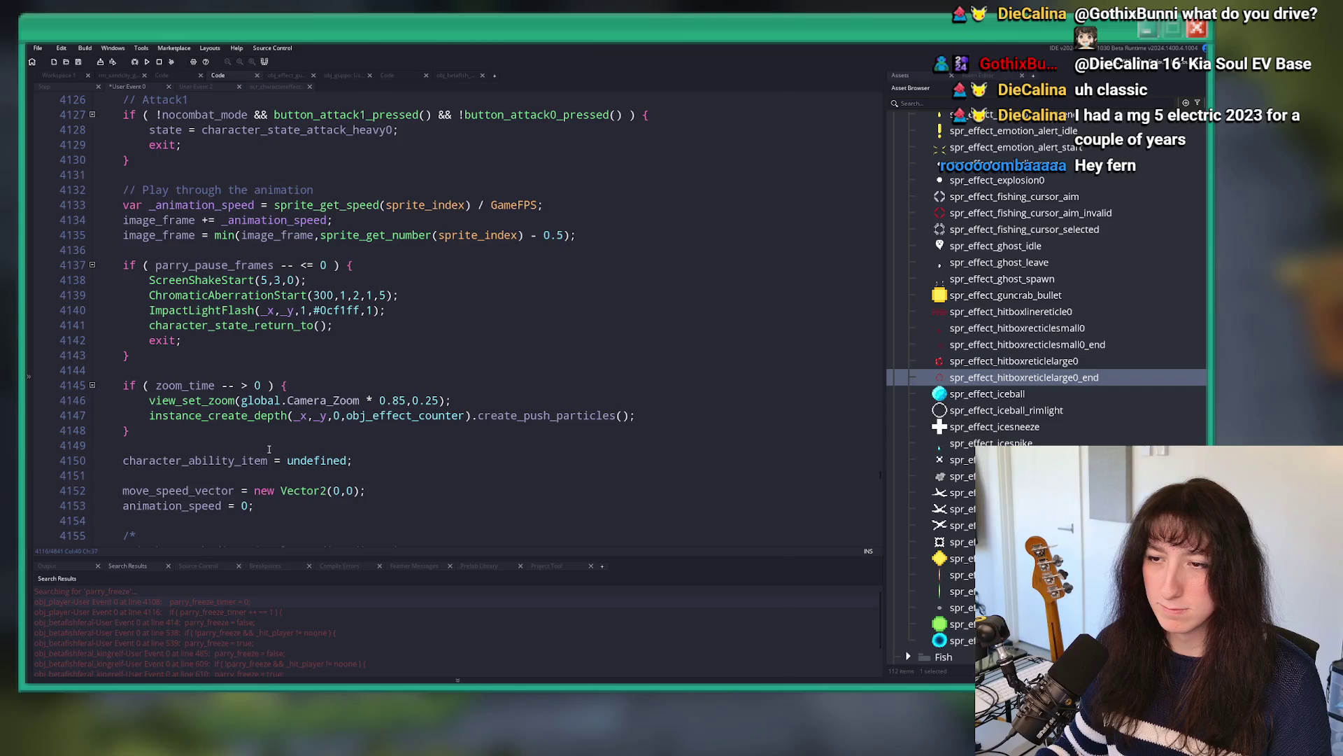
pyautogui.scroll(-14, 270, 450)
pyautogui.scroll(20, 263, 411)
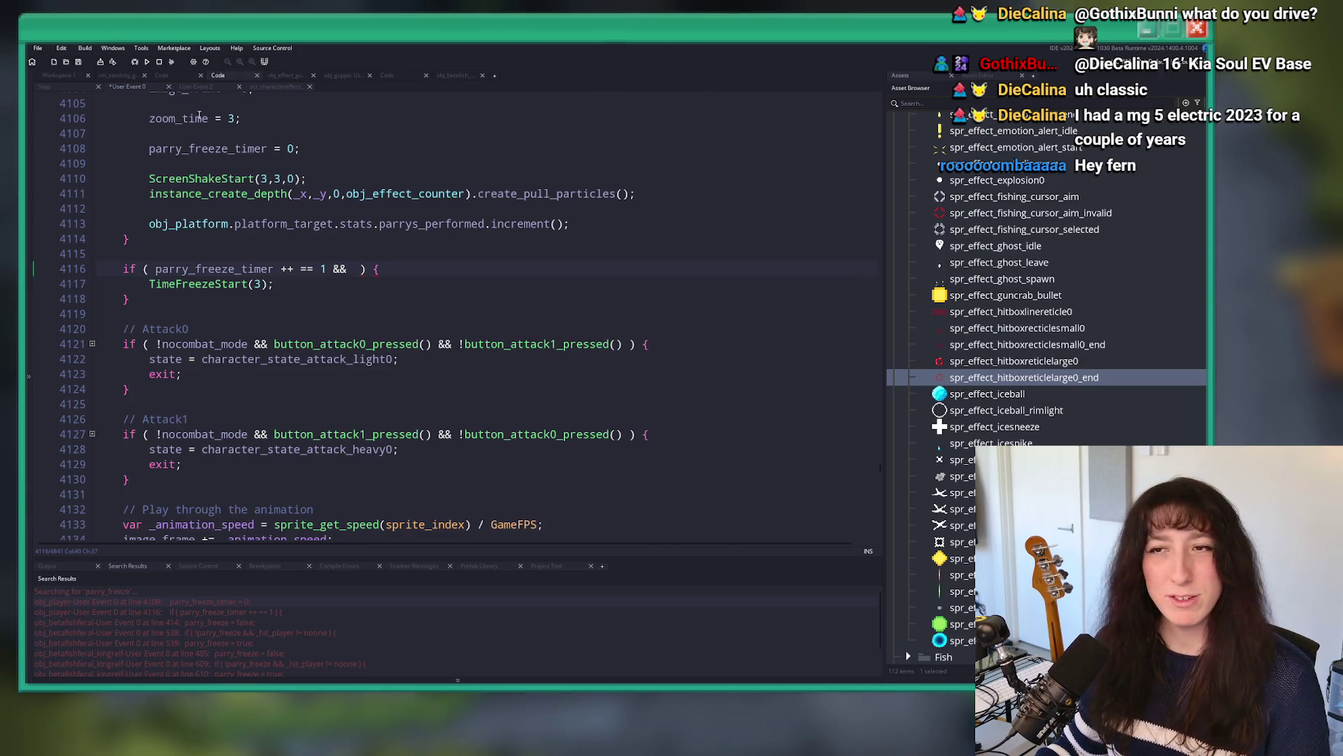
pyautogui.hotkey('ctrl', 'Tab')
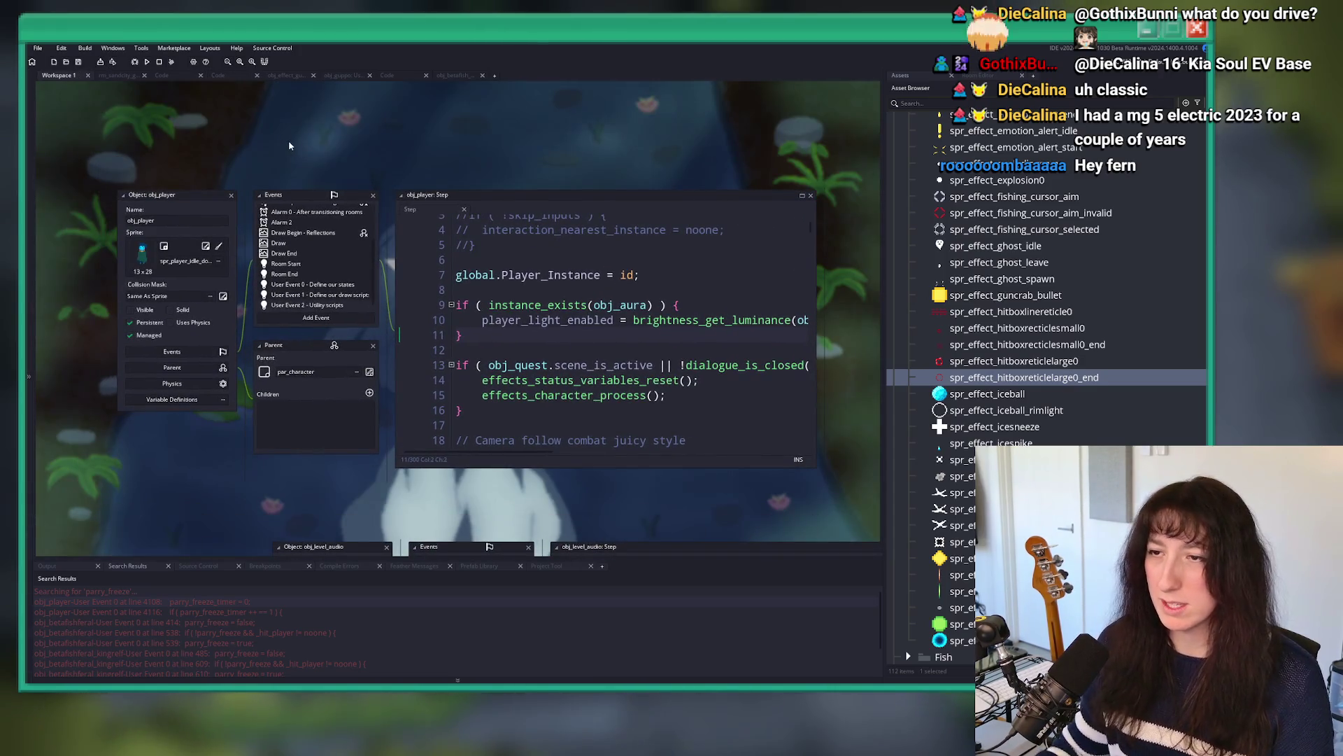
# Step: Search the project for parry_activate and jump to its definition at line 190 of User Event 2
pyautogui.click(636, 320)
pyautogui.scroll(-2, 636, 324)
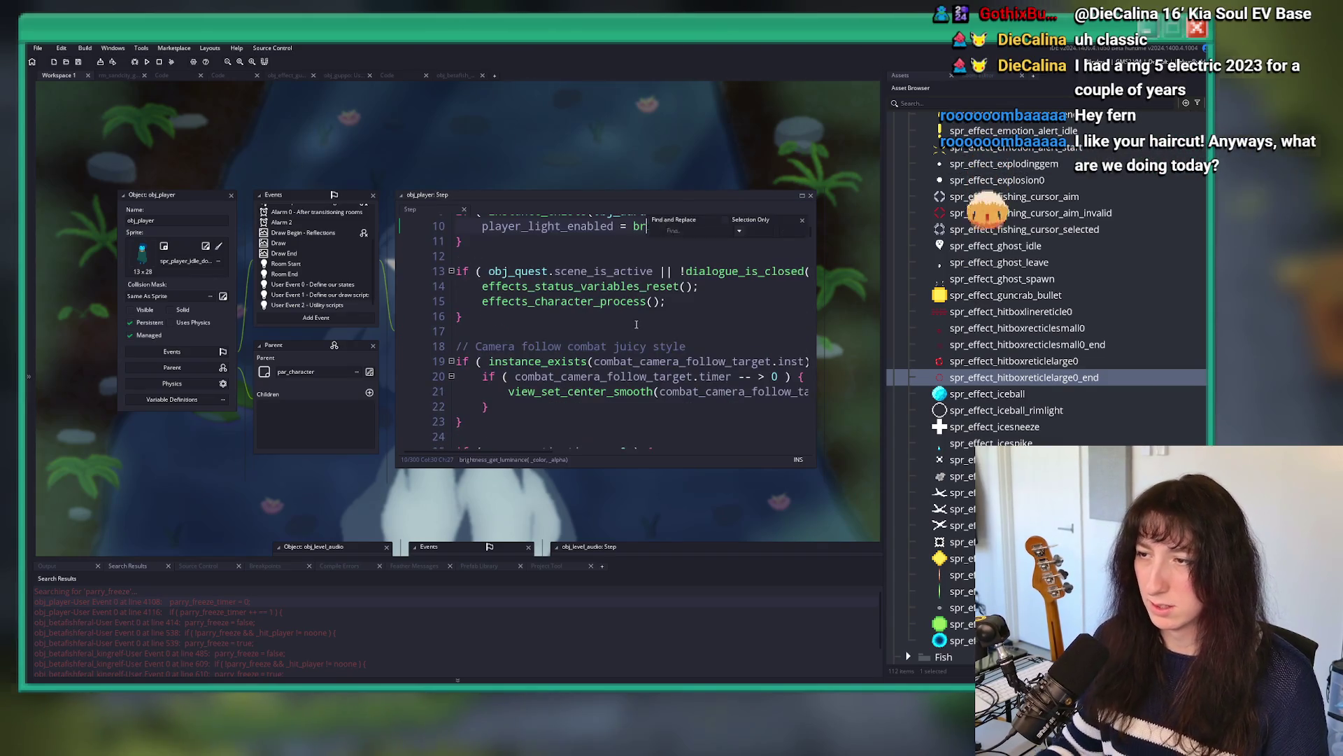
pyautogui.hotkey('ctrl', 'f')
pyautogui.write('parry_activate')
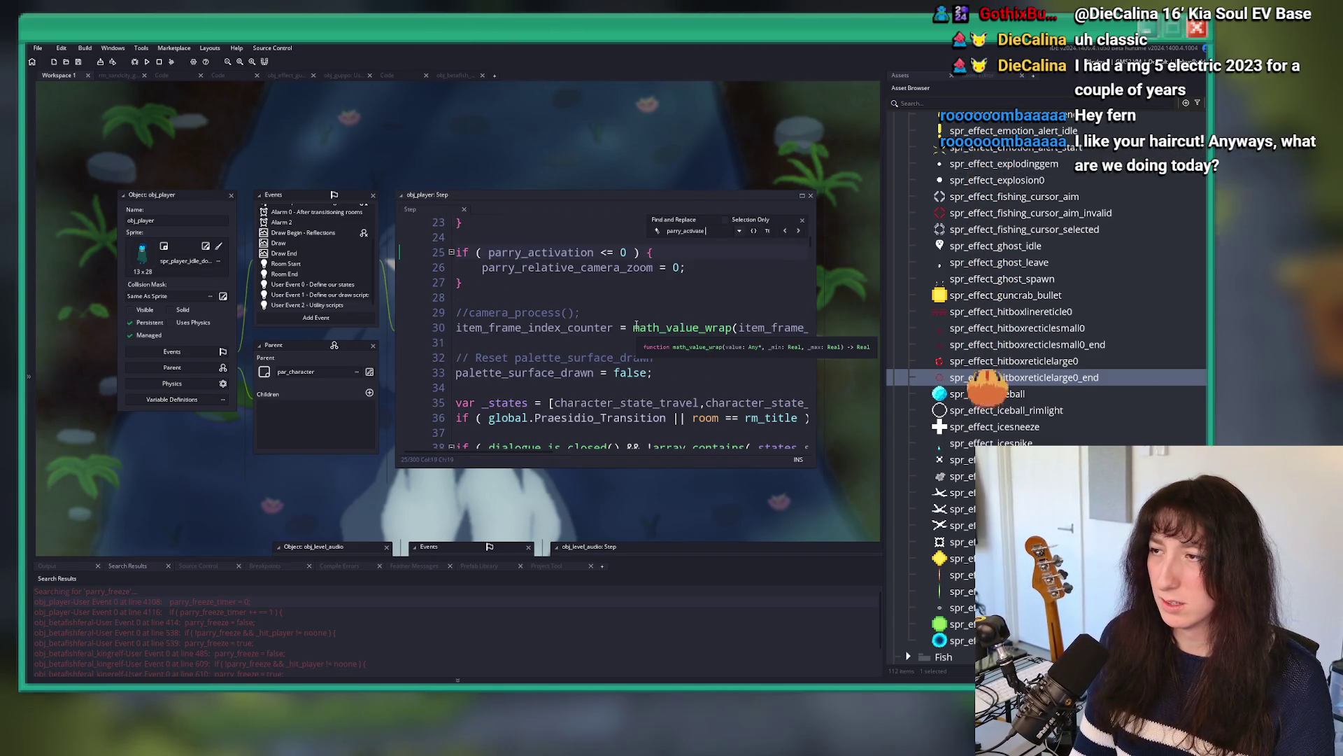
pyautogui.write(' = func')
pyautogui.hotkey('ctrl', 'shift', 'f')
pyautogui.write('par')
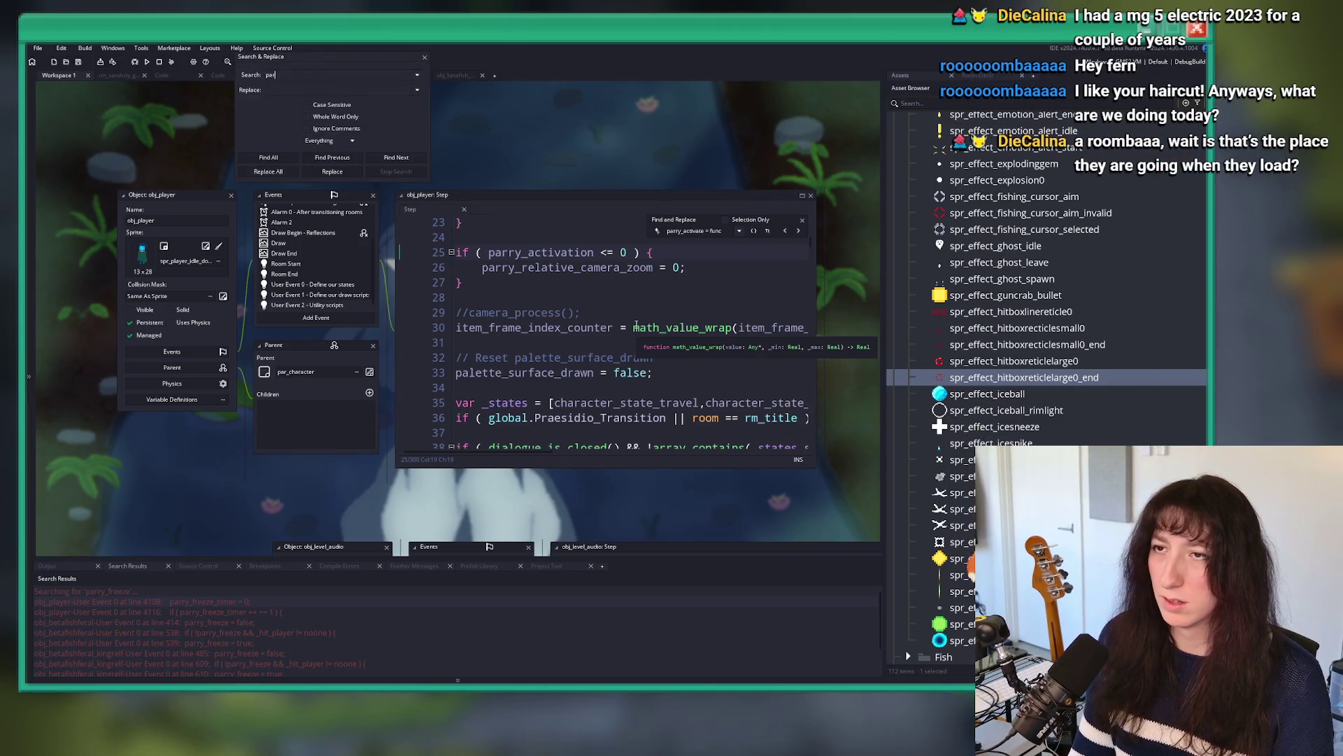
pyautogui.write('ray_y_active')
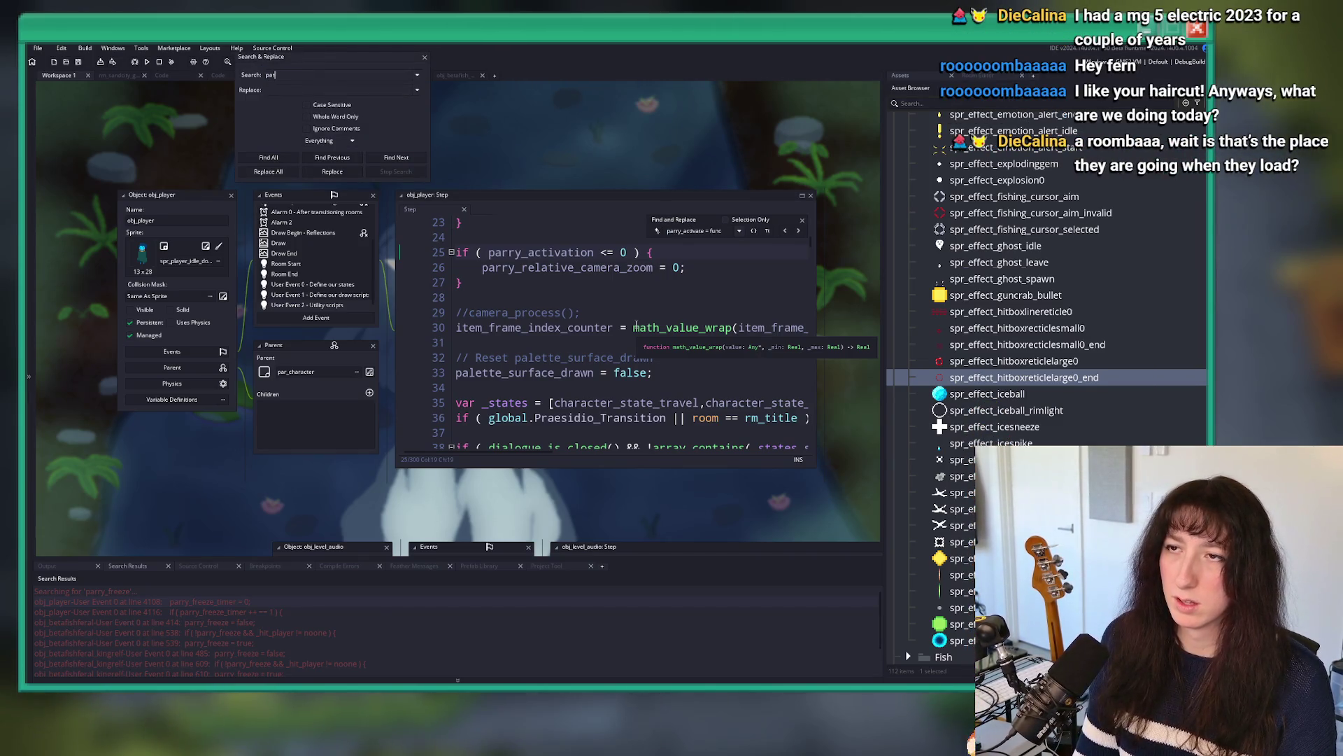
pyautogui.write('ate')
pyautogui.press('Return')
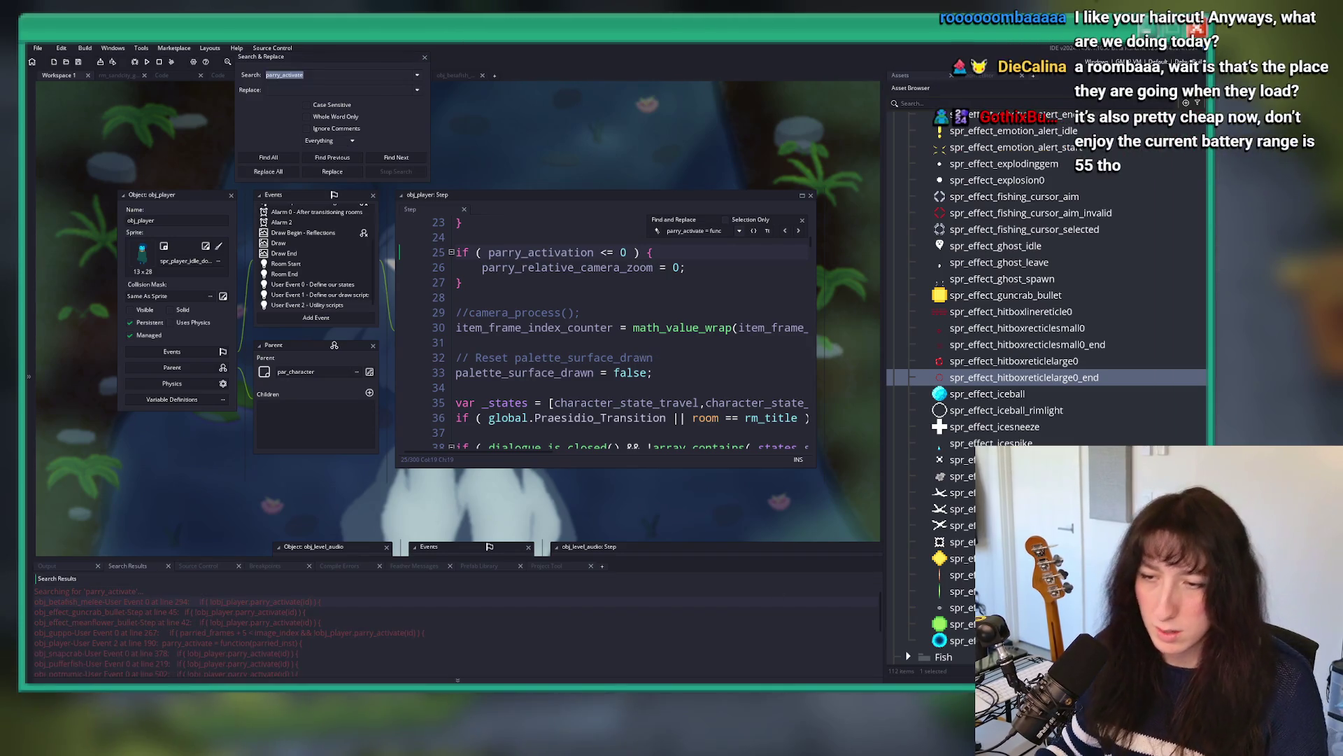
pyautogui.scroll(2, 116, 654)
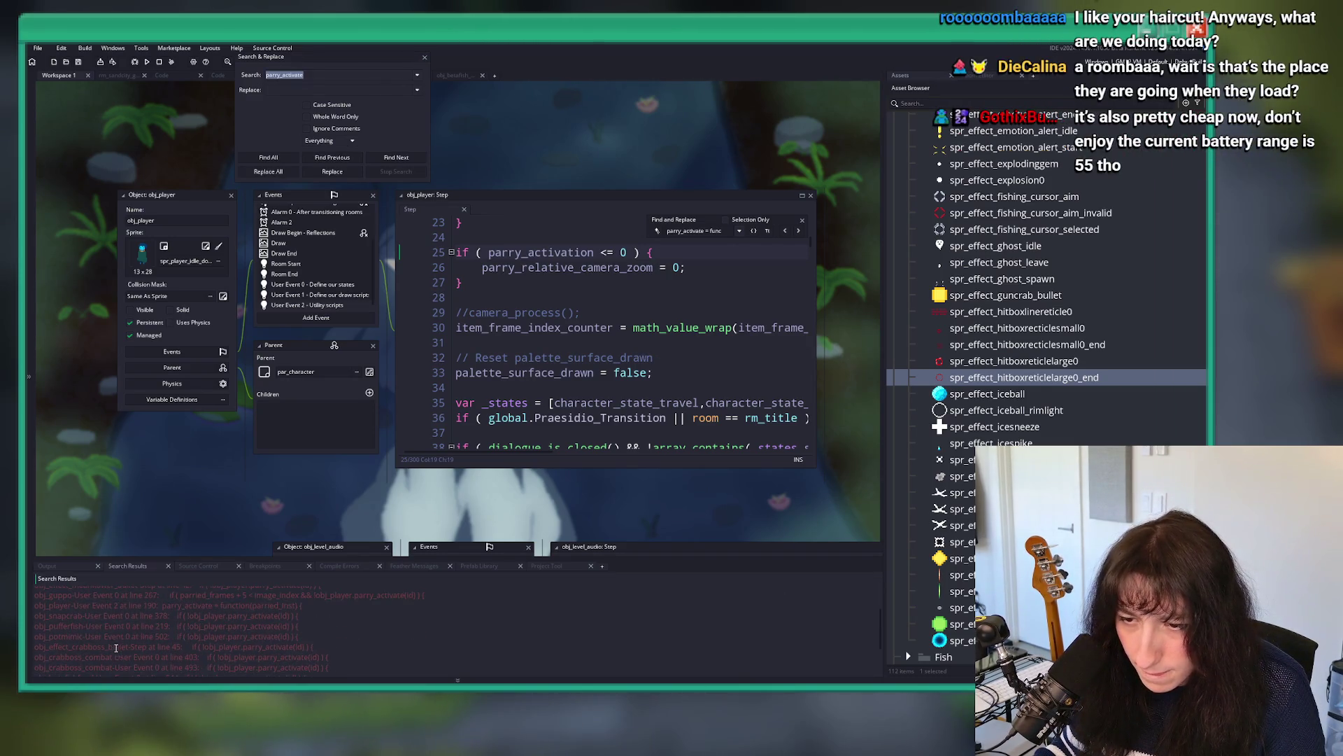
pyautogui.doubleClick(135, 608)
pyautogui.scroll(3, 272, 331)
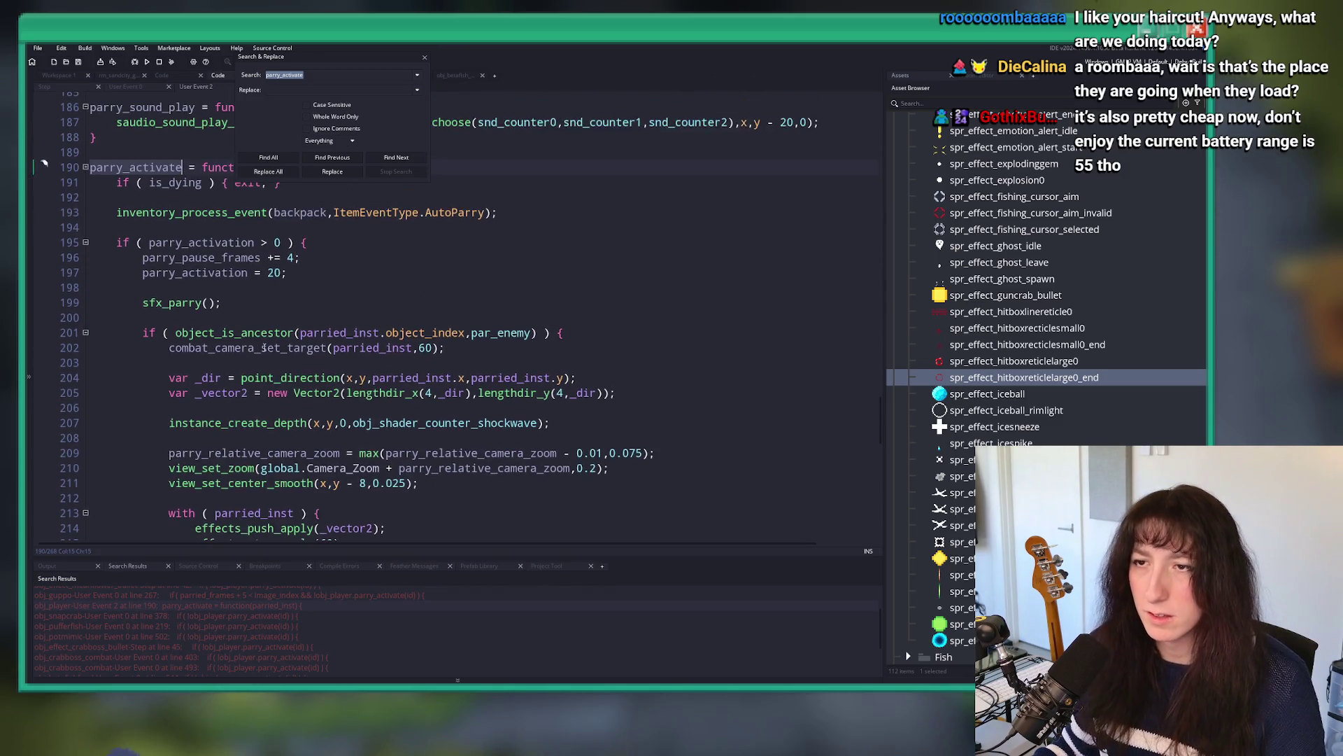
pyautogui.click(282, 223)
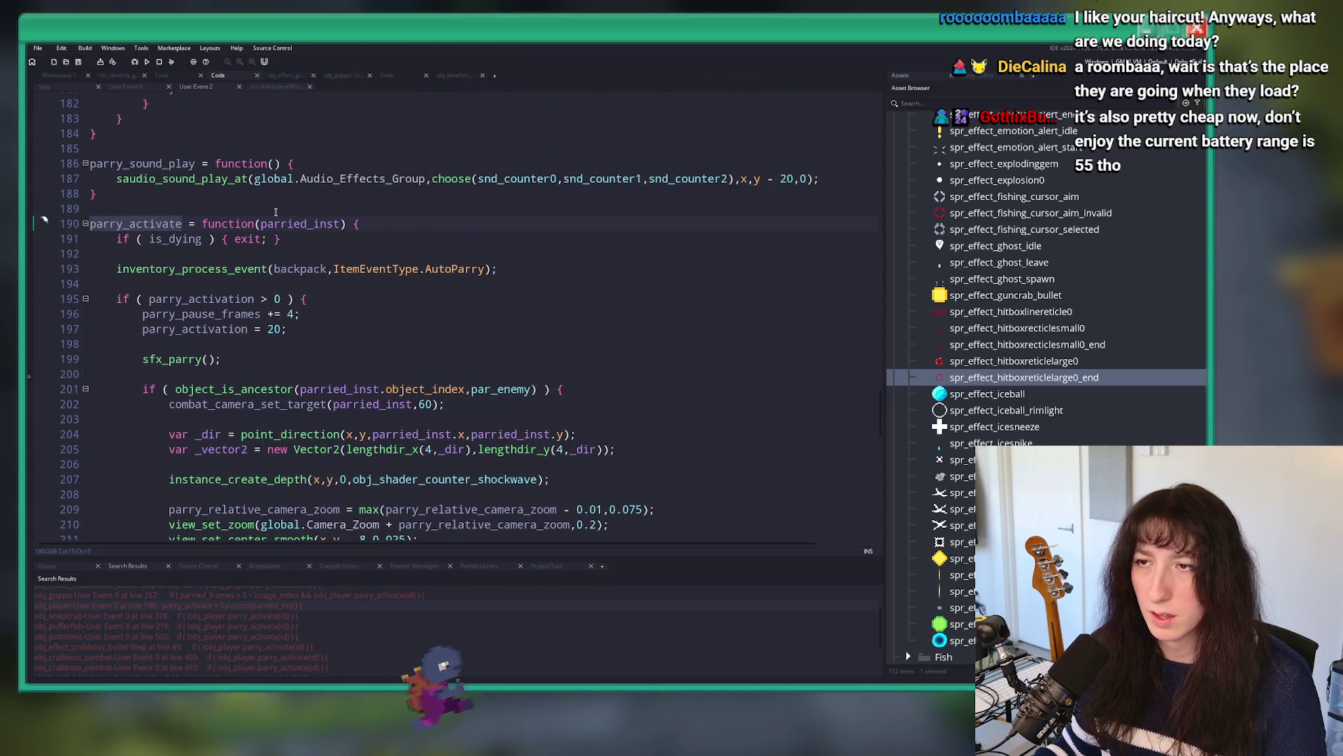
# Step: Add 'parry_instace = parried_inst;' below the state_override line in parry_activate
pyautogui.scroll(-4, 282, 225)
pyautogui.scroll(-5, 310, 347)
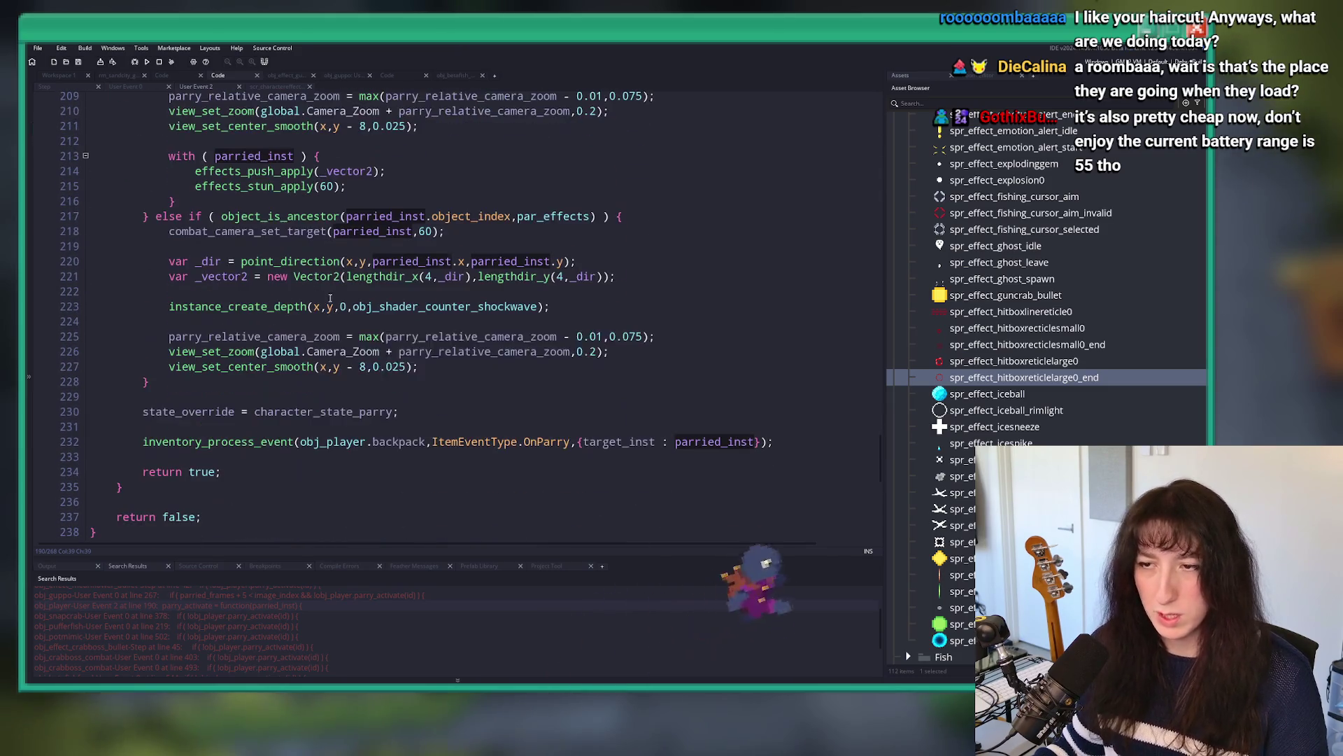
pyautogui.click(698, 407)
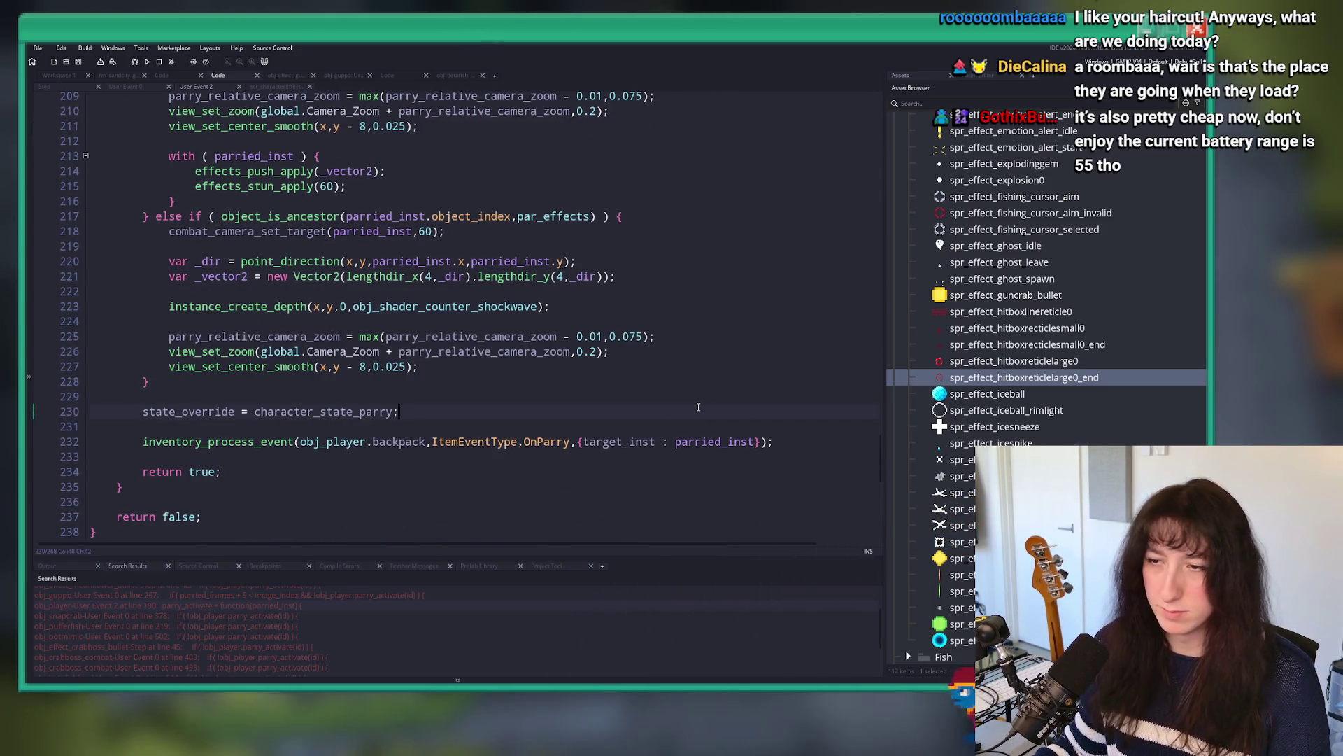
pyautogui.press('Return')
pyautogui.press('Return')
pyautogui.write('parry')
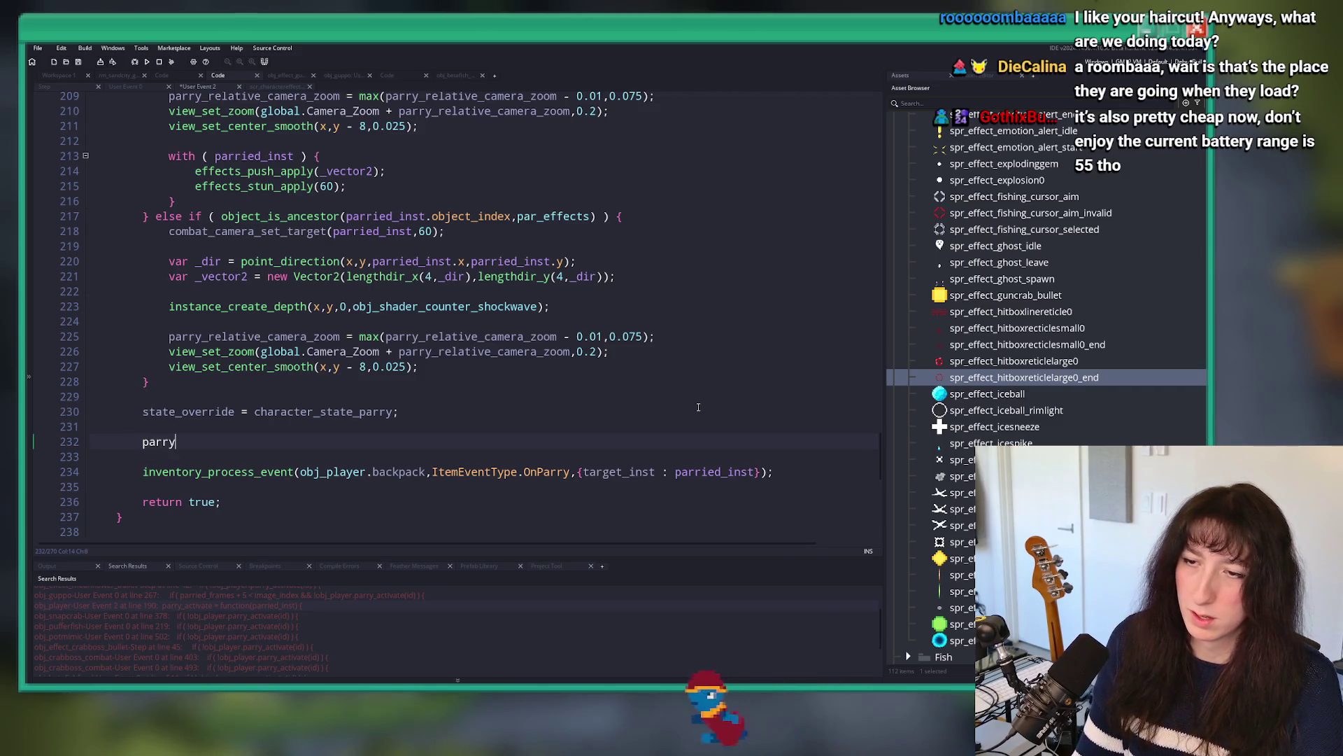
pyautogui.write('_instace = parried_inst;')
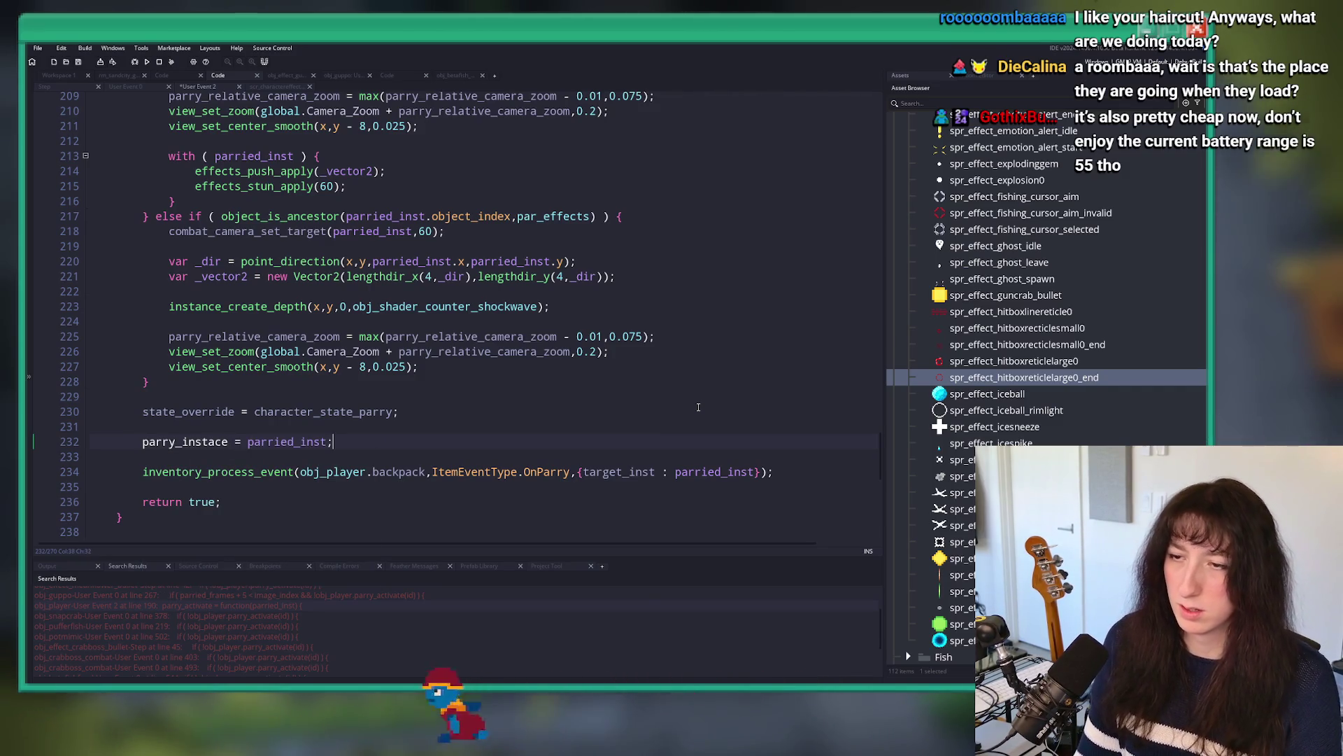
pyautogui.click(228, 441)
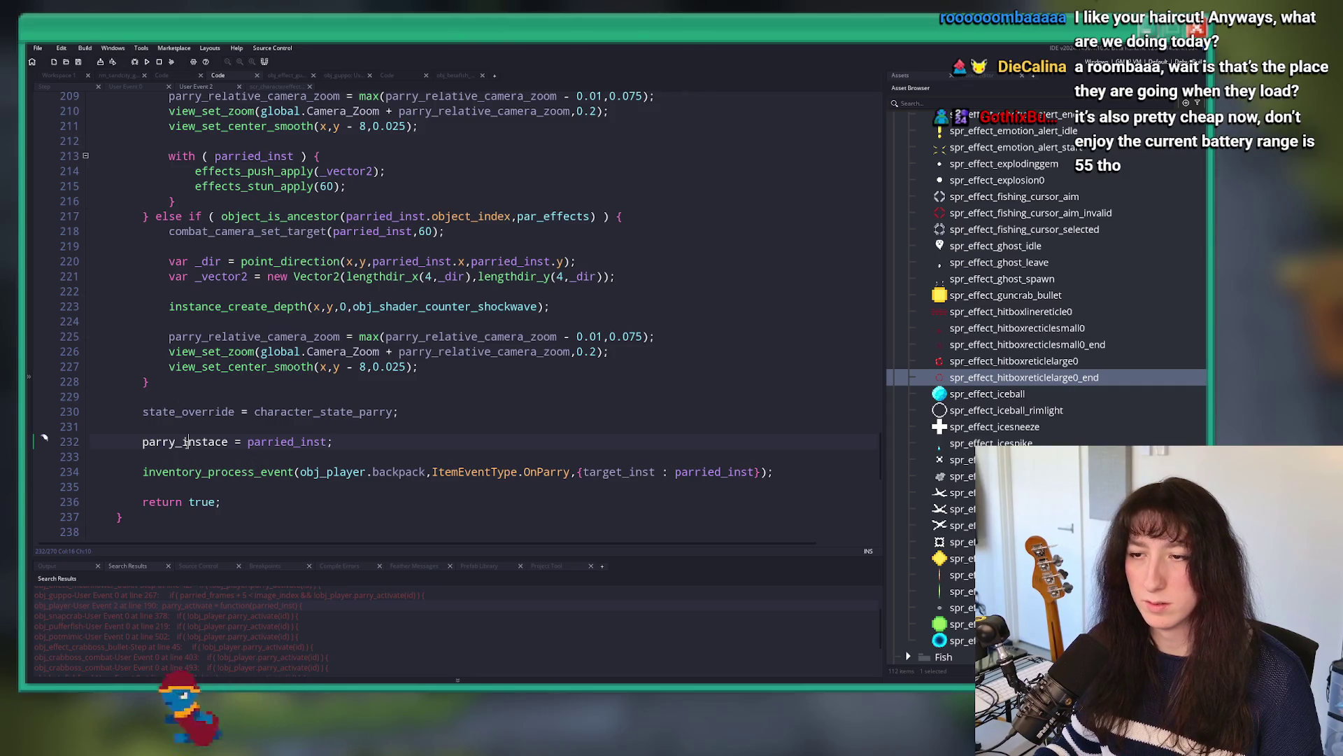
# Step: In obj_player's Create event, start a 'parry_instace =' line after global.Player_Instance
pyautogui.click(63, 75)
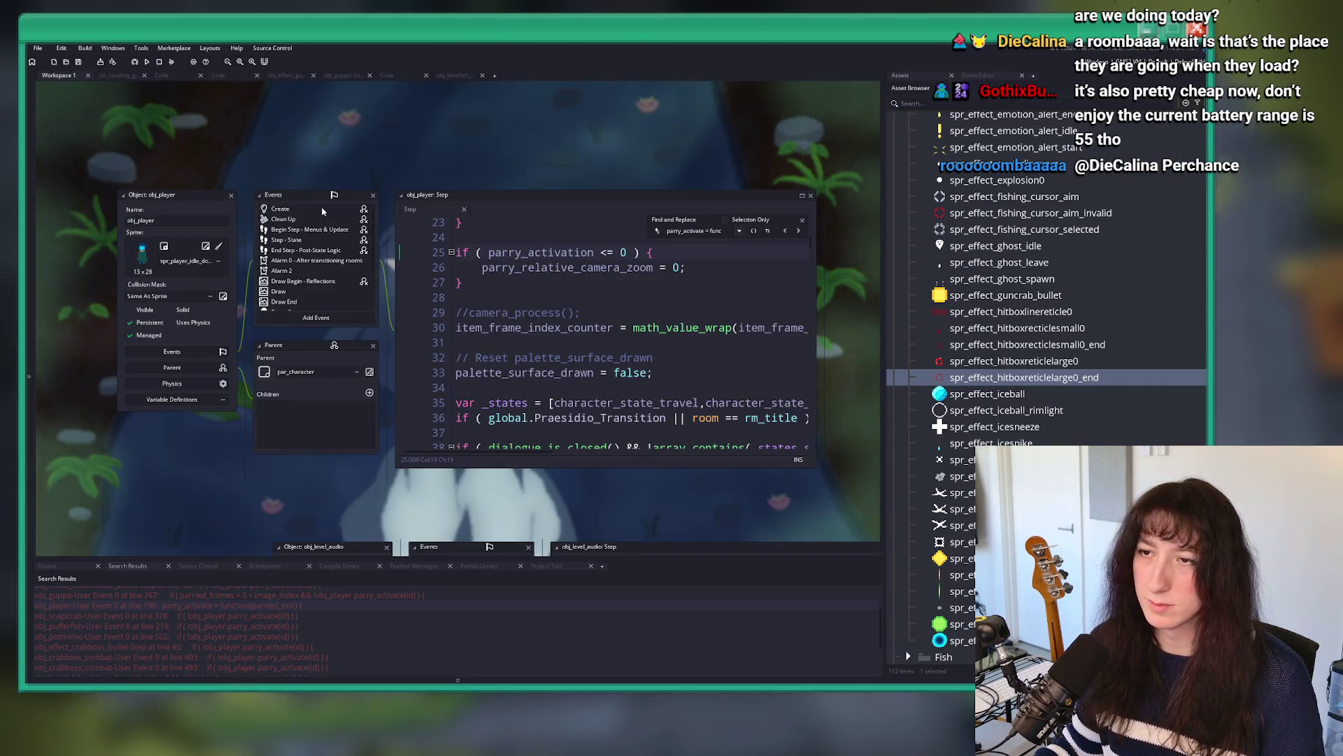
pyautogui.click(280, 209)
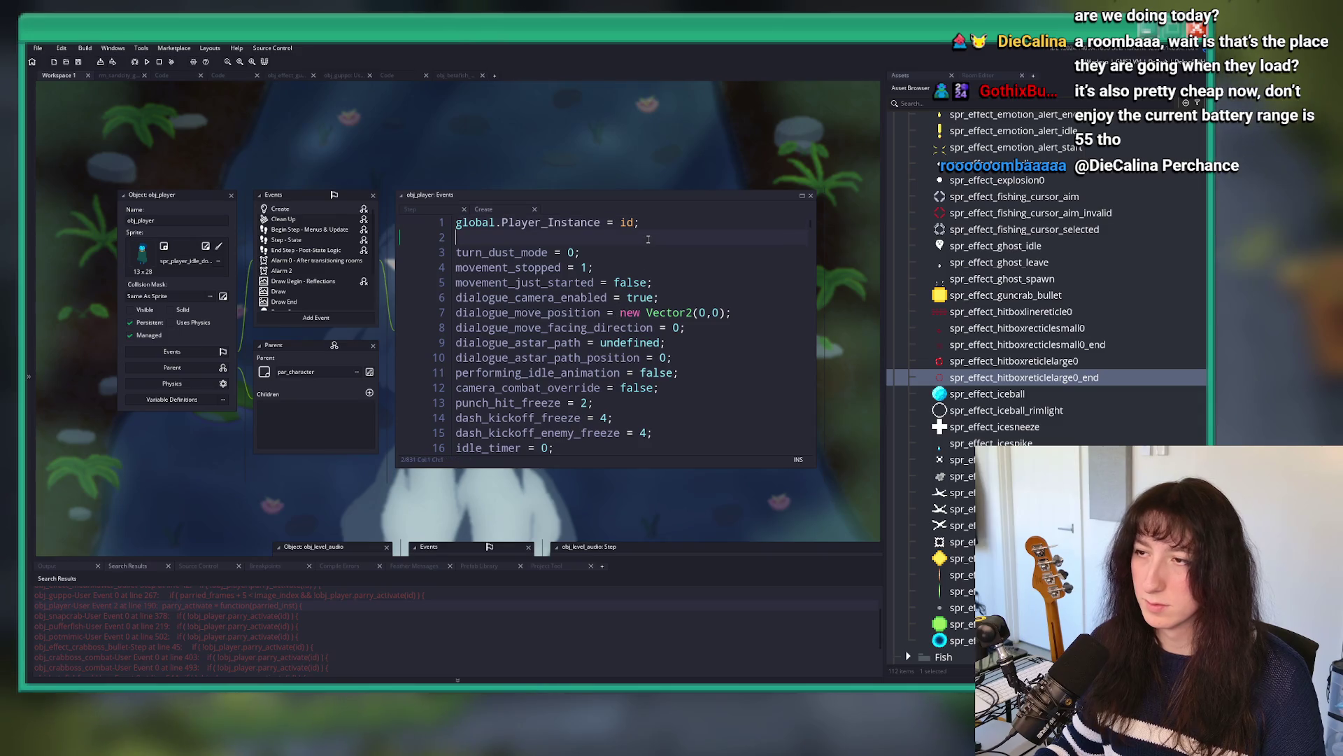
pyautogui.click(648, 237)
pyautogui.press('Return')
pyautogui.write('parry_instace = noone;')
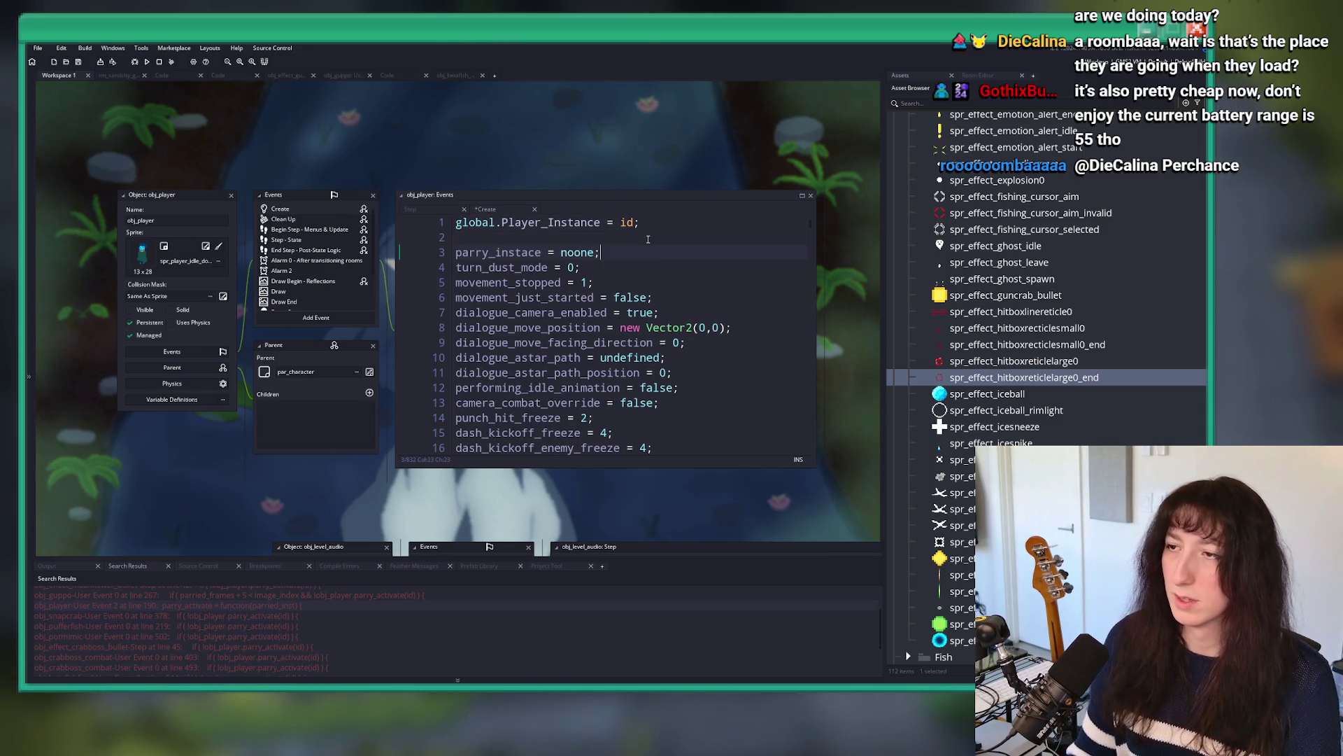
# Step: Go back to User Event 0's freeze check on line 4116, trying and undoing a parry_instace multiplier
pyautogui.hotkey('ctrl', 'Tab')
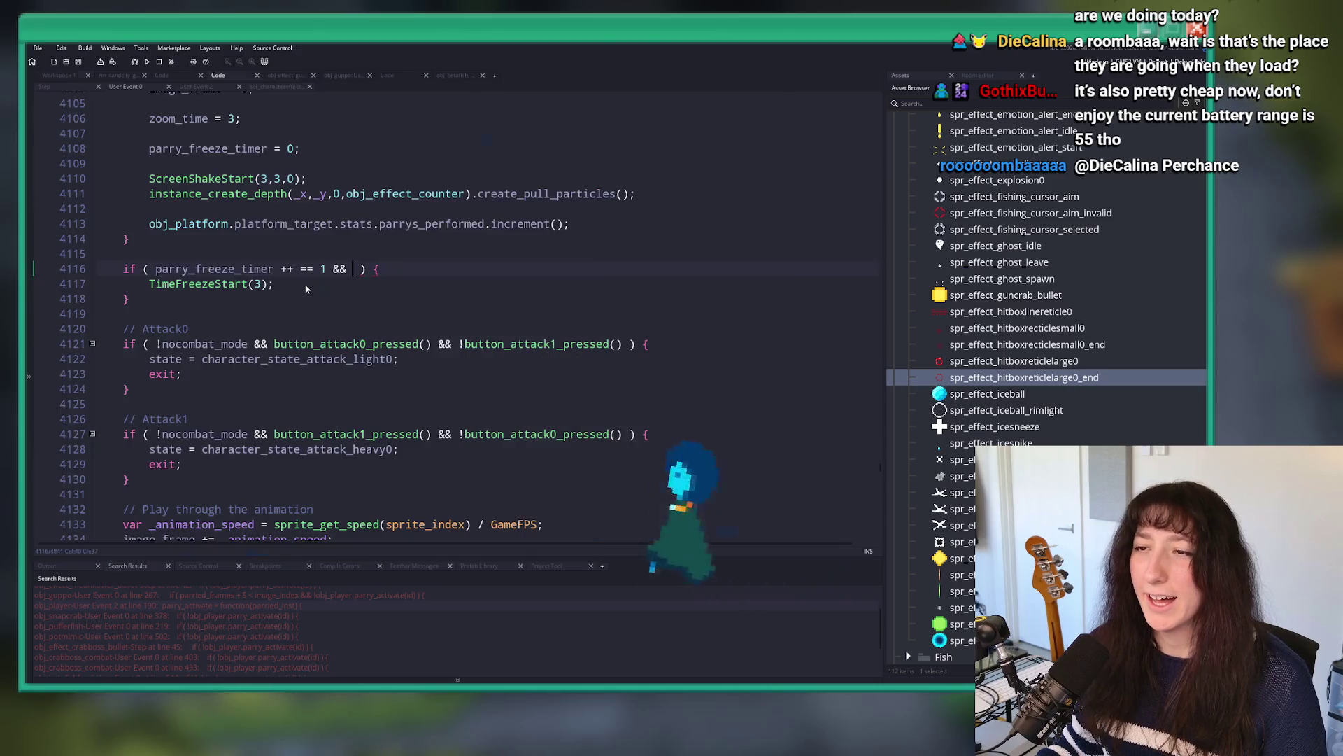
pyautogui.scroll(2, 455, 329)
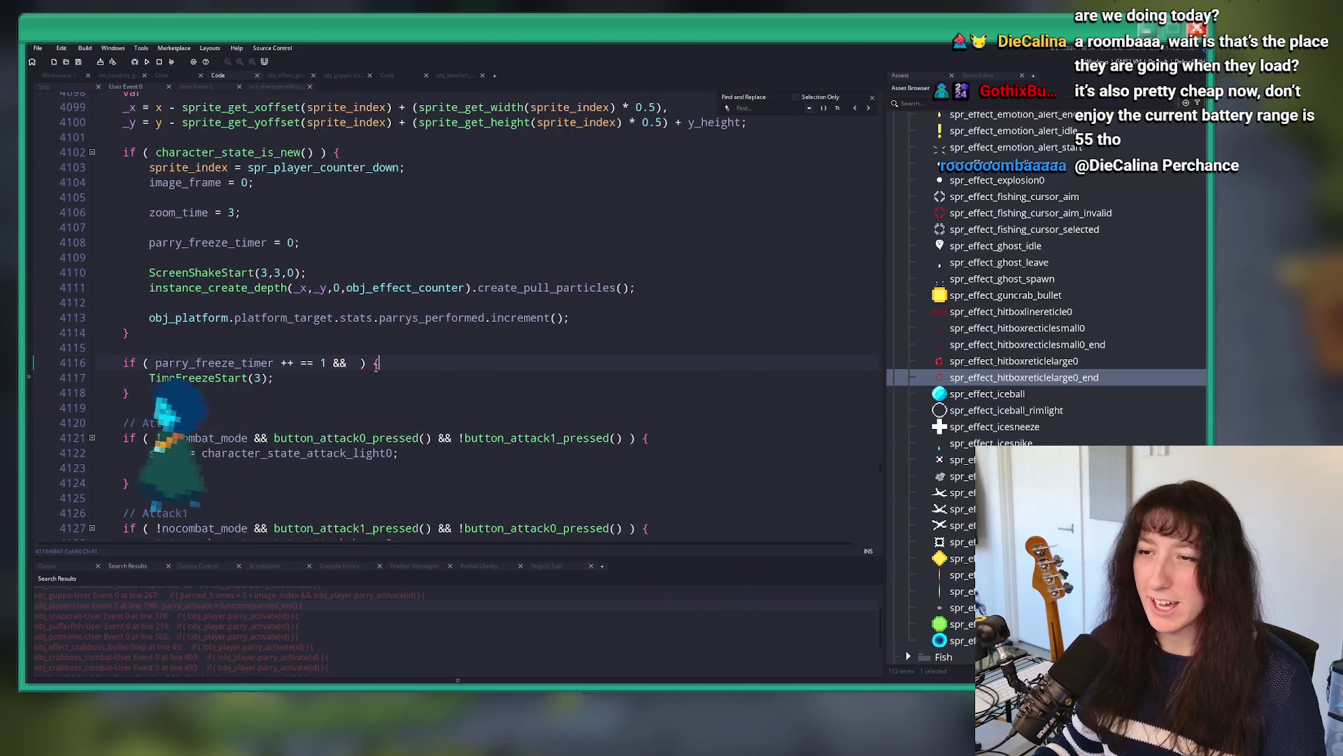
pyautogui.click(355, 361)
pyautogui.hotkey('ctrl', 'f')
pyautogui.click(333, 363)
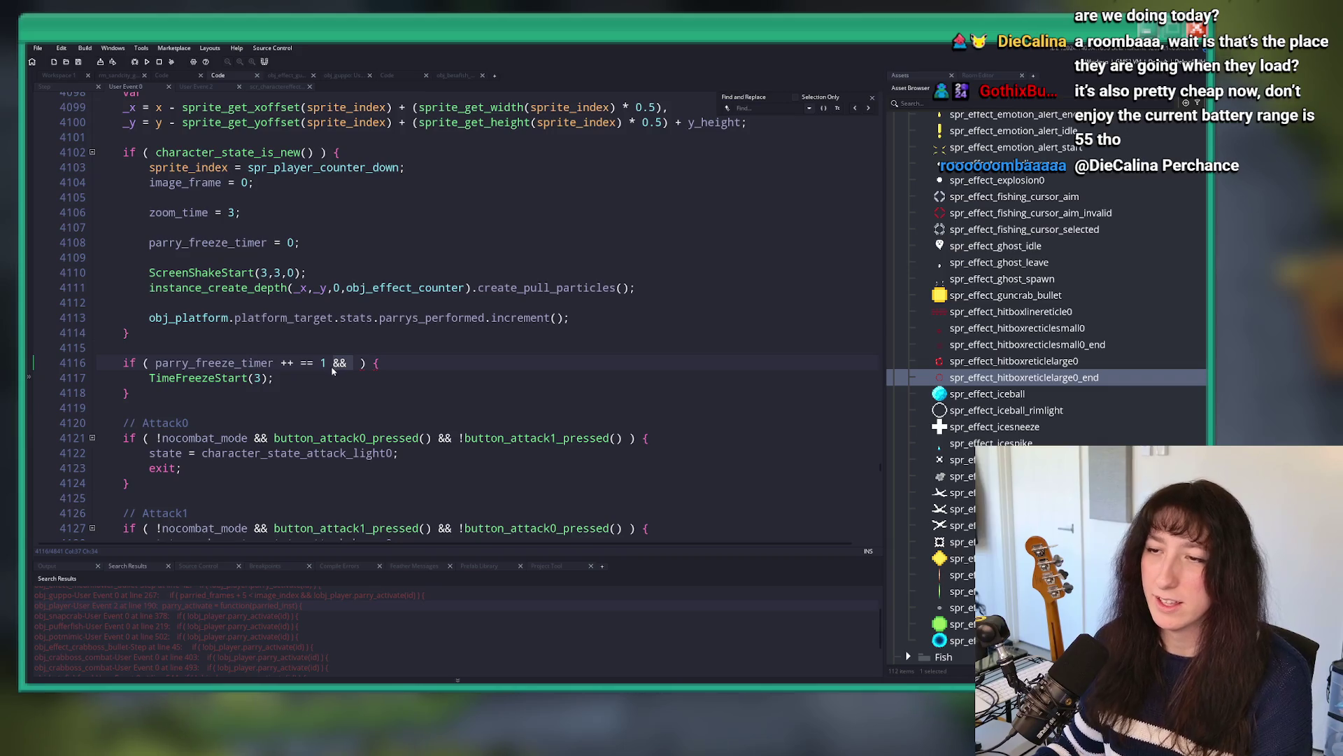
pyautogui.click(264, 378)
pyautogui.write('* parry_instace')
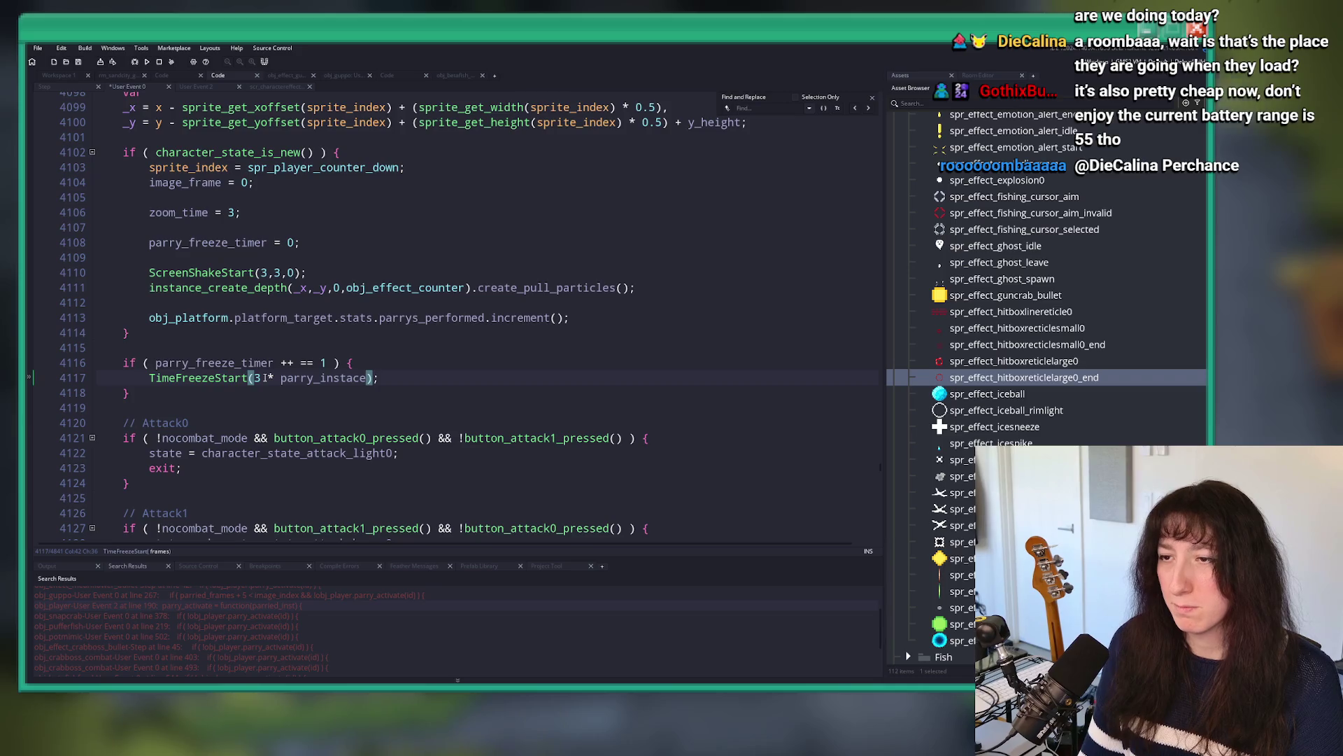
pyautogui.hotkey('ctrl', 'z')
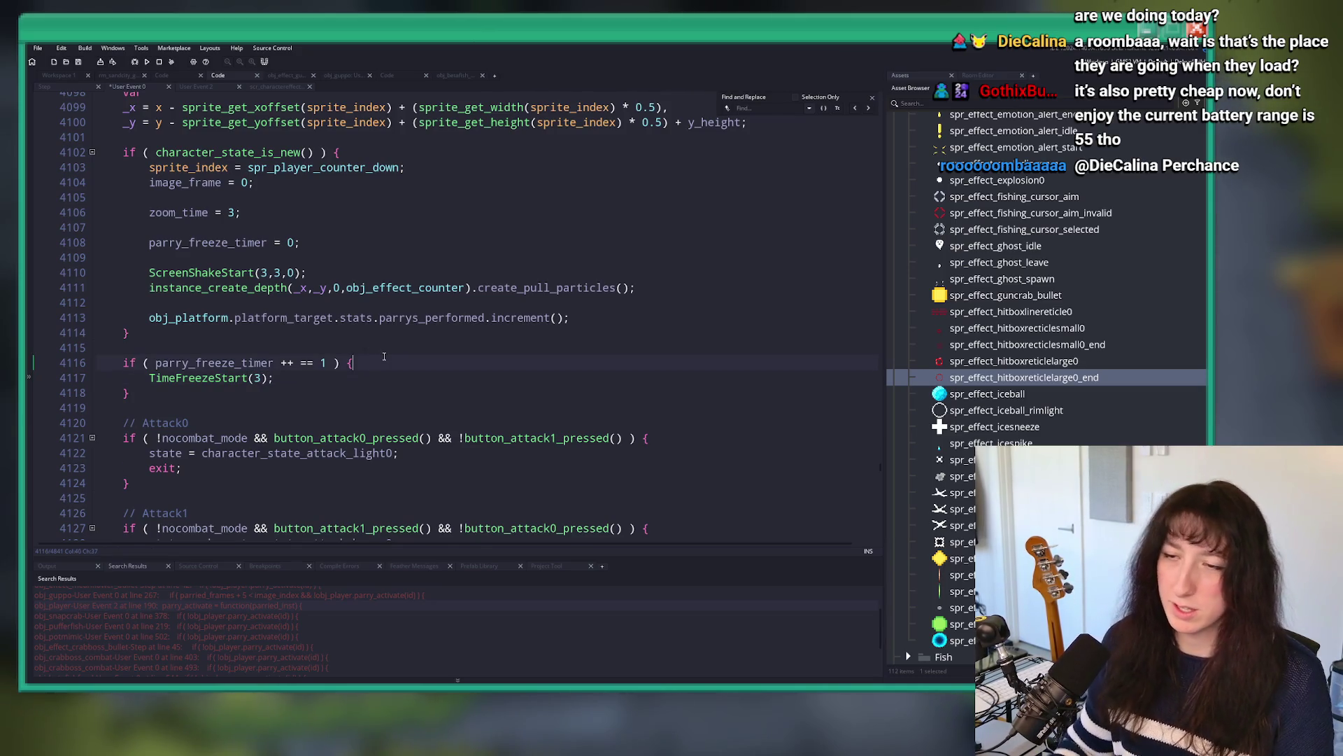
# Step: Add an if testing instance_exists(parry_instace) && object_is_ancestor(parry_instace.object_index, par_enemy_character)
pyautogui.click(347, 363)
pyautogui.press('Return')
pyautogui.write('if')
pyautogui.press('BackSpace')
pyautogui.press('BackSpace')
pyautogui.write('if ( insa')
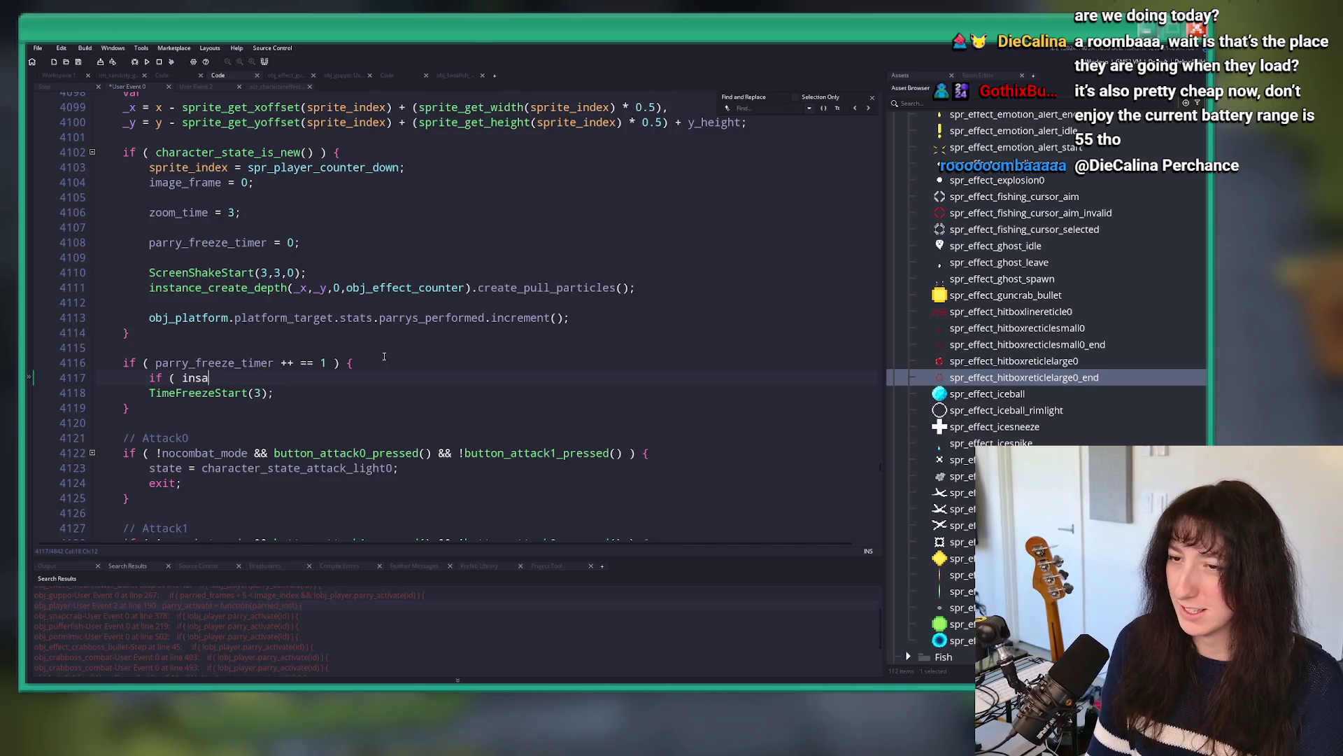
pyautogui.press('BackSpace')
pyautogui.write('ntace')
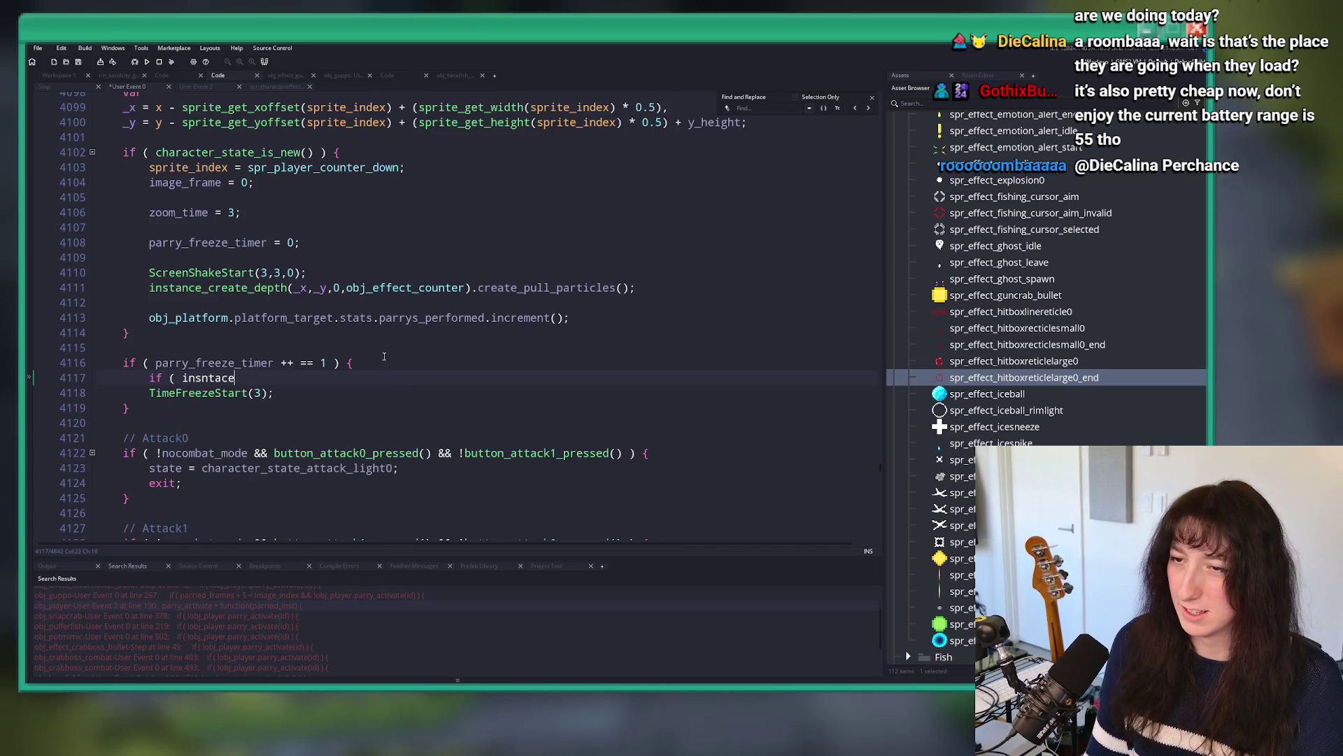
pyautogui.press('BackSpace')
pyautogui.press('BackSpace')
pyautogui.press('BackSpace')
pyautogui.write('tance_exists(')
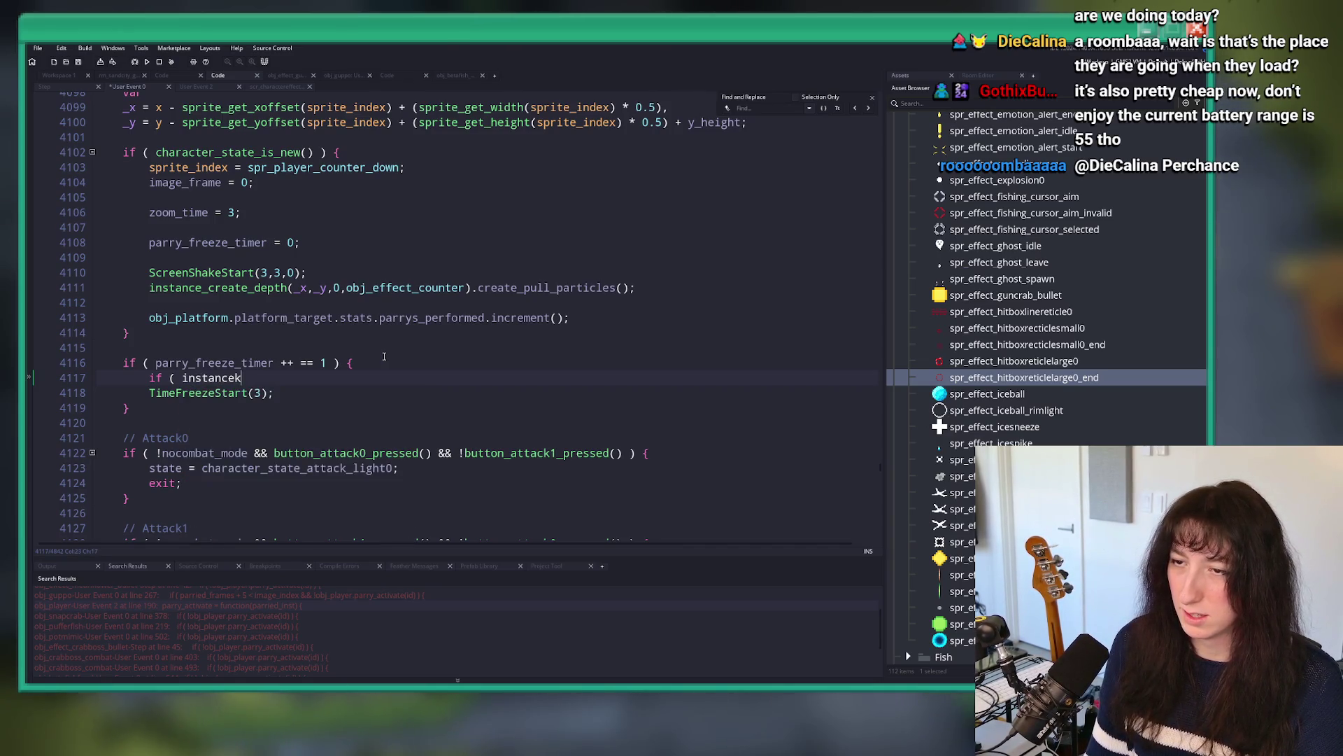
pyautogui.write('parry_instace) && ')
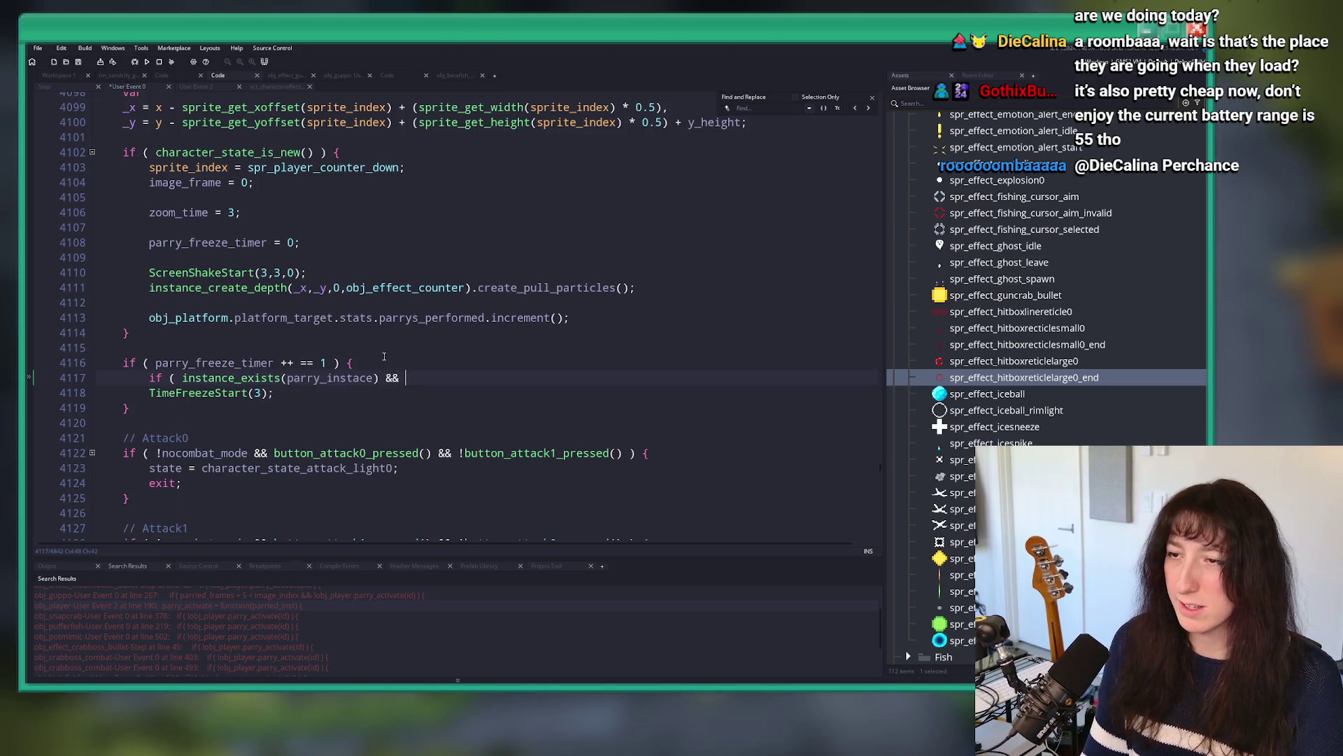
pyautogui.write('object_is_')
pyautogui.press('Return')
pyautogui.write('(parry_instace')
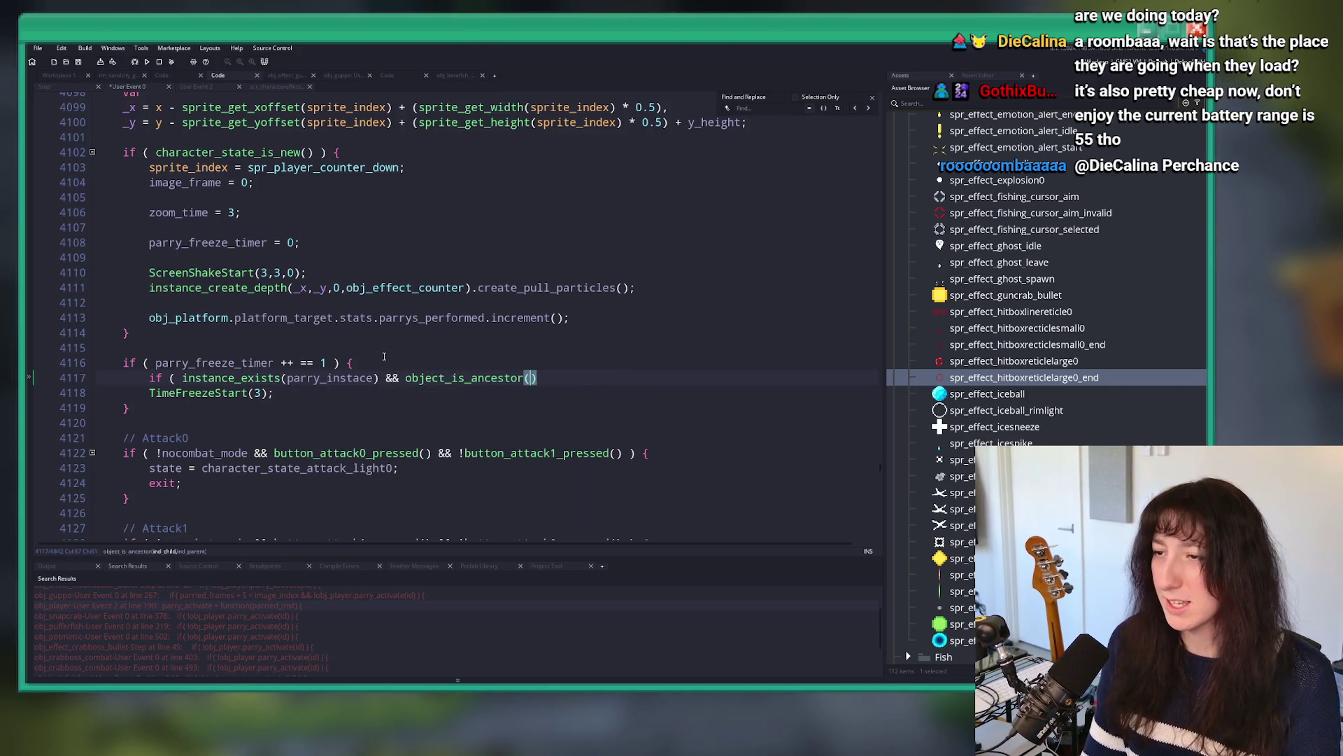
pyautogui.write(',')
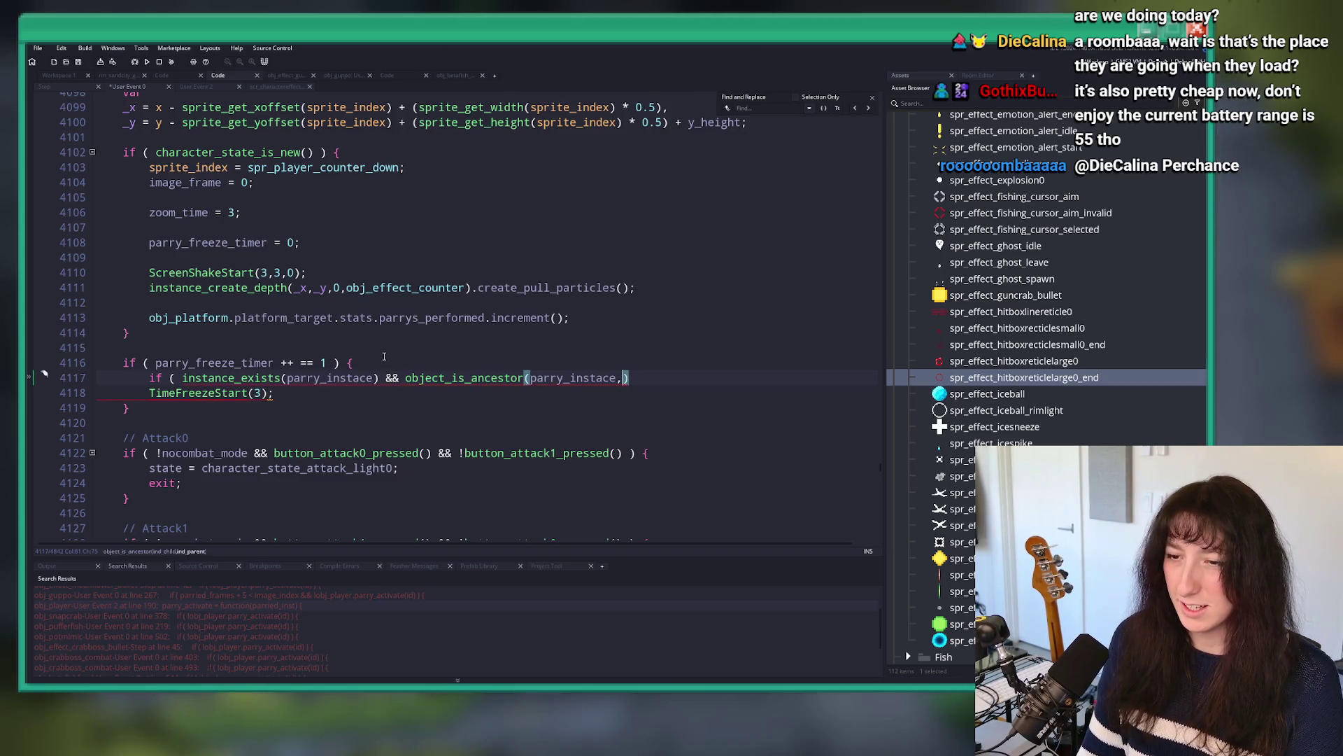
pyautogui.press('BackSpace')
pyautogui.write('.obje')
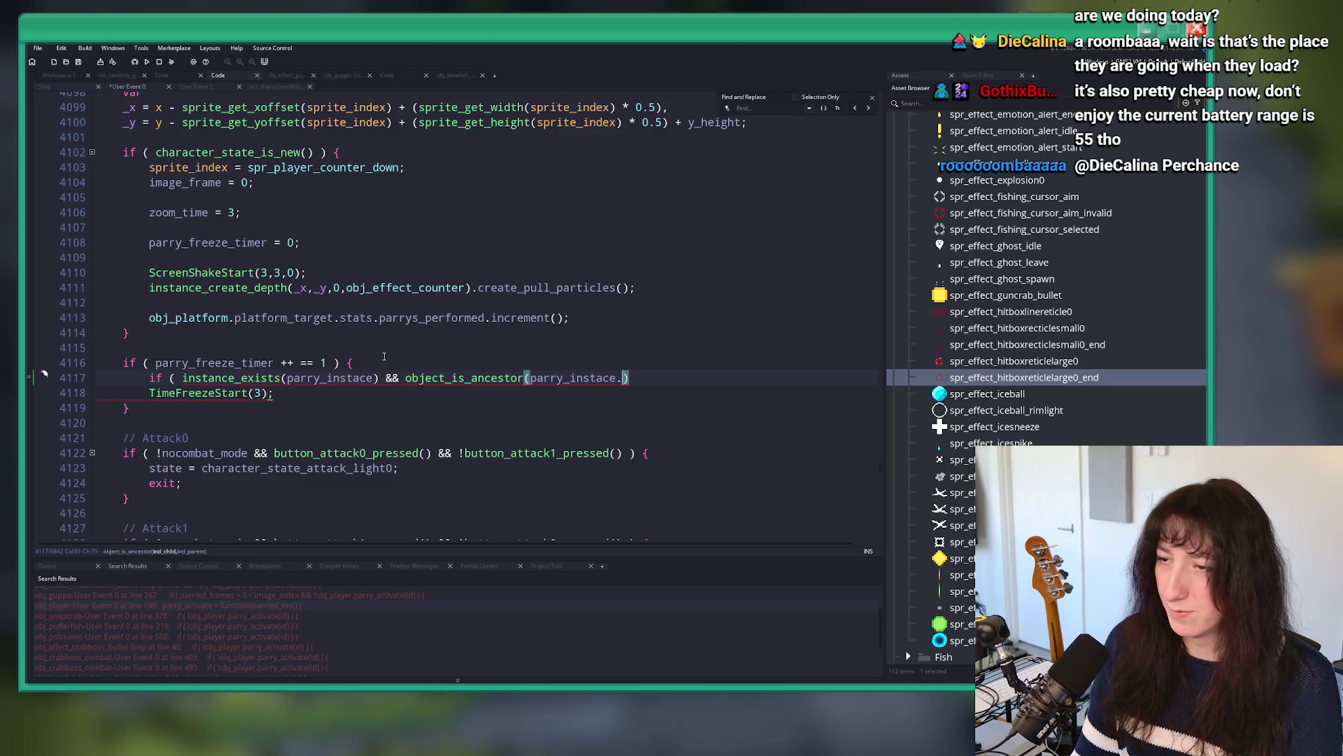
pyautogui.write('ct_index,par')
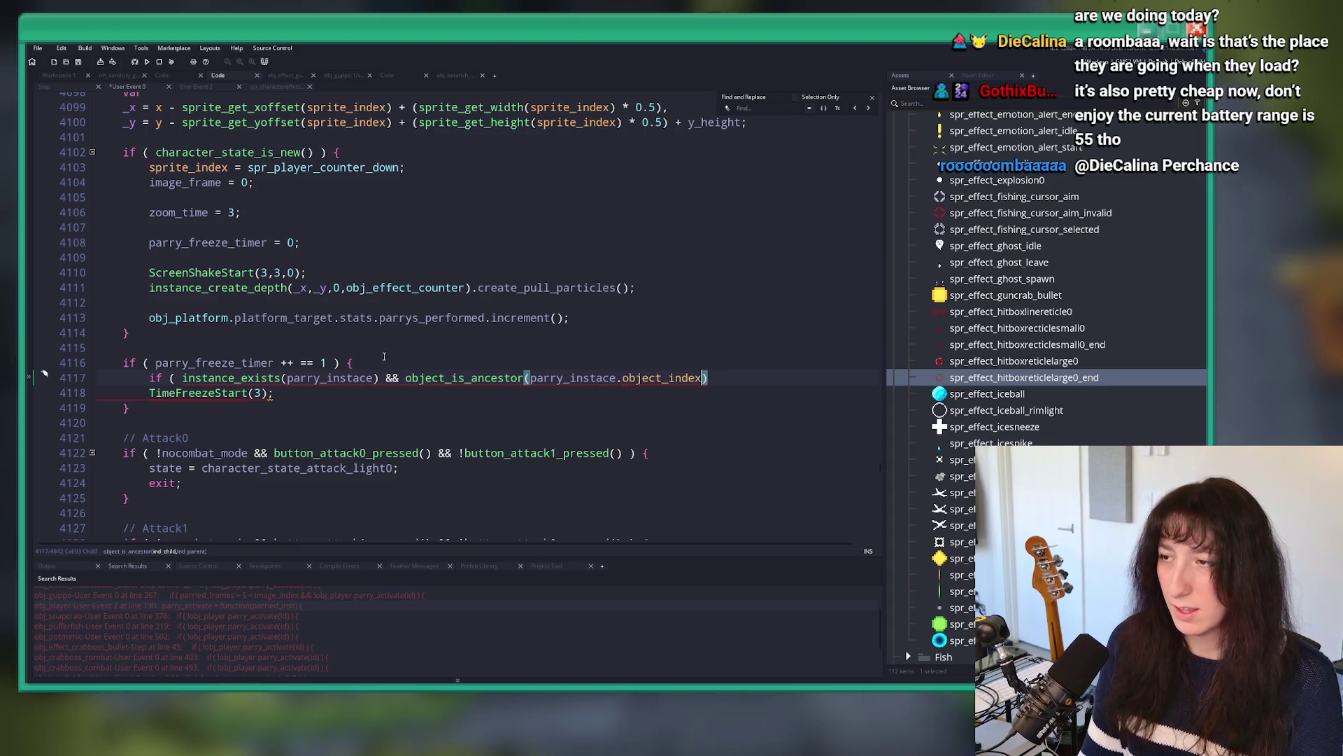
pyautogui.write('_enemy_character')
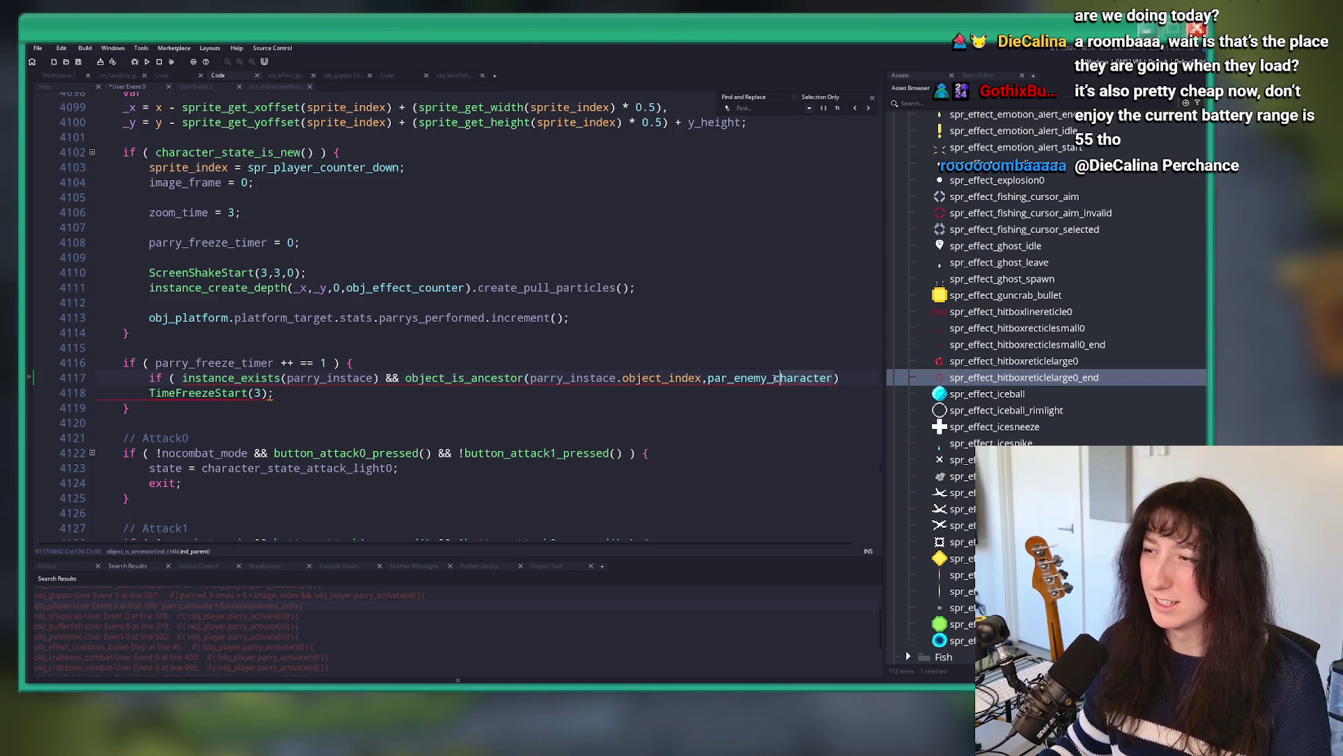
# Step: Adjust the par_enemy_character argument and open an 'else {' branch after the condition
pyautogui.click(770, 379)
pyautogui.click(811, 379)
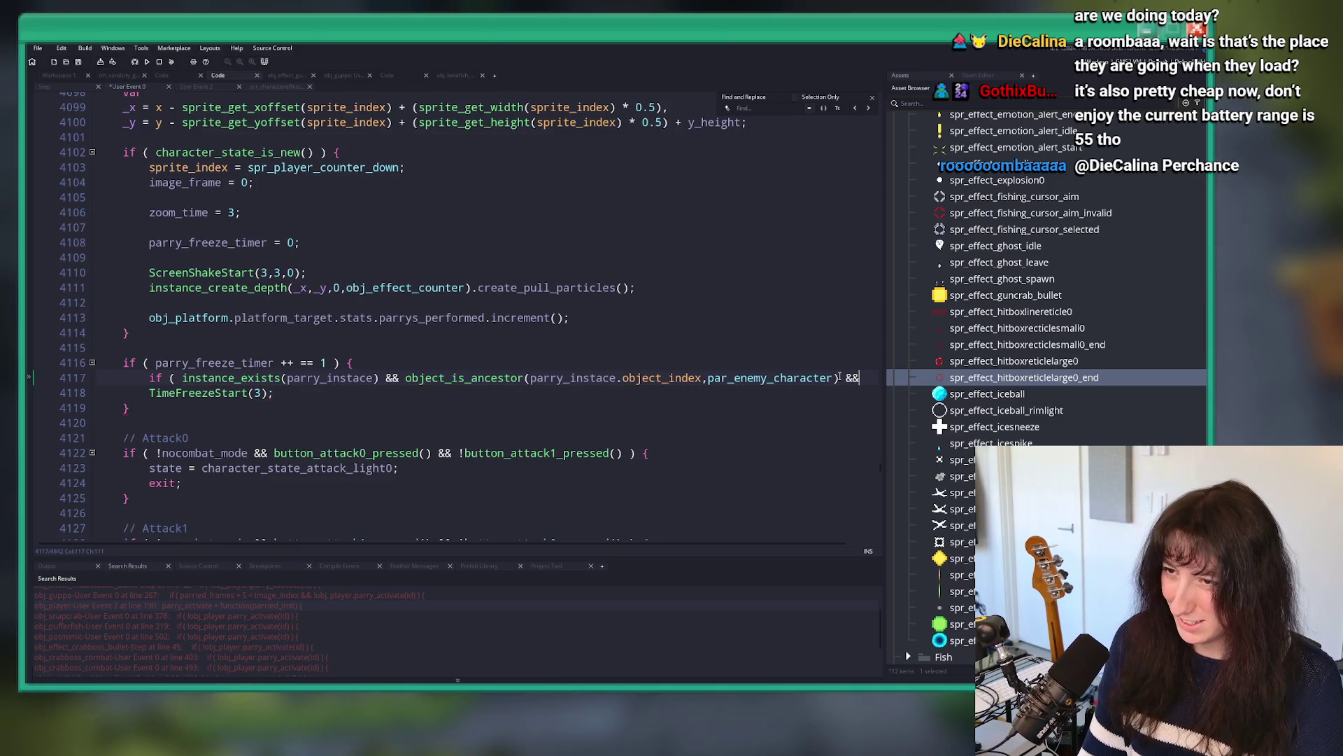
pyautogui.write('parry_instace.is_bos')
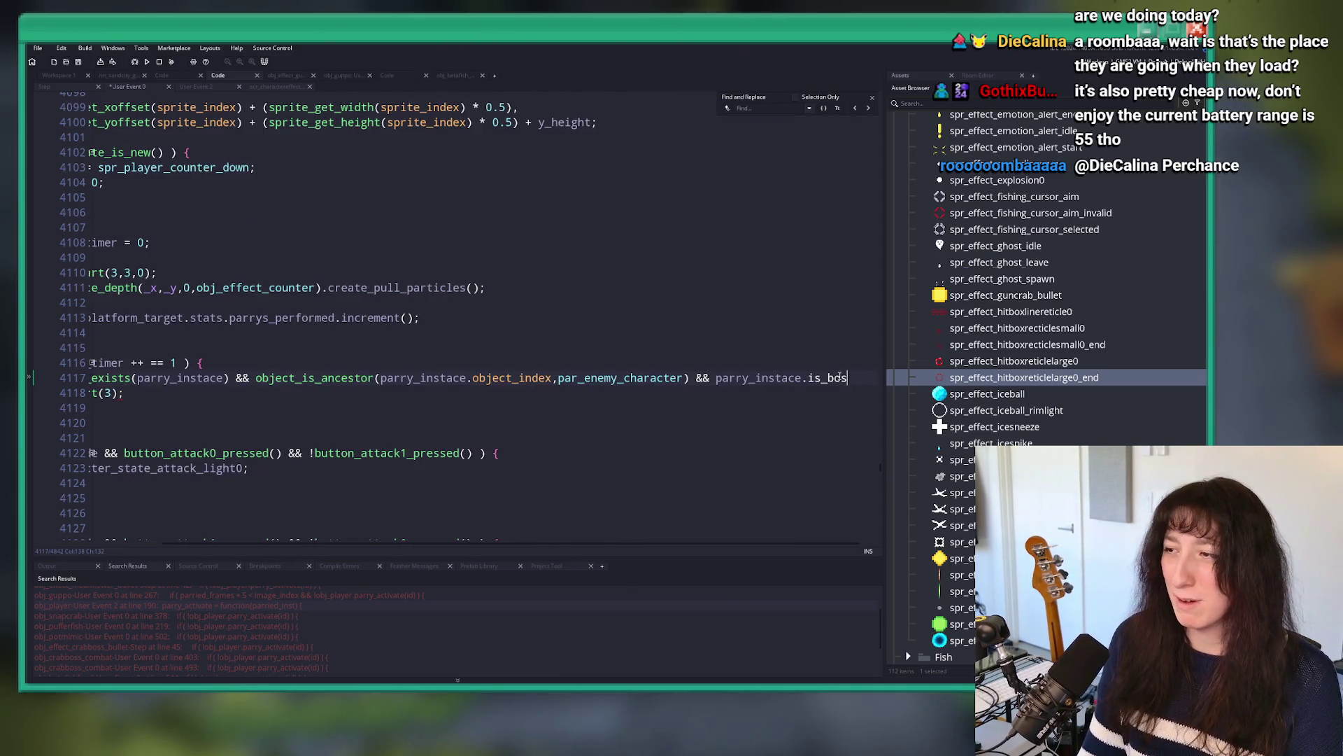
pyautogui.press('Return')
pyautogui.write('lse {')
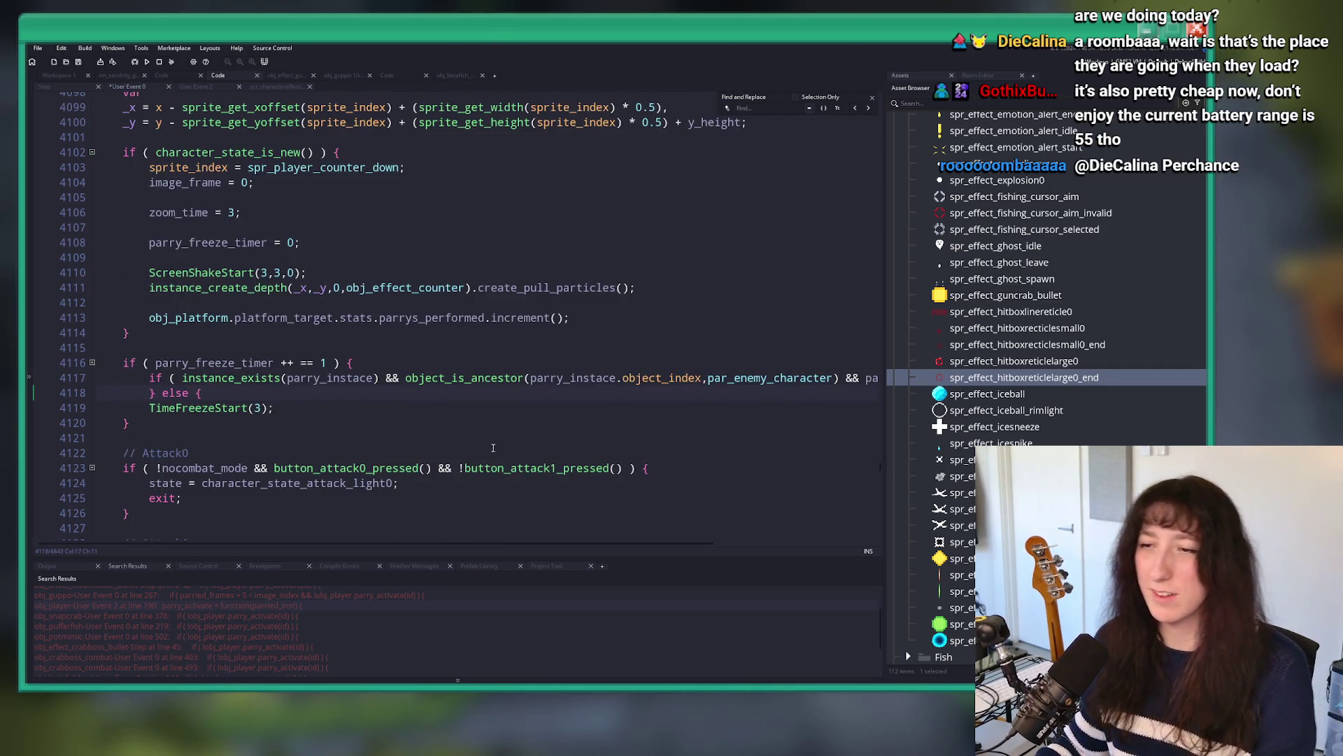
# Step: Close the else block with a brace and indent its TimeFreezeStart(3) body
pyautogui.press('Return')
pyautogui.write('}')
pyautogui.hotkey('shift', 'Up')
pyautogui.press('Tab')
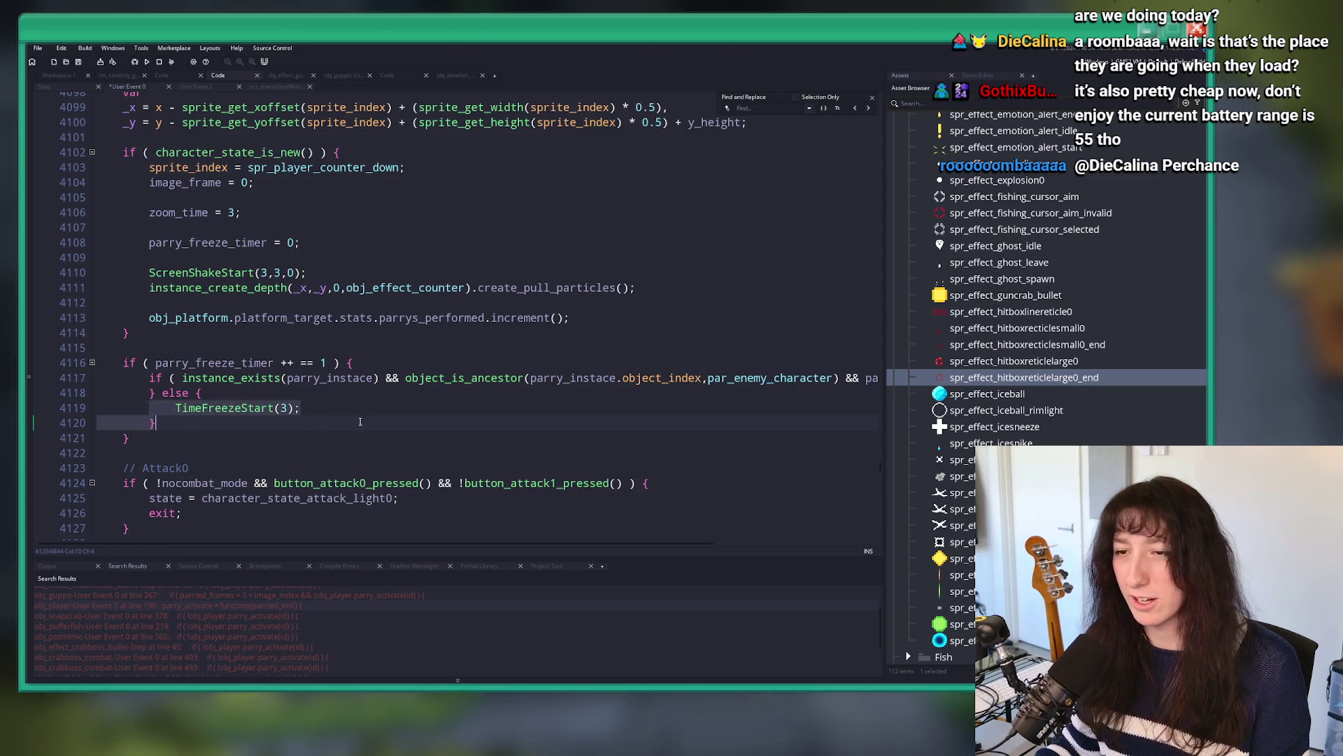
# Step: Add TimeFreezeStart(10); in the enemy-parry if branch and run the game
pyautogui.press('Up')
pyautogui.press('Up')
pyautogui.press('End')
pyautogui.press('Return')
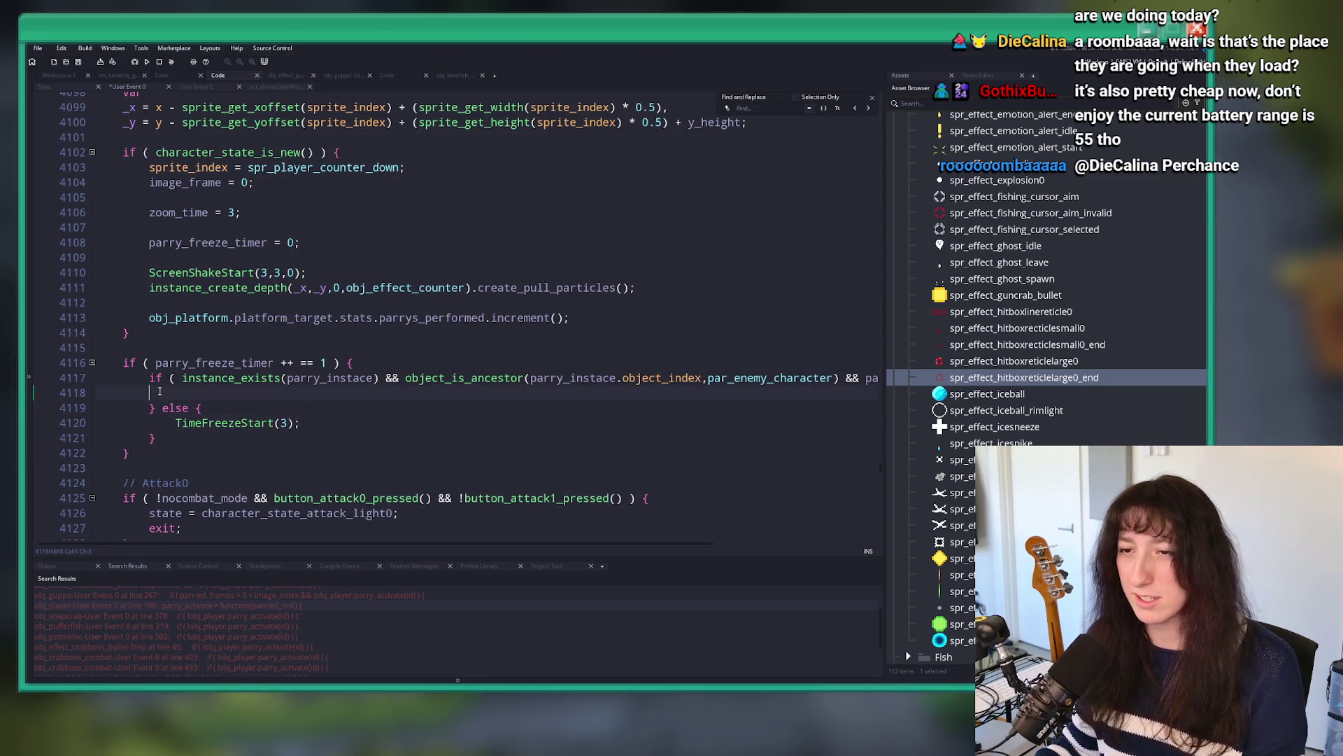
pyautogui.write('TimeFreezeStart(3);')
pyautogui.press('Delete')
pyautogui.write('10')
pyautogui.press('F5')
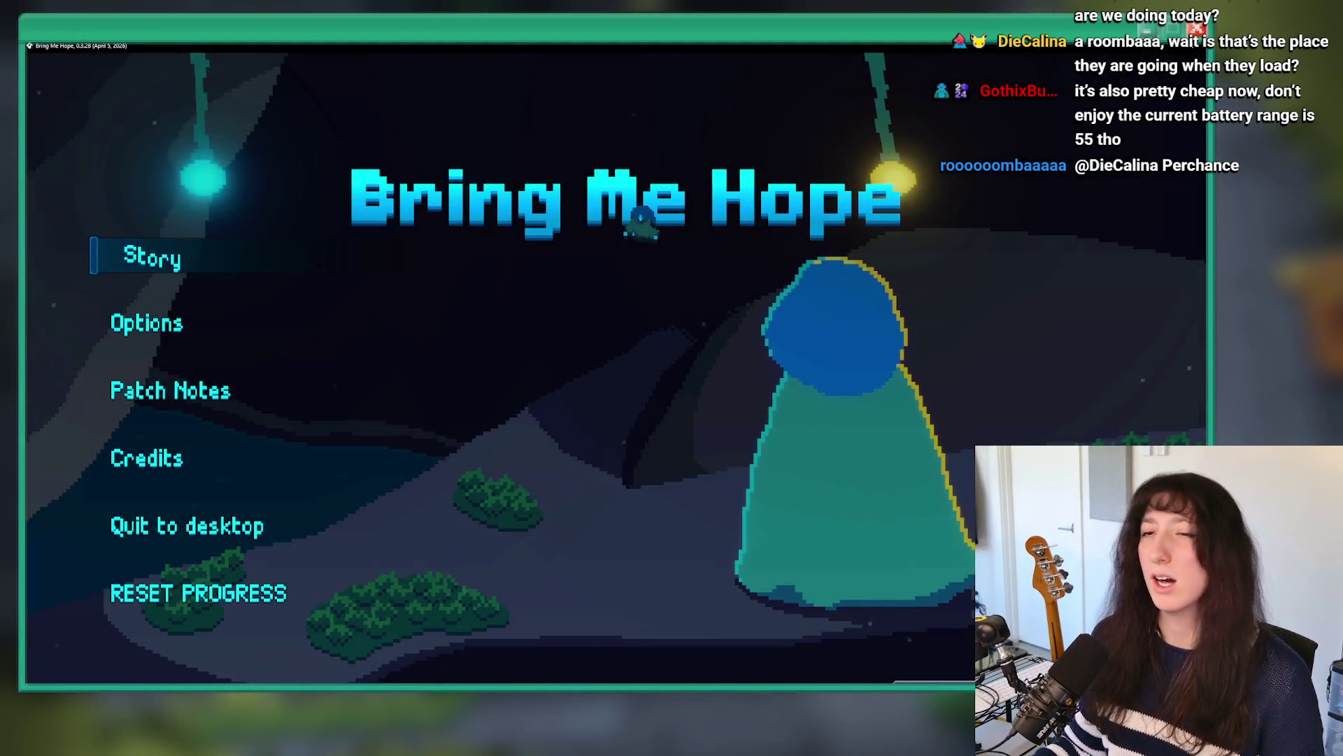
# Step: Start Story mode, enter the dungeon, and fight past the red flower enemies to Guppo's arena
pyautogui.click(195, 323)
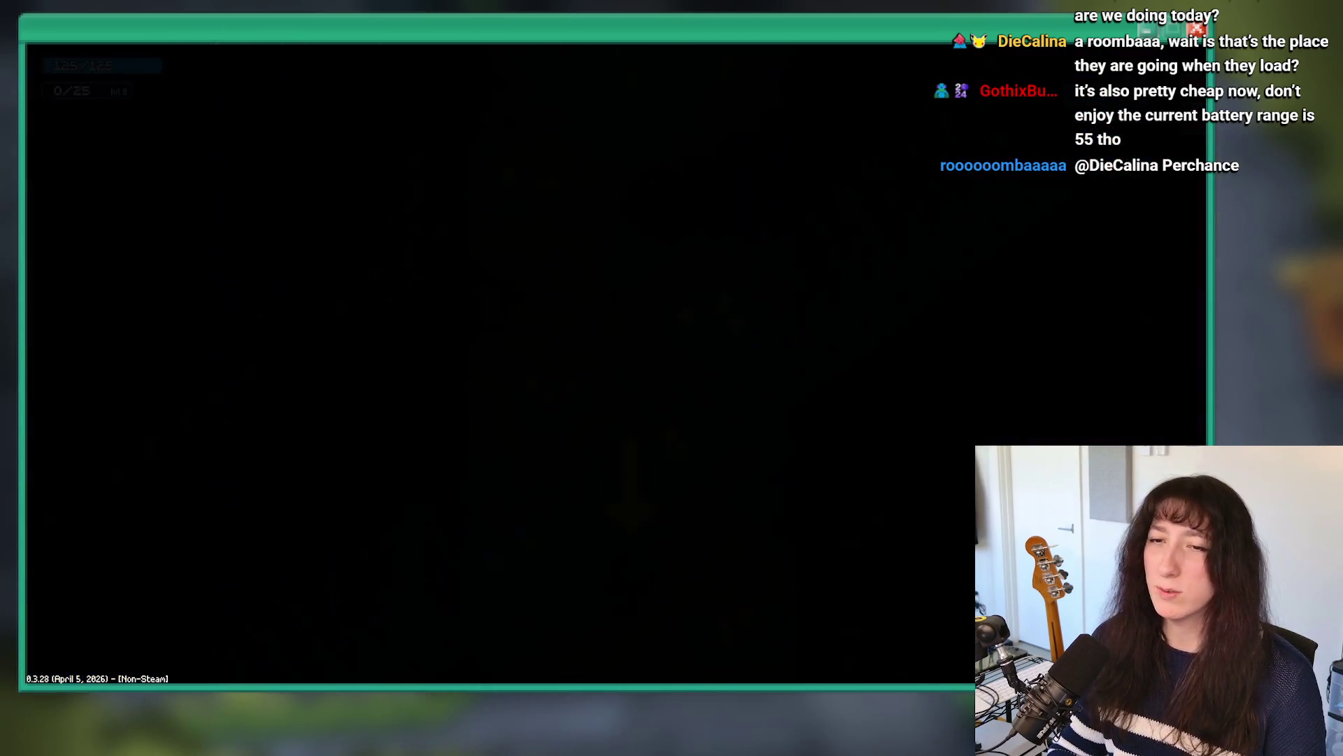
pyautogui.press('e')
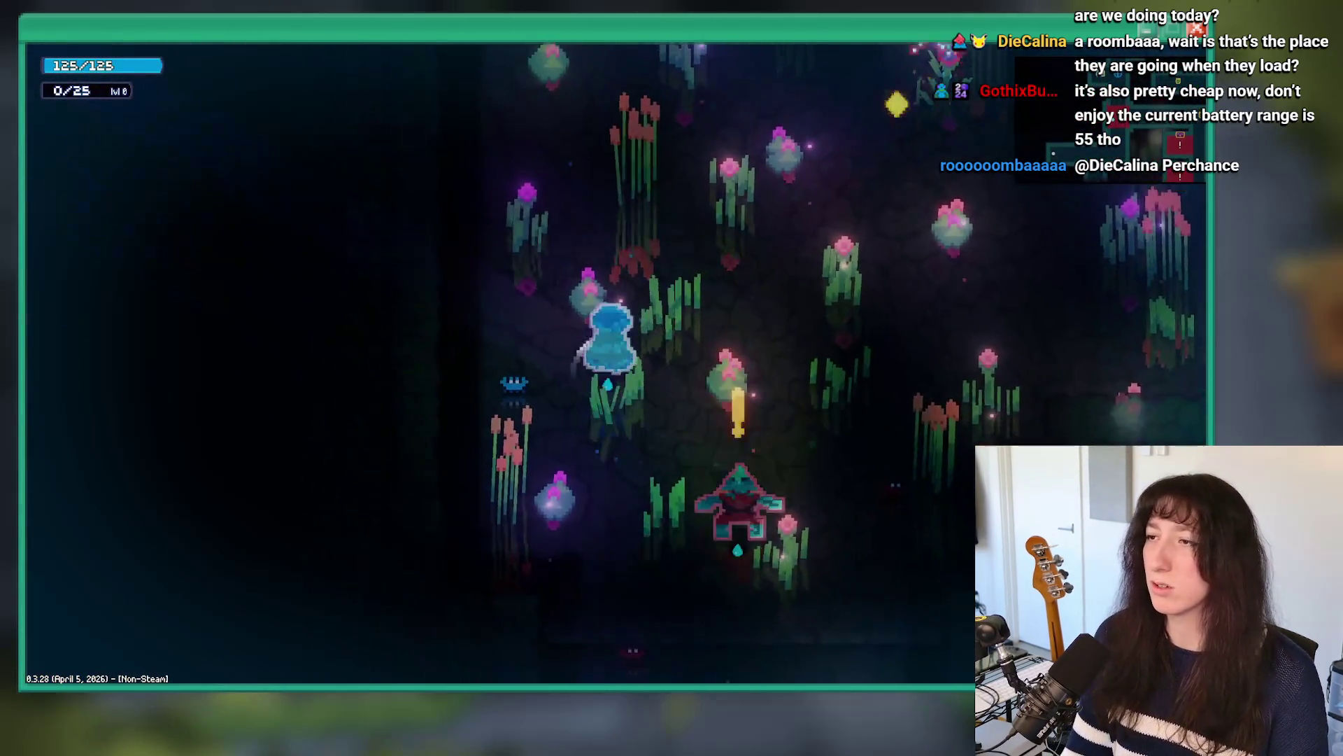
pyautogui.press('d')
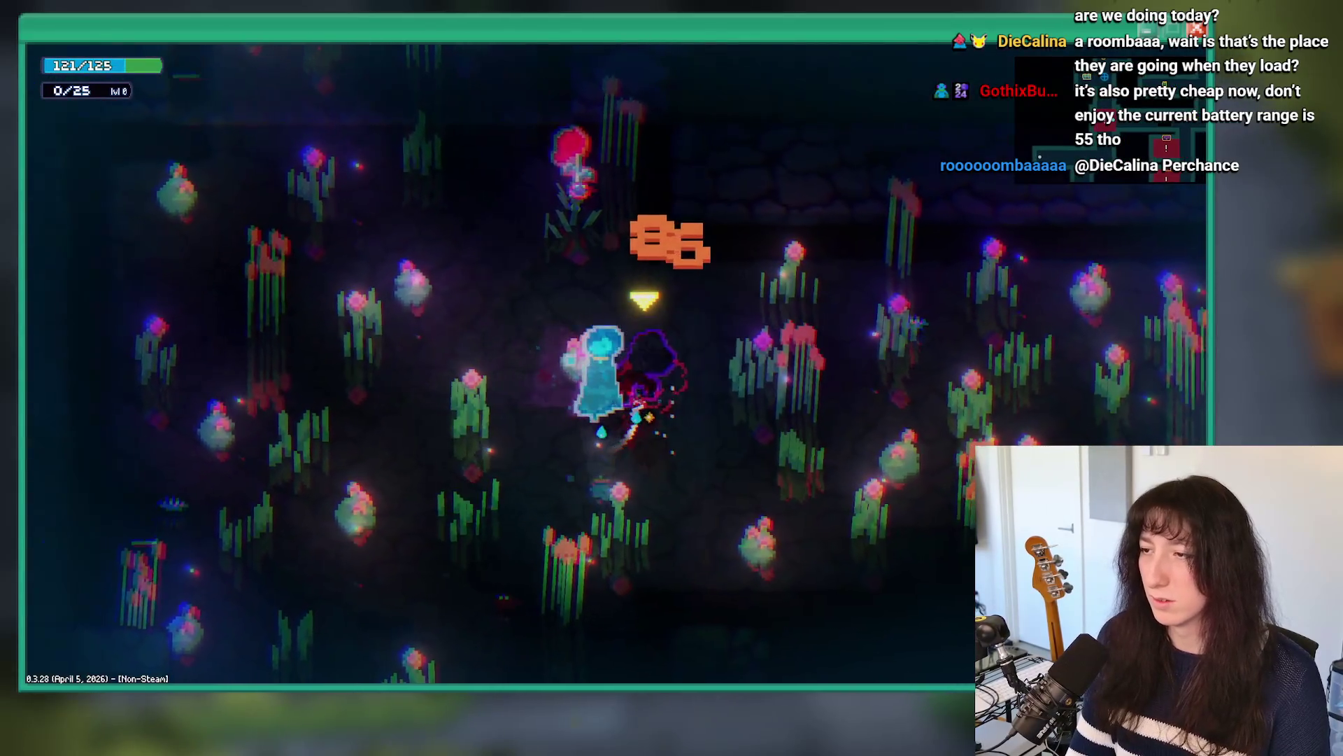
pyautogui.press('w')
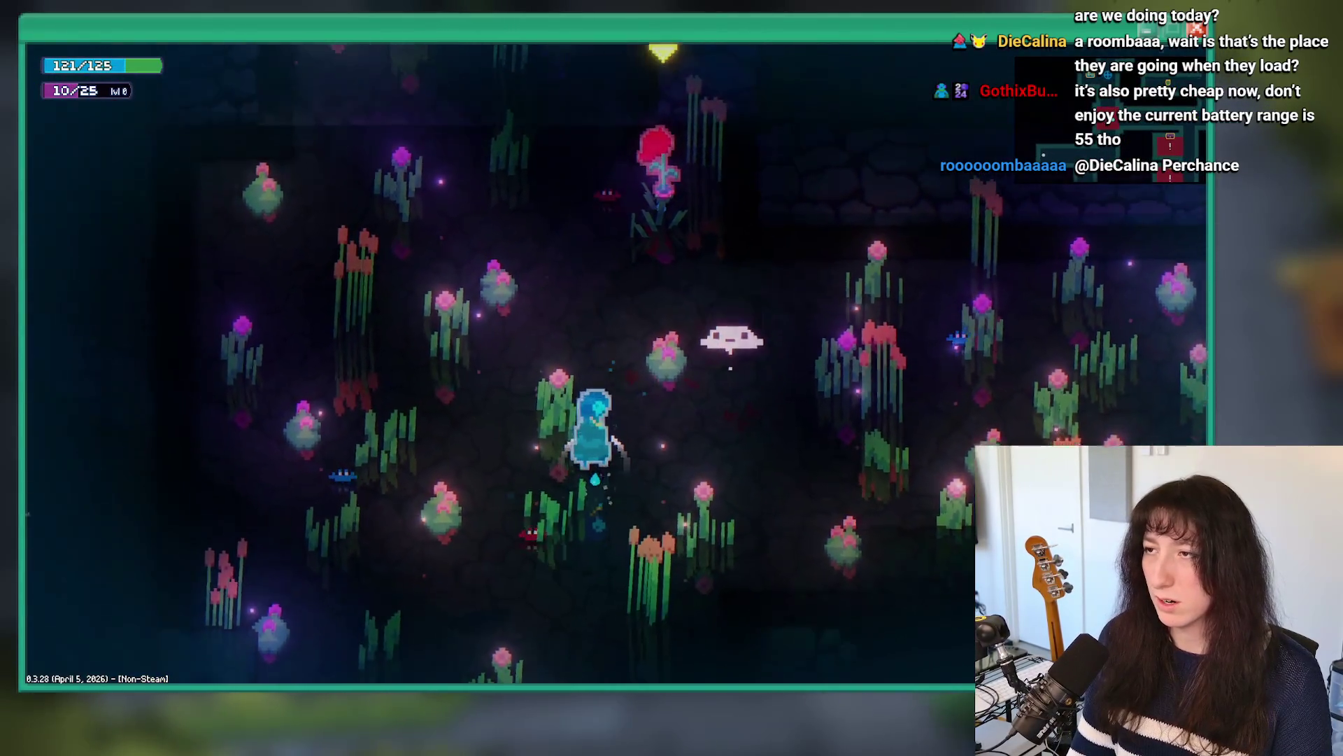
pyautogui.press('w')
pyautogui.press('s')
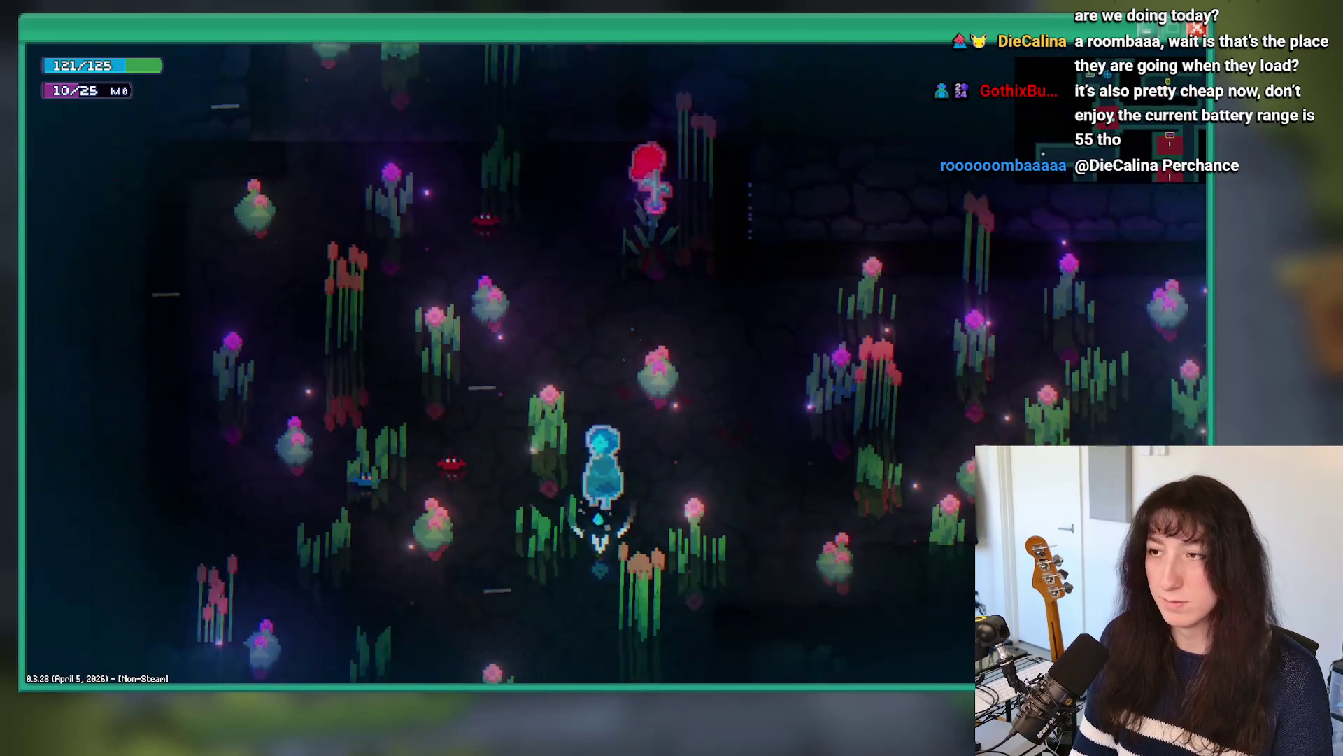
pyautogui.press('s')
pyautogui.press('w')
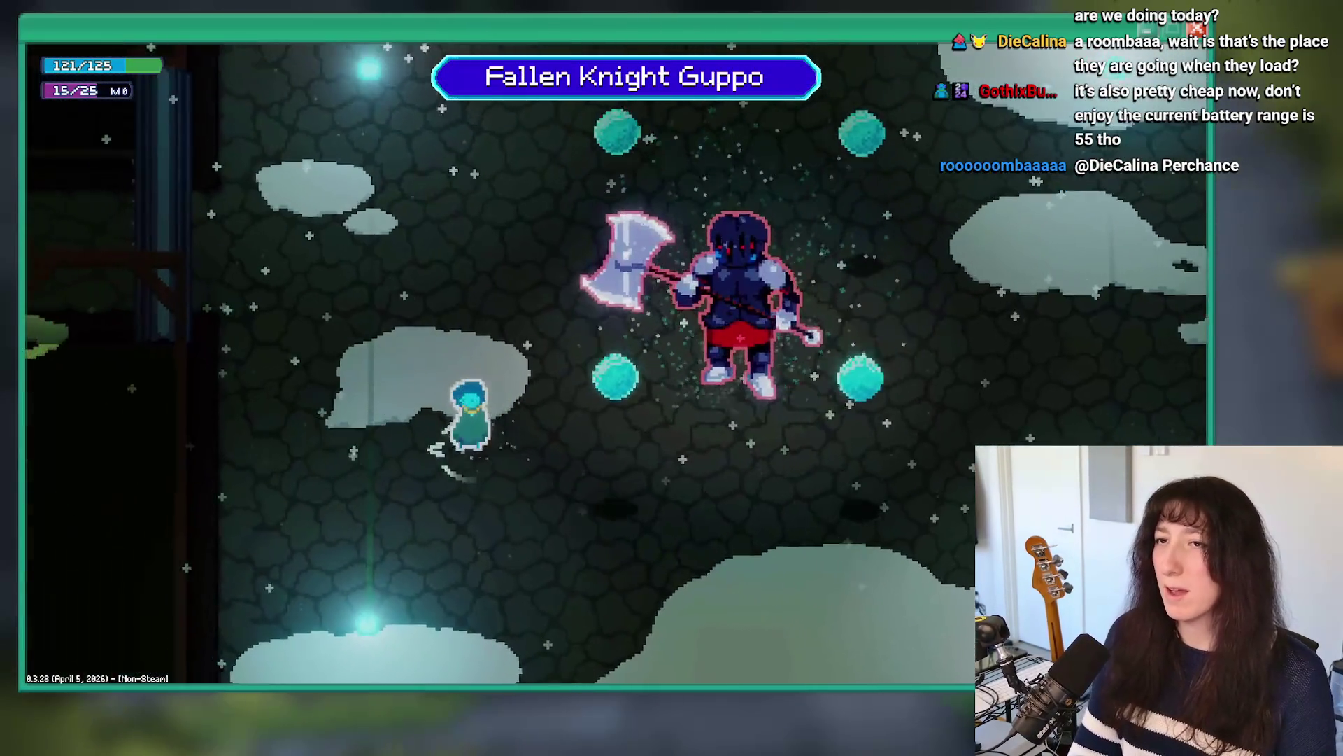
# Step: Fight Fallen Knight Guppo, dodging and moving in to parry its axe swings
pyautogui.press('Tab')
pyautogui.press('Tab')
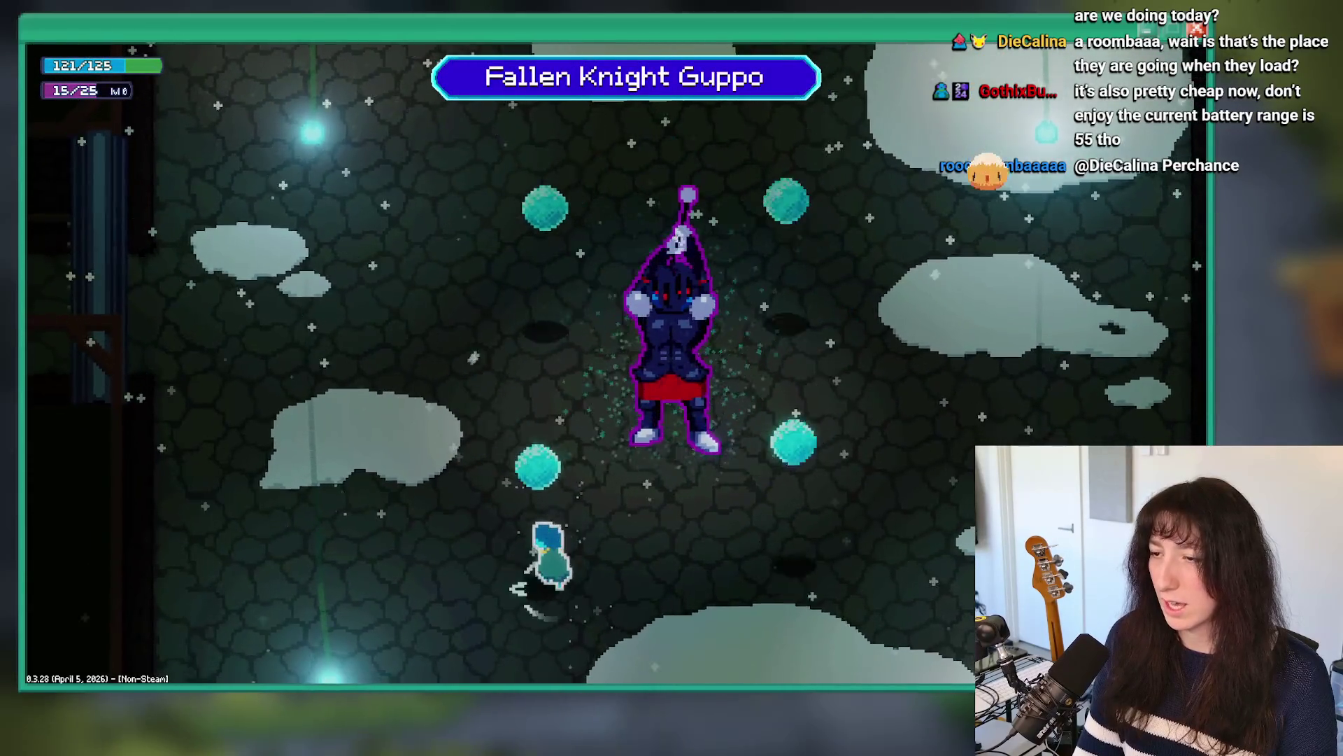
pyautogui.press('a')
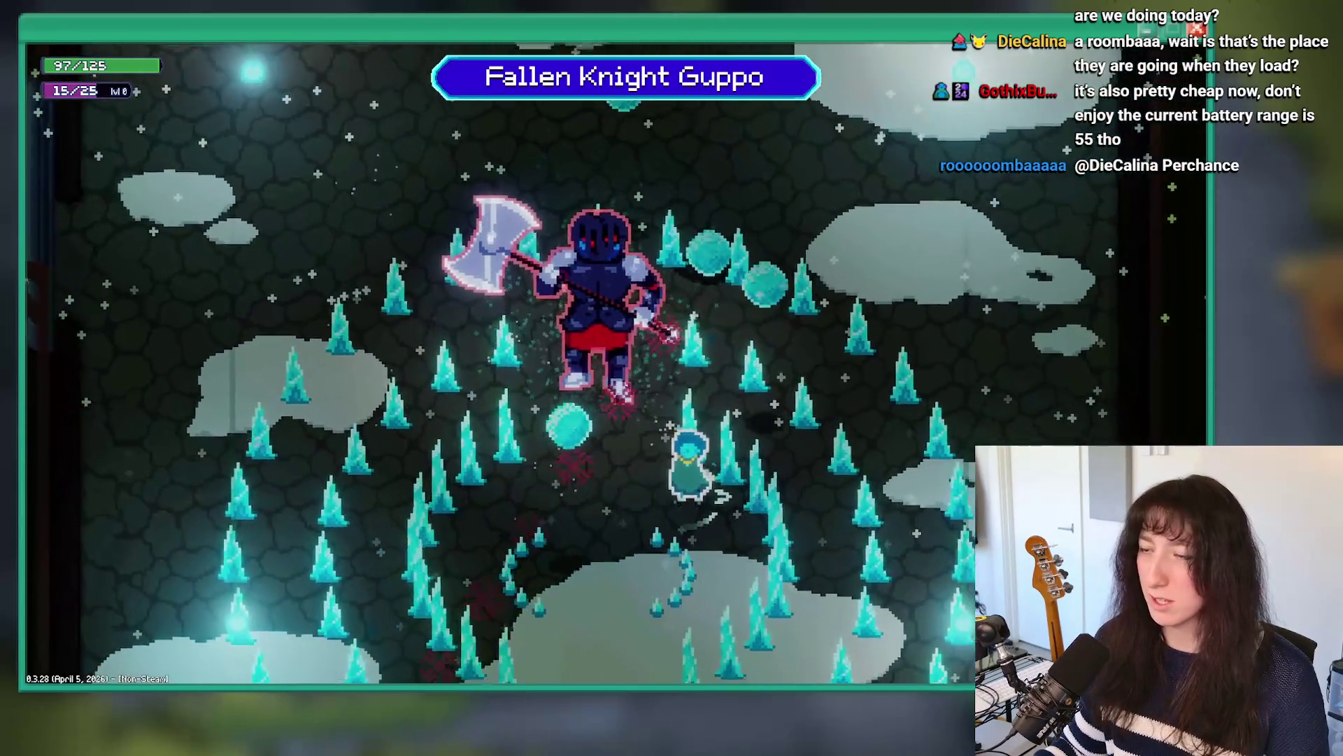
pyautogui.press('w')
pyautogui.press('w')
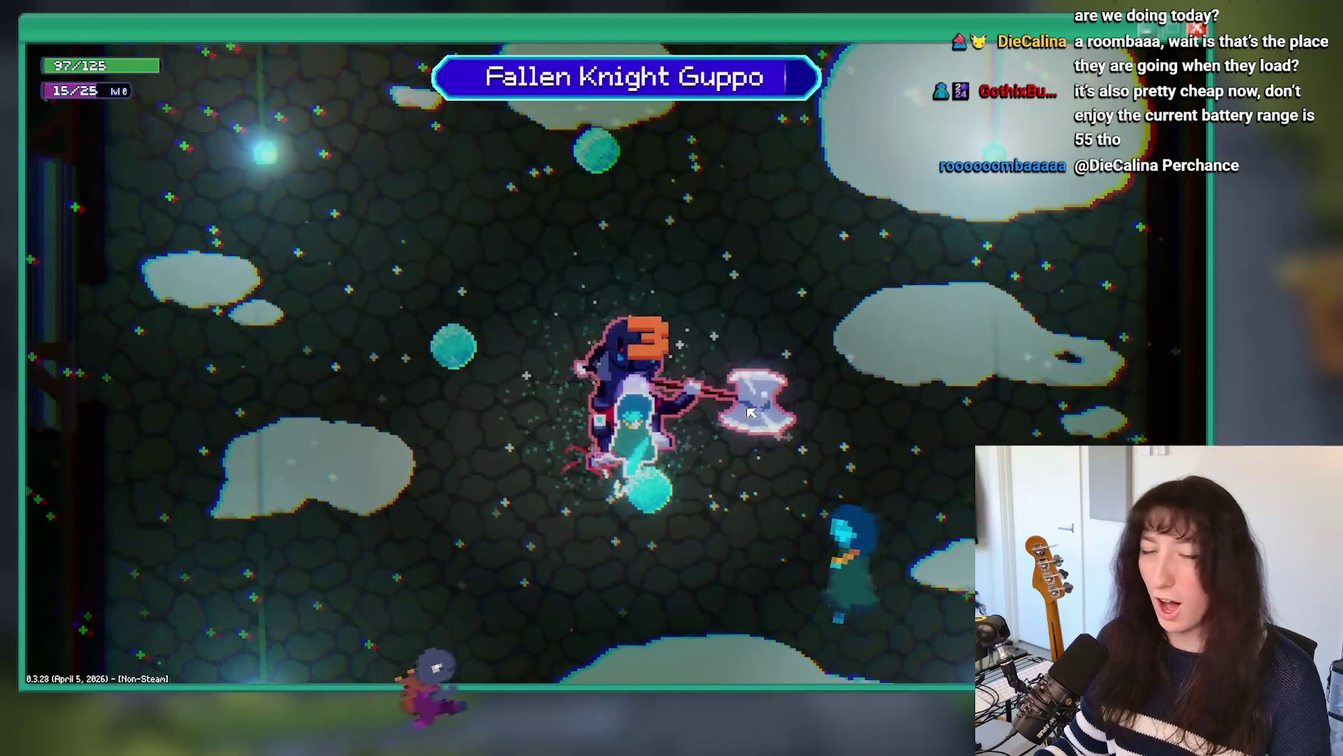
pyautogui.press('s')
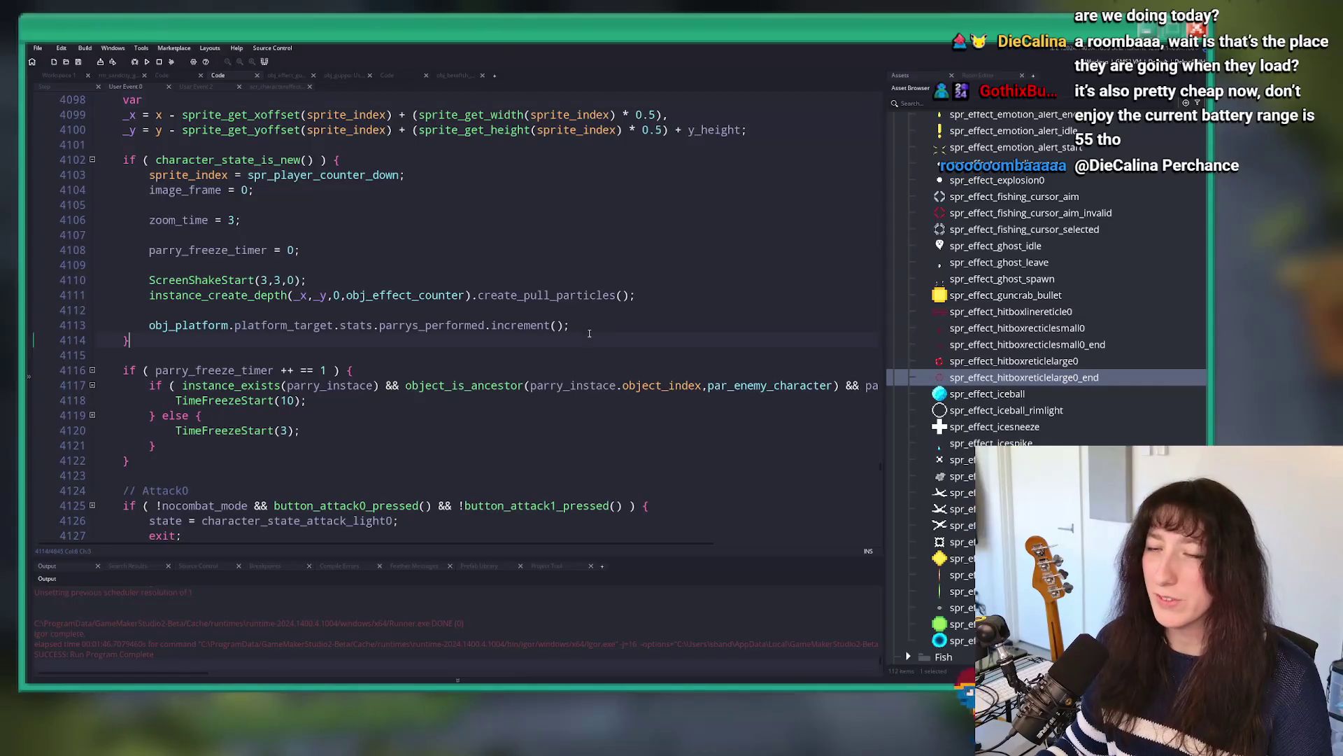
# Step: Change the enemy-parry freeze to TimeFreezeStart(20) and the default to 5, then rebuild and run
pyautogui.click(282, 400)
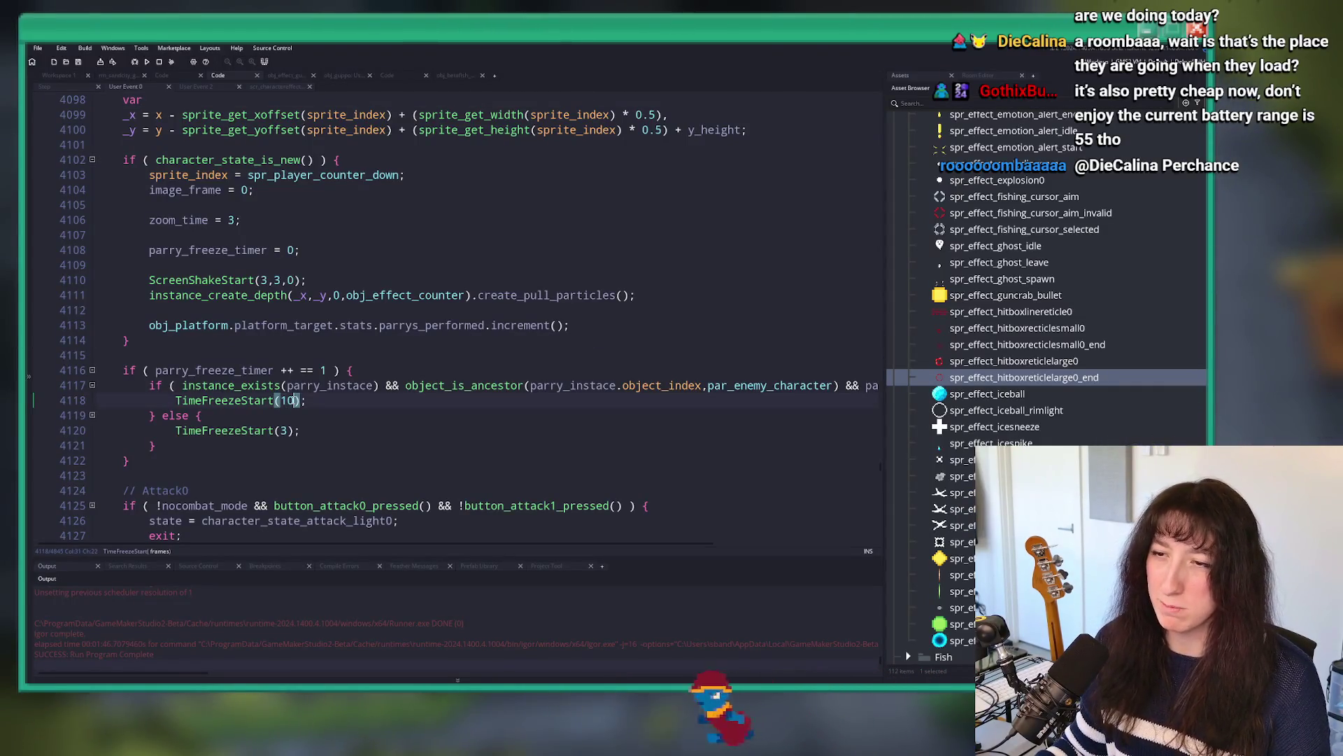
pyautogui.press('Delete')
pyautogui.write('2')
pyautogui.press('F5')
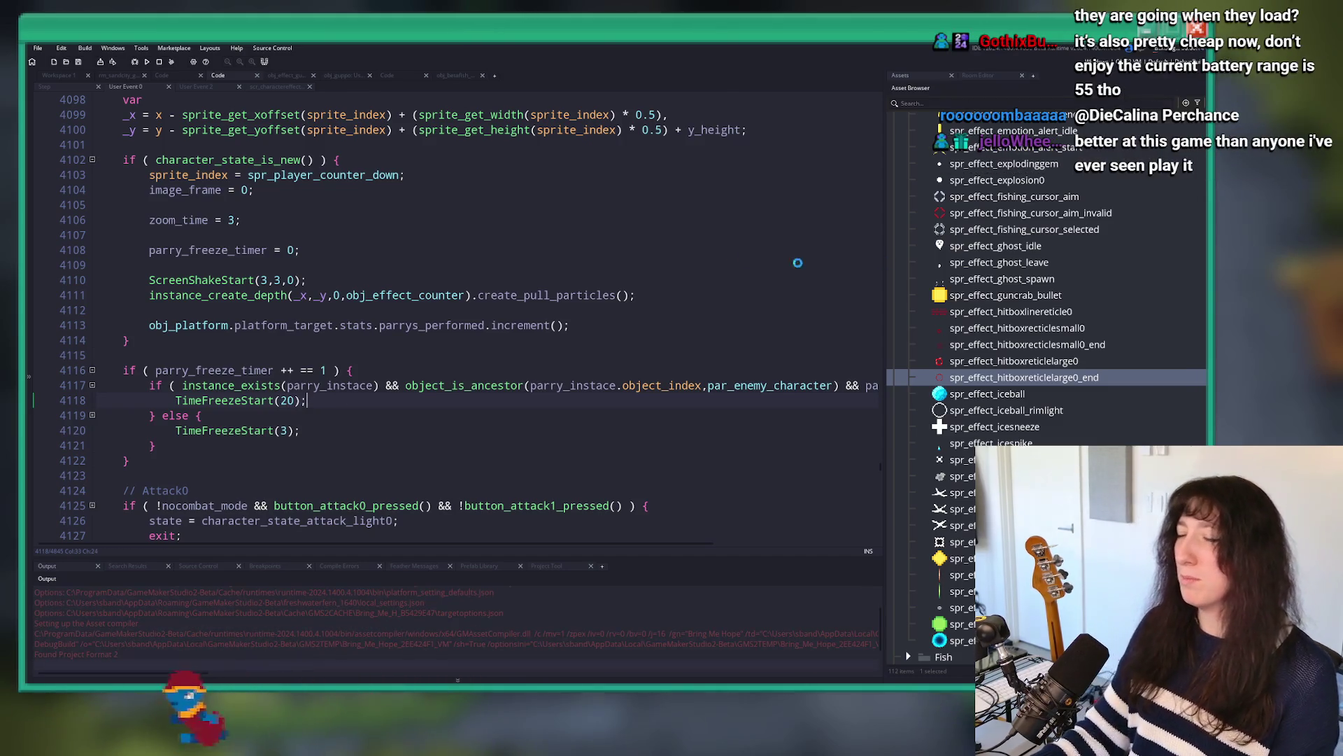
pyautogui.click(281, 430)
pyautogui.write('5')
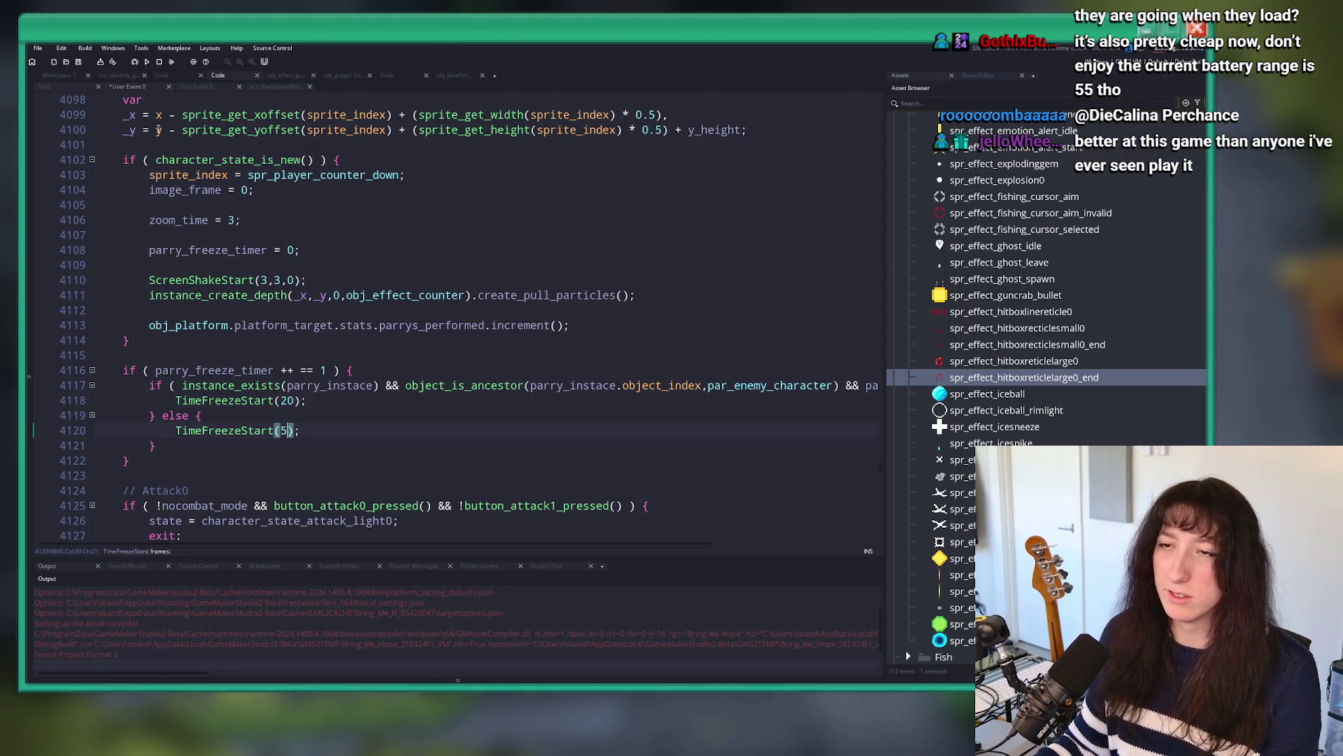
pyautogui.click(147, 62)
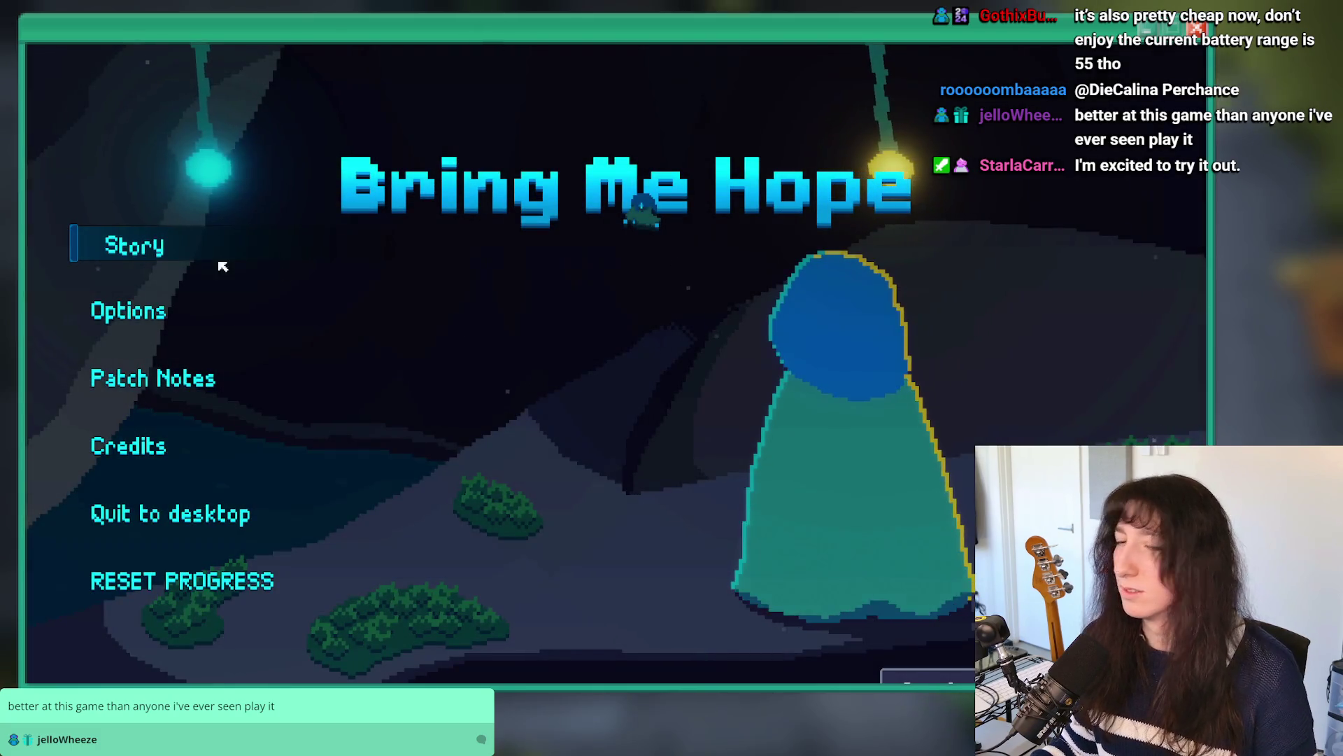
# Step: Start Story mode, skip the dialogue into the Guppo fight, and briefly toggle the inventory
pyautogui.click(134, 260)
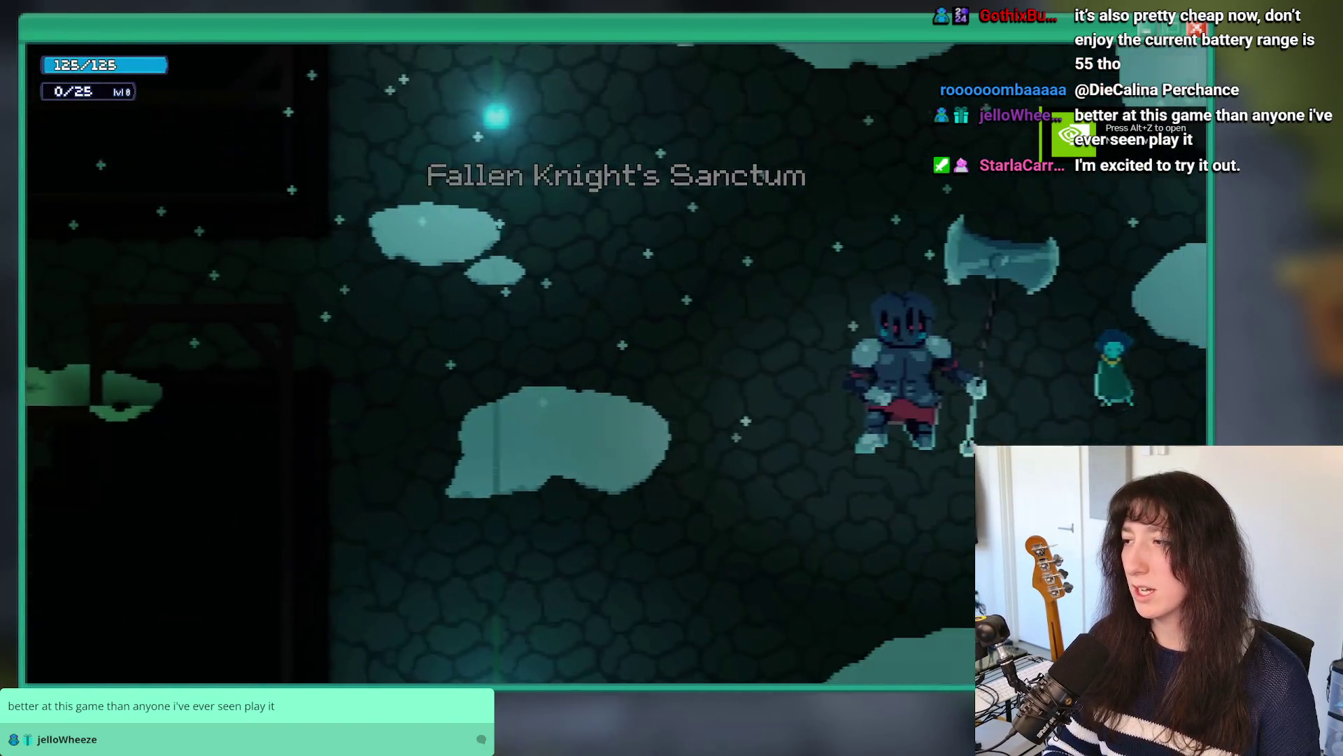
pyautogui.press('Return')
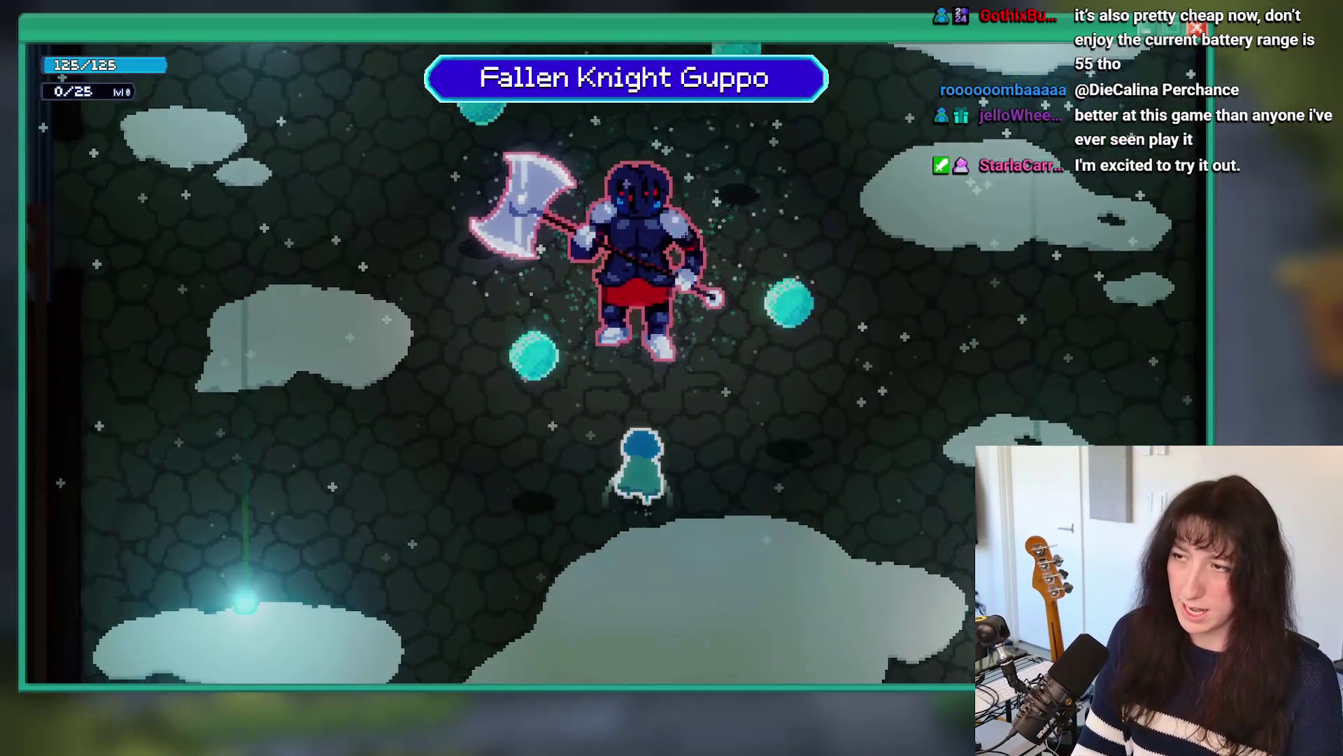
pyautogui.press('Tab')
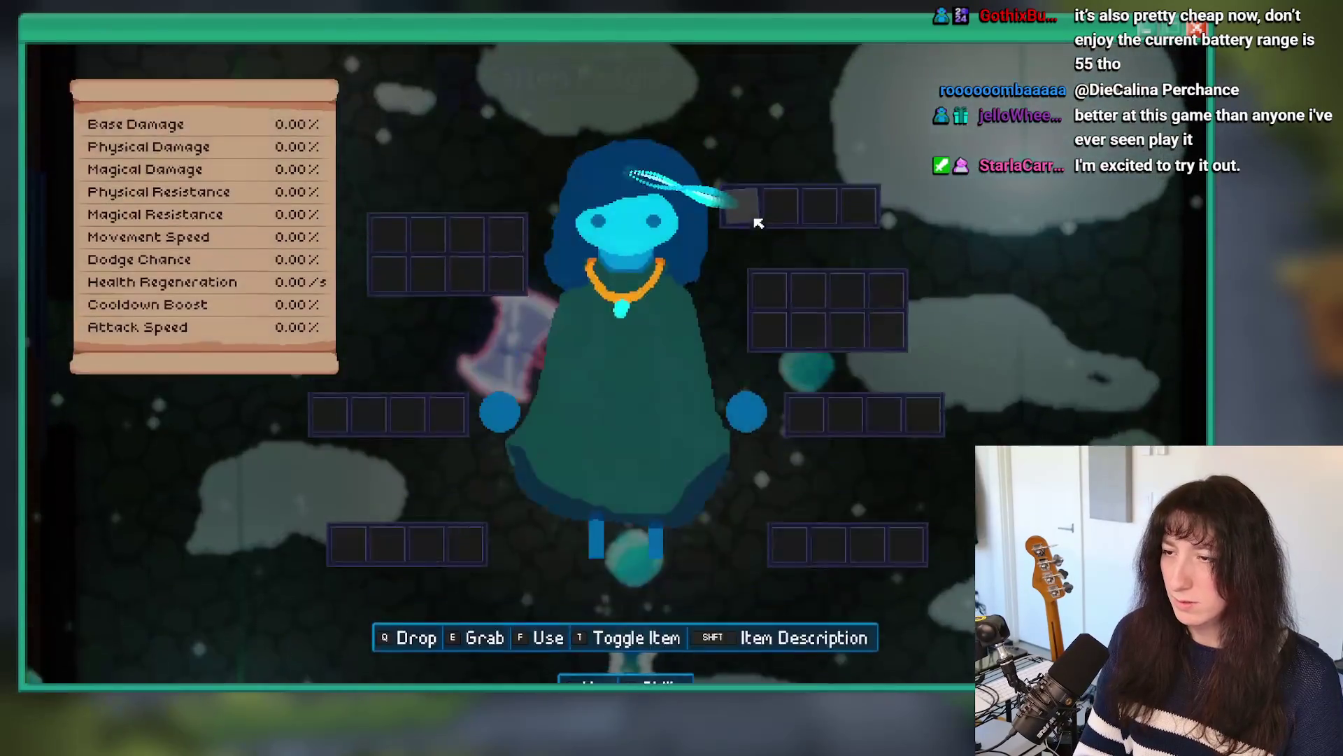
pyautogui.press('Tab')
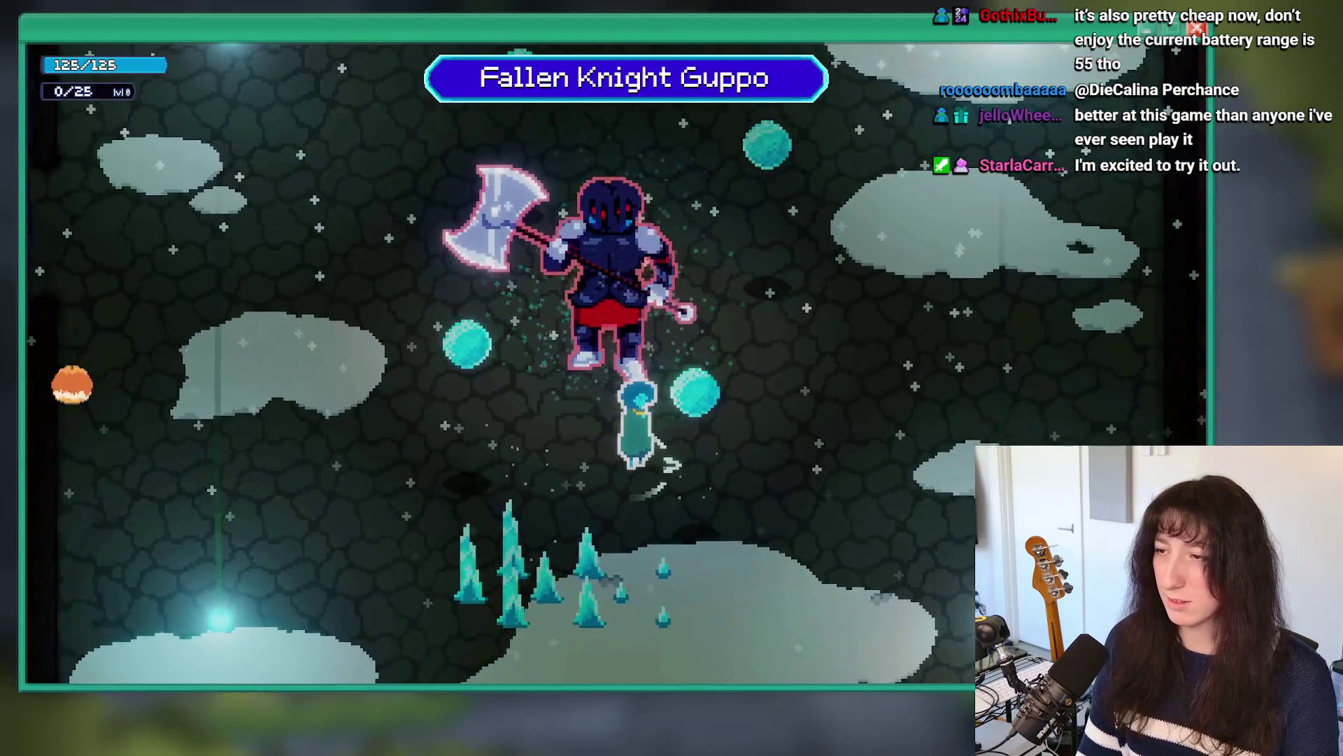
# Step: Dash, dodge and parry against Guppo's axe swings to test the 20/5-frame freezes
pyautogui.press('w')
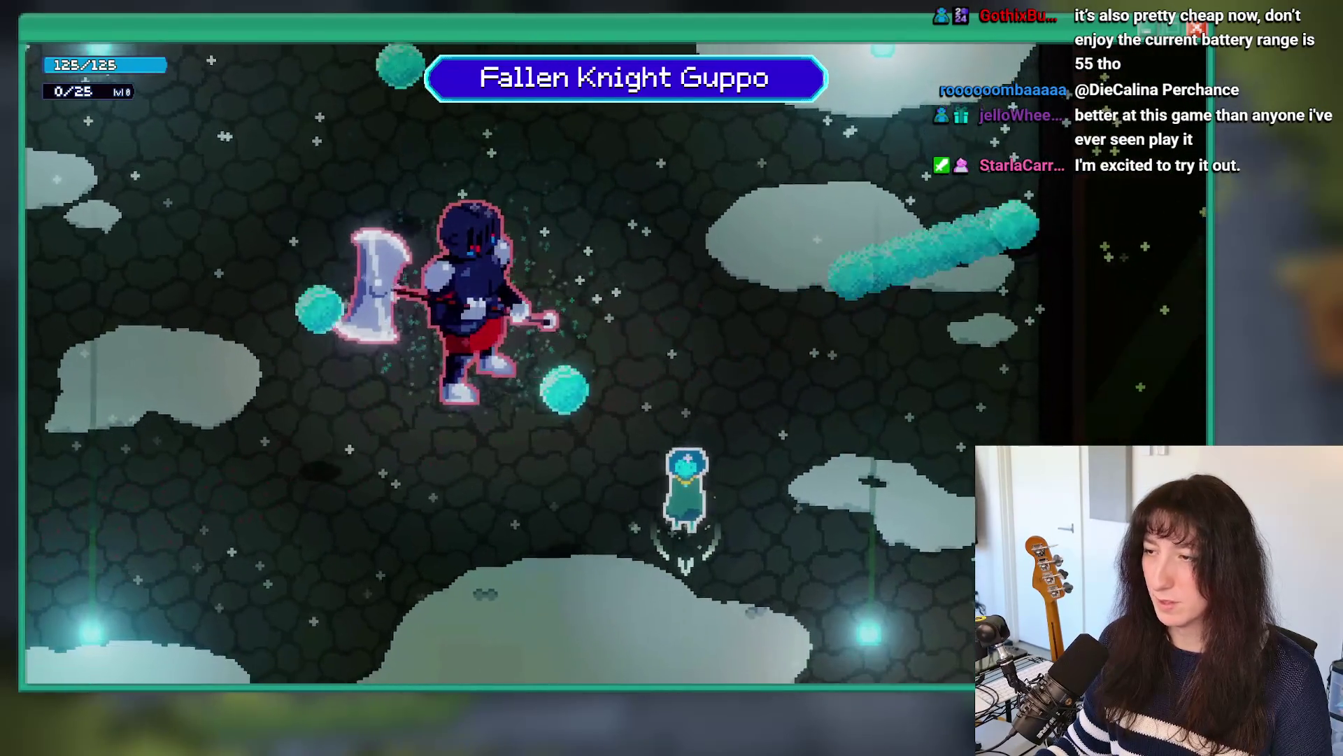
pyautogui.press('s')
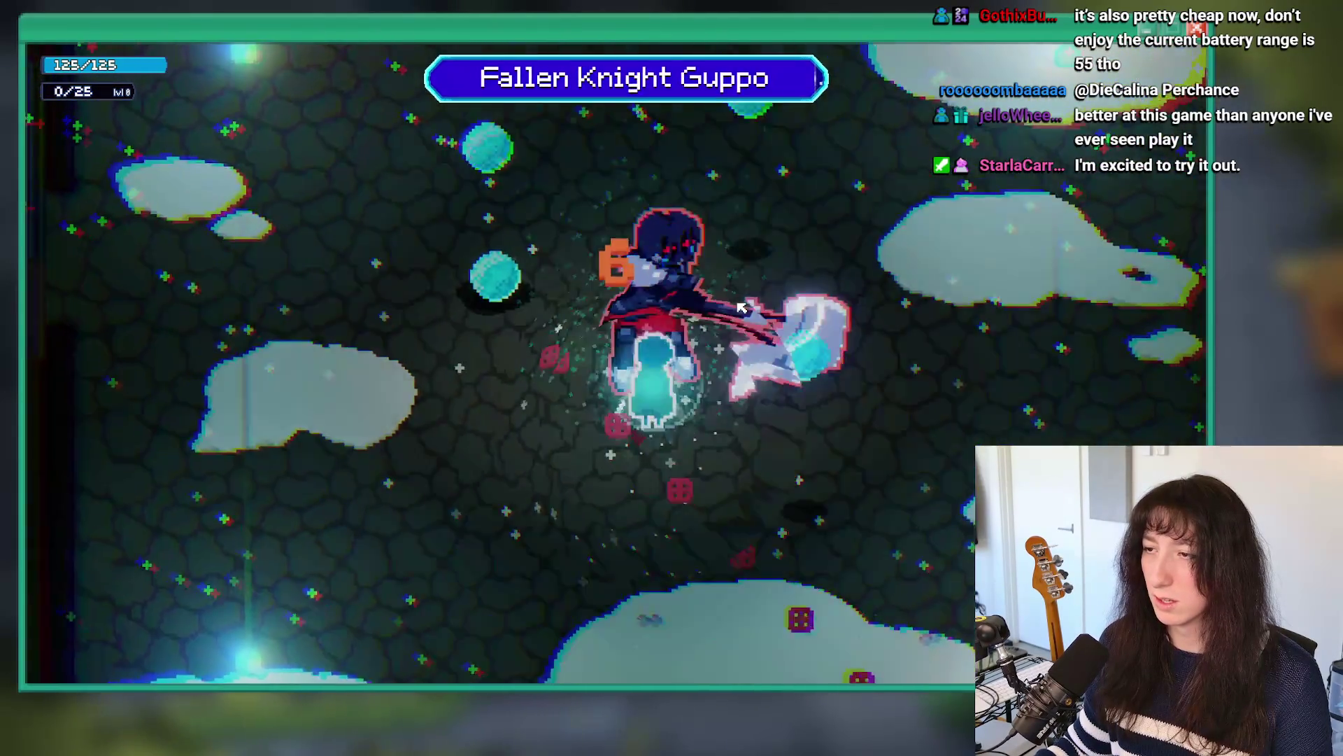
pyautogui.press('d')
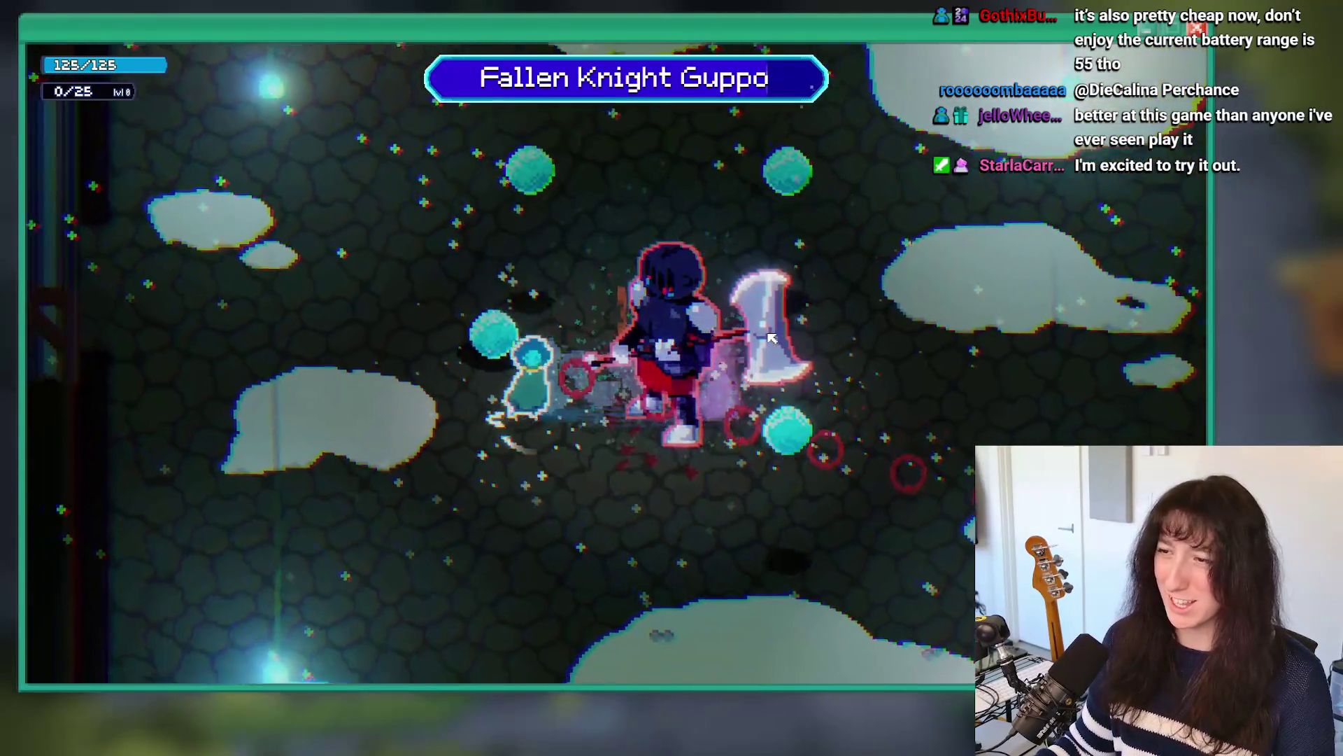
pyautogui.press('s')
pyautogui.press('d')
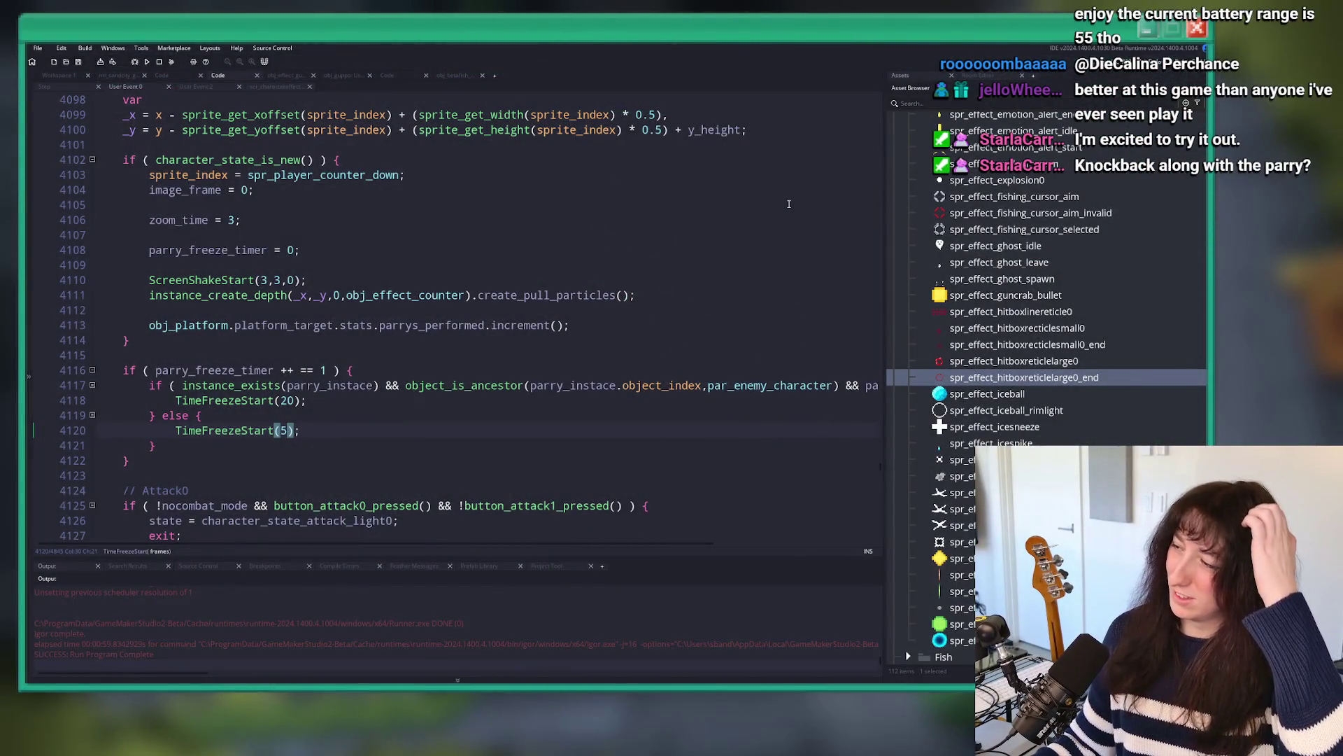
# Step: Change the enemy-parry freeze on line 4118 from TimeFreezeStart(20) to TimeFreezeStart(15)
pyautogui.click(282, 402)
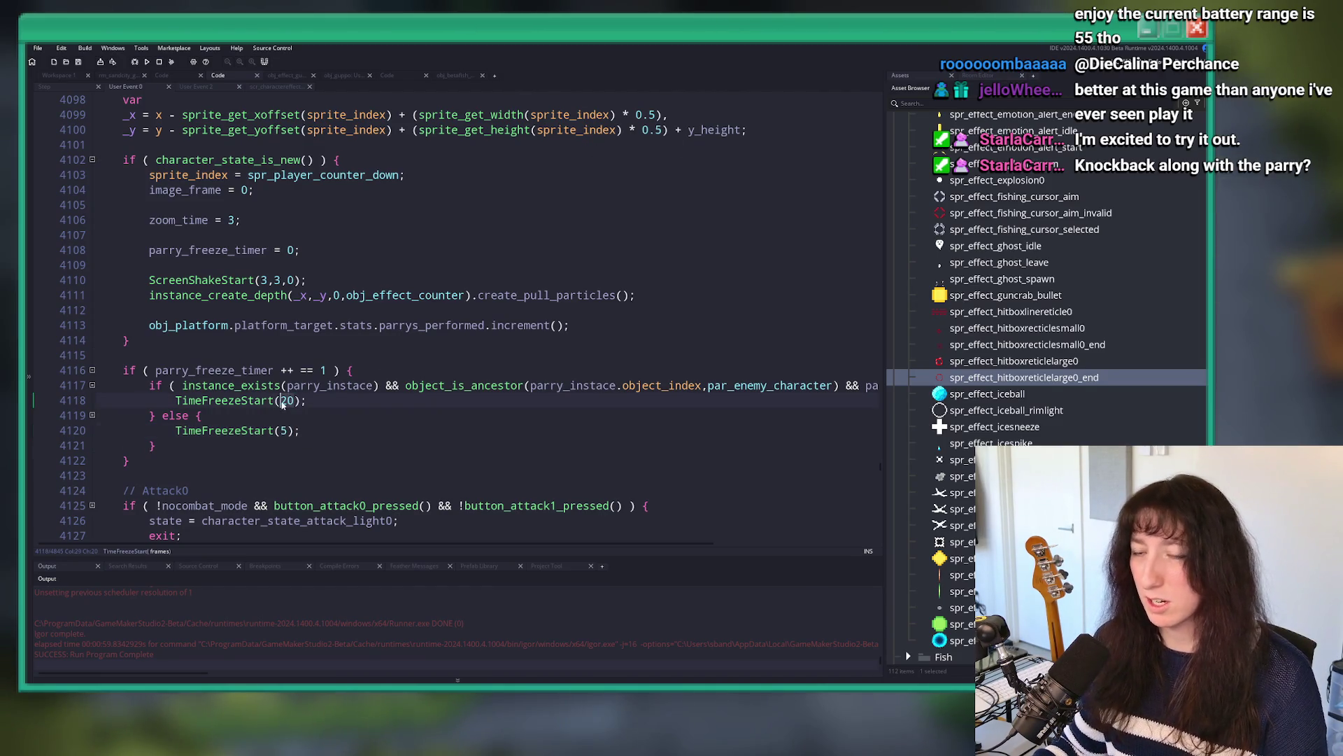
pyautogui.write('15')
pyautogui.click(372, 389)
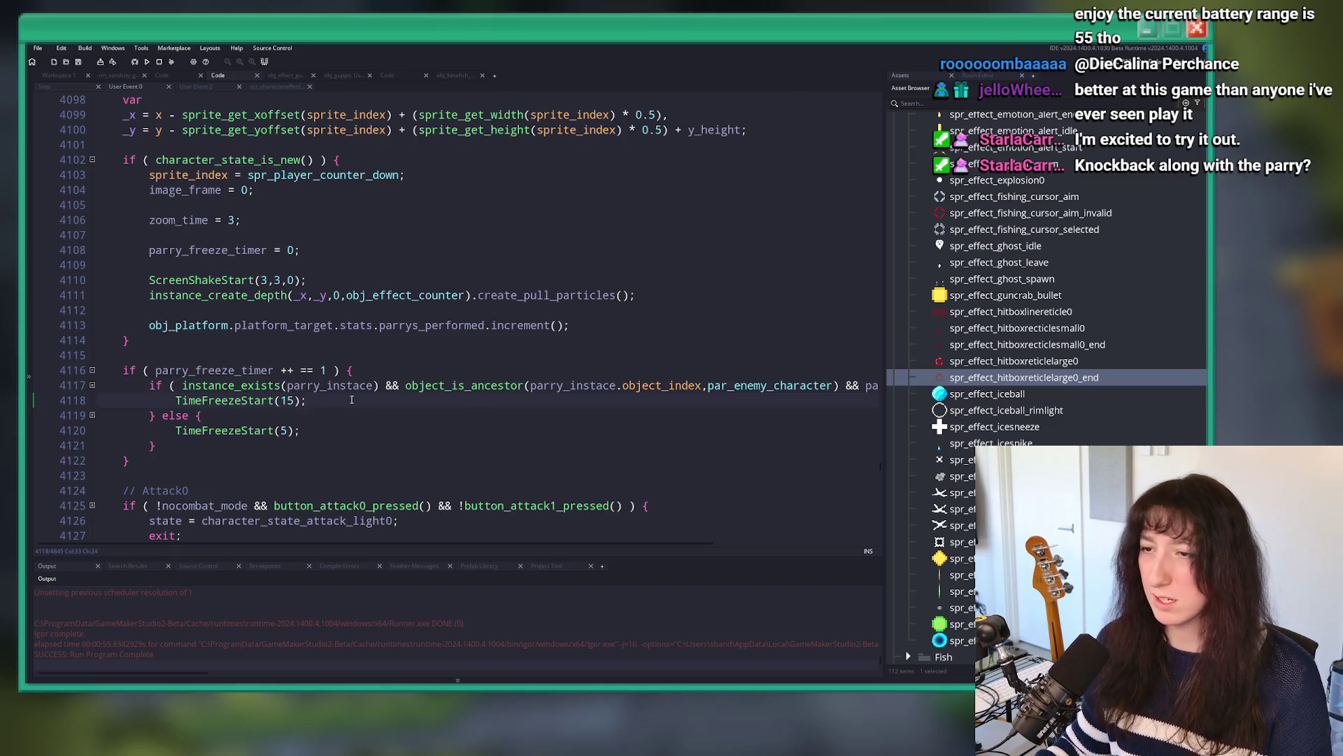
pyautogui.scroll(-1, 346, 401)
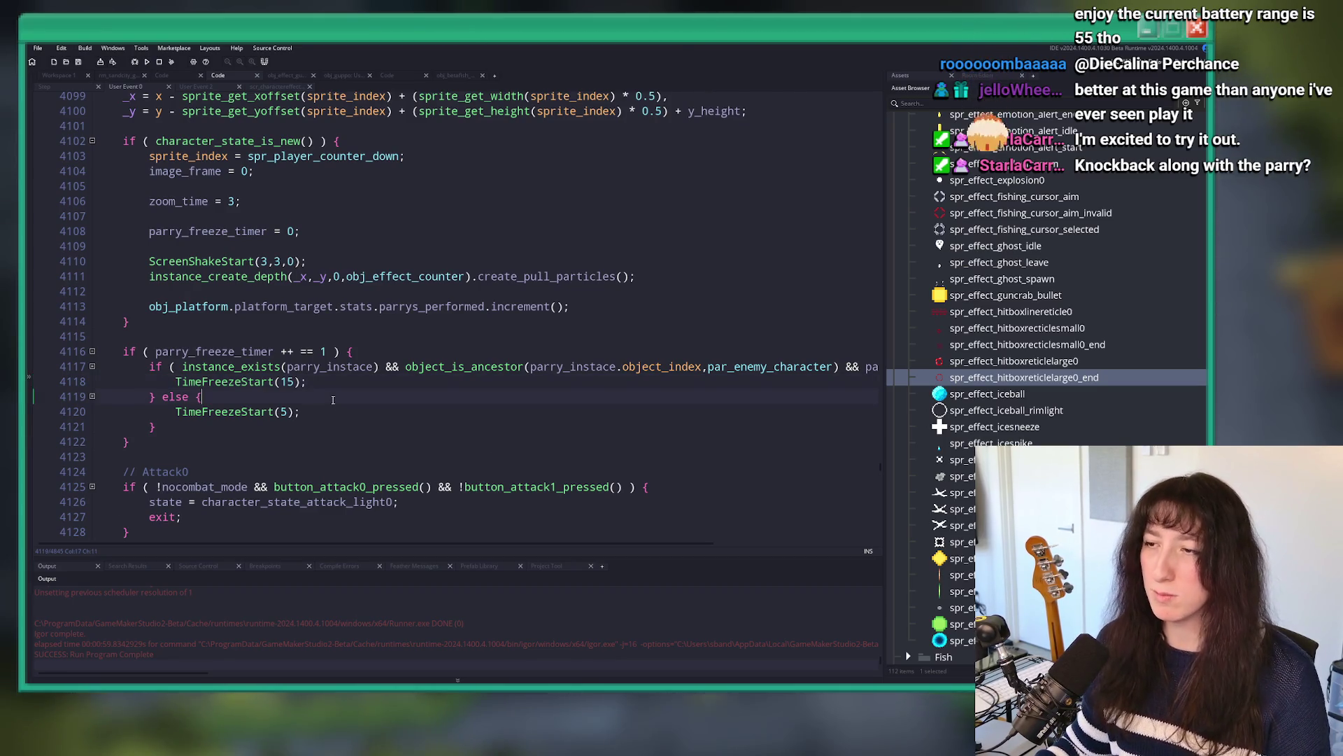
pyautogui.click(157, 442)
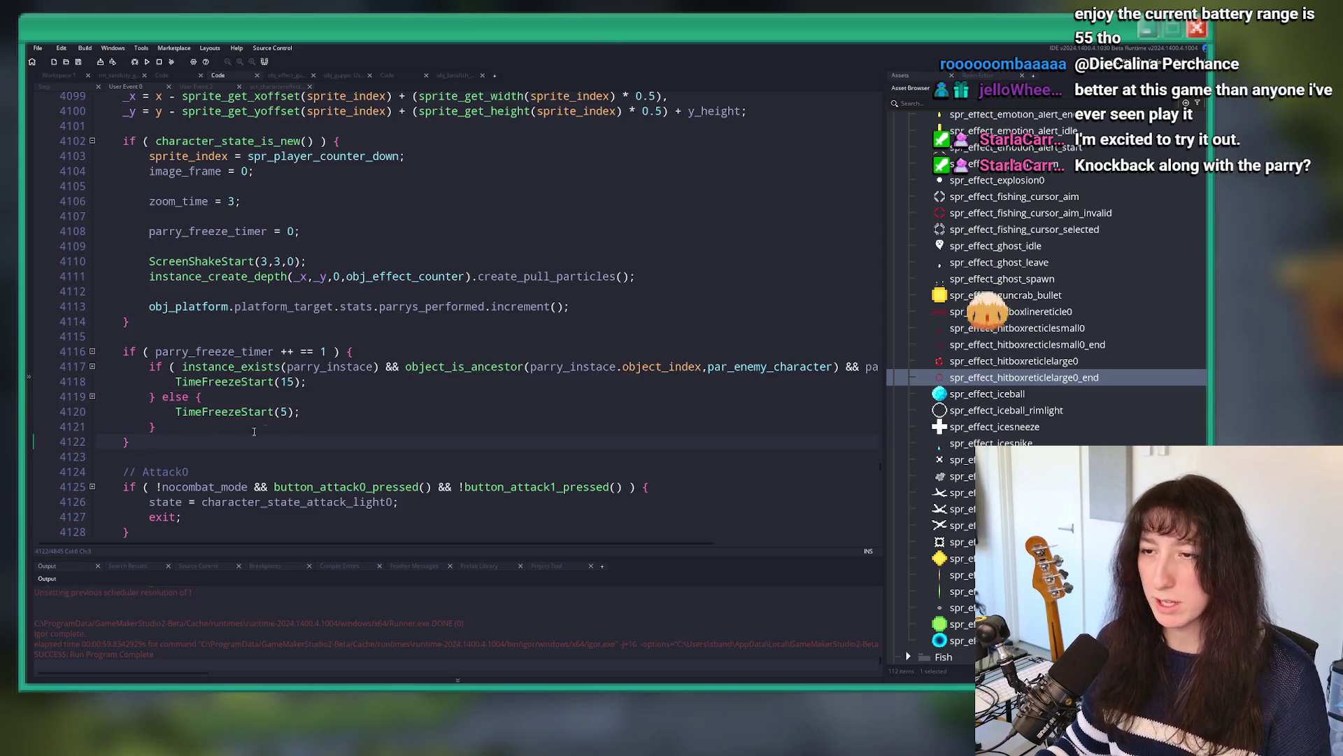
pyautogui.click(67, 77)
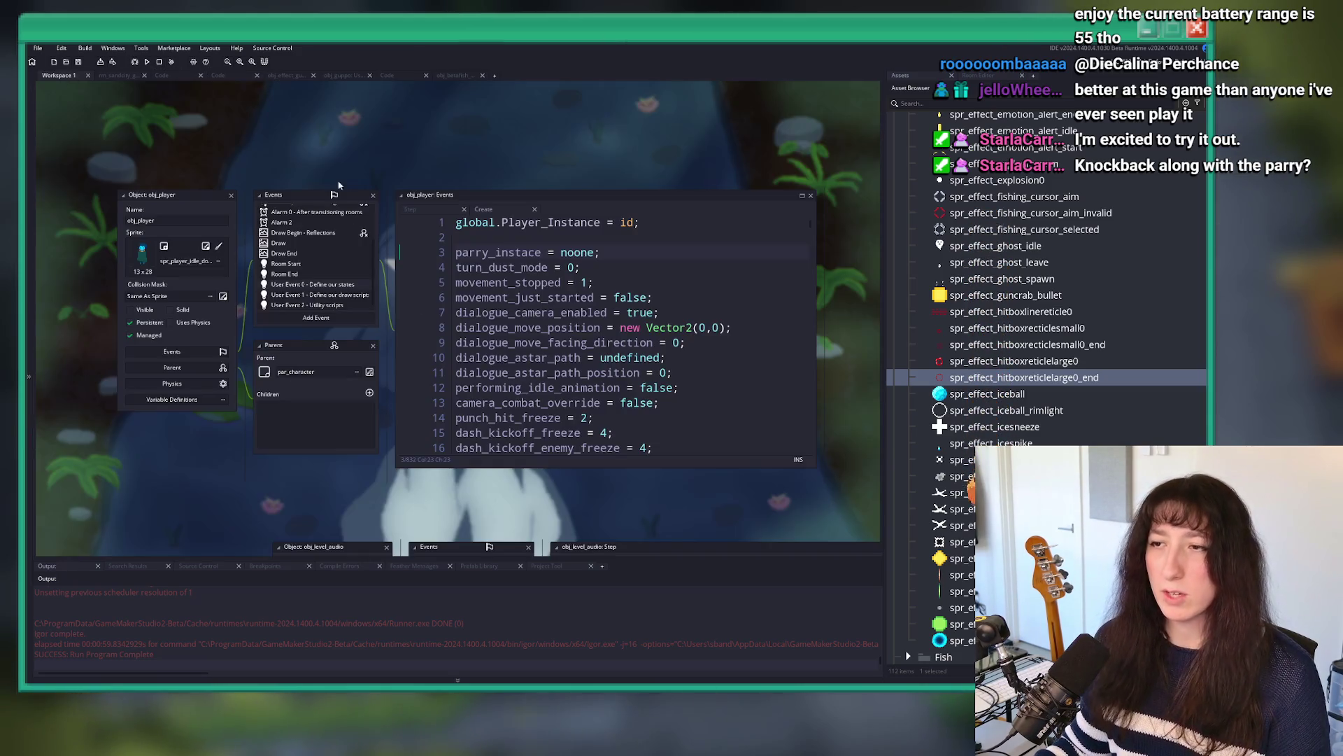
# Step: From the Guppo code tab, search 'obj_gu' with Ctrl+T and open obj_guppo
pyautogui.click(409, 76)
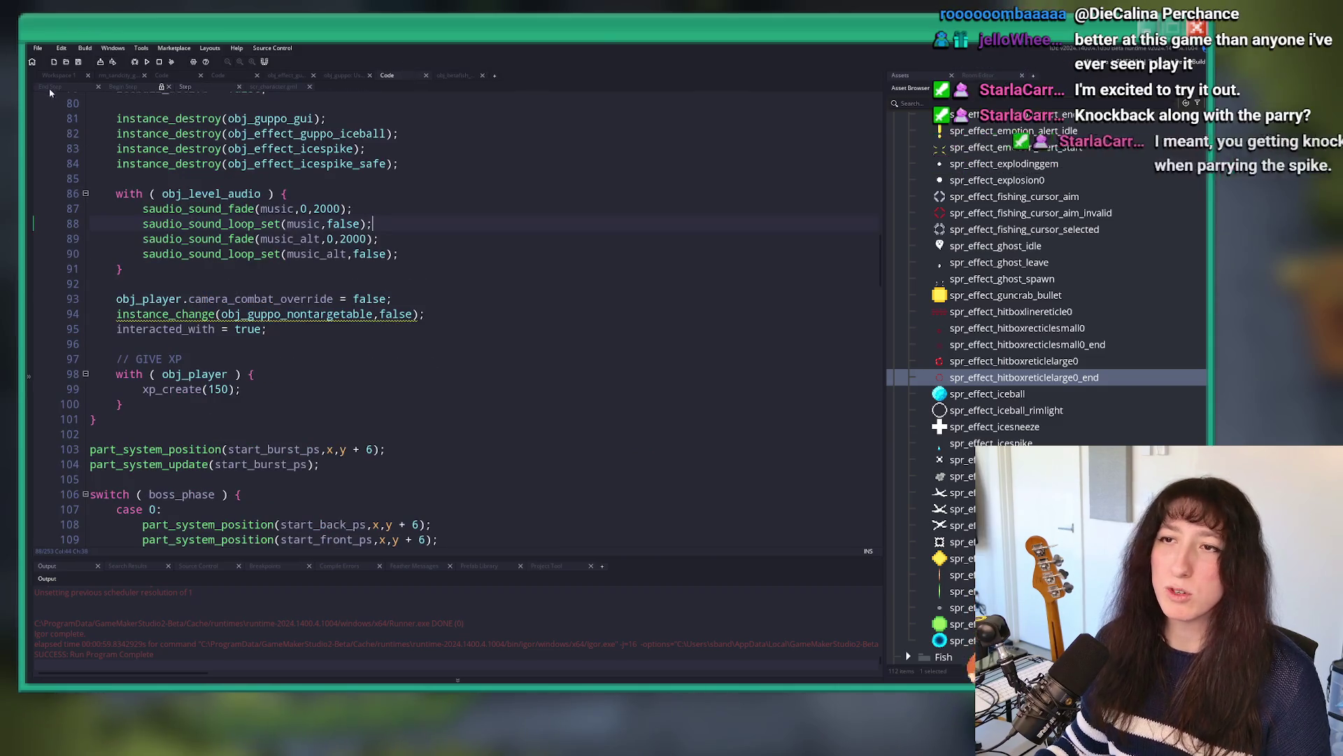
pyautogui.click(203, 178)
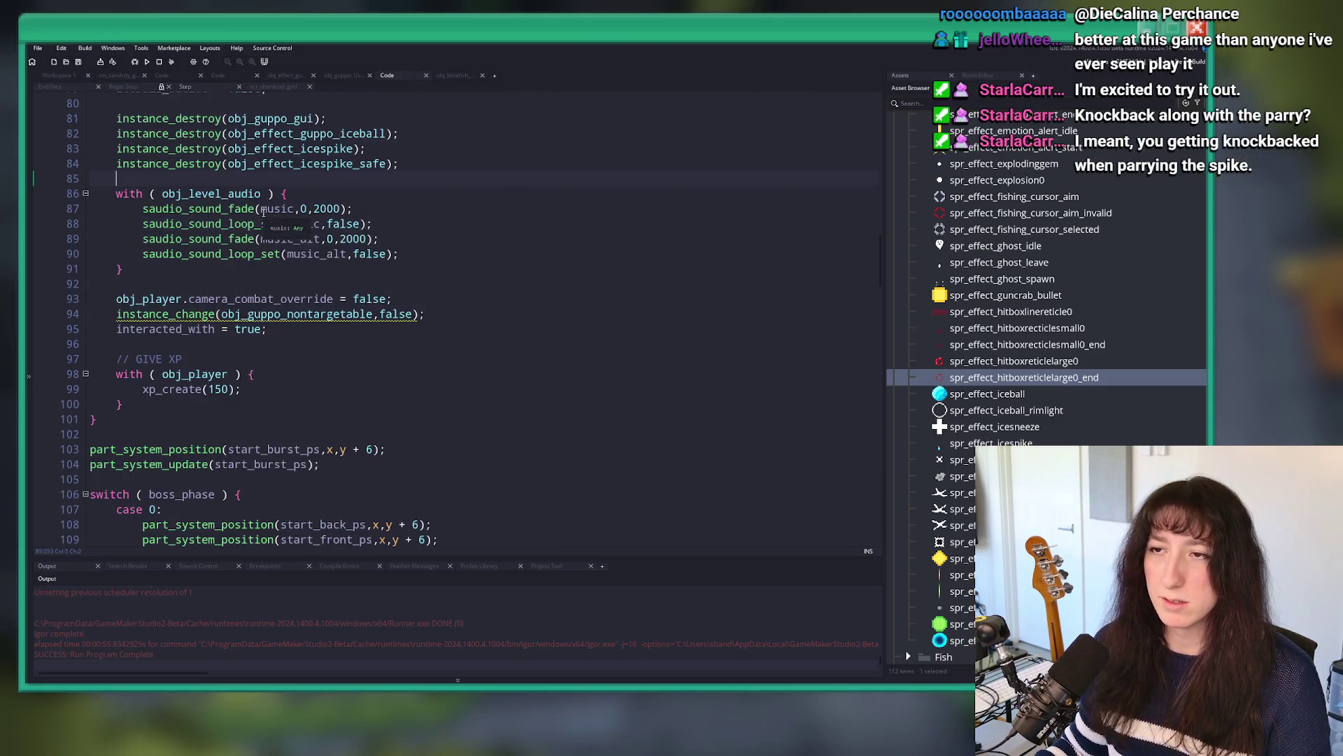
pyautogui.hotkey('ctrl', 't')
pyautogui.write('obj_gu')
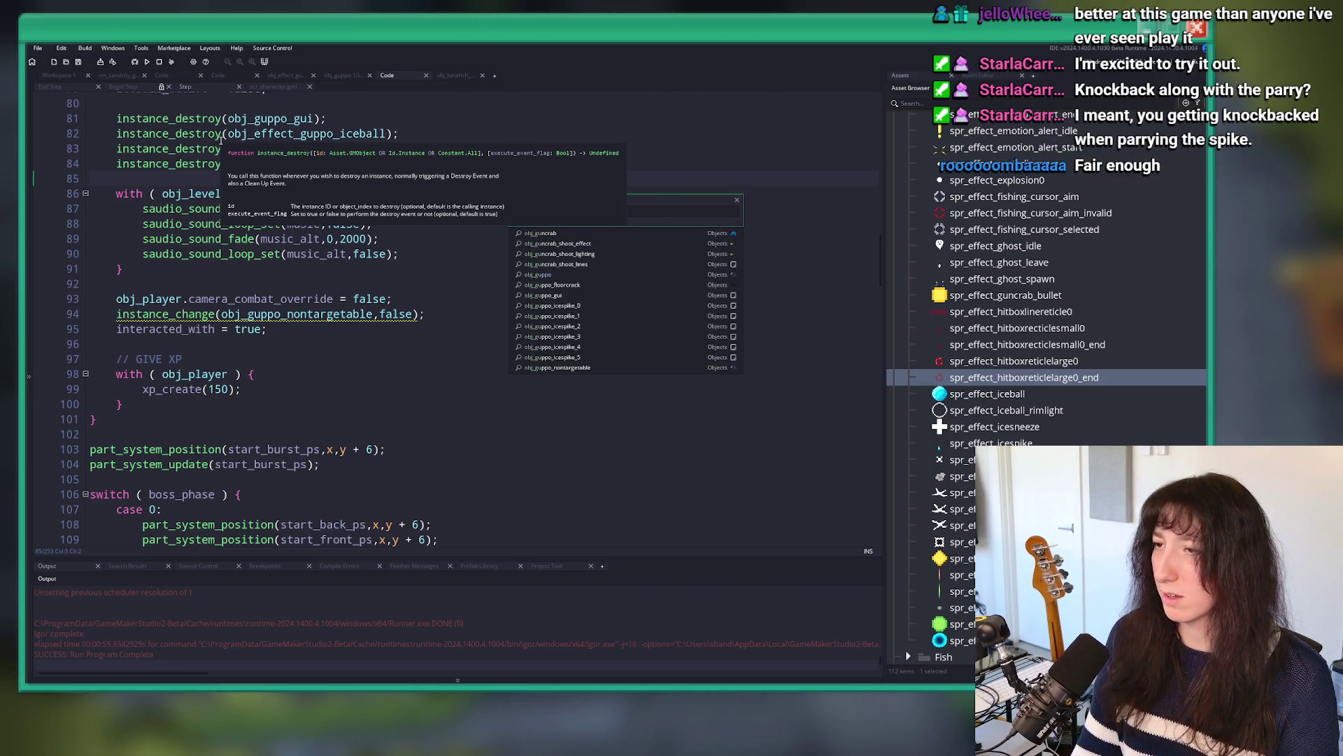
pyautogui.click(629, 279)
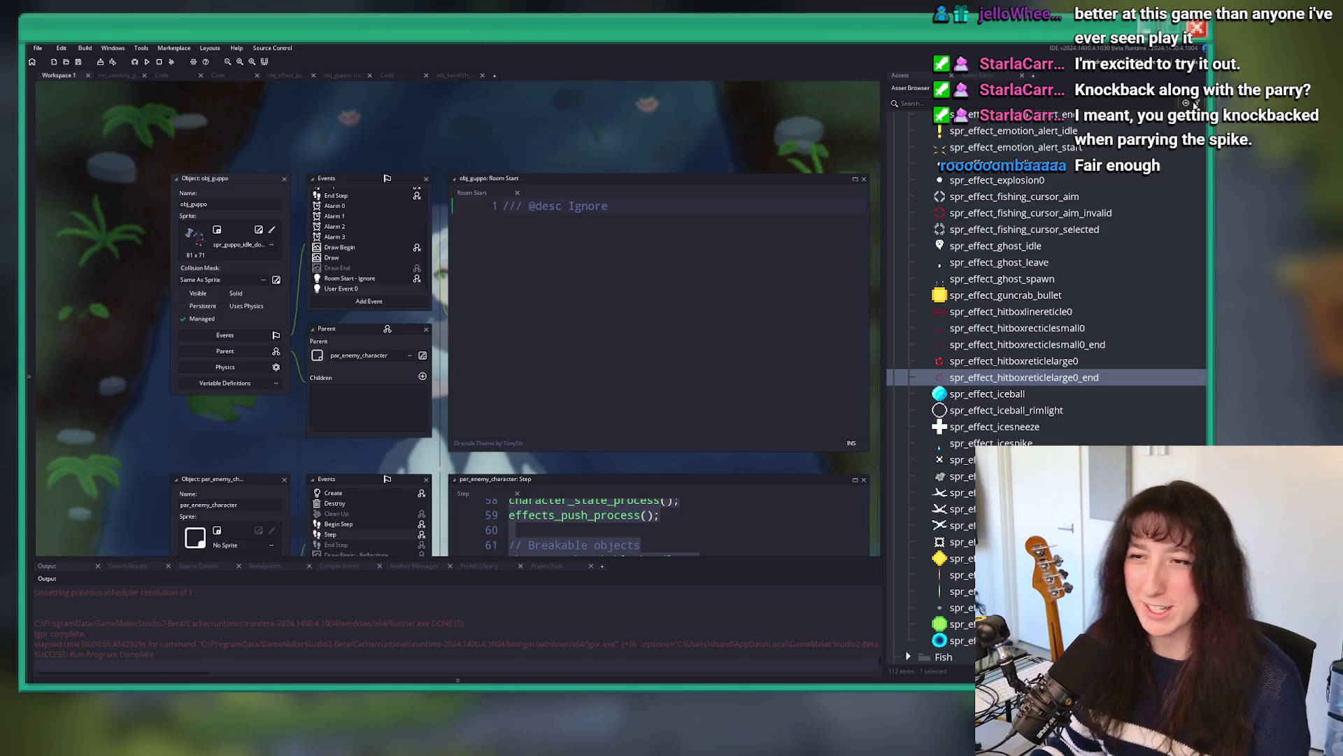
# Step: Open Guppo's User Event 0 and copy the parry-checked hit block, lines 266–277
pyautogui.click(624, 231)
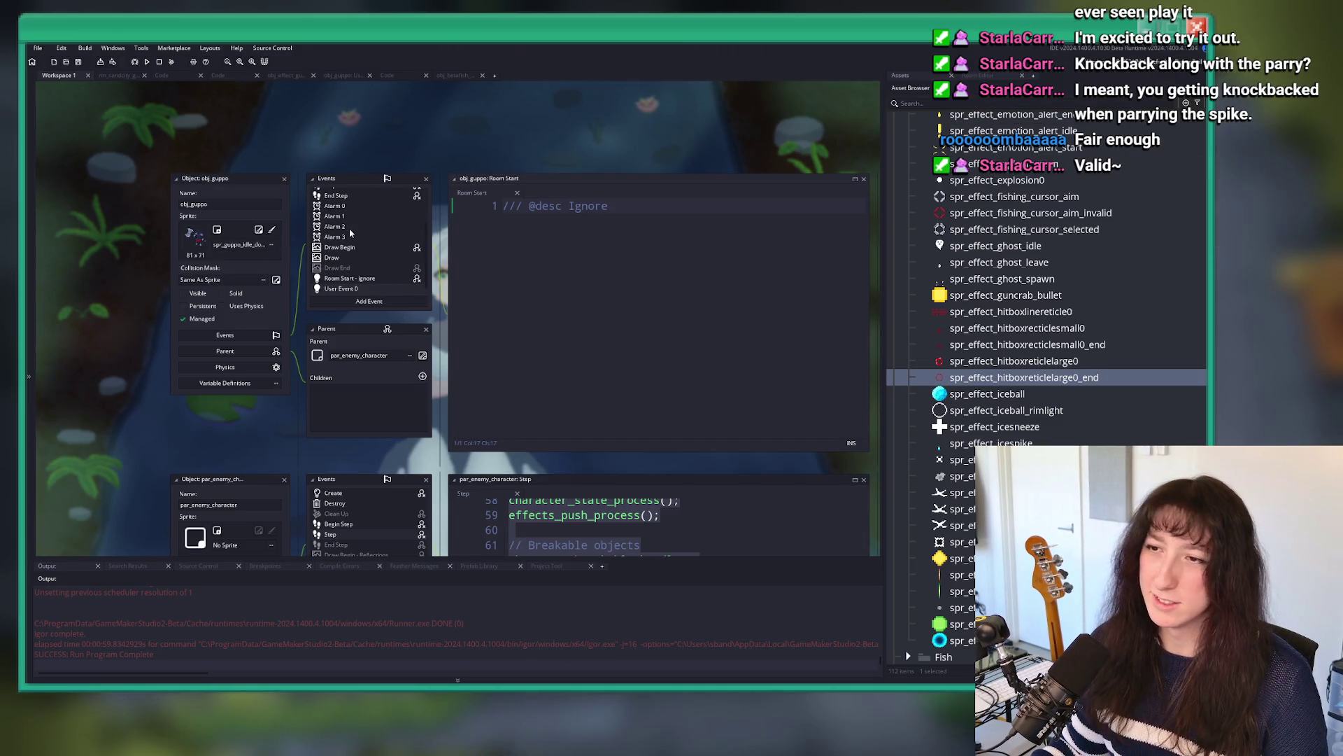
pyautogui.scroll(1, 356, 263)
pyautogui.scroll(-1, 357, 266)
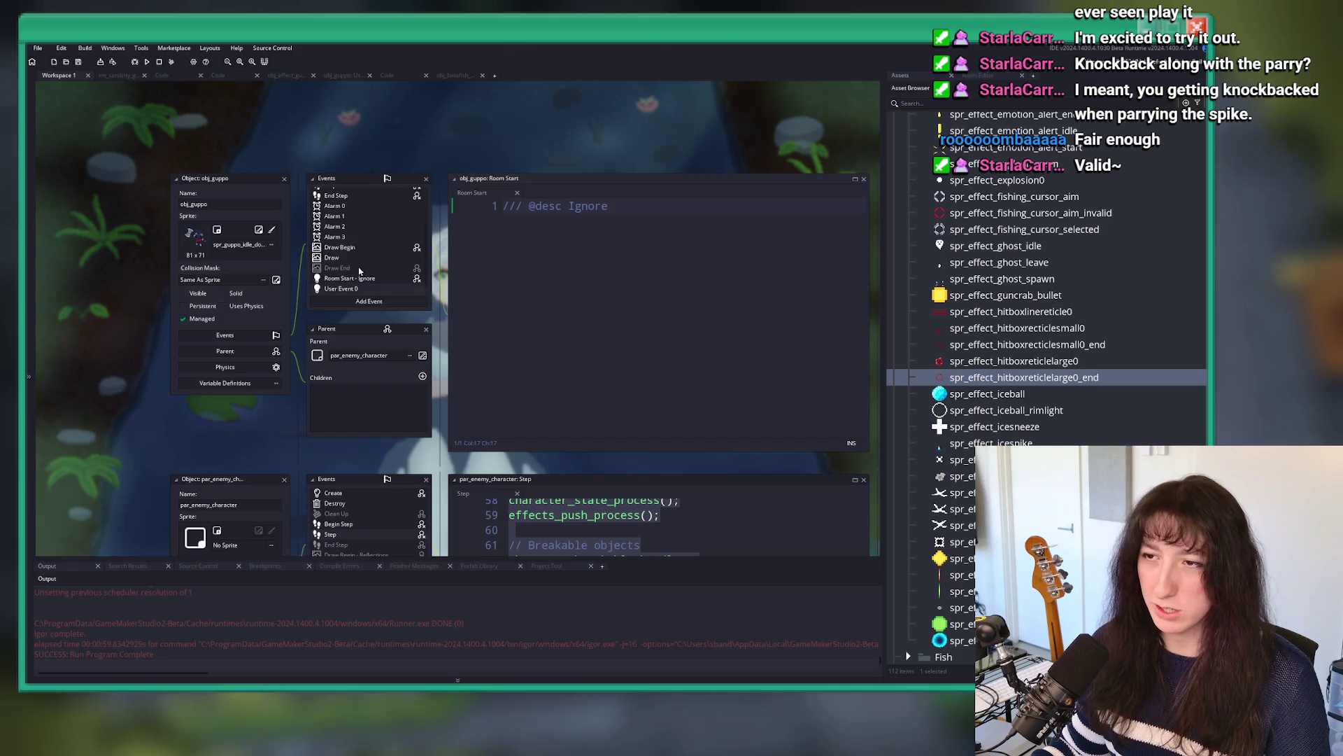
pyautogui.doubleClick(341, 288)
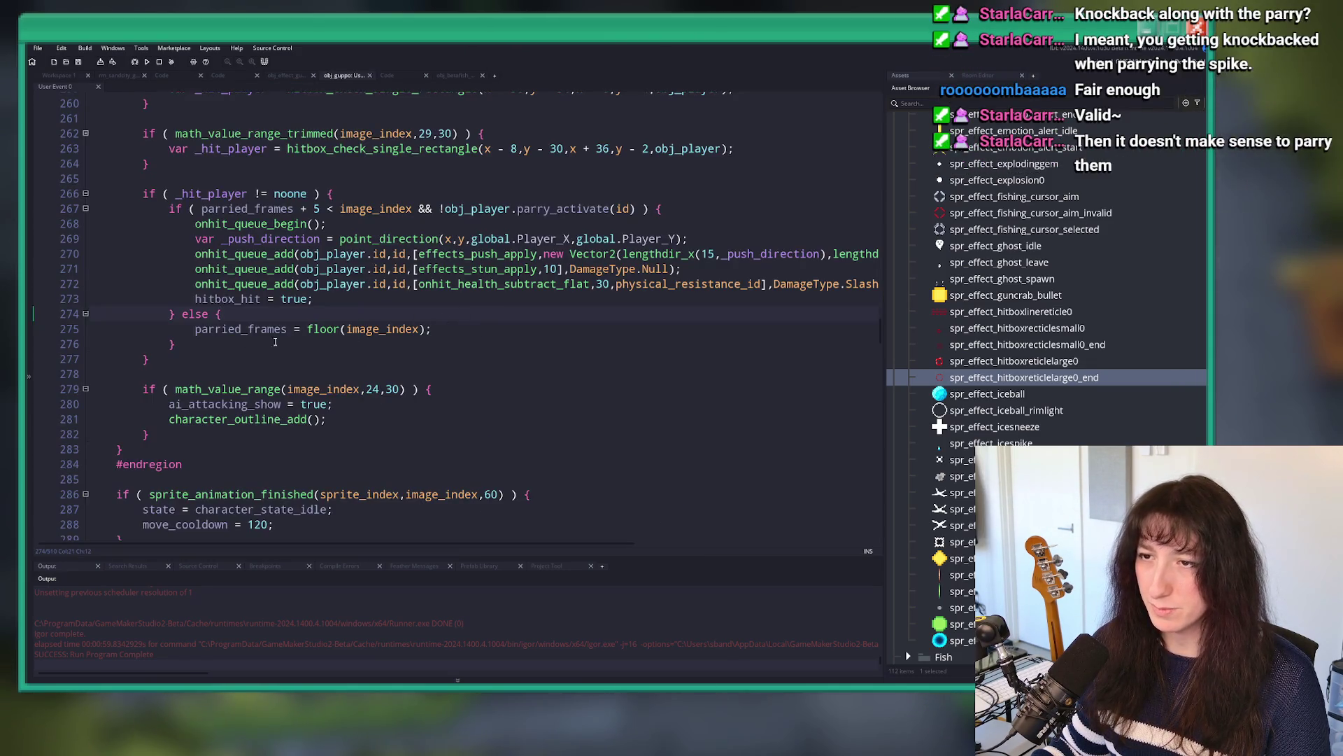
pyautogui.moveTo(195, 352)
pyautogui.mouseDown()
pyautogui.moveTo(196, 254)
pyautogui.moveTo(142, 193)
pyautogui.mouseUp()
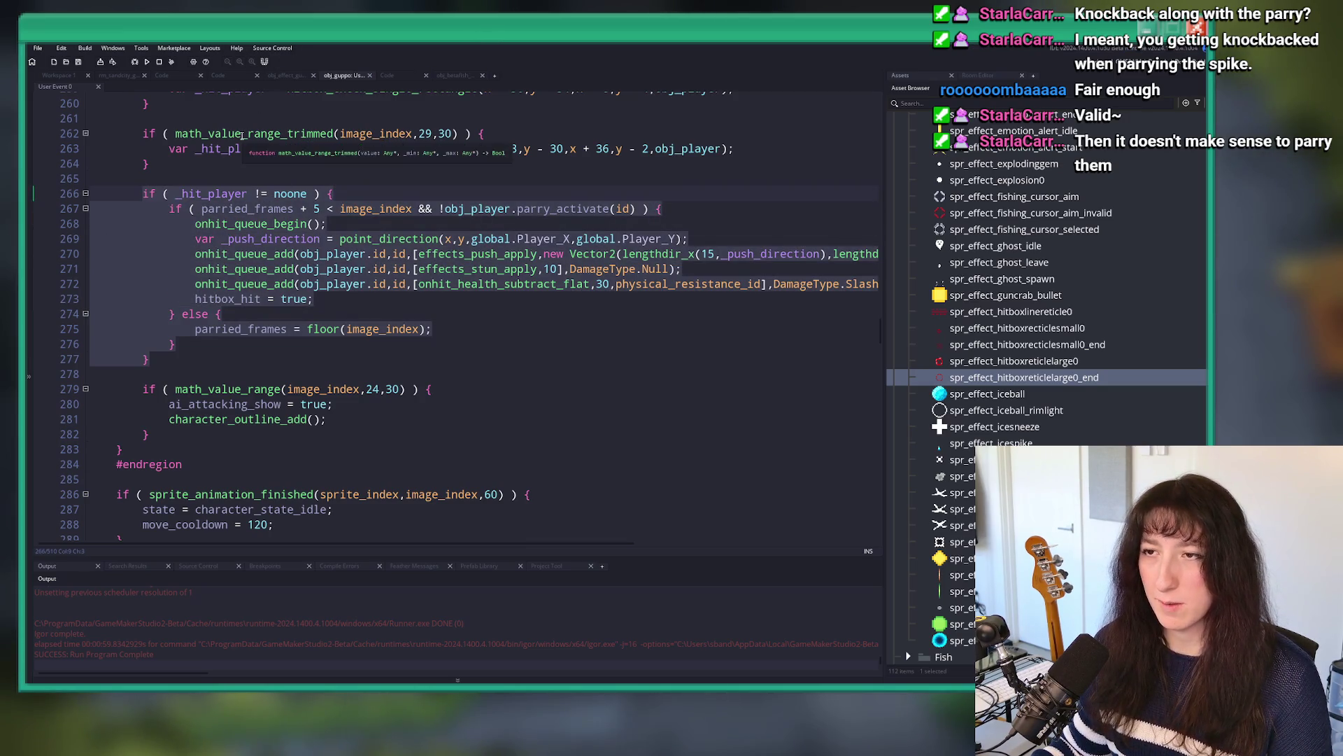
pyautogui.click(318, 299)
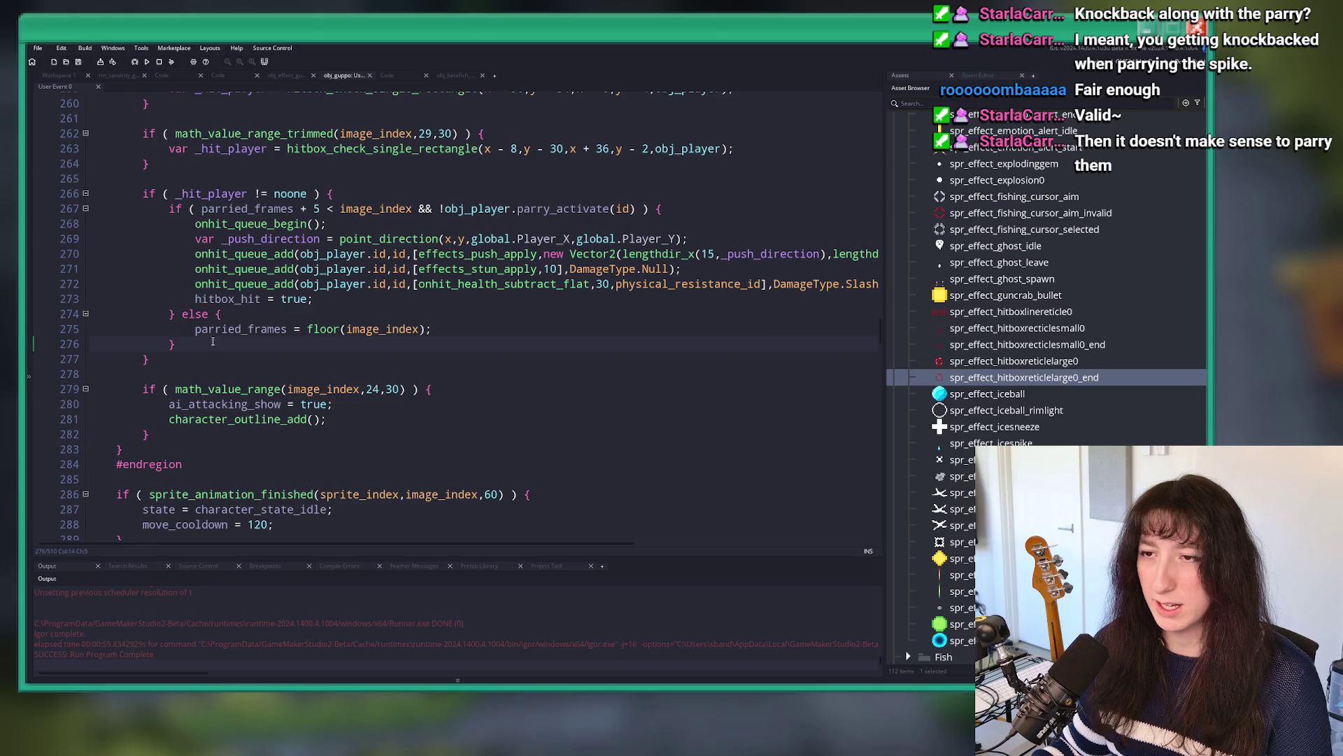
pyautogui.moveTo(214, 358)
pyautogui.mouseDown()
pyautogui.moveTo(181, 224)
pyautogui.moveTo(142, 193)
pyautogui.mouseUp()
pyautogui.hotkey('ctrl', 'c')
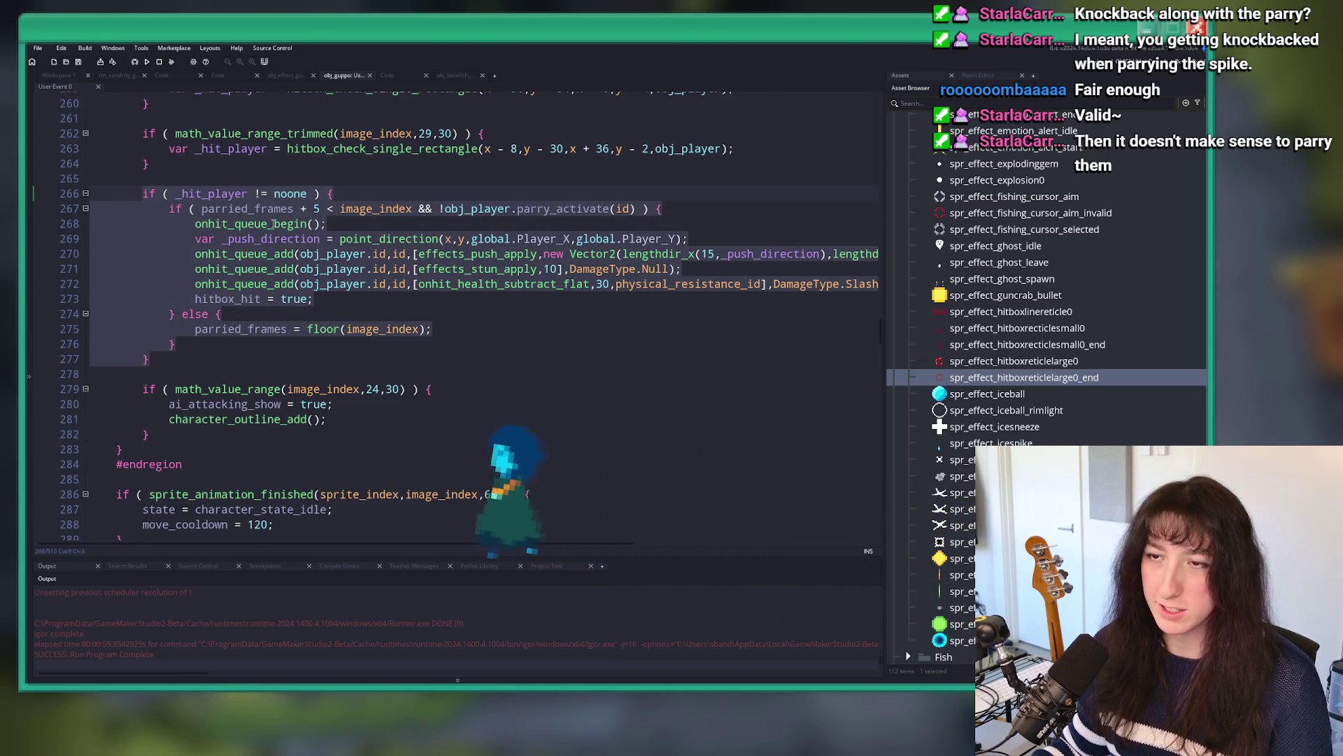
# Step: Paste the parry-checked hit block into the stomp's Handle damage region
pyautogui.scroll(-19, 277, 151)
pyautogui.scroll(-15, 271, 358)
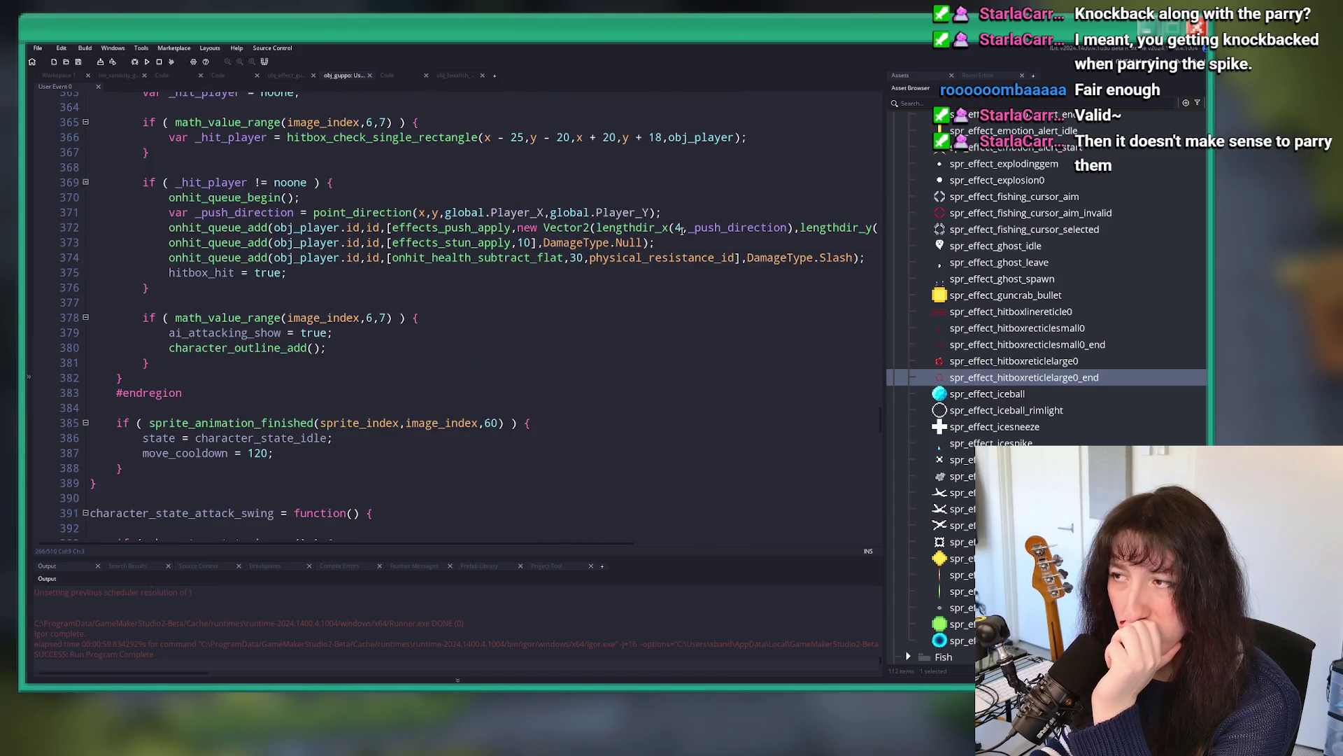
pyautogui.click(383, 362)
pyautogui.hotkey('ctrl', 'v')
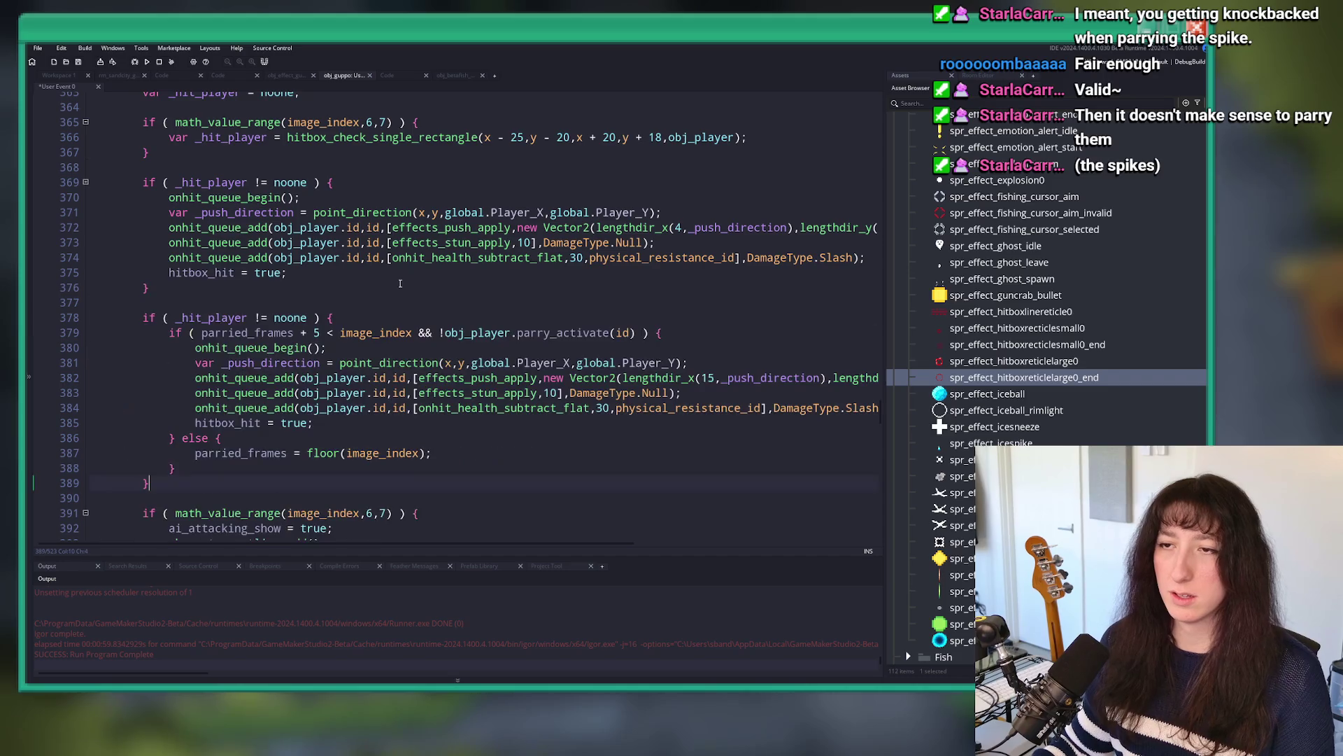
# Step: Wrap the original stomp hit effects in the parried_frames + 5 < image_index condition
pyautogui.click(169, 333)
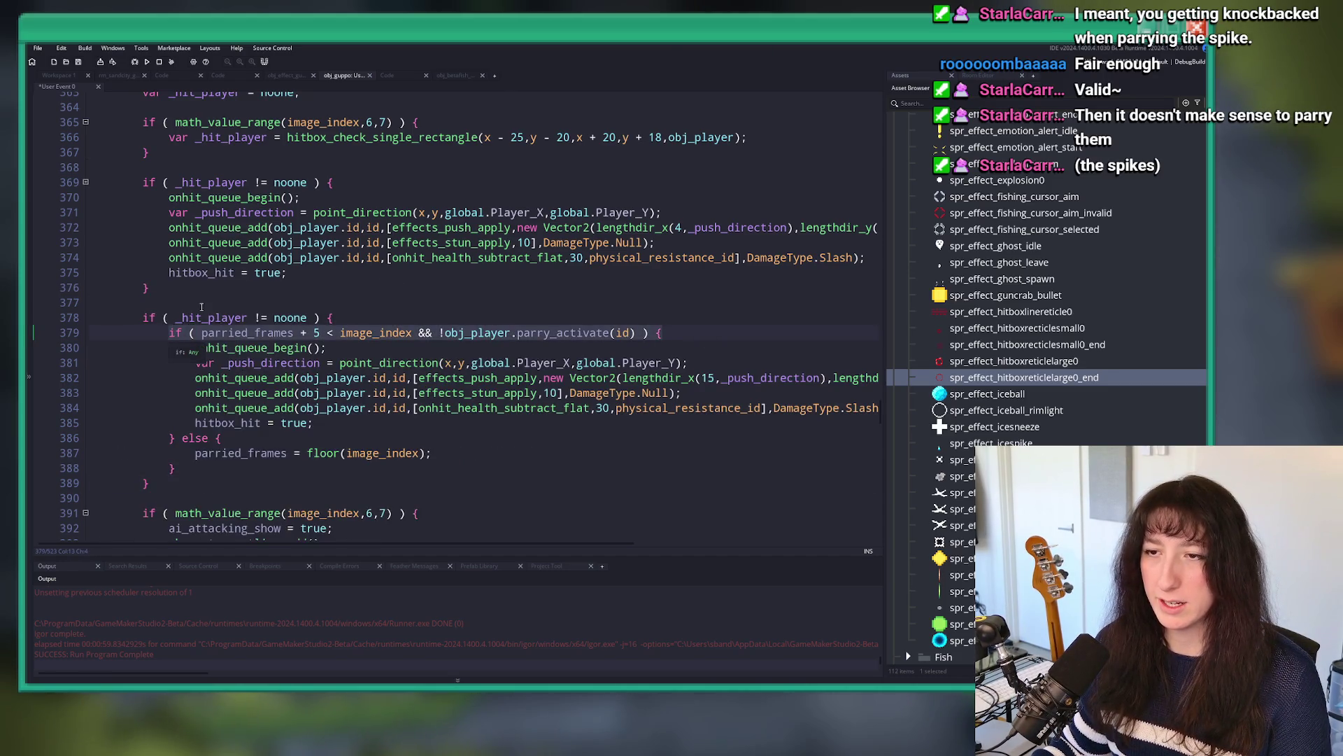
pyautogui.hotkey('shift', 'End')
pyautogui.hotkey('ctrl', 'c')
pyautogui.click(169, 198)
pyautogui.hotkey('ctrl', 'v')
pyautogui.press('Return')
pyautogui.click(287, 288)
pyautogui.press('Return')
pyautogui.write('}')
pyautogui.moveTo(260, 287); pyautogui.dragTo(98, 212)
pyautogui.press('Tab')
# Step: Add the else branch recording parried_frames and delete the duplicate pasted block
pyautogui.click(193, 497)
pyautogui.moveTo(193, 497)
pyautogui.mouseDown()
pyautogui.moveTo(177, 468)
pyautogui.moveTo(142, 107)
pyautogui.mouseUp()
pyautogui.hotkey('ctrl', 'c')
pyautogui.press('Up')
pyautogui.press('Up')
pyautogui.press('Up')
pyautogui.hotkey('ctrl', 'v')
pyautogui.press('BackSpace')
pyautogui.scroll(10, 238, 220)
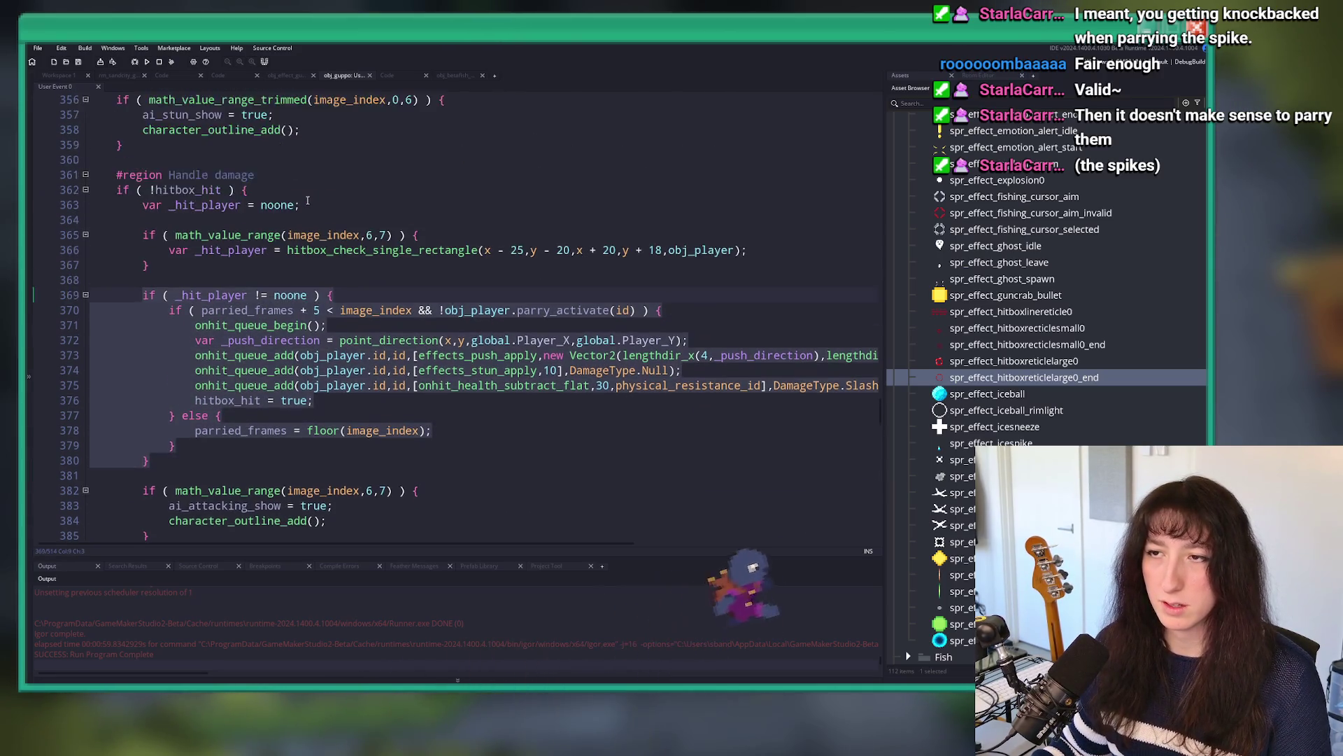
pyautogui.scroll(17, 238, 220)
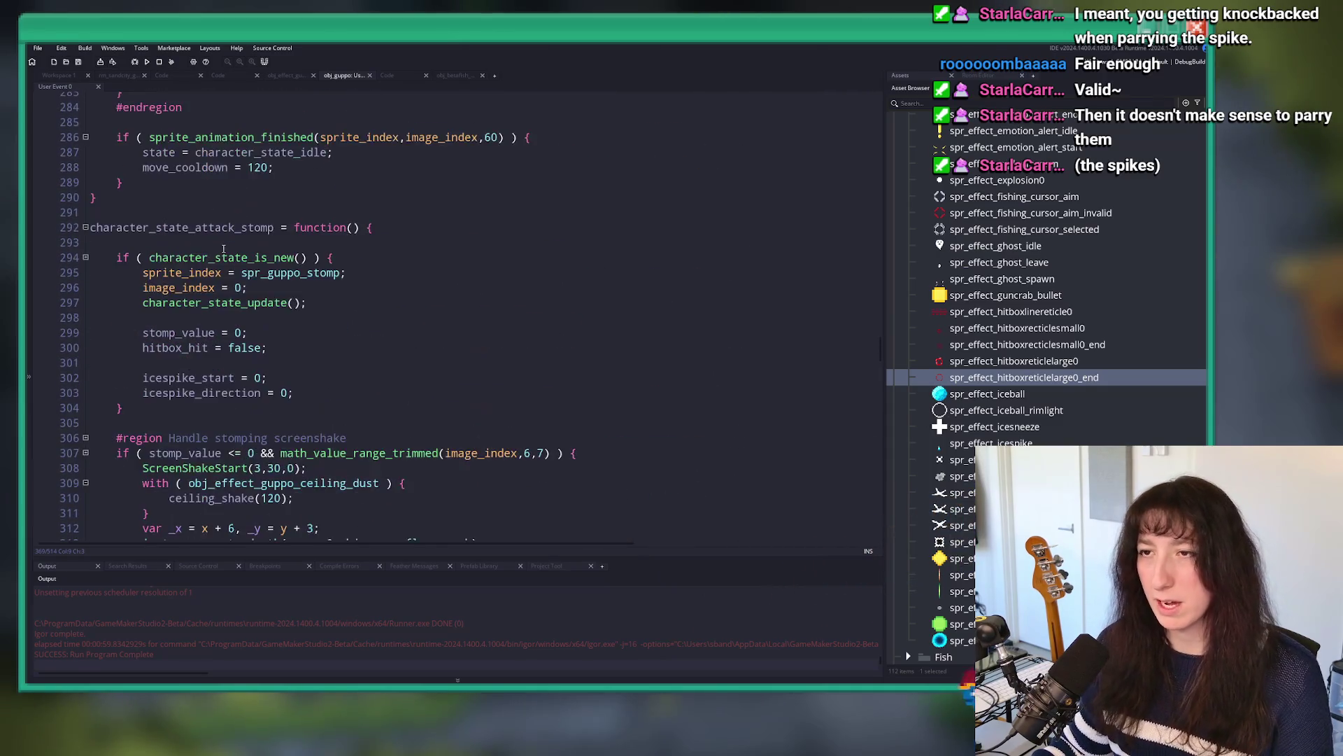
# Step: Add 'parried_frames = -999;' to the stomp's state-is-new block, then fold all functions
pyautogui.click(331, 336)
pyautogui.press('Return')
pyautogui.press('Return')
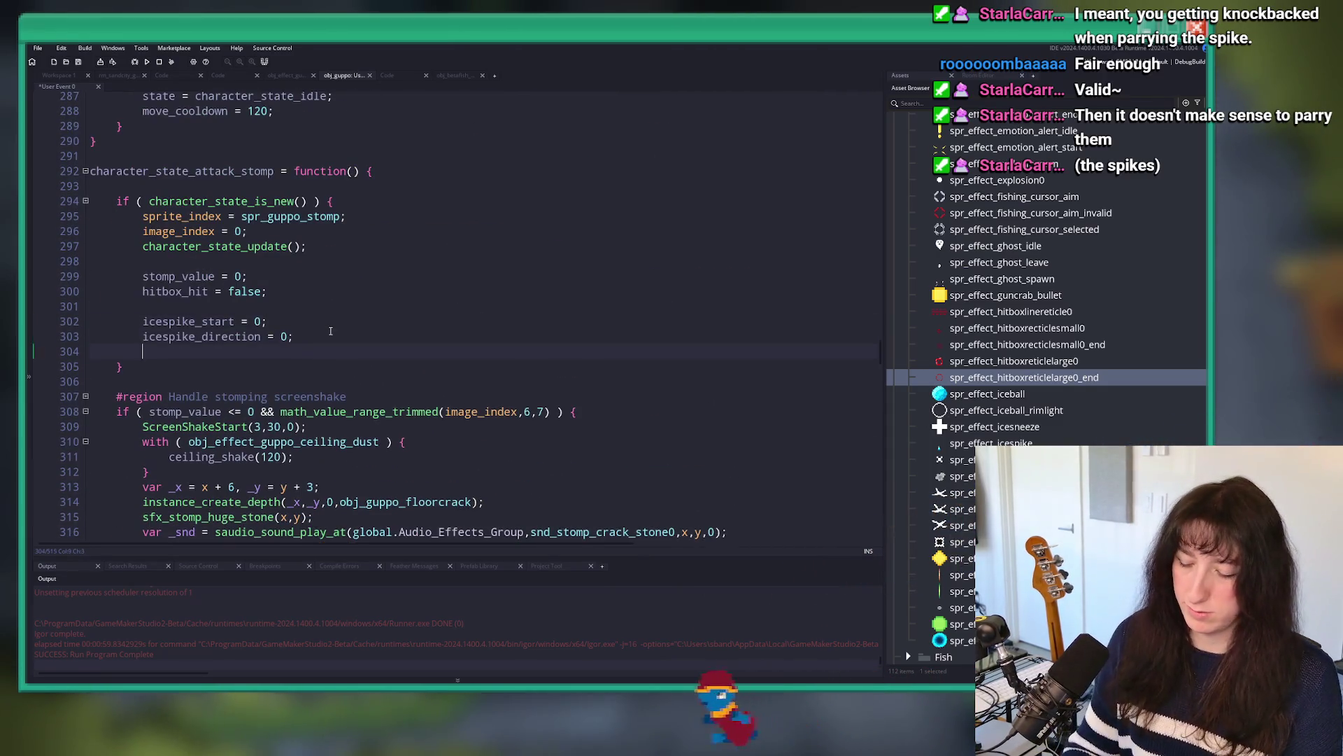
pyautogui.write('parried_fre')
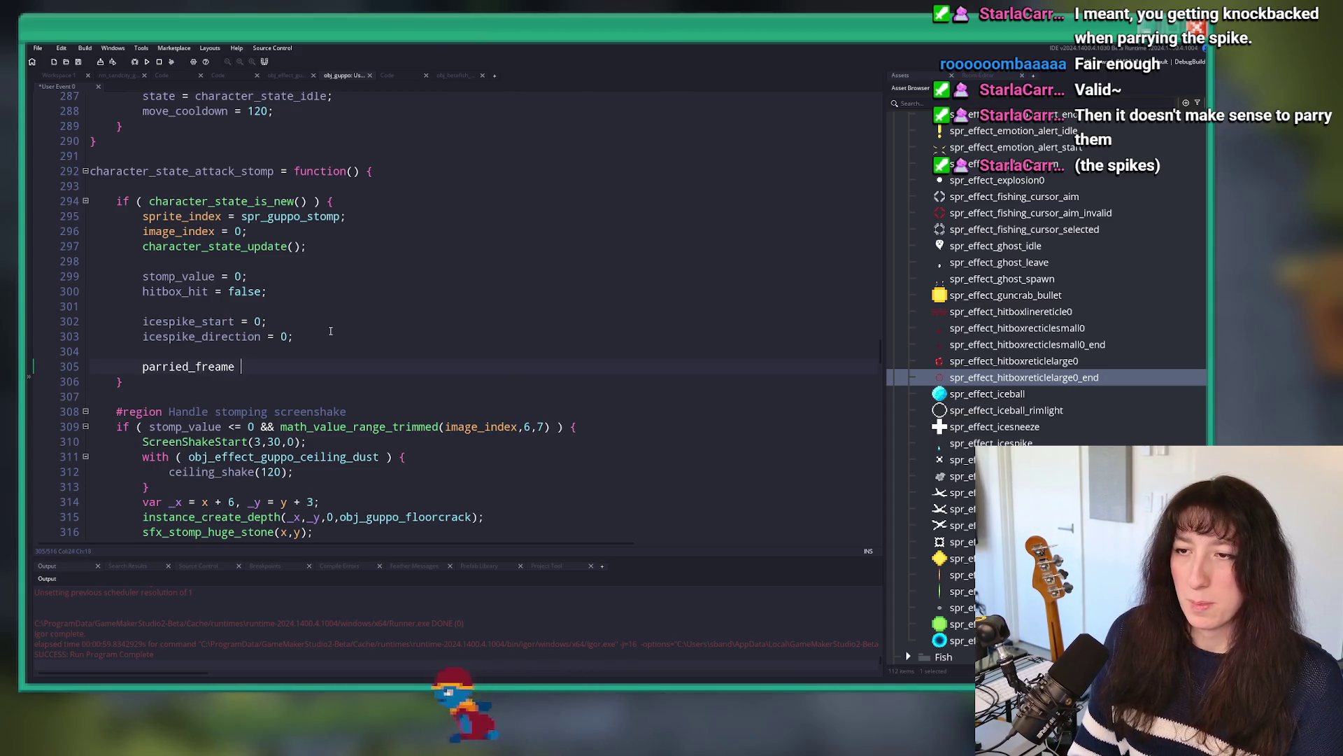
pyautogui.press('BackSpace')
pyautogui.write('ame = -999;')
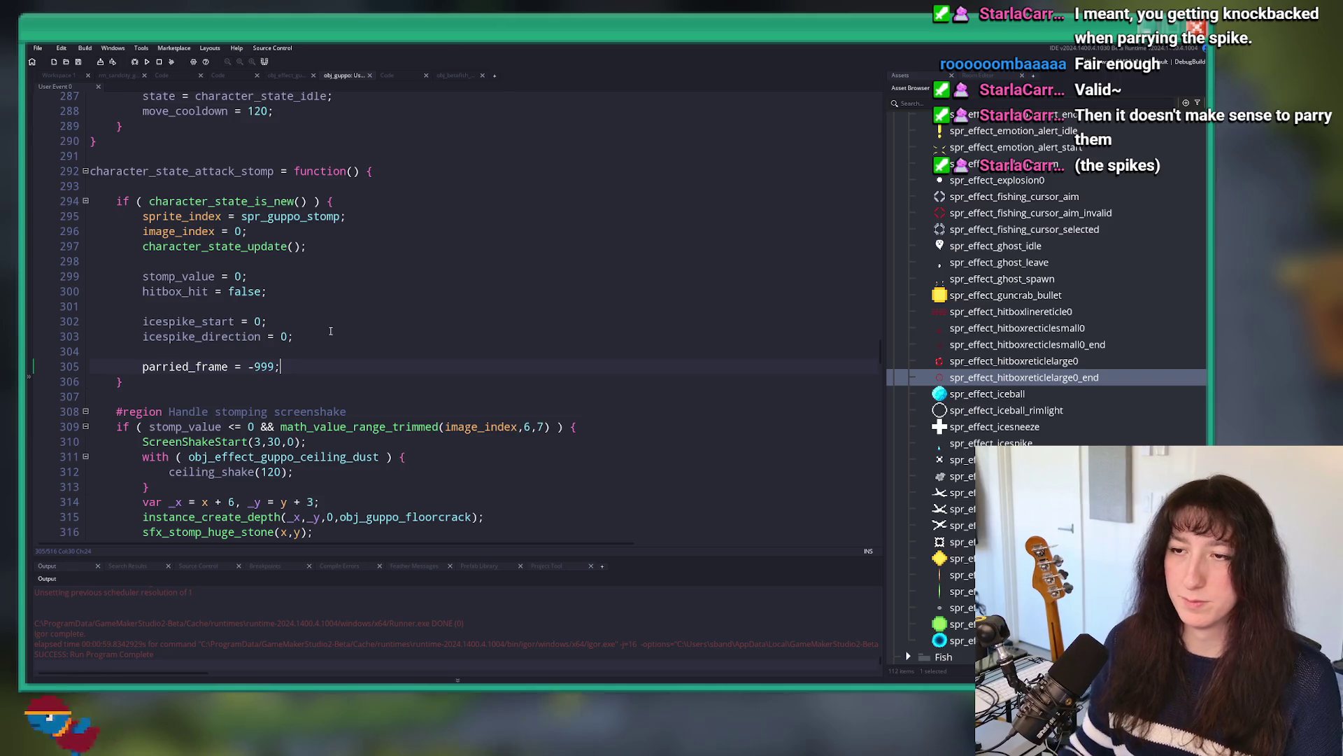
pyautogui.scroll(-20, 308, 336)
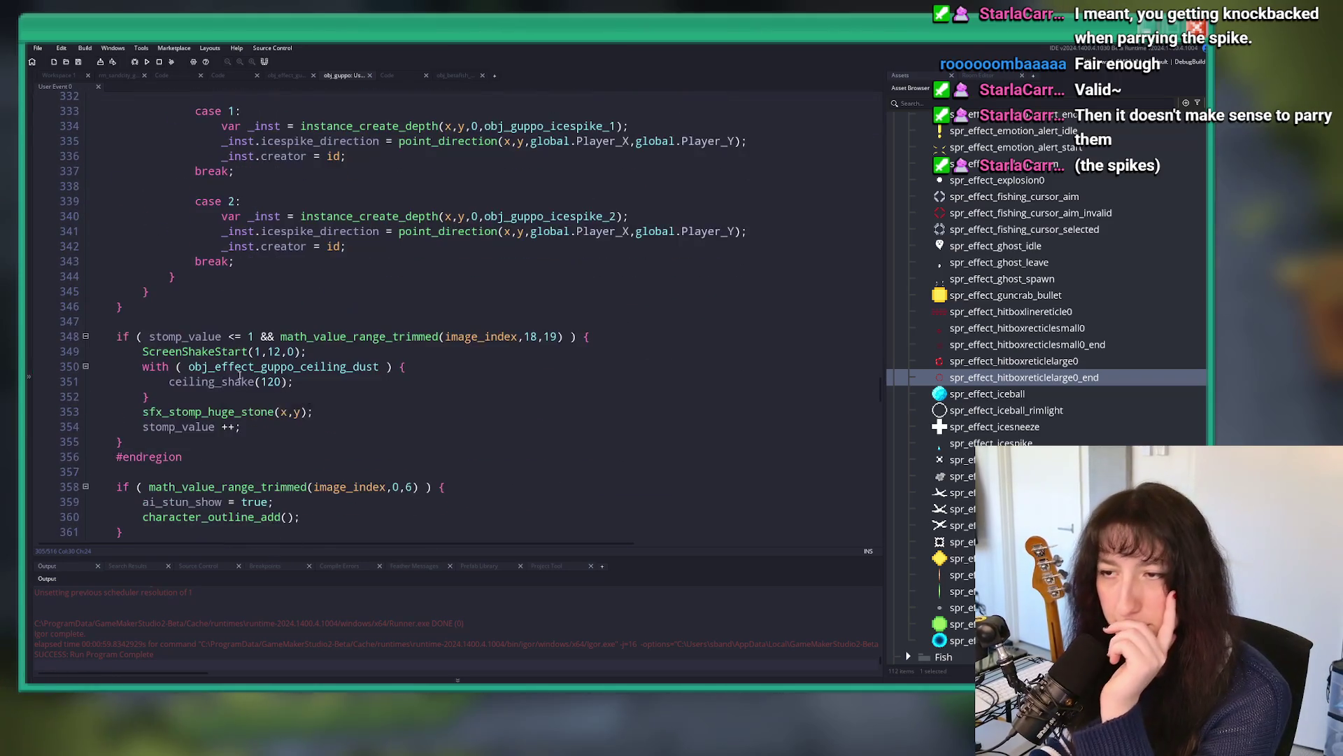
pyautogui.scroll(-3, 481, 335)
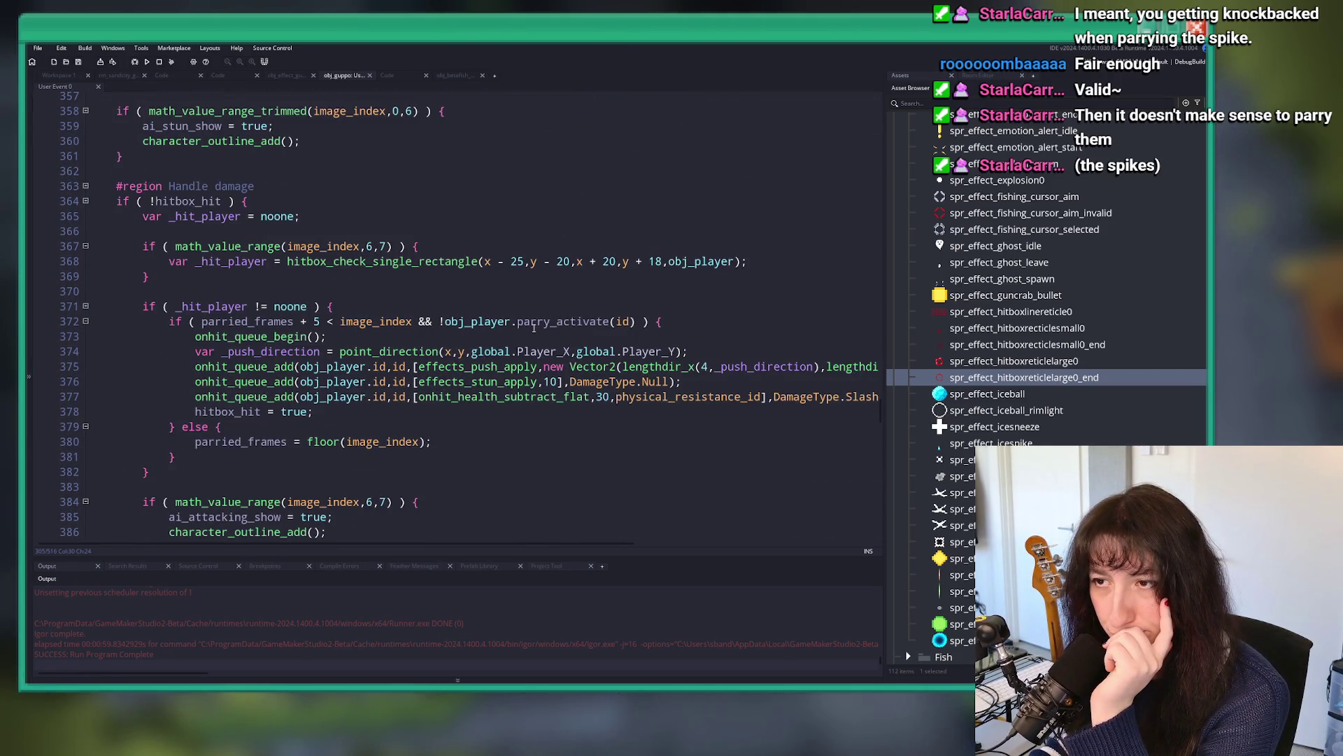
pyautogui.scroll(20, 283, 417)
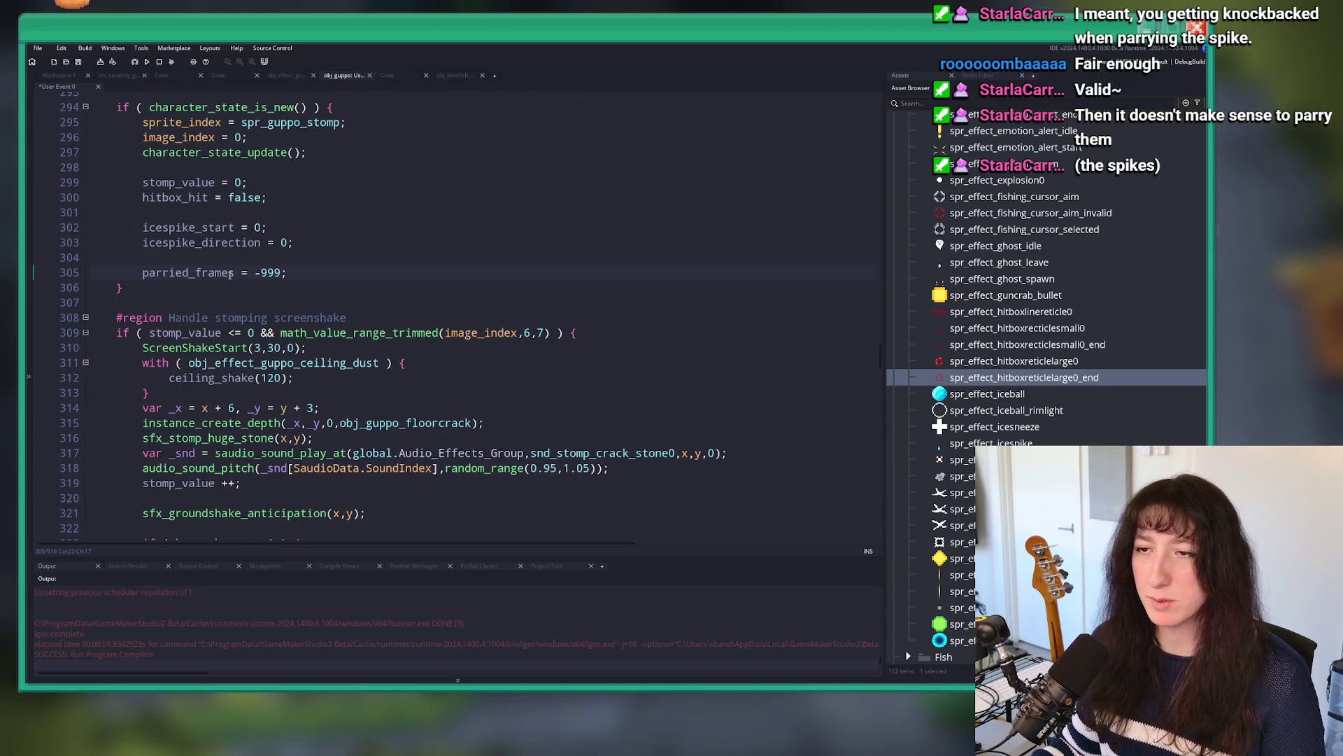
pyautogui.scroll(-9, 294, 287)
pyautogui.hotkey('ctrl', 'm')
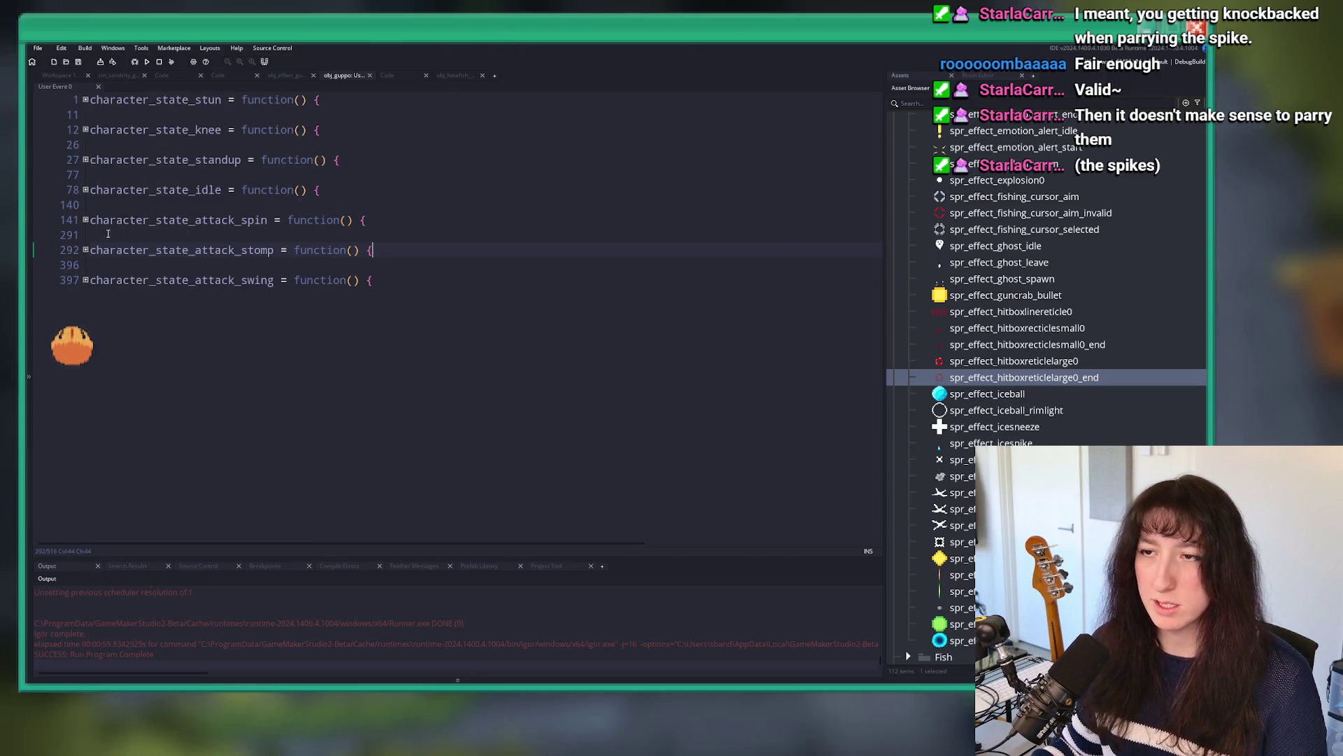
# Step: Expand attack_swing's Handle damage, ice spike, outline and start-of-state setup blocks
pyautogui.click(85, 279)
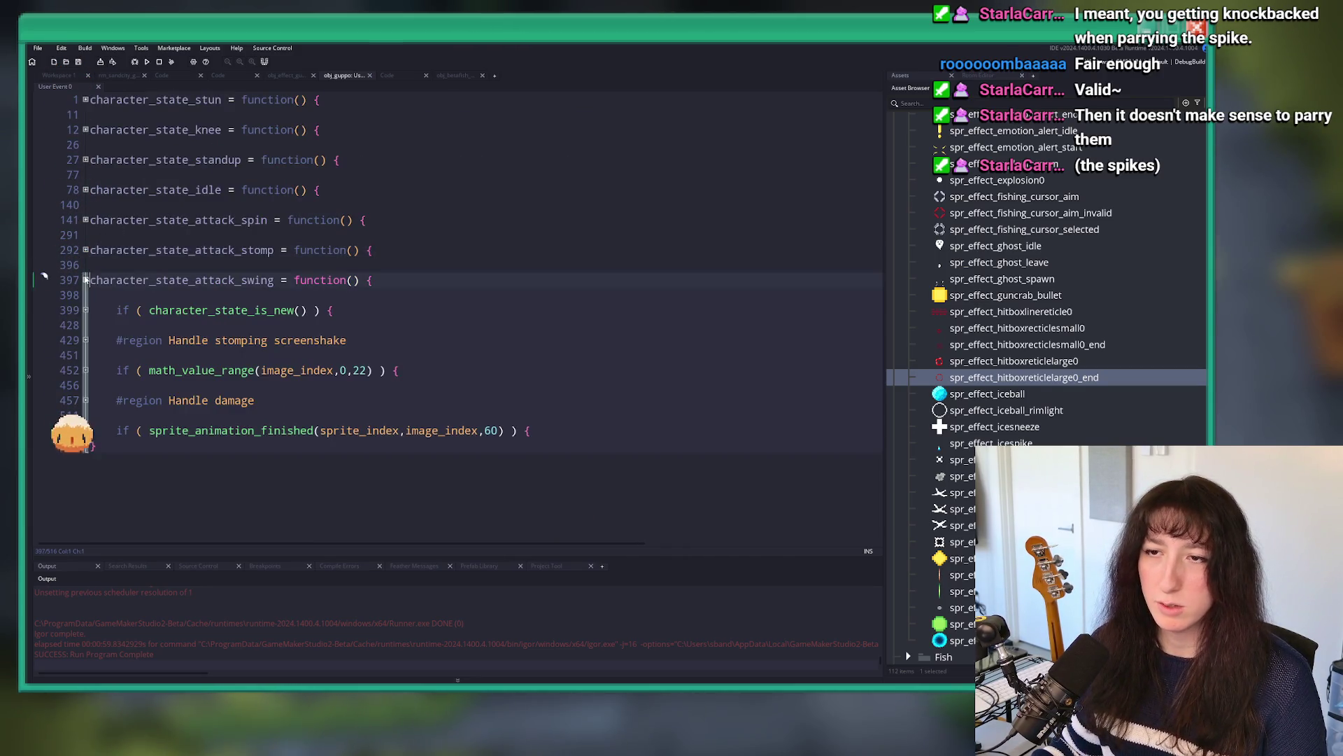
pyautogui.click(85, 400)
pyautogui.click(85, 415)
pyautogui.scroll(-2, 84, 414)
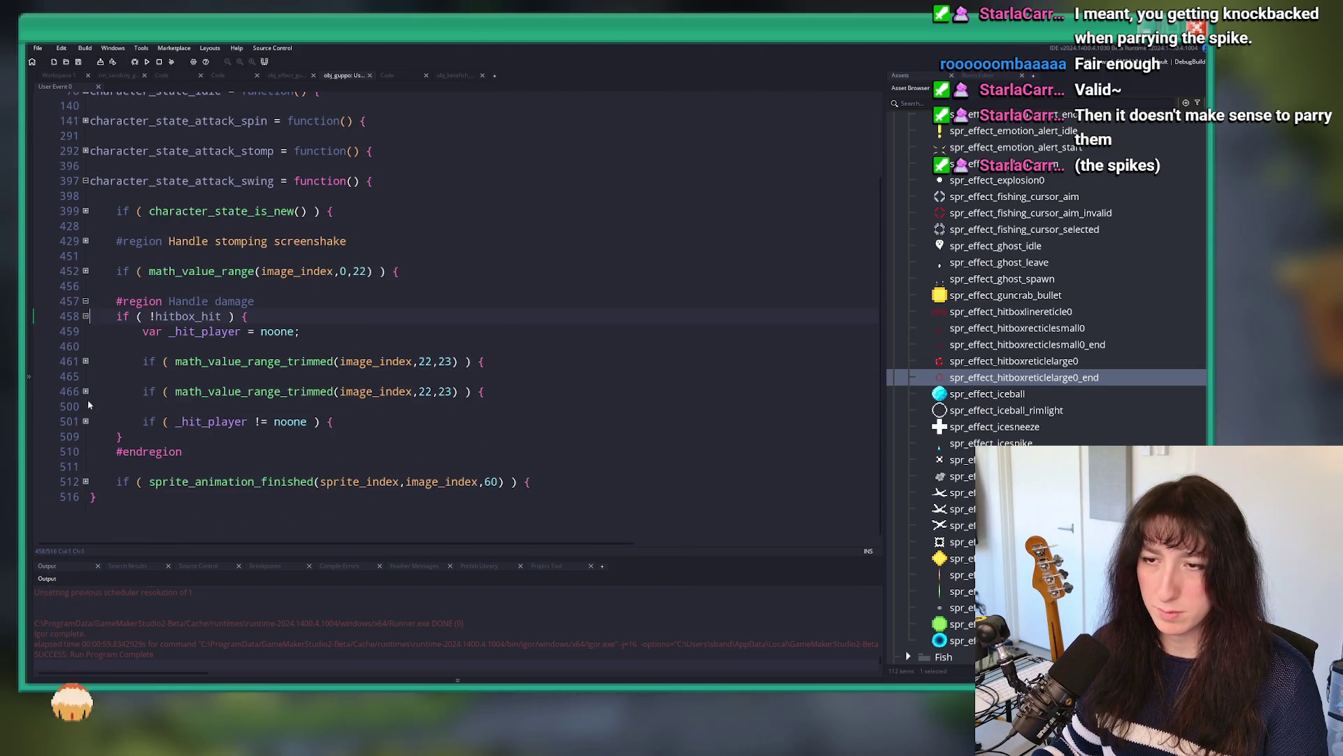
pyautogui.click(85, 391)
pyautogui.click(85, 361)
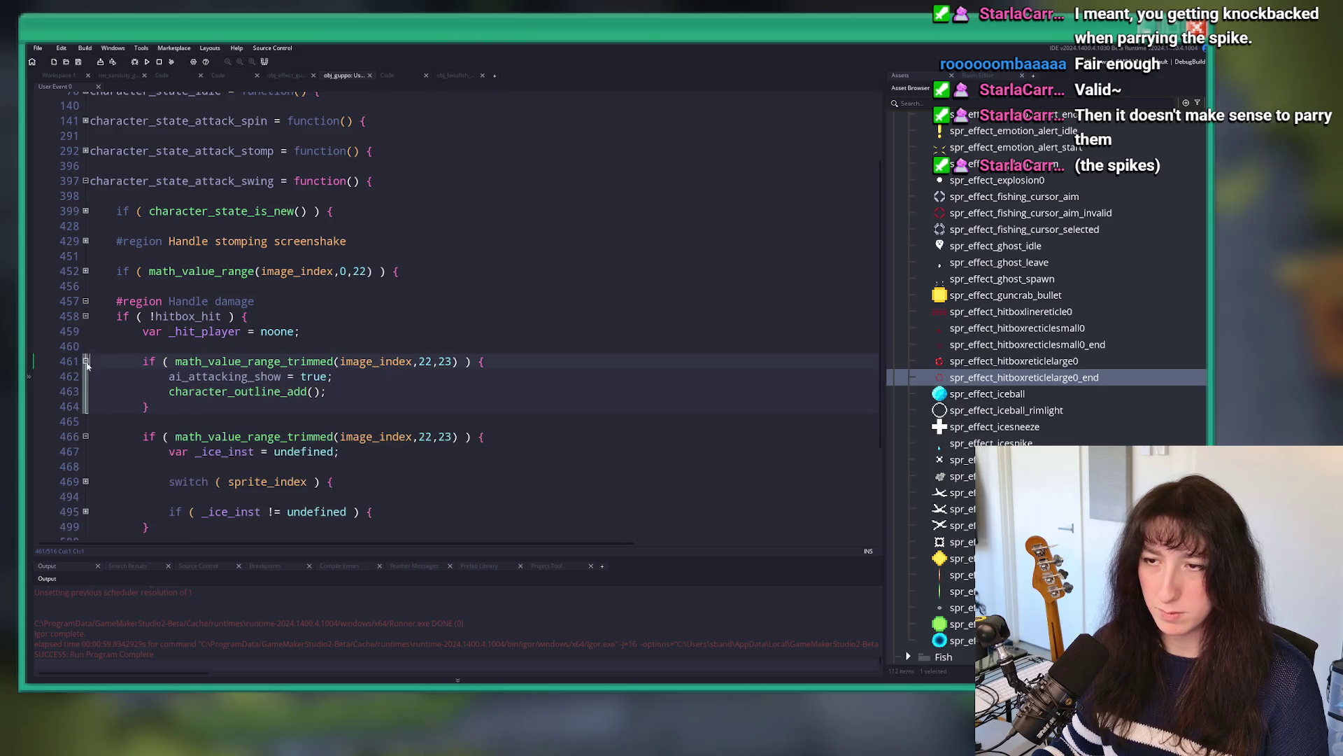
pyautogui.scroll(-2, 88, 280)
pyautogui.scroll(1, 90, 210)
pyautogui.click(85, 191)
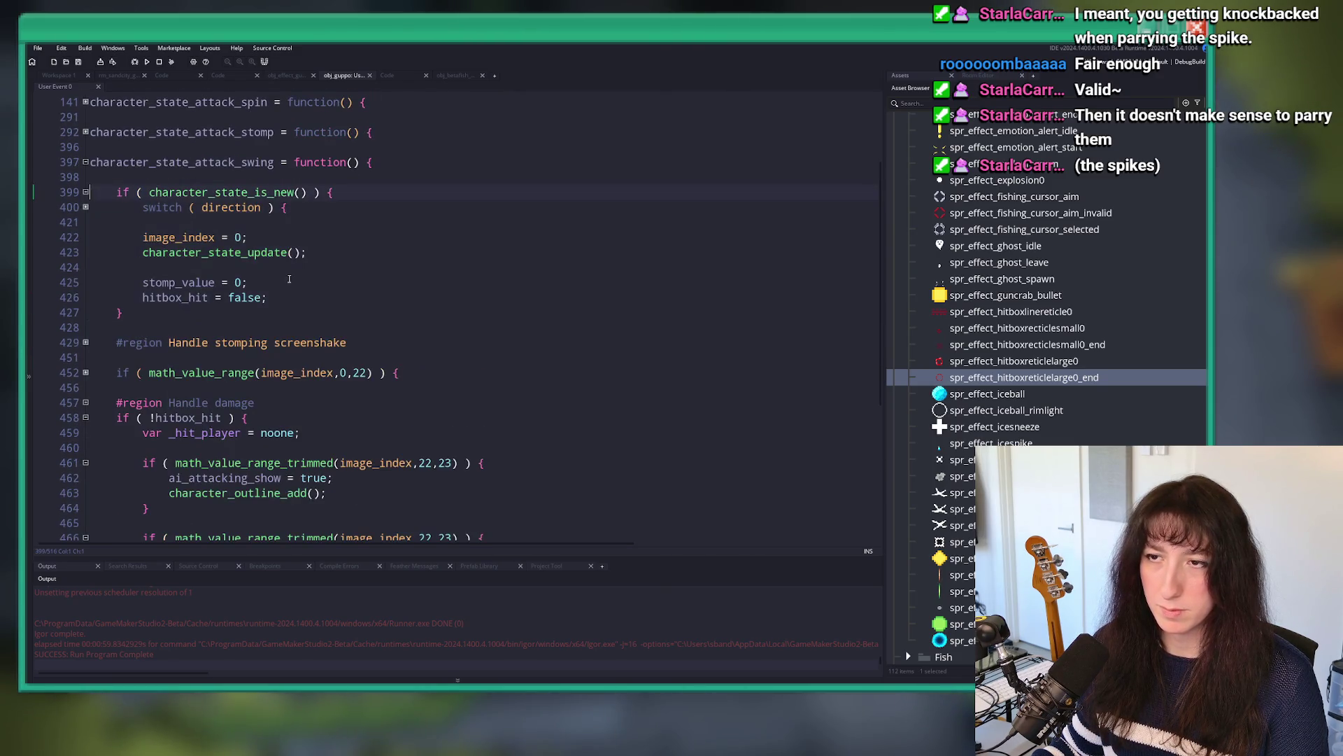
# Step: Add 'parried_frames = -999;' after the hitbox_hit reset in the swing's setup
pyautogui.click(300, 295)
pyautogui.press('Return')
pyautogui.write('parie')
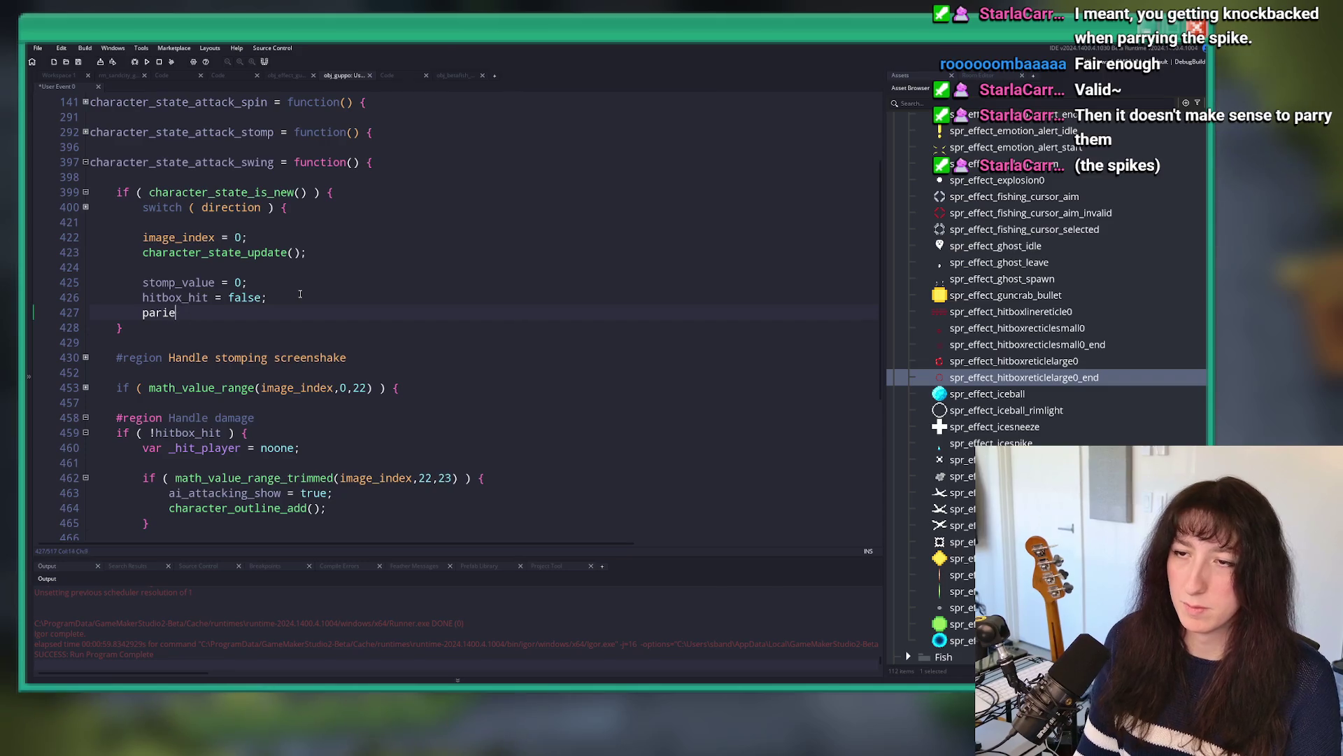
pyautogui.press('BackSpace')
pyautogui.press('BackSpace')
pyautogui.press('BackSpace')
pyautogui.press('Return')
pyautogui.write('parried_frames = -99')
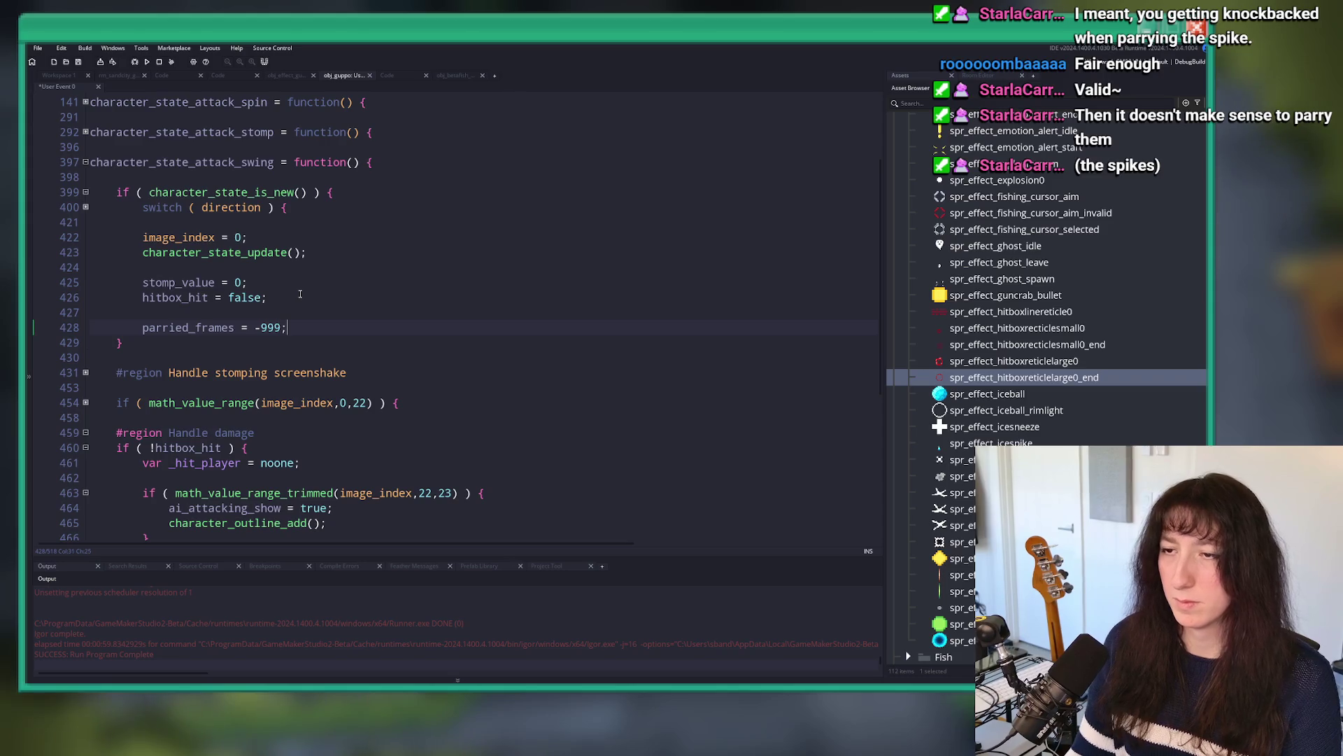
pyautogui.write('9;')
# Step: Review the swing's screenshake section around line 454
pyautogui.scroll(-3, 300, 294)
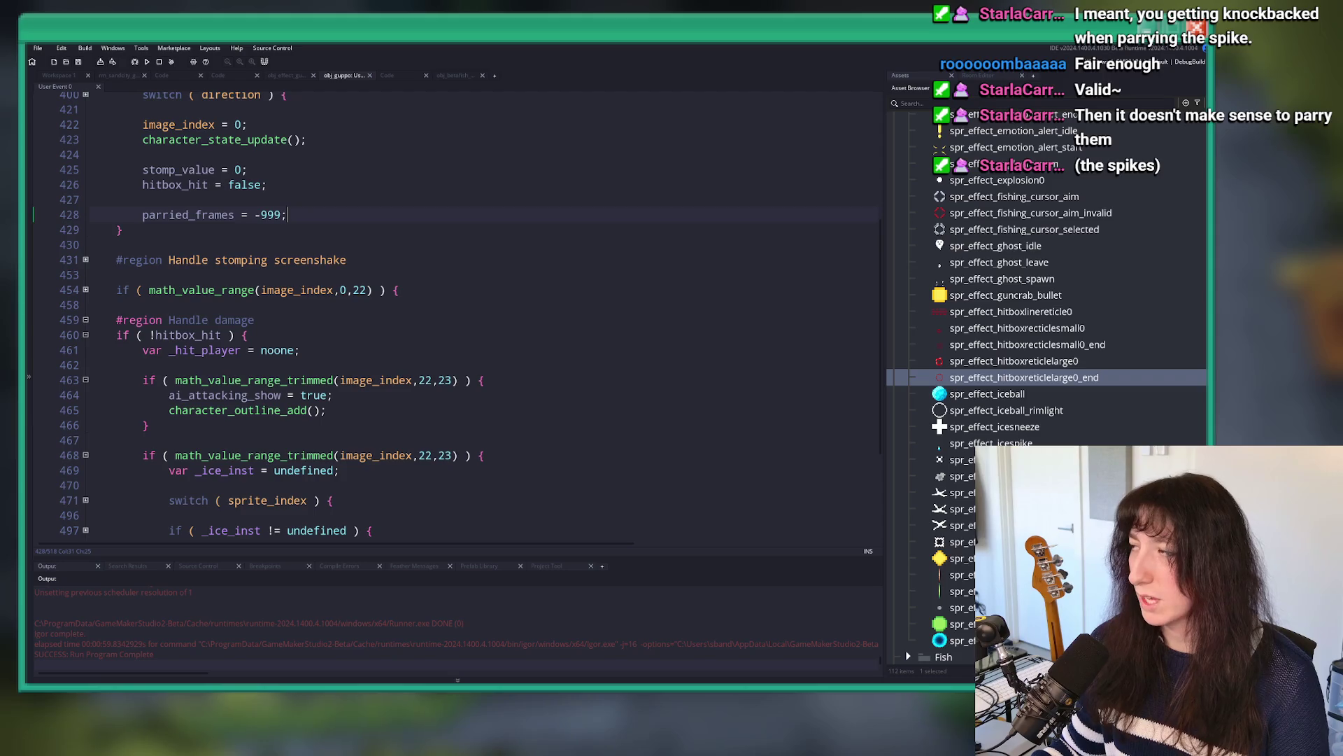
pyautogui.click(534, 301)
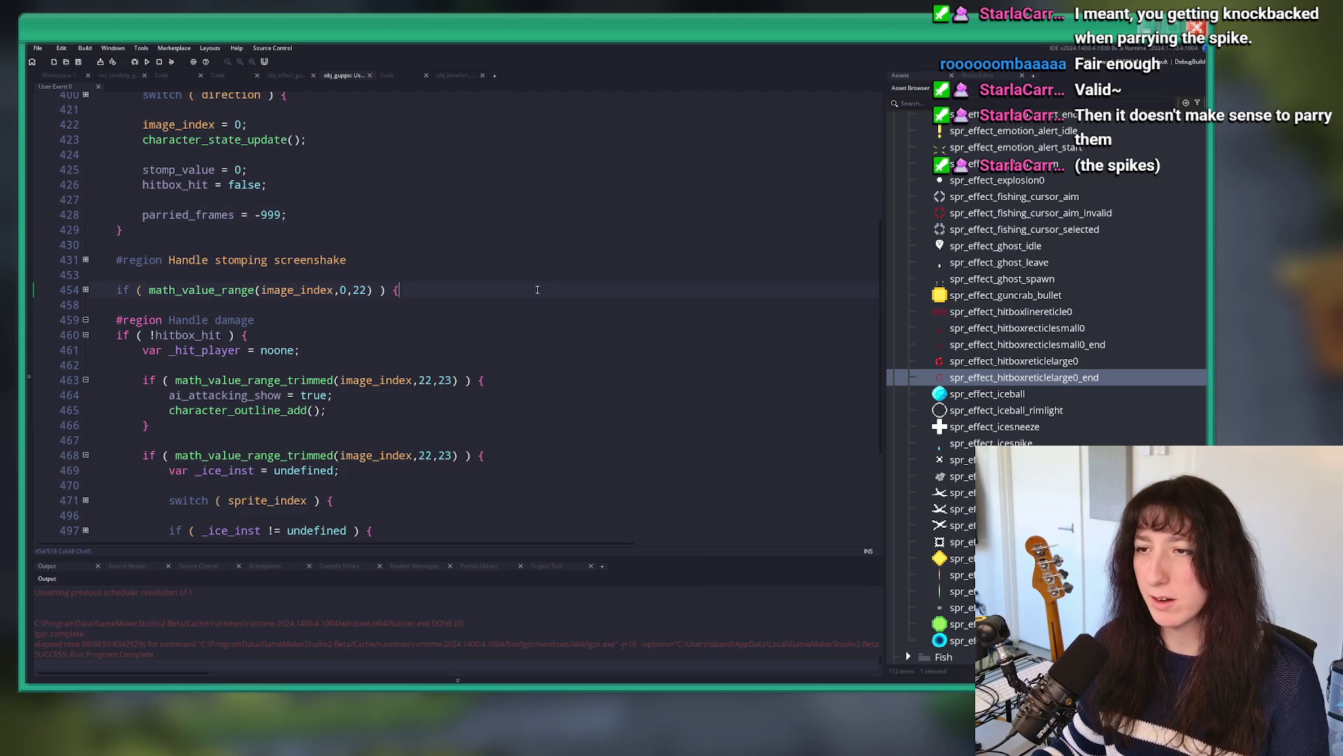
pyautogui.scroll(-2, 534, 302)
pyautogui.press('Up')
pyautogui.press('End')
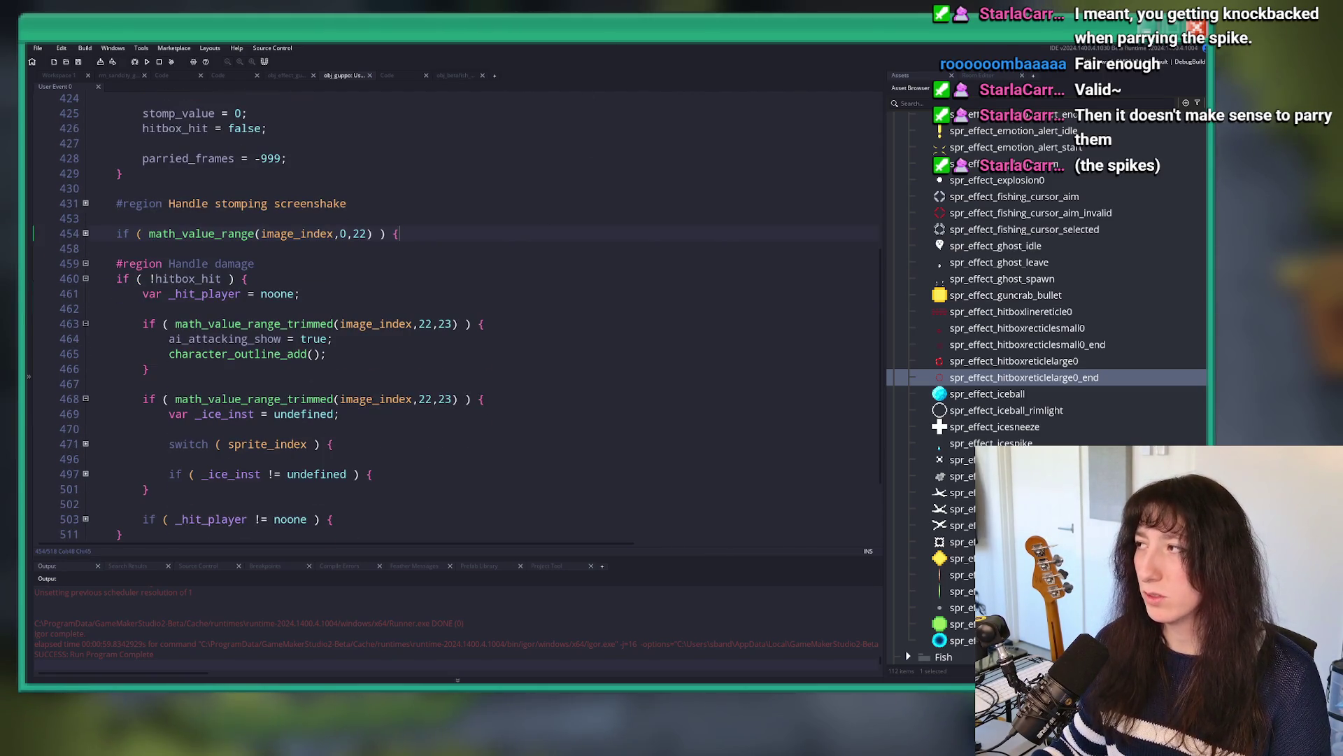
pyautogui.scroll(-1, 440, 371)
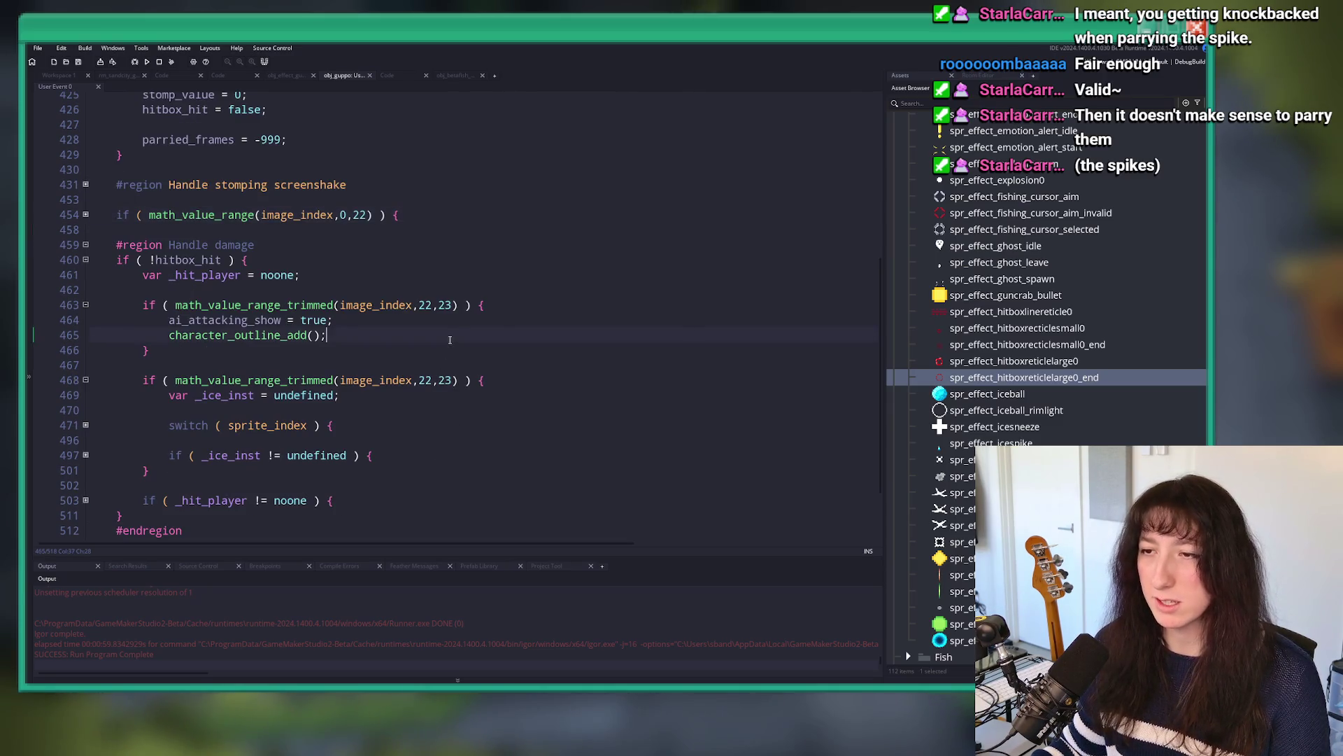
pyautogui.scroll(-2, 440, 372)
# Step: Inspect the swing-down ice spike spawn code, then collapse the sprite_index switch
pyautogui.click(85, 382)
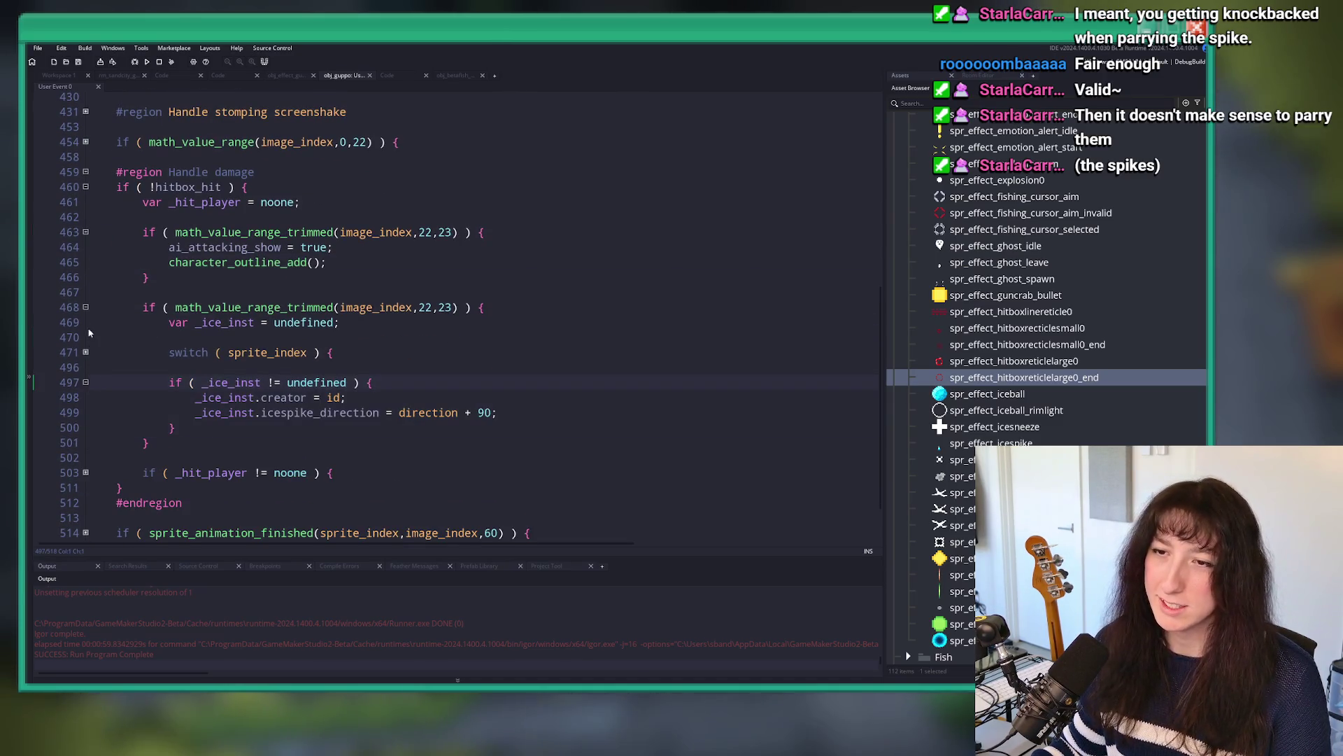
pyautogui.click(85, 352)
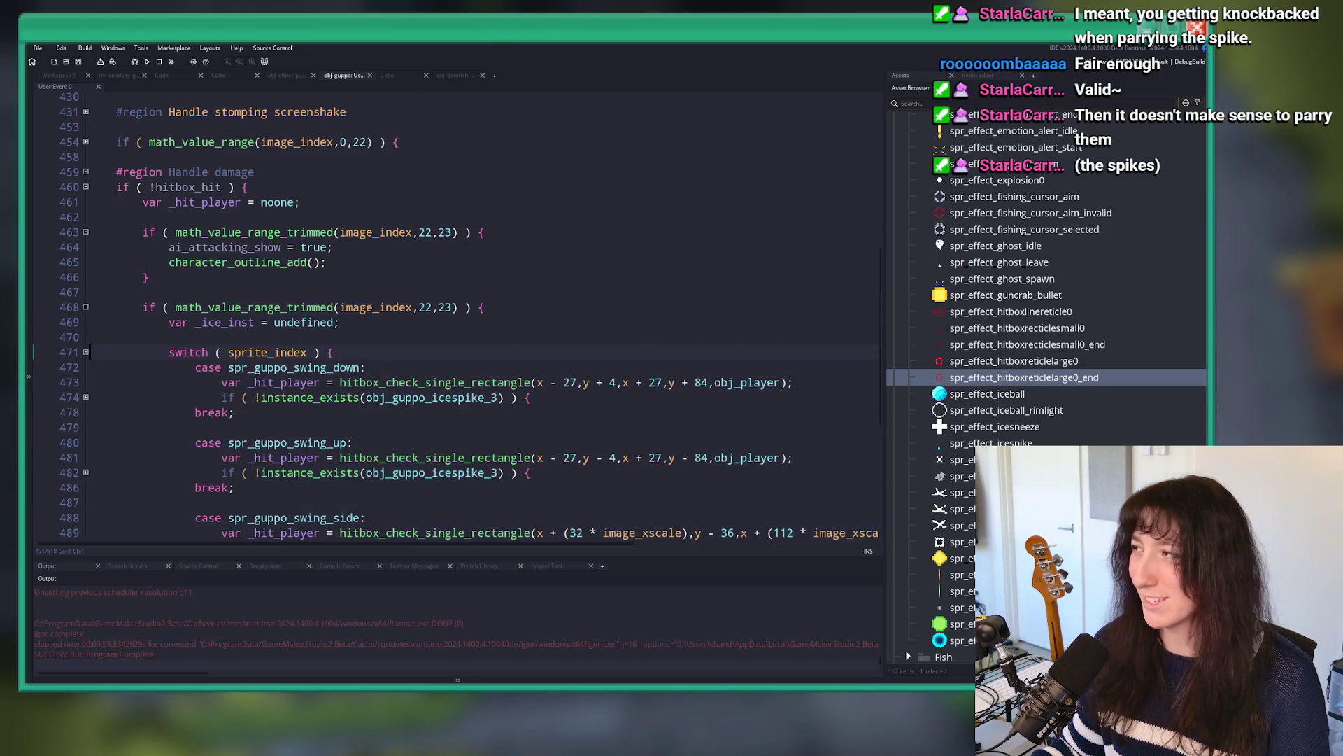
pyautogui.scroll(-2, 514, 343)
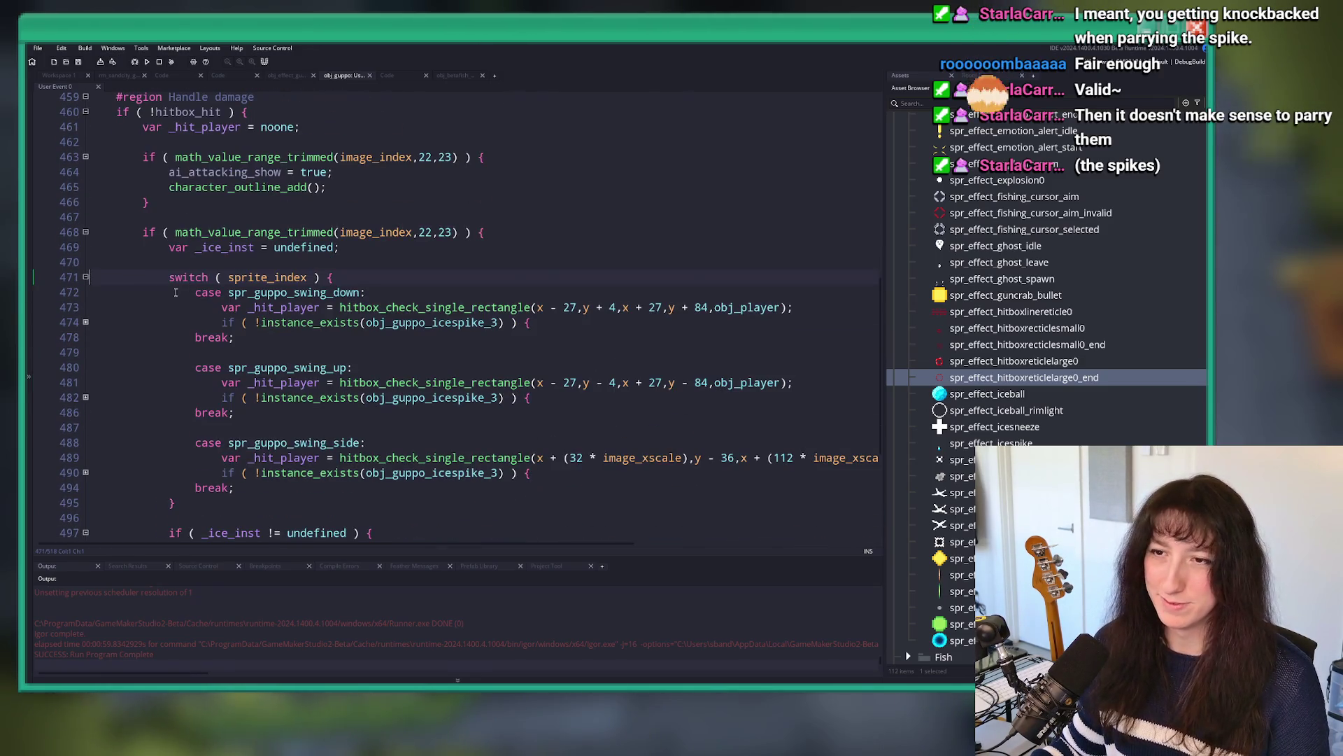
pyautogui.click(530, 322)
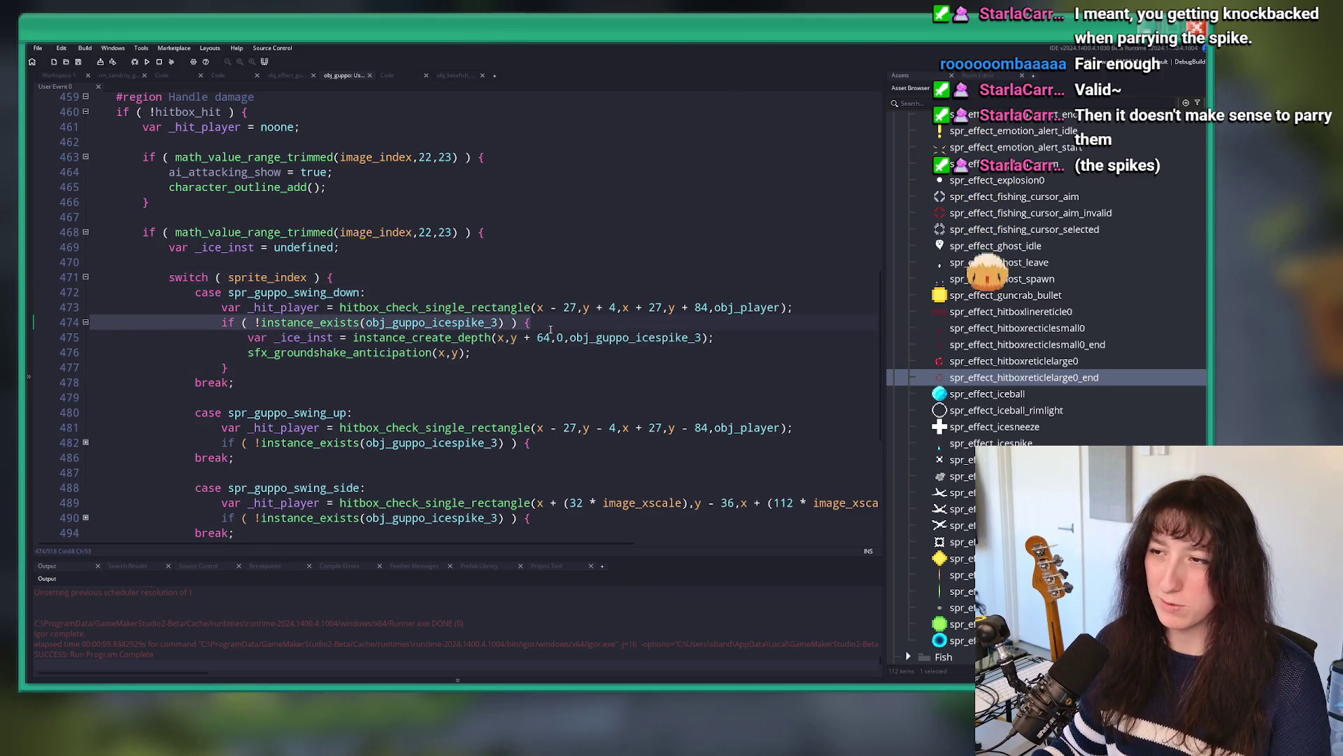
pyautogui.click(709, 338)
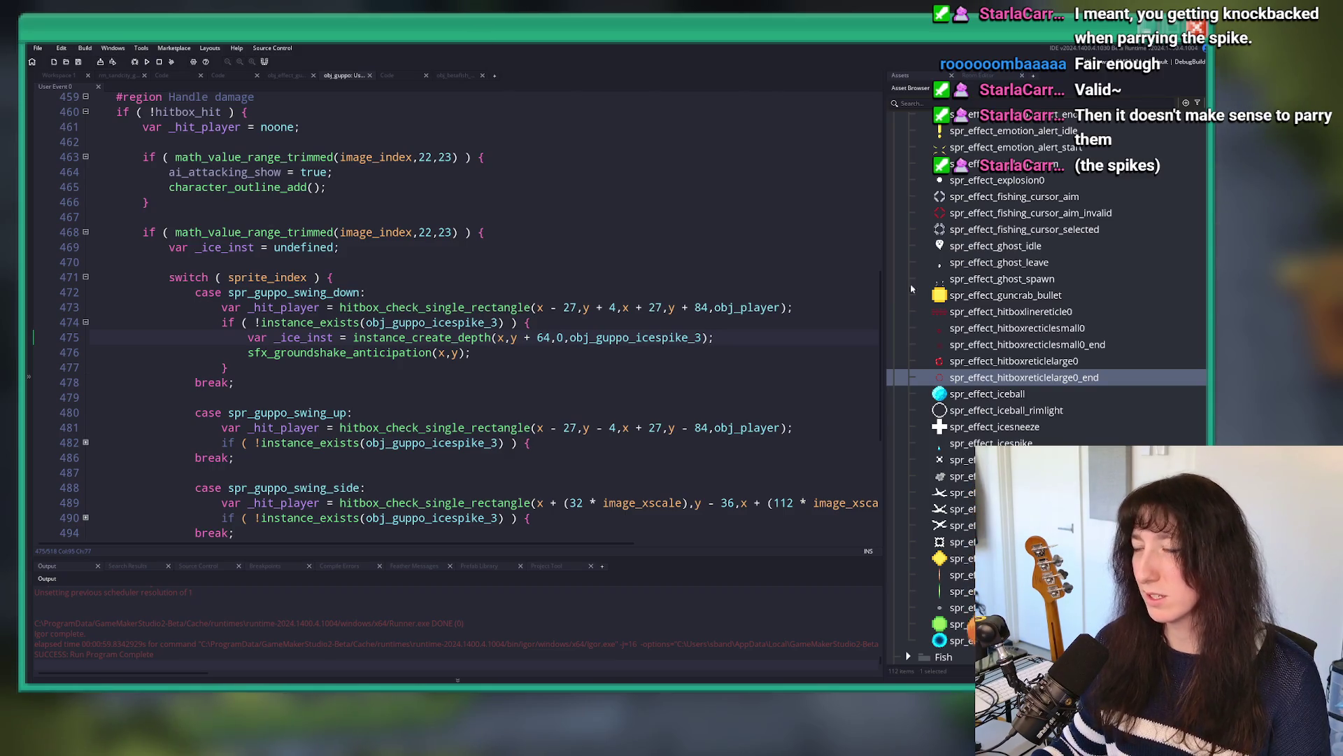
pyautogui.click(681, 353)
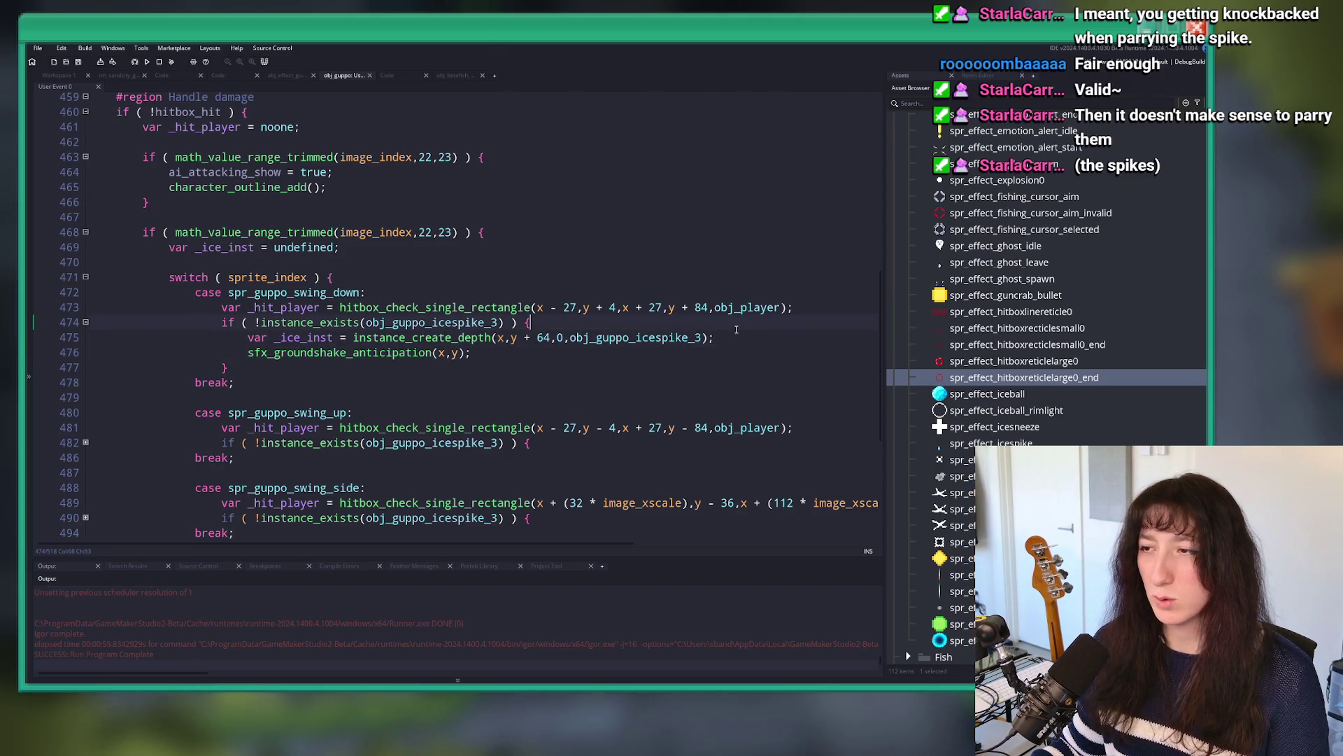
pyautogui.scroll(-2, 85, 183)
pyautogui.click(85, 183)
pyautogui.scroll(3, 85, 183)
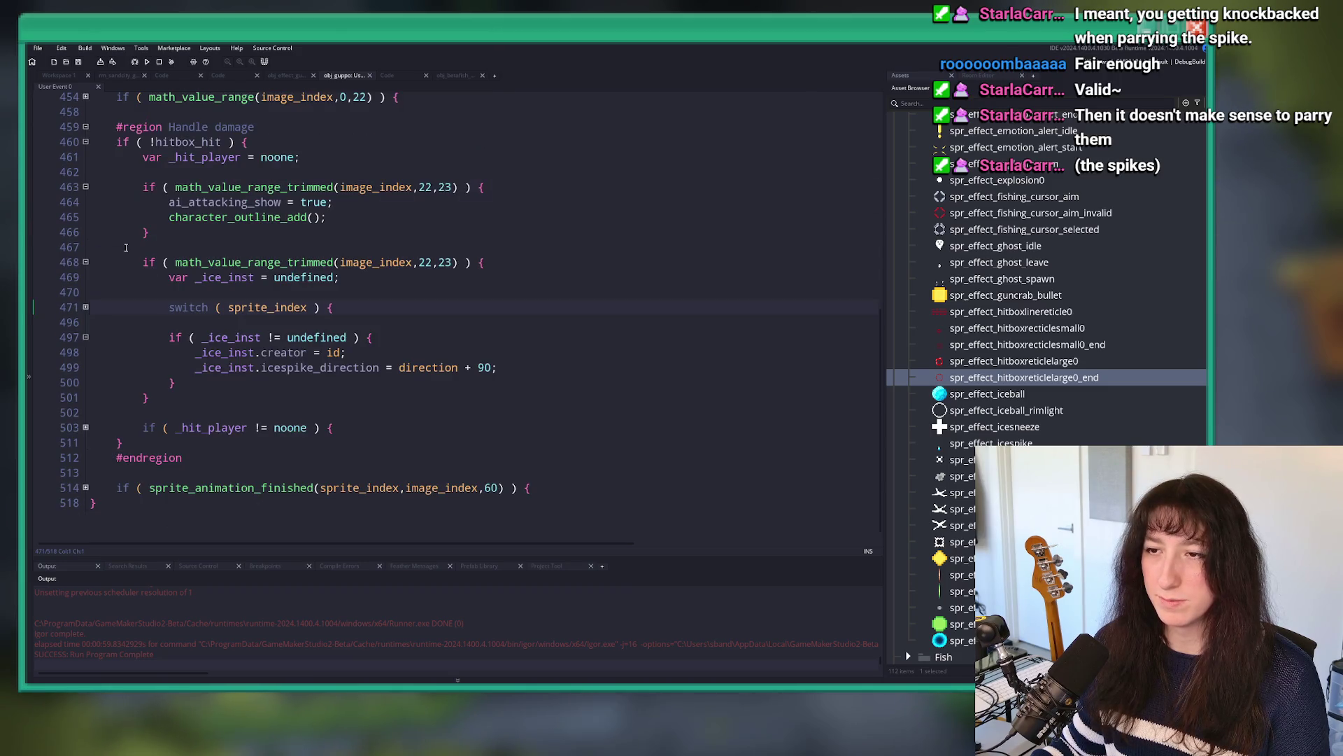
# Step: Wrap the swing's hit_player damage in the parry_activate check with an else storing parried_frames
pyautogui.click(88, 428)
pyautogui.scroll(-2, 88, 428)
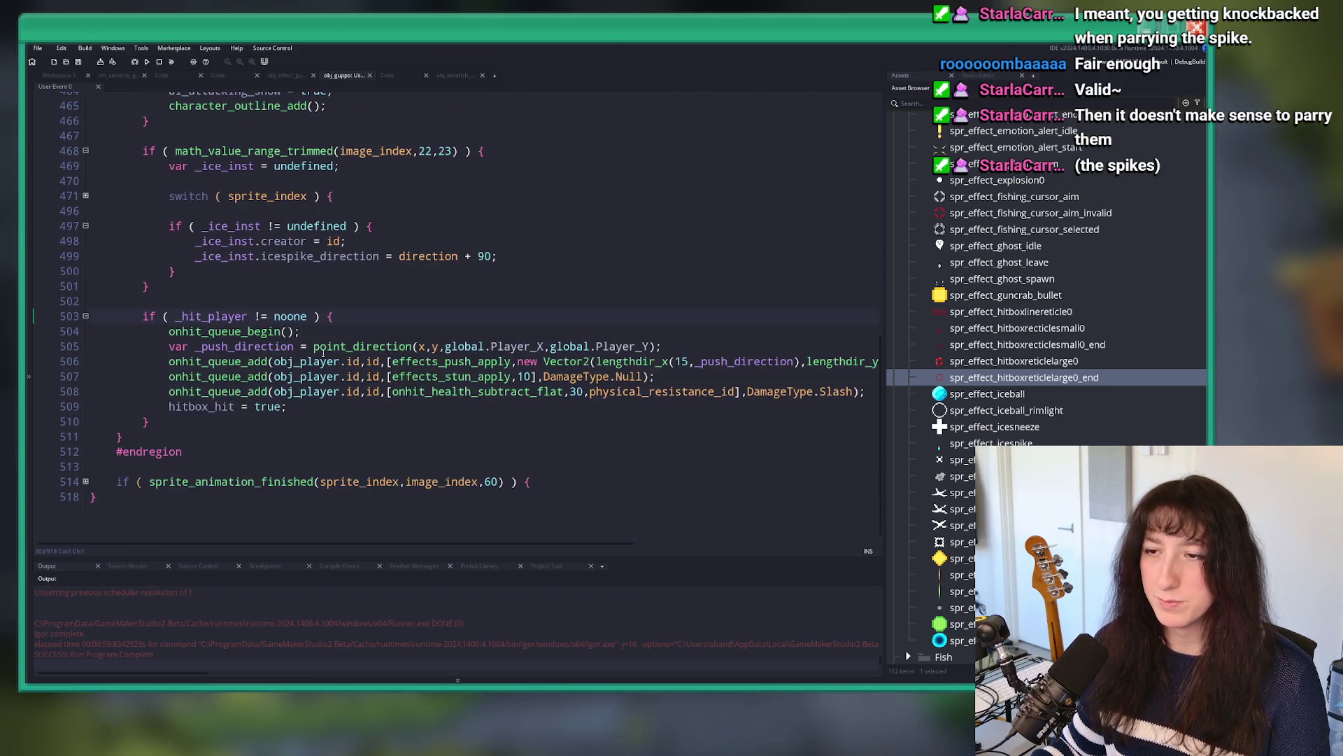
pyautogui.click(361, 292)
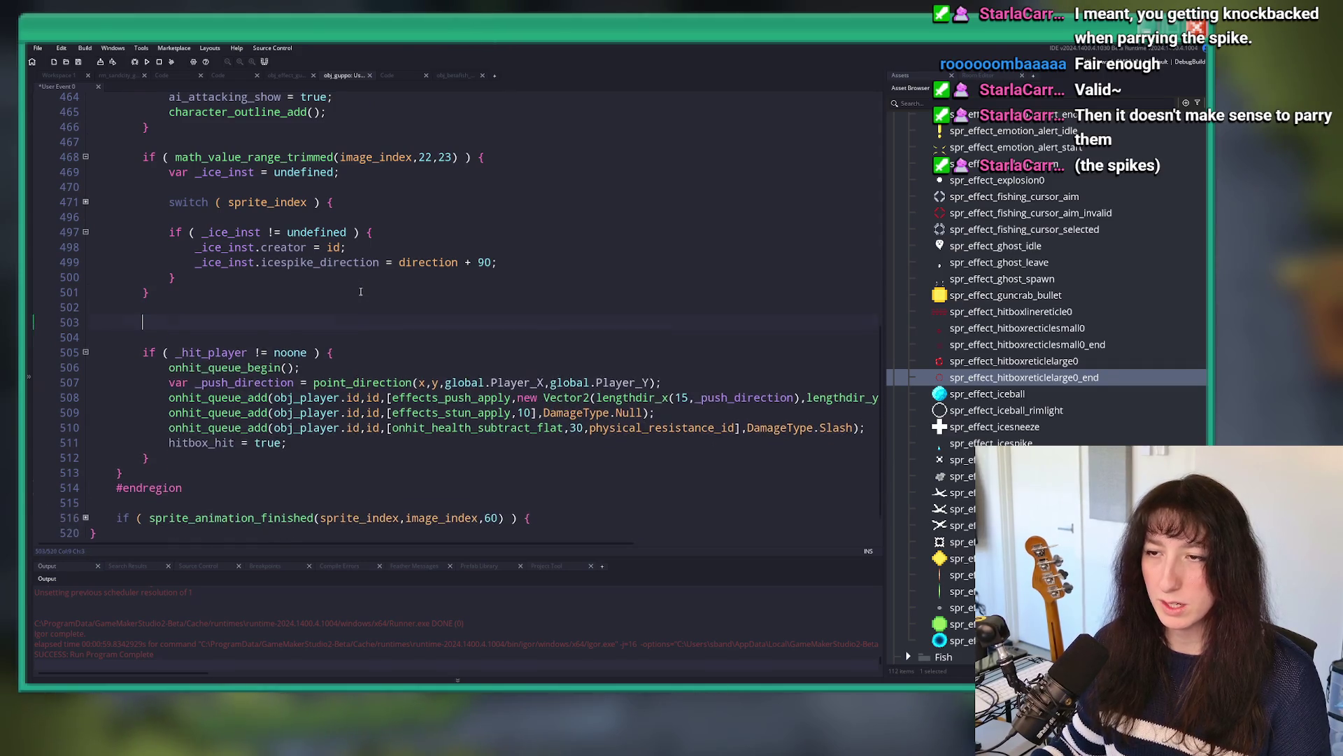
pyautogui.hotkey('ctrl', 'v')
pyautogui.click(156, 281)
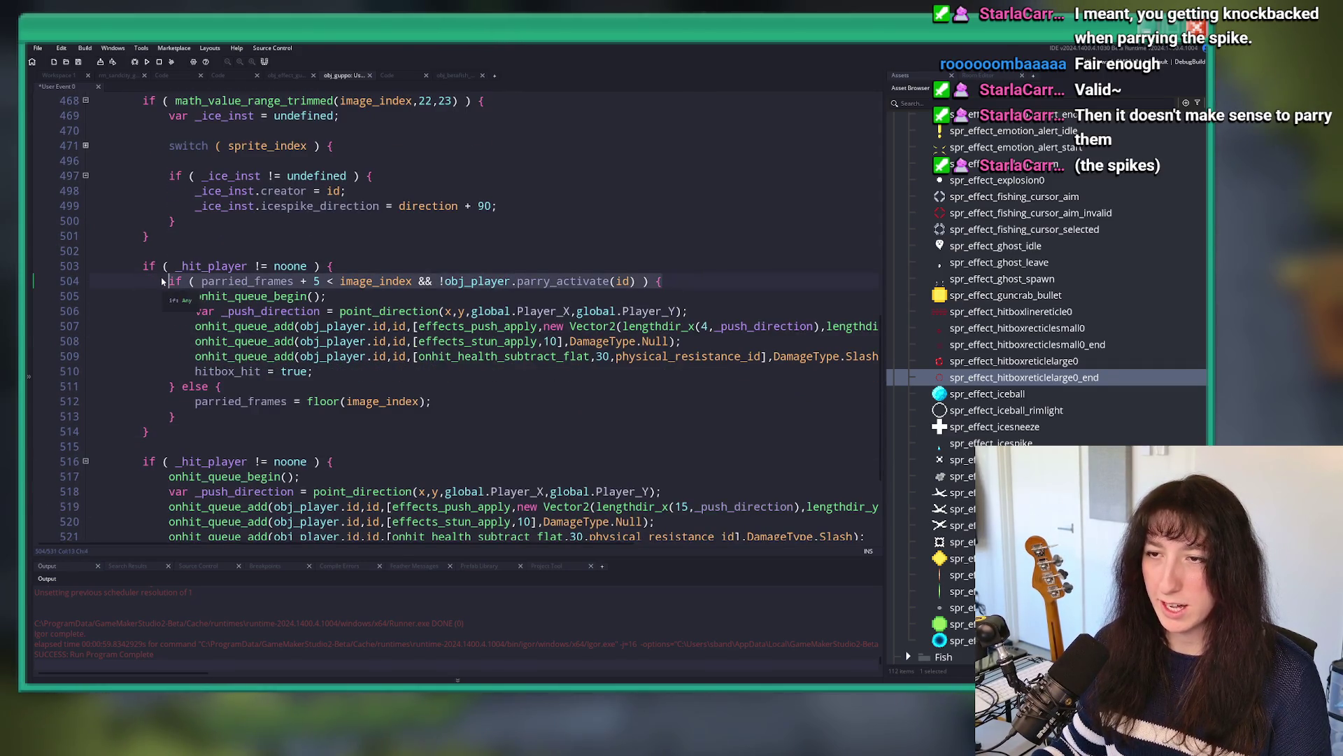
pyautogui.scroll(-2, 155, 281)
pyautogui.click(400, 384)
pyautogui.press('Return')
pyautogui.write('if ( parried_frames + 5 < image_index && !obj_player.parry_activate(id) ) {')
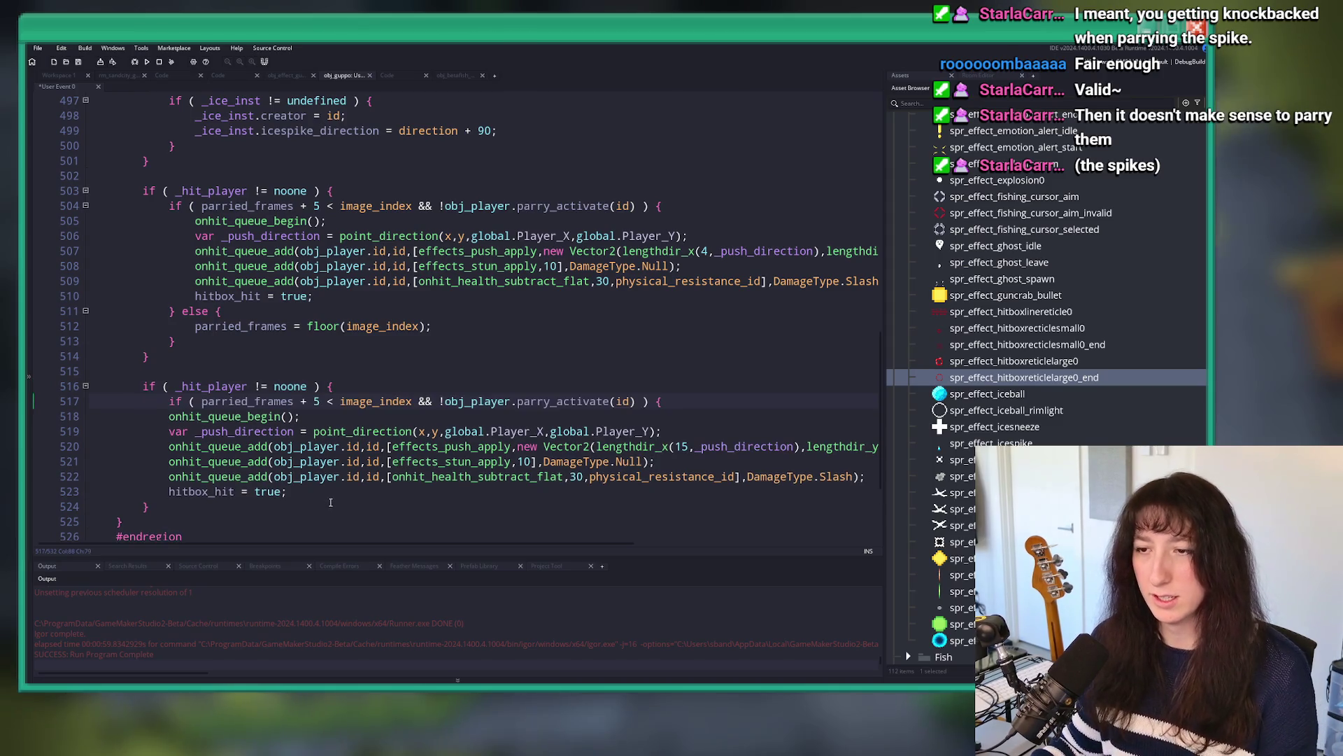
pyautogui.moveTo(175, 506); pyautogui.dragTo(271, 416)
pyautogui.press('Tab')
pyautogui.click(208, 502)
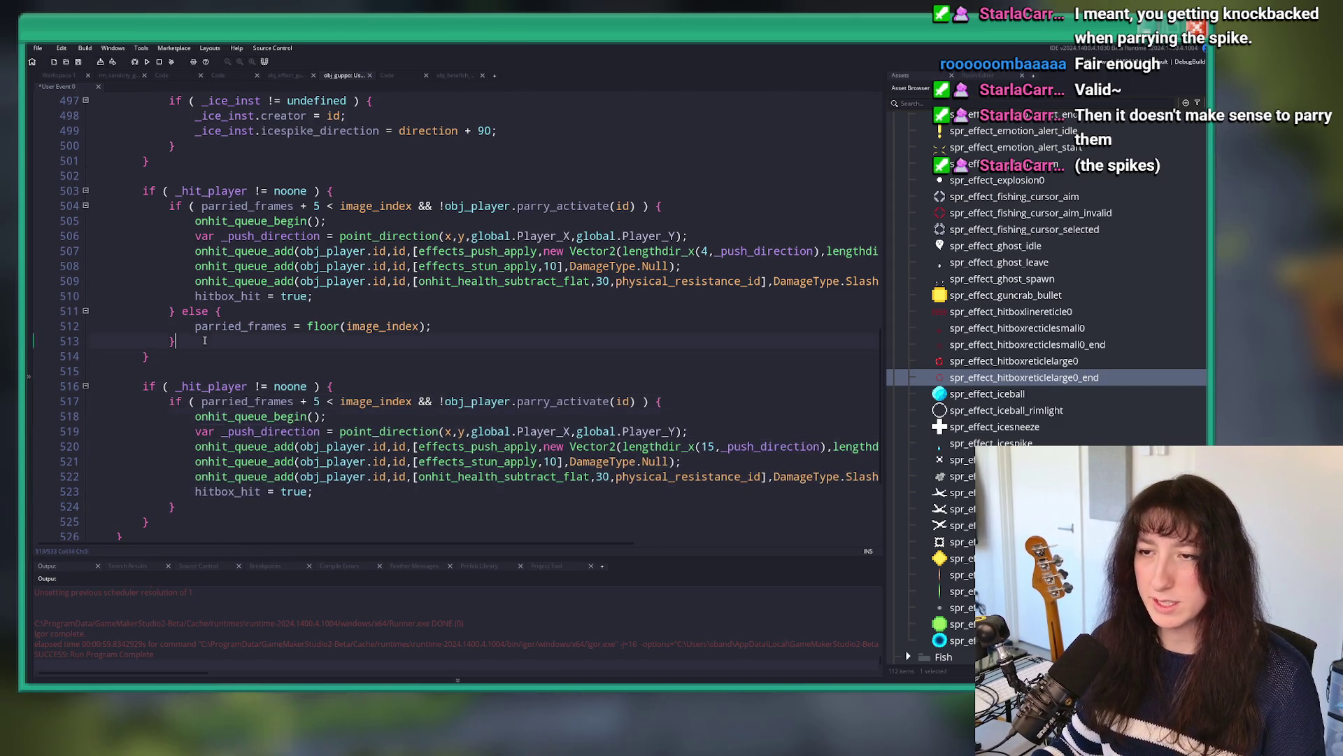
pyautogui.hotkey('ctrl', 'v')
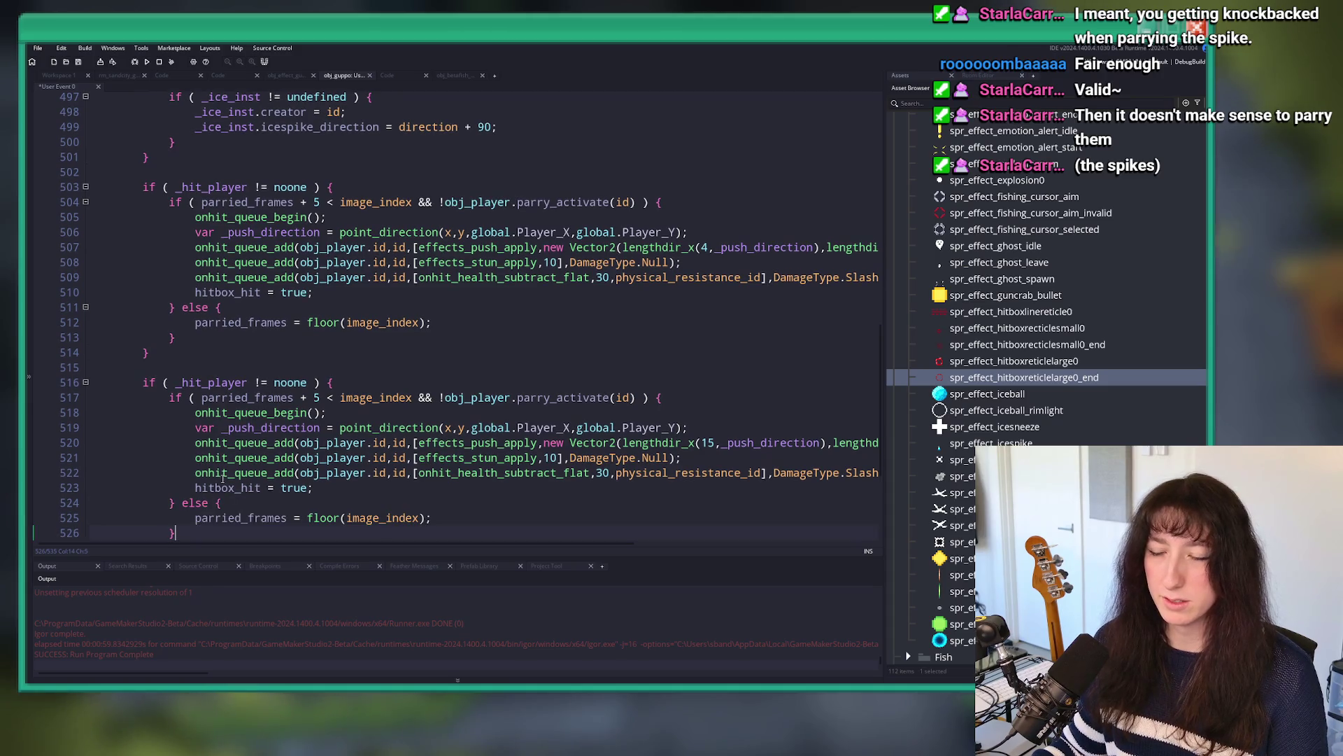
# Step: Delete the duplicate parry block left from the paste
pyautogui.scroll(-2, 208, 420)
pyautogui.scroll(2, 208, 420)
pyautogui.click(175, 350)
pyautogui.hotkey('shift', 'Up')
pyautogui.hotkey('shift', 'Up')
pyautogui.hotkey('shift', 'Up')
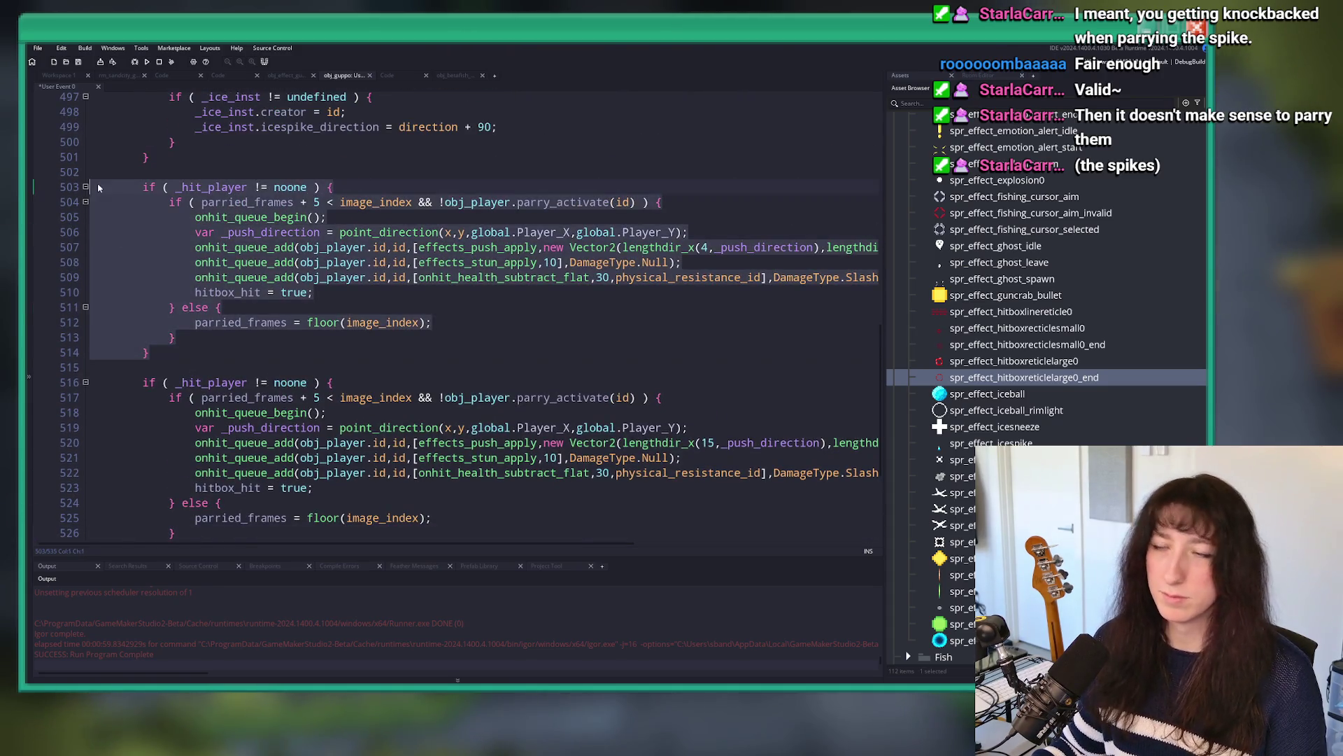
pyautogui.press('BackSpace')
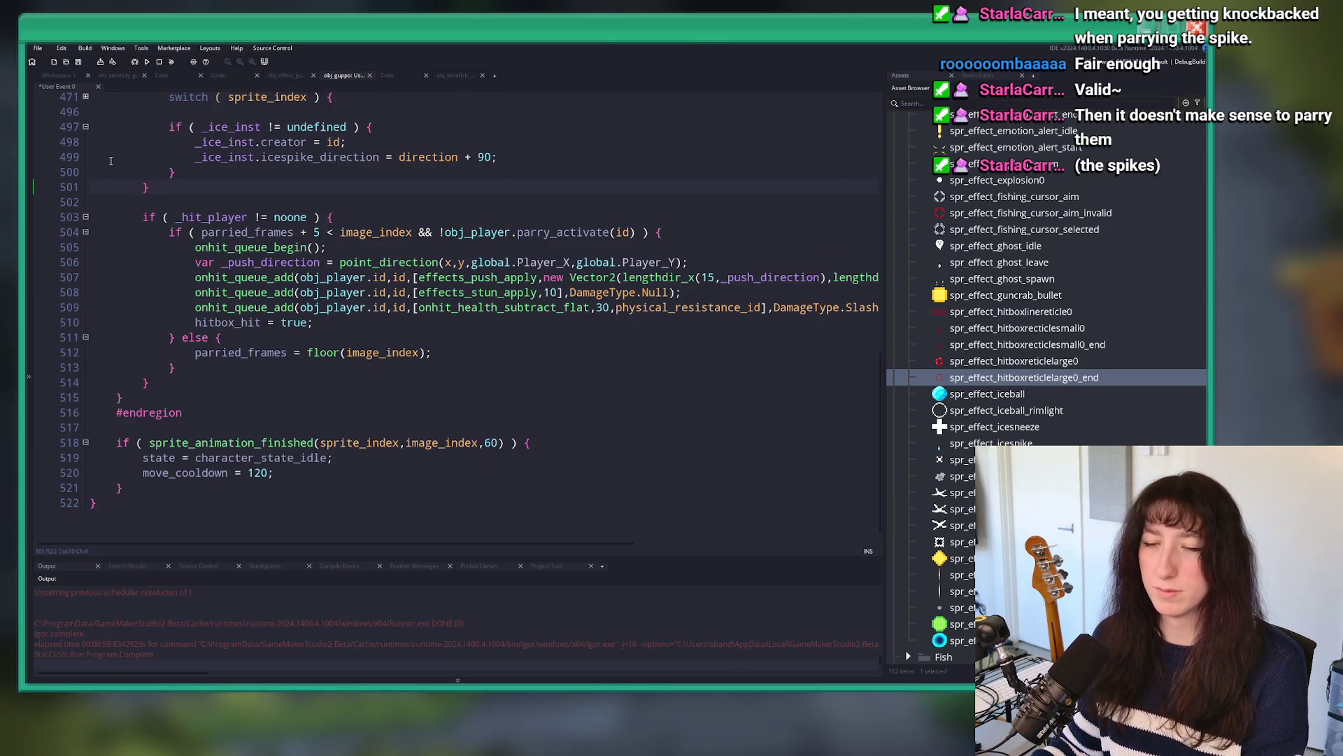
pyautogui.scroll(2, 266, 243)
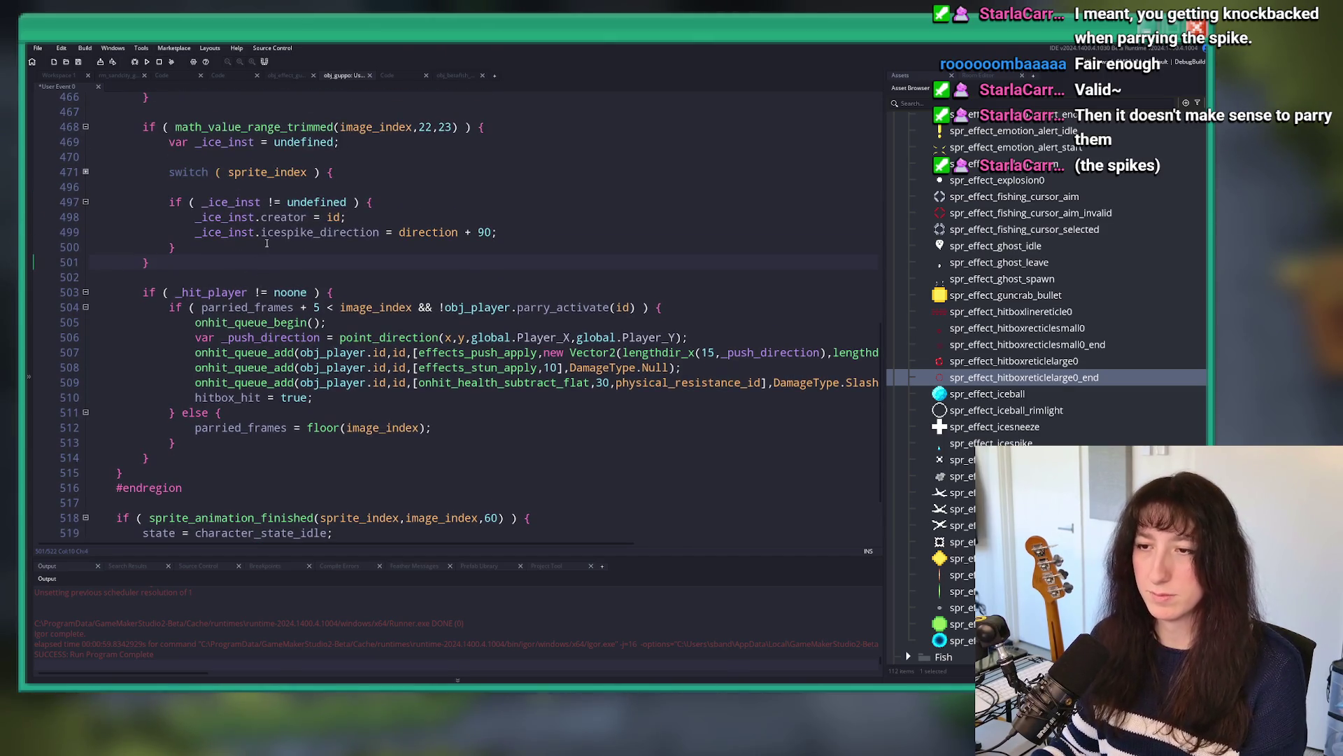
# Step: Run the game with F5 to test the swing parry, then check obj_player's asset info
pyautogui.press('F5')
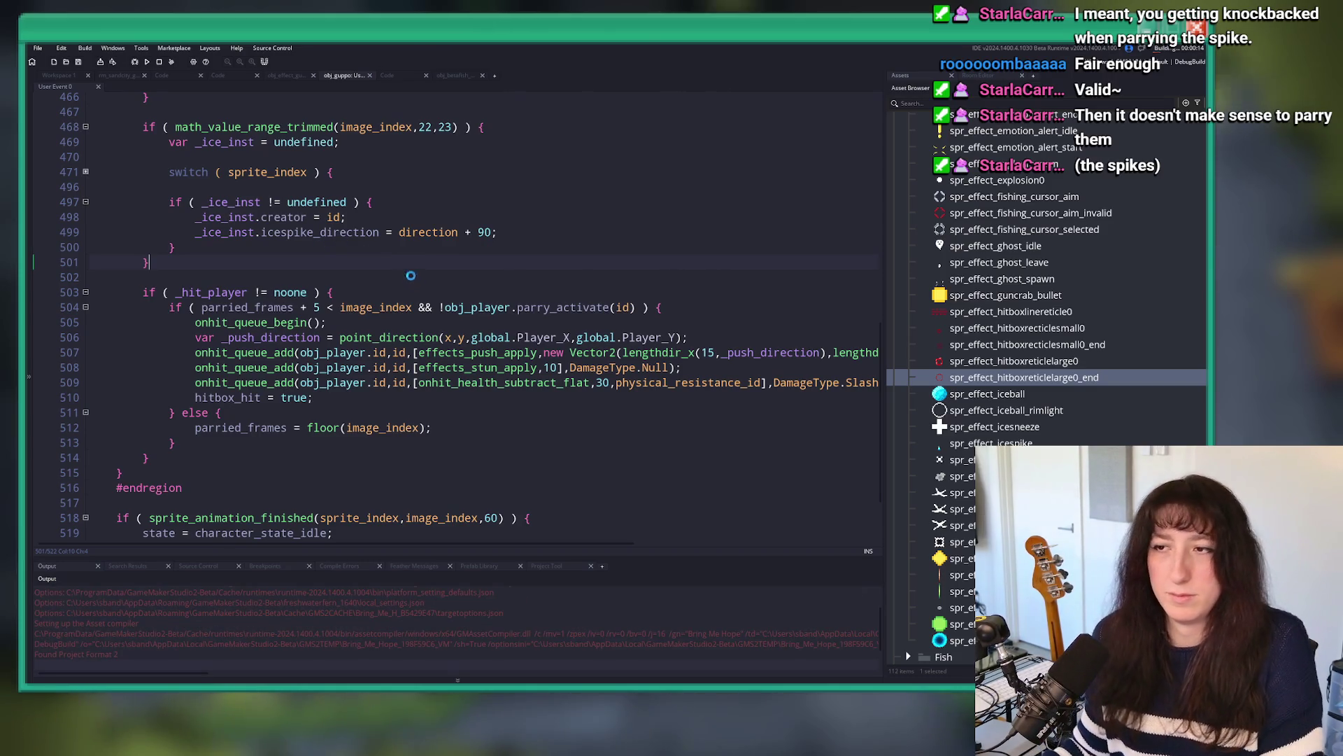
pyautogui.scroll(3, 420, 284)
pyautogui.scroll(1, 421, 284)
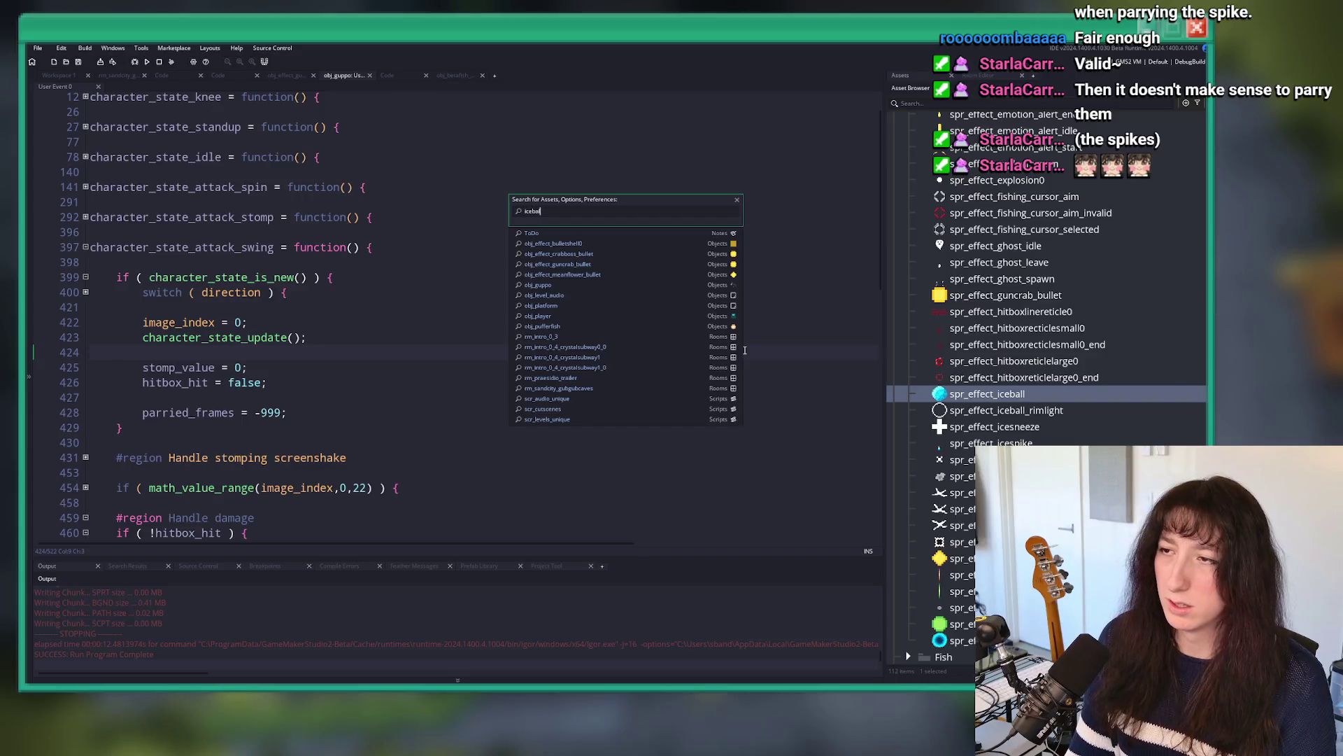
pyautogui.scroll(-7, 418, 377)
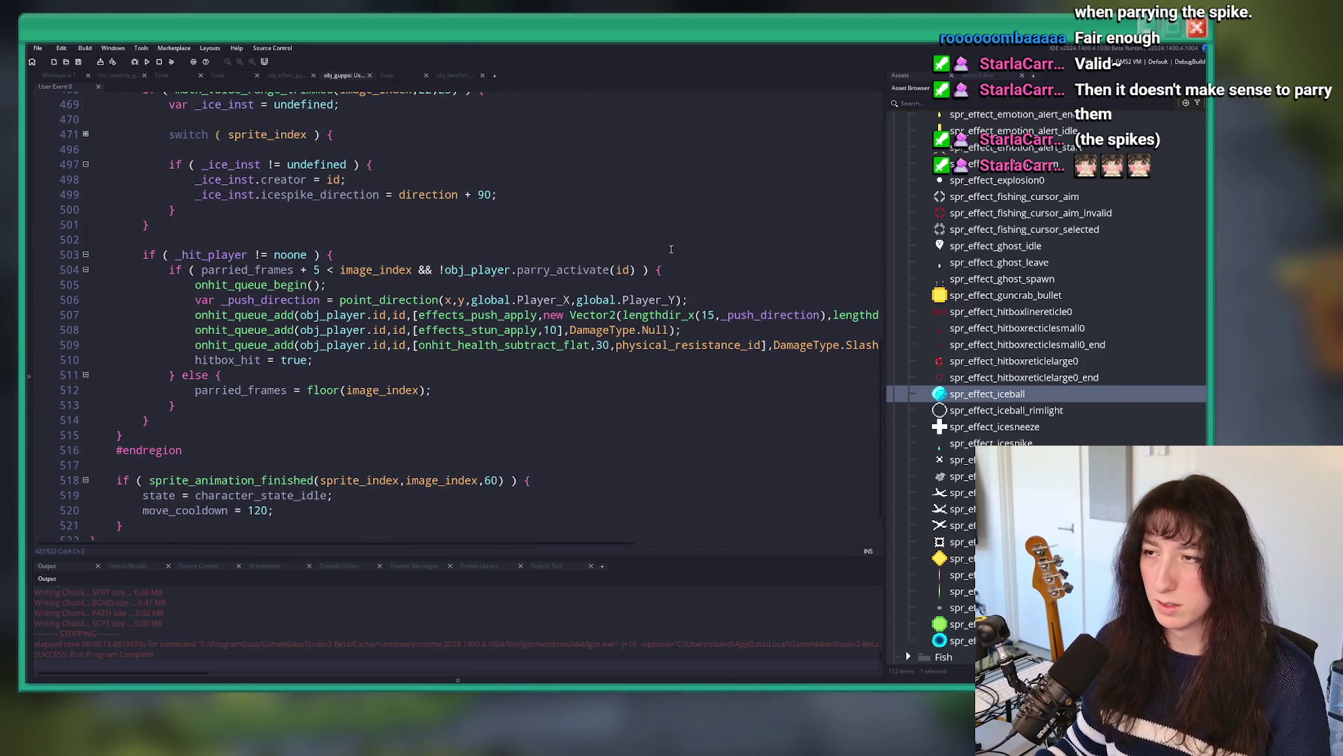
pyautogui.click(443, 273)
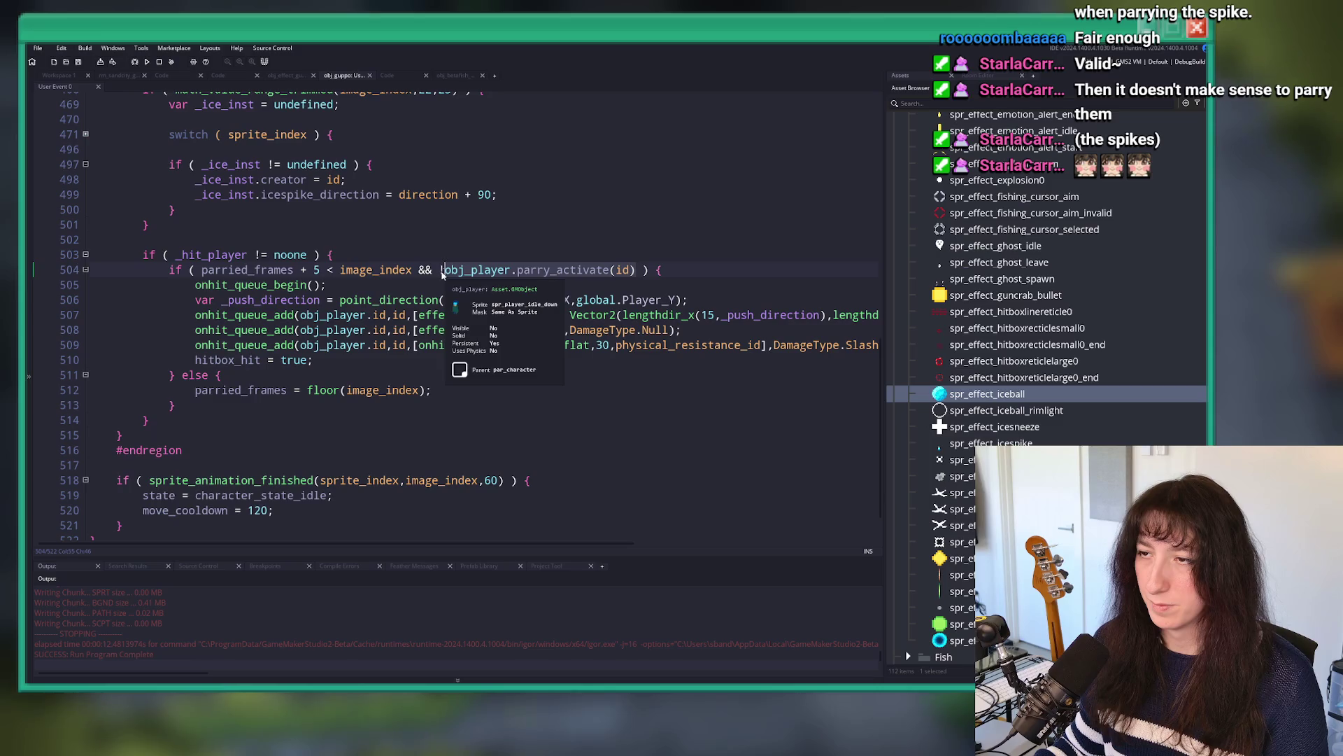
pyautogui.click(952, 155)
pyautogui.click(732, 209)
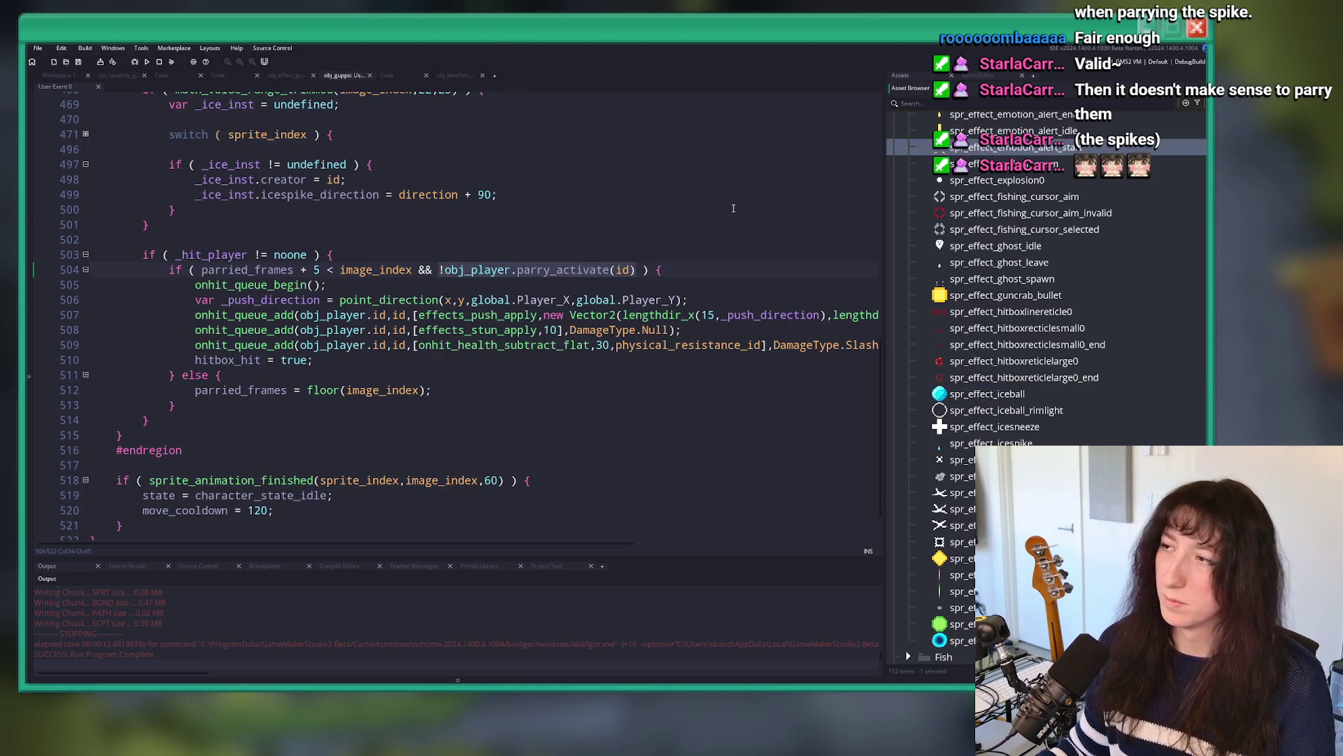
pyautogui.hotkey('ctrl', 't')
# Step: Open obj_effect_guppo_iceball's Step event code in its own tab
pyautogui.write('iceball')
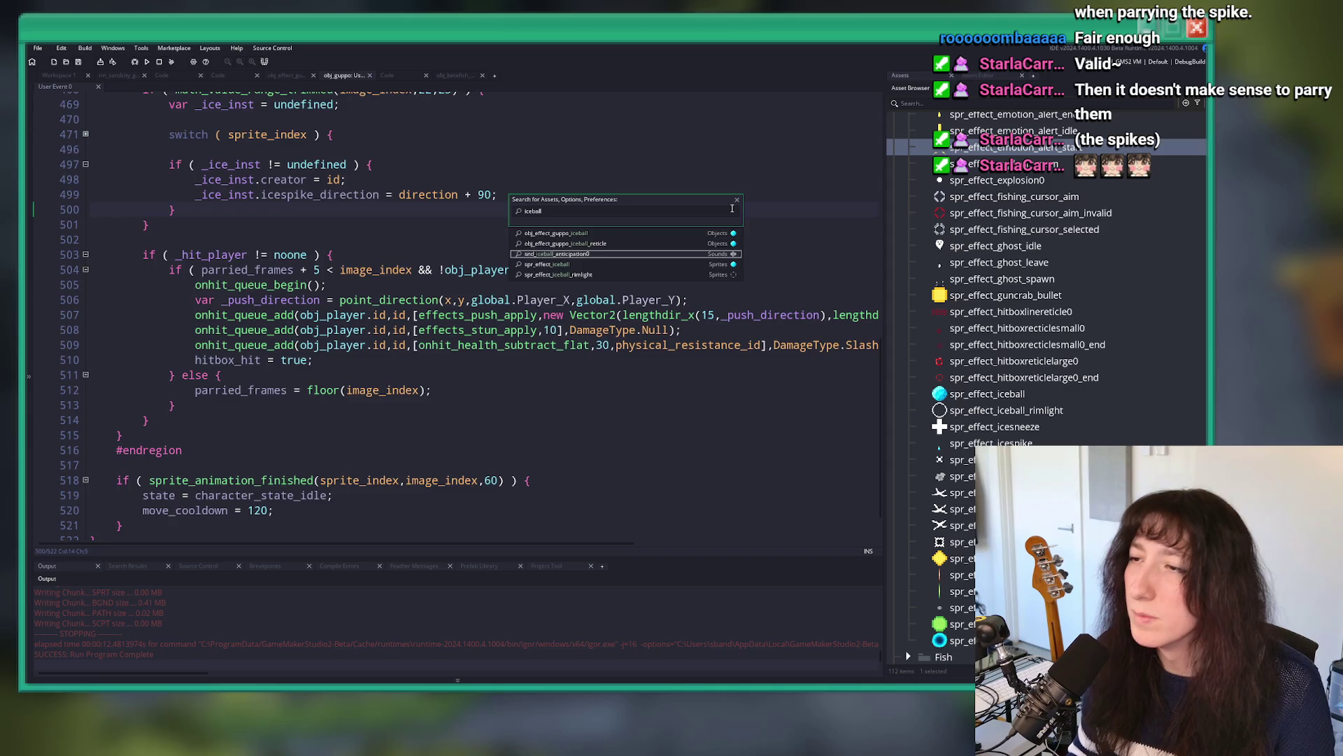
pyautogui.press('Return')
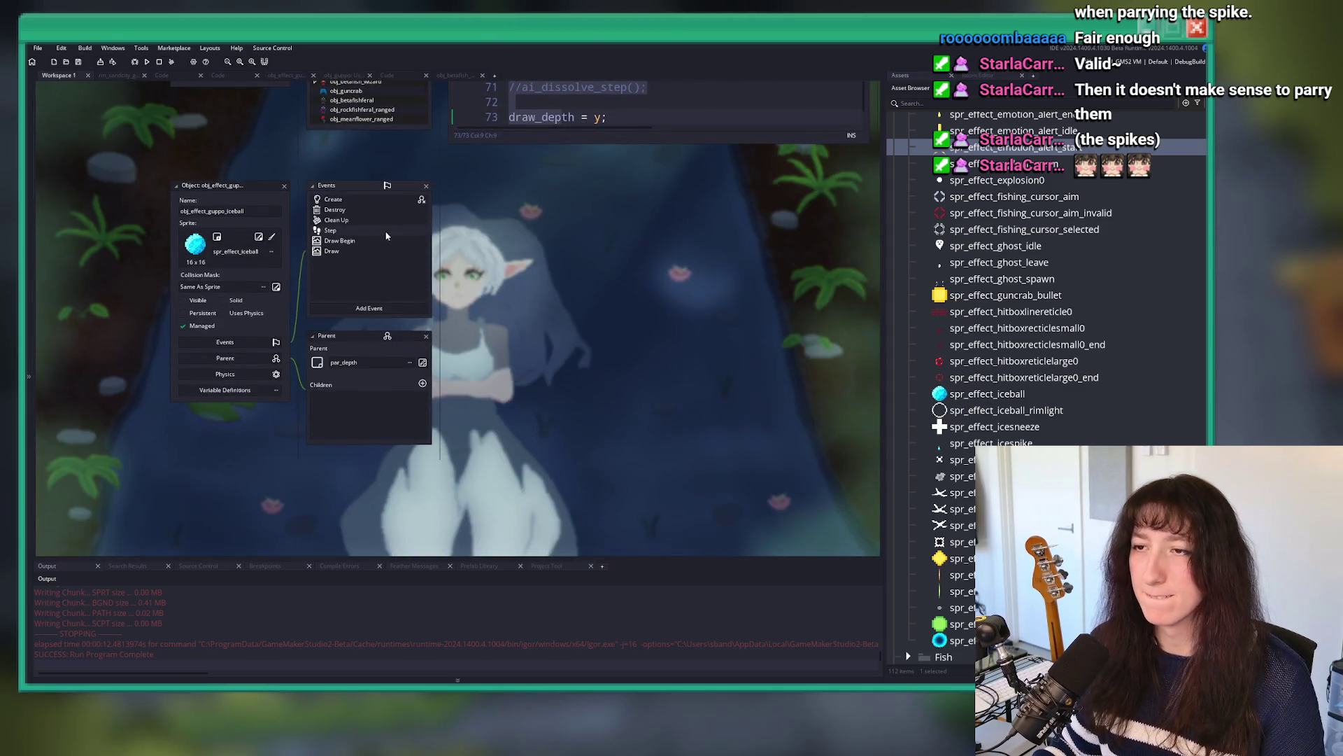
pyautogui.doubleClick(357, 231)
pyautogui.click(637, 174)
pyautogui.scroll(-3, 419, 144)
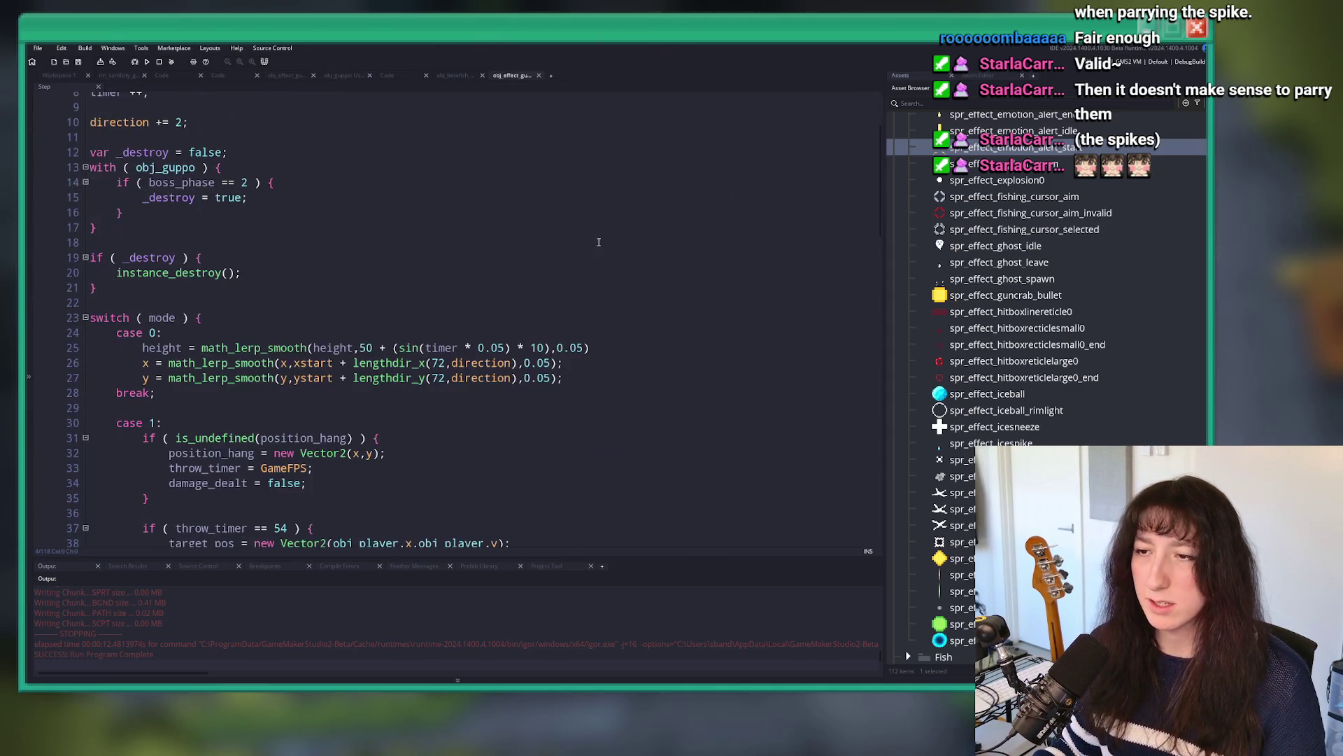
pyautogui.scroll(-5, 418, 143)
pyautogui.scroll(-13, 418, 144)
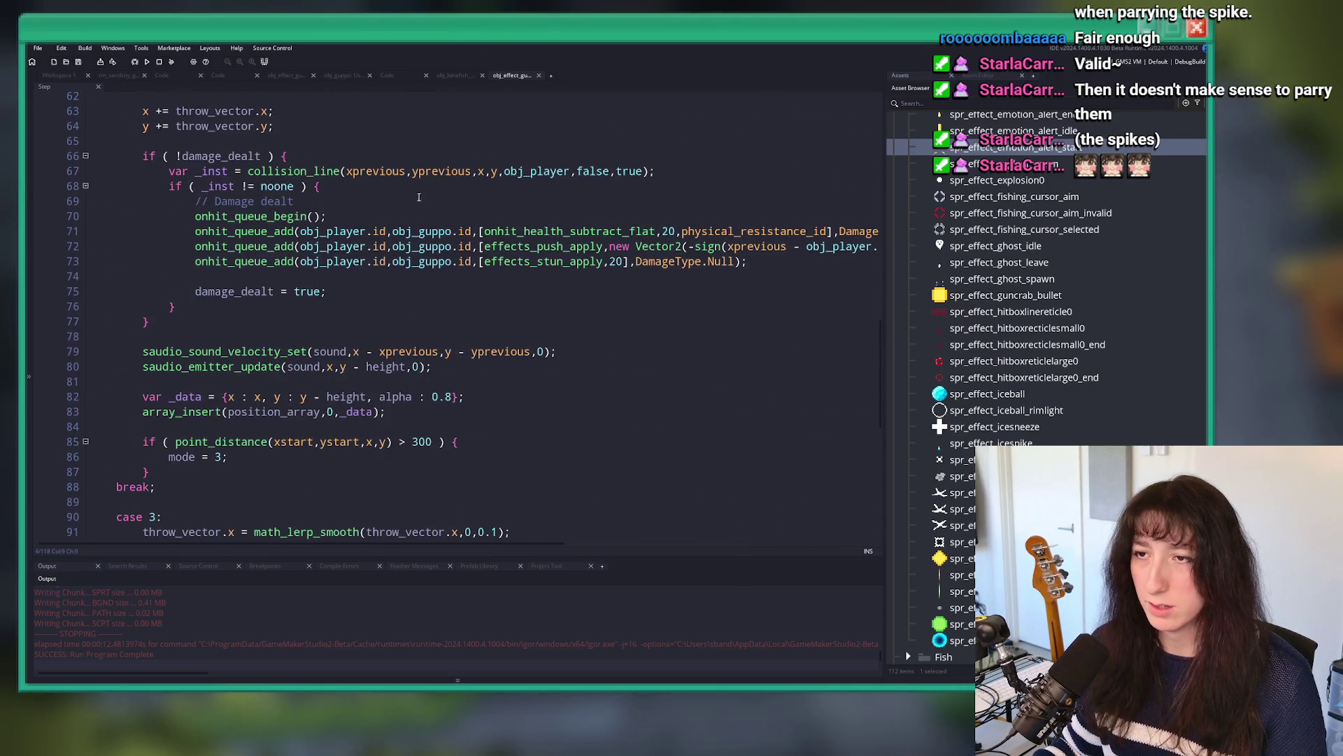
# Step: Append '&& !obj_player.parry_activate(id)' to line 68's collision check and run the game
pyautogui.click(410, 187)
pyautogui.press('Return')
pyautogui.write('!obj_player.parry_activate(id)')
pyautogui.hotkey('ctrl', 'x')
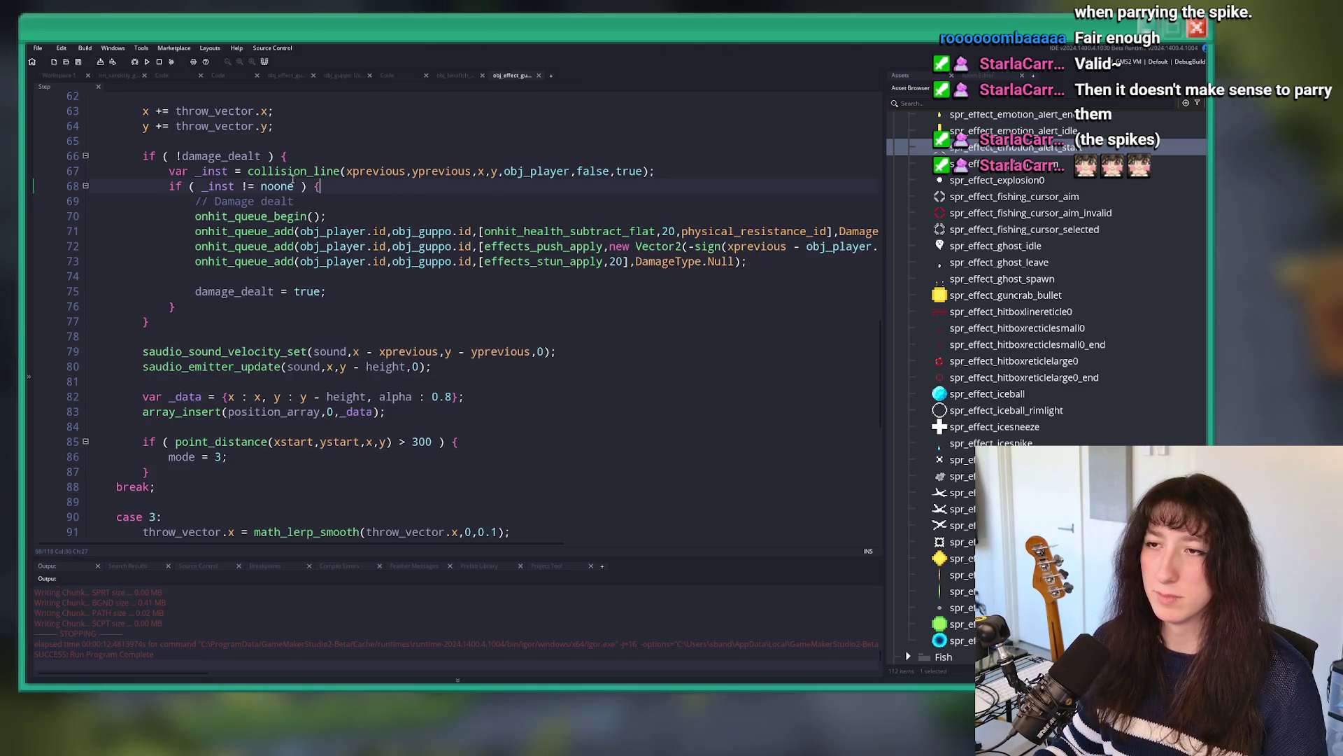
pyautogui.click(299, 186)
pyautogui.write('&&')
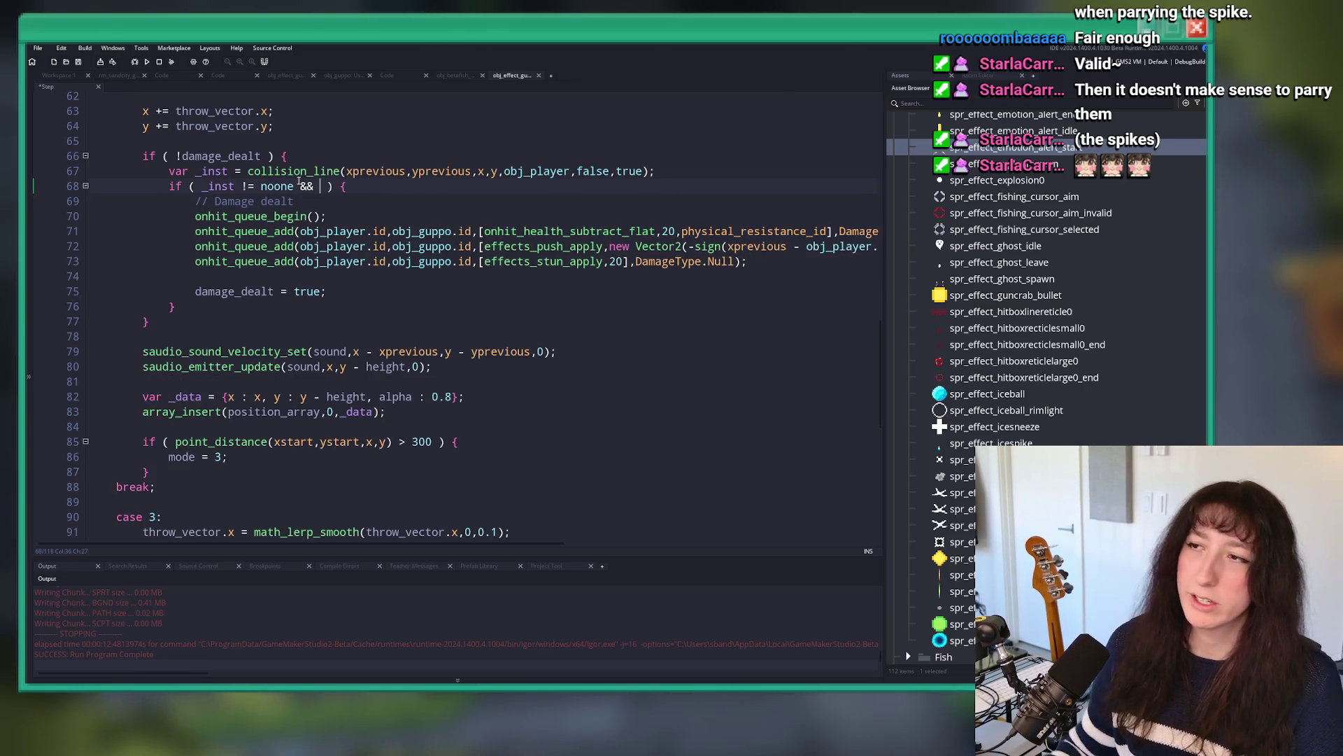
pyautogui.hotkey('ctrl', 'v')
pyautogui.press('F5')
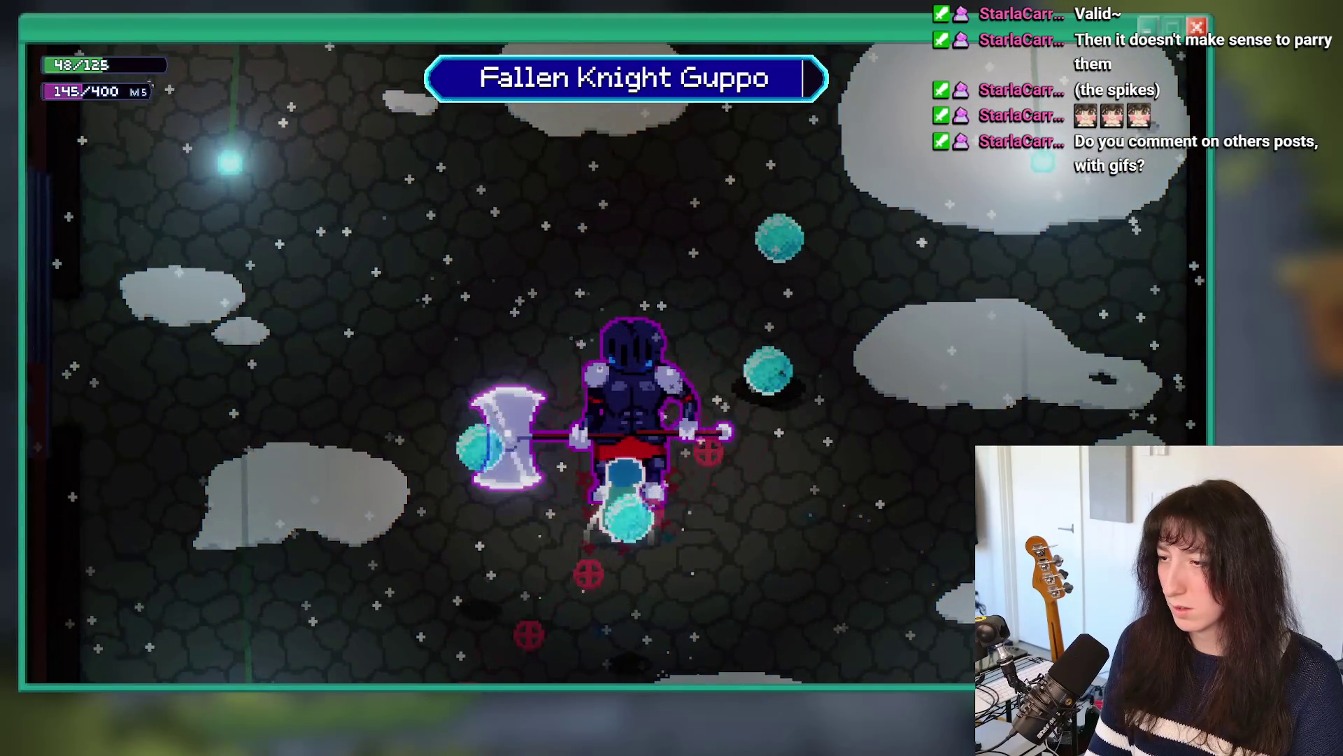
# Step: Fight Fallen Knight Guppo, moving up and dashing to test parries, then switch to GitHub Desktop
pyautogui.press('w')
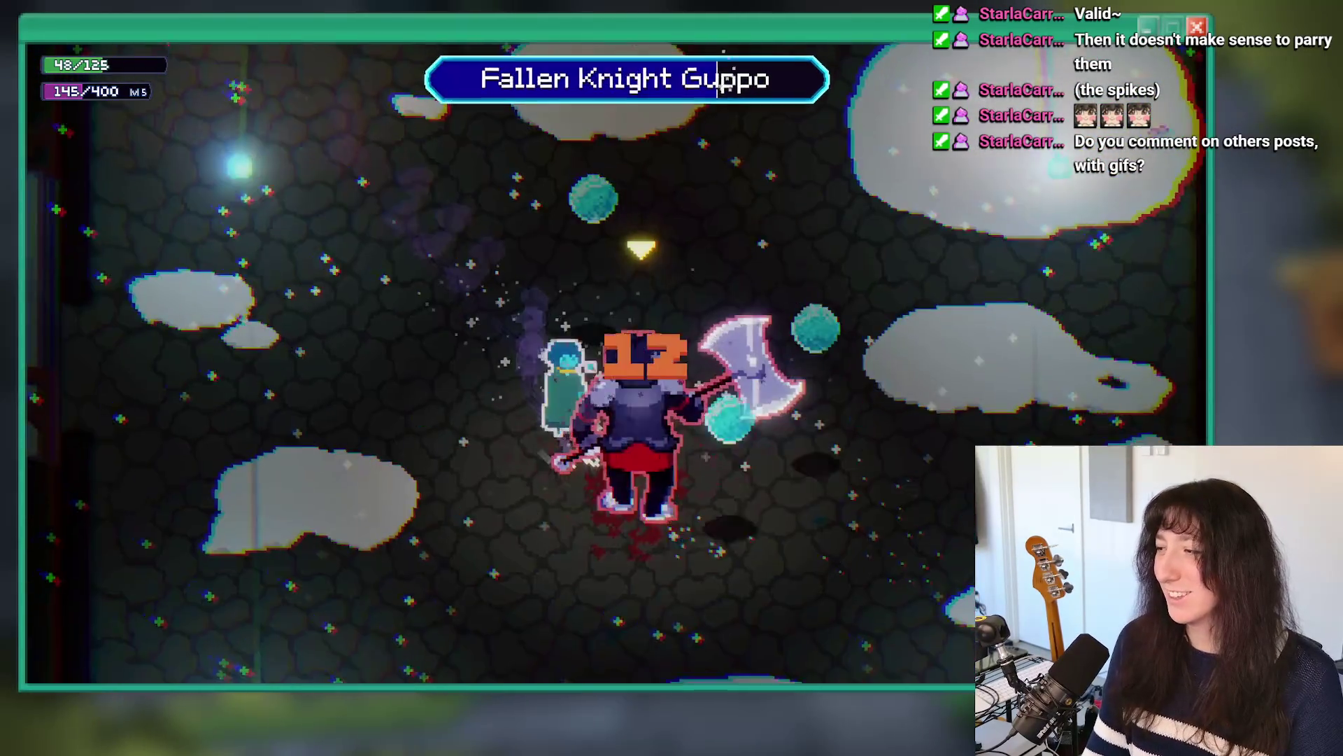
pyautogui.press('space')
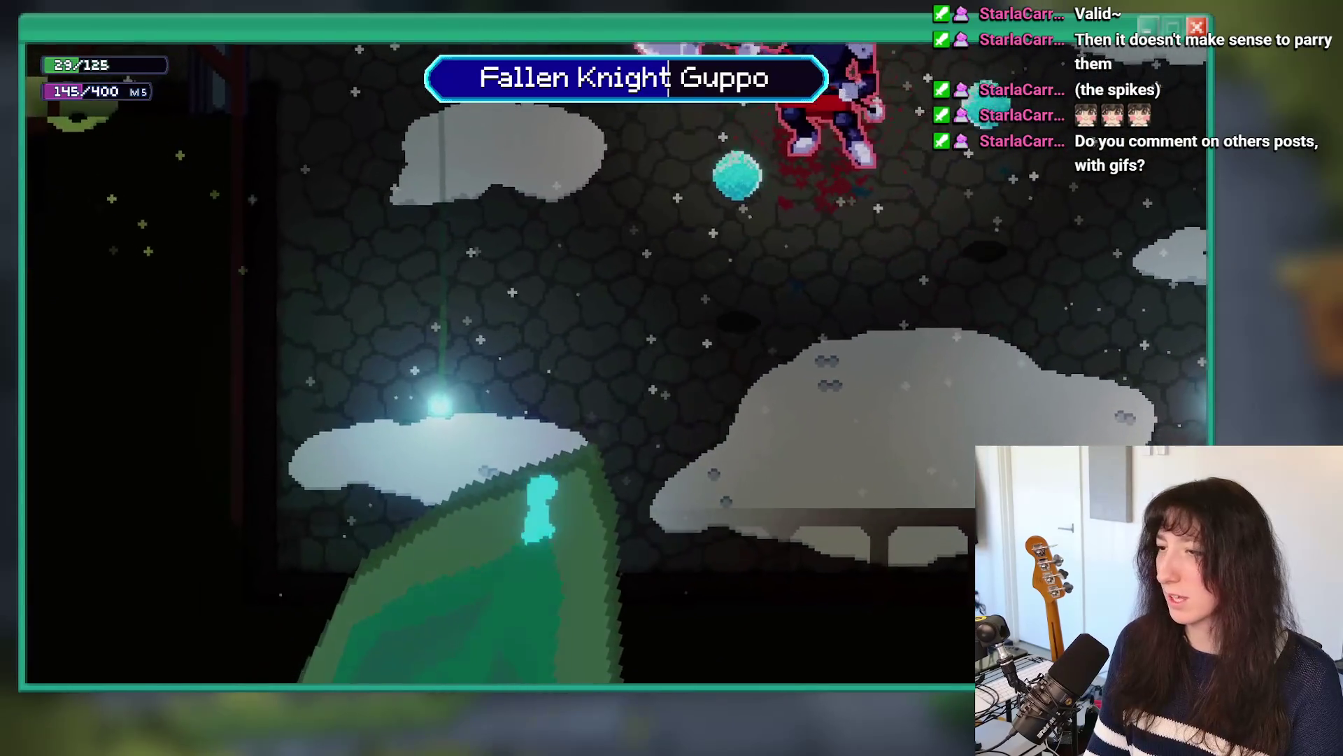
pyautogui.press('space')
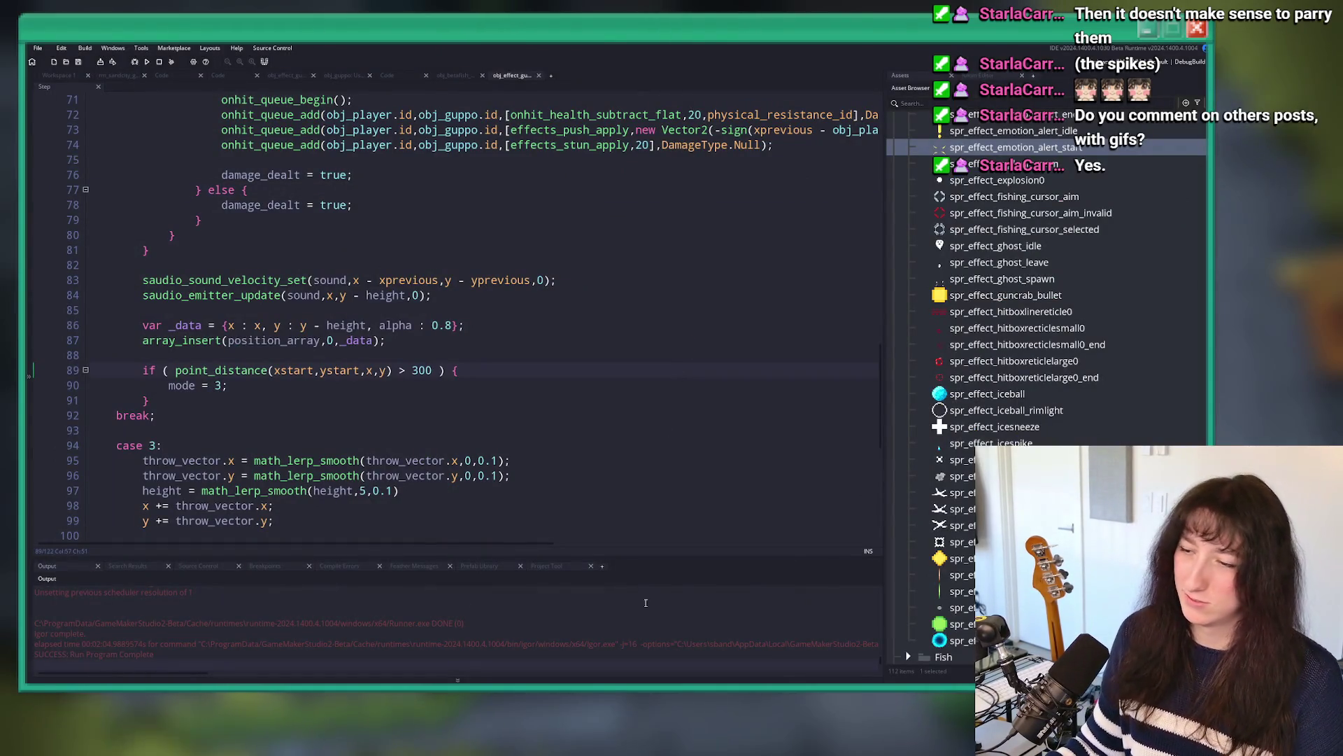
pyautogui.hotkey('alt', 'Tab')
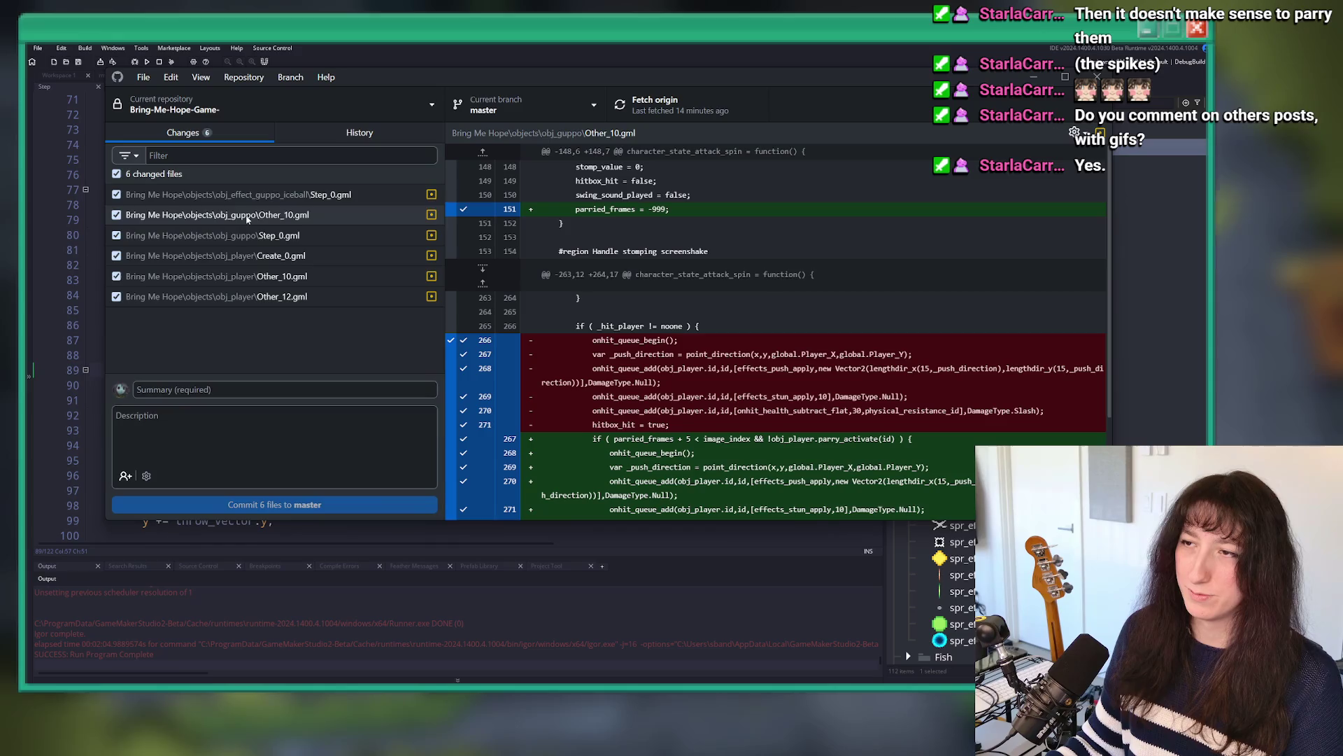
# Step: Review the iceball Step_0.gml diff, commit 6 files as 'You can parry the heck out of Guppo', push origin
pyautogui.click(238, 195)
pyautogui.click(298, 383)
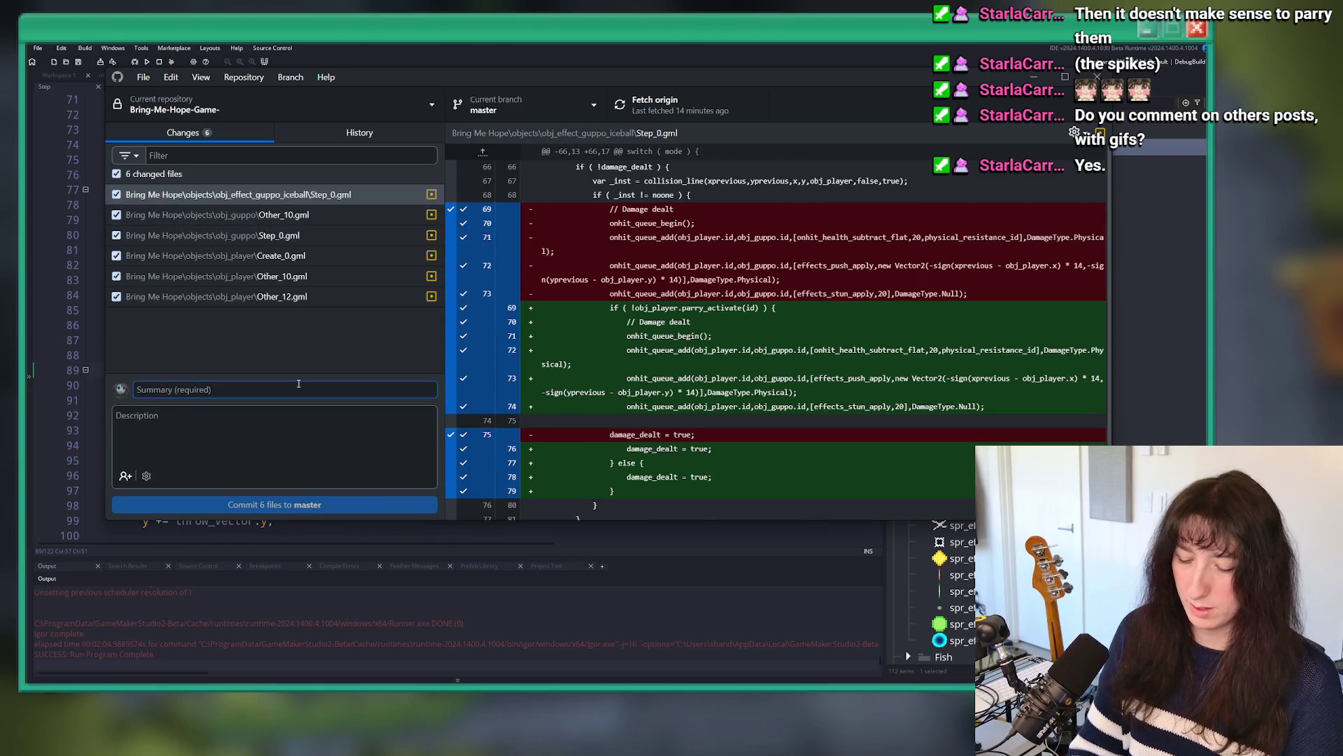
pyautogui.write('You can parry the heck o')
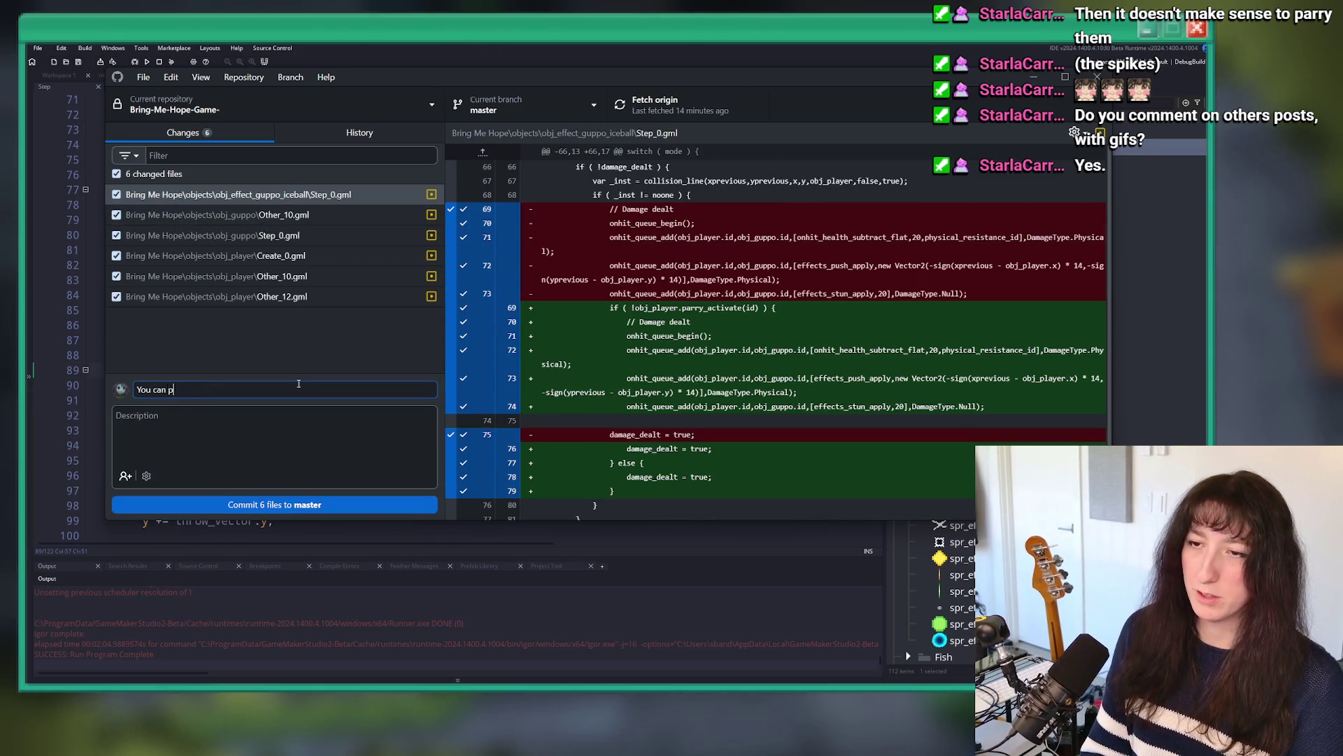
pyautogui.write('ut of Guppo')
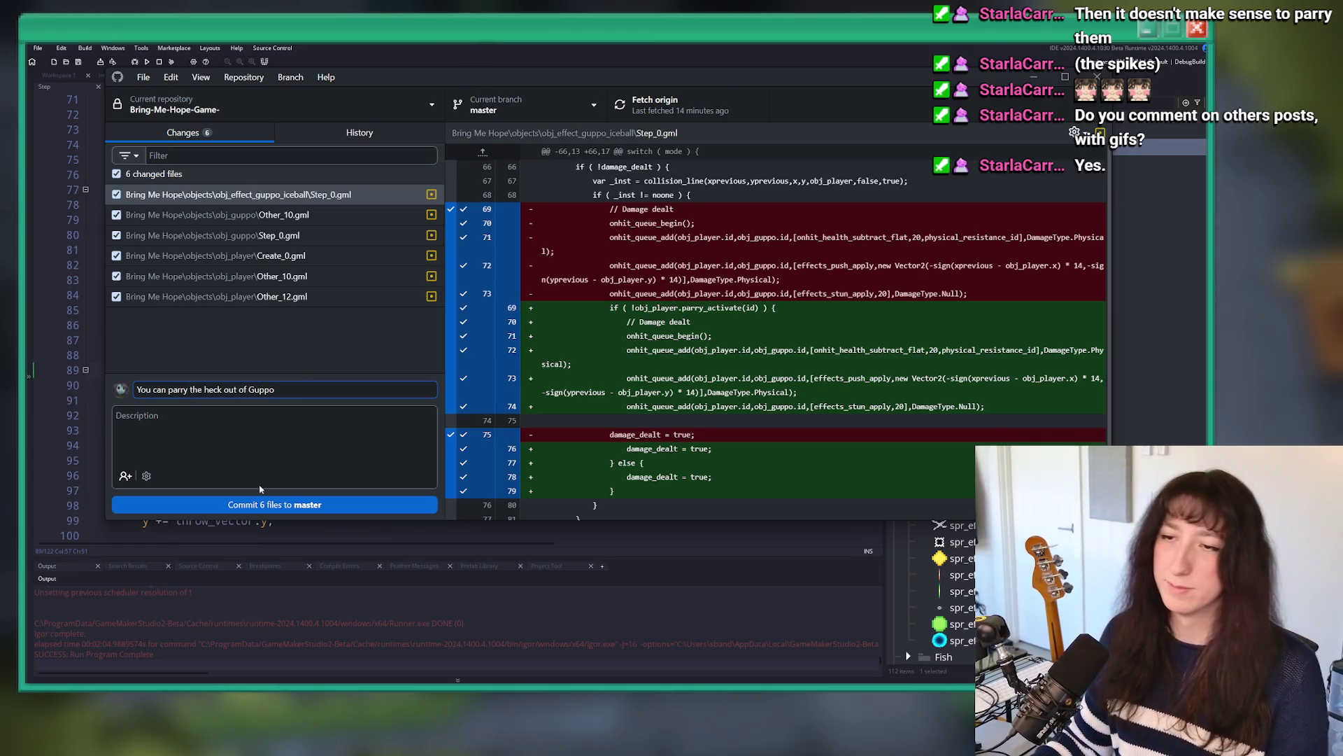
pyautogui.click(263, 505)
pyautogui.click(645, 105)
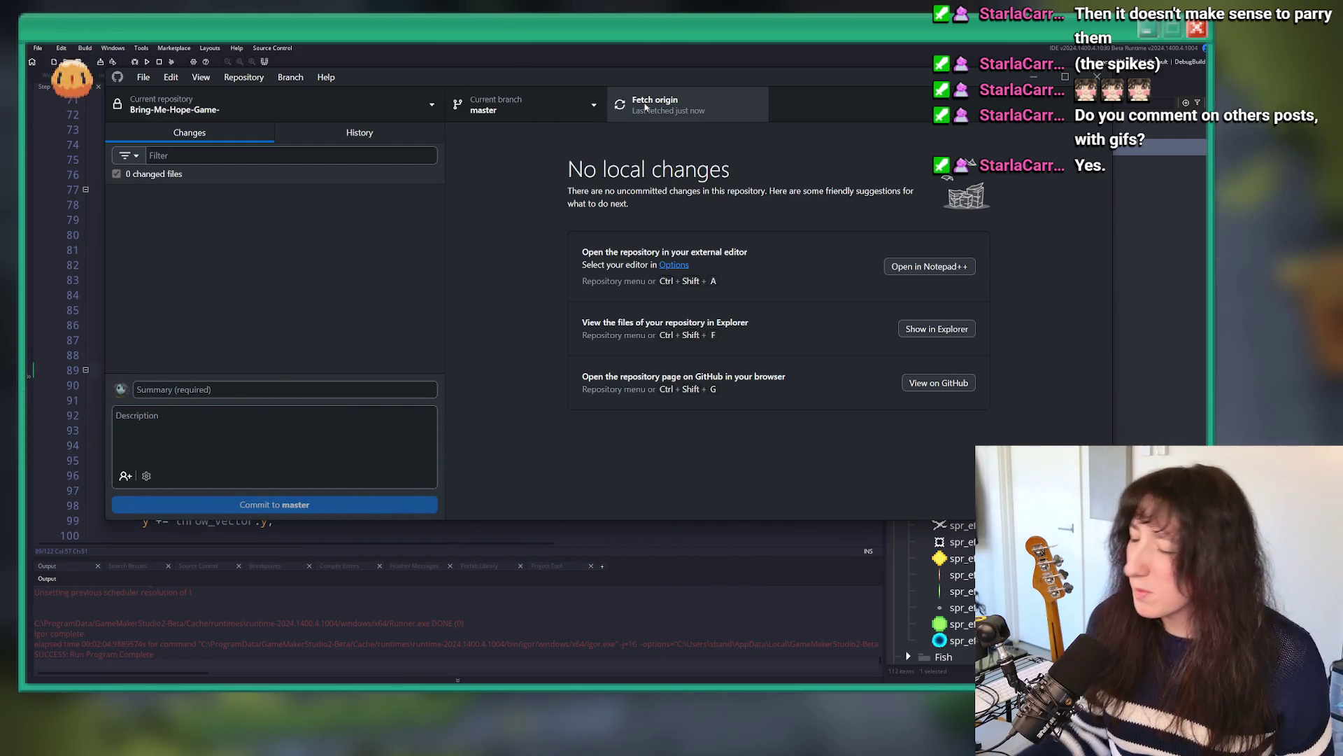
pyautogui.hotkey('alt', 'Tab')
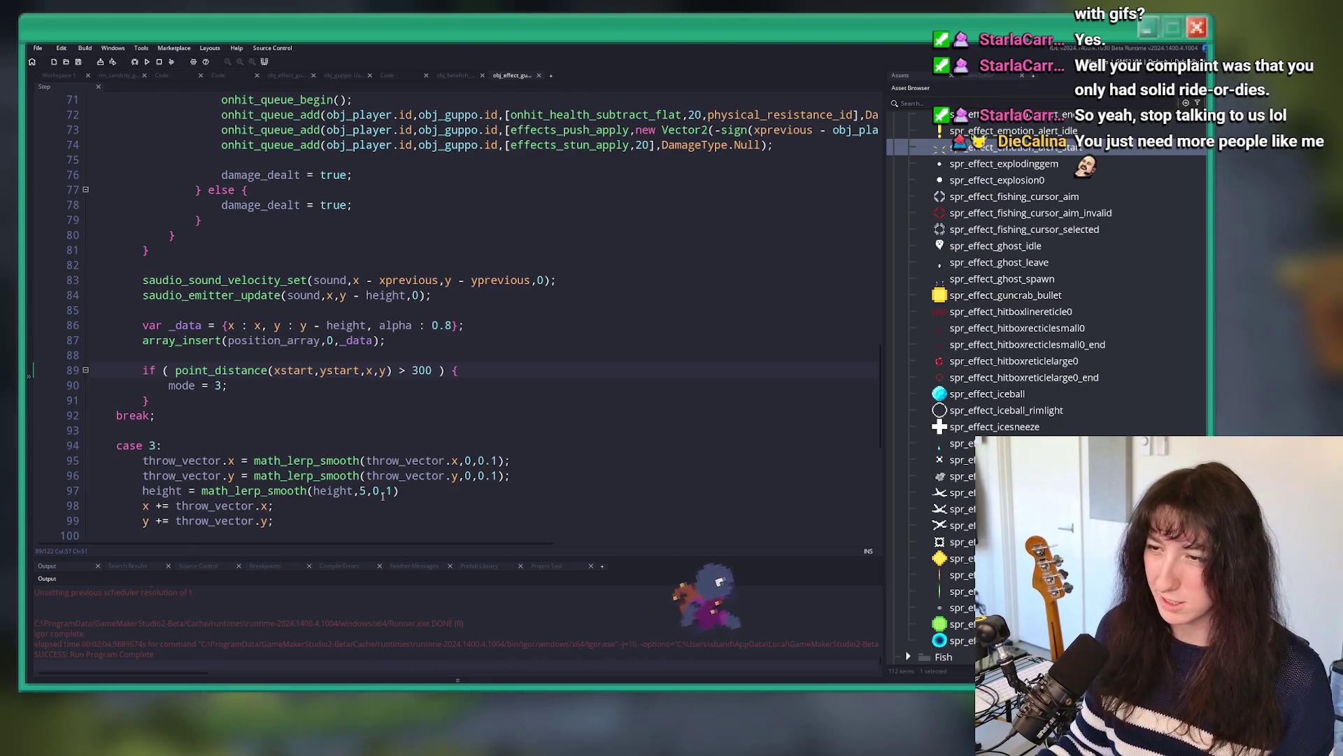
# Step: Fold all code blocks in the Step event, keeping the switch ( mode ) block expanded
pyautogui.scroll(4, 483, 279)
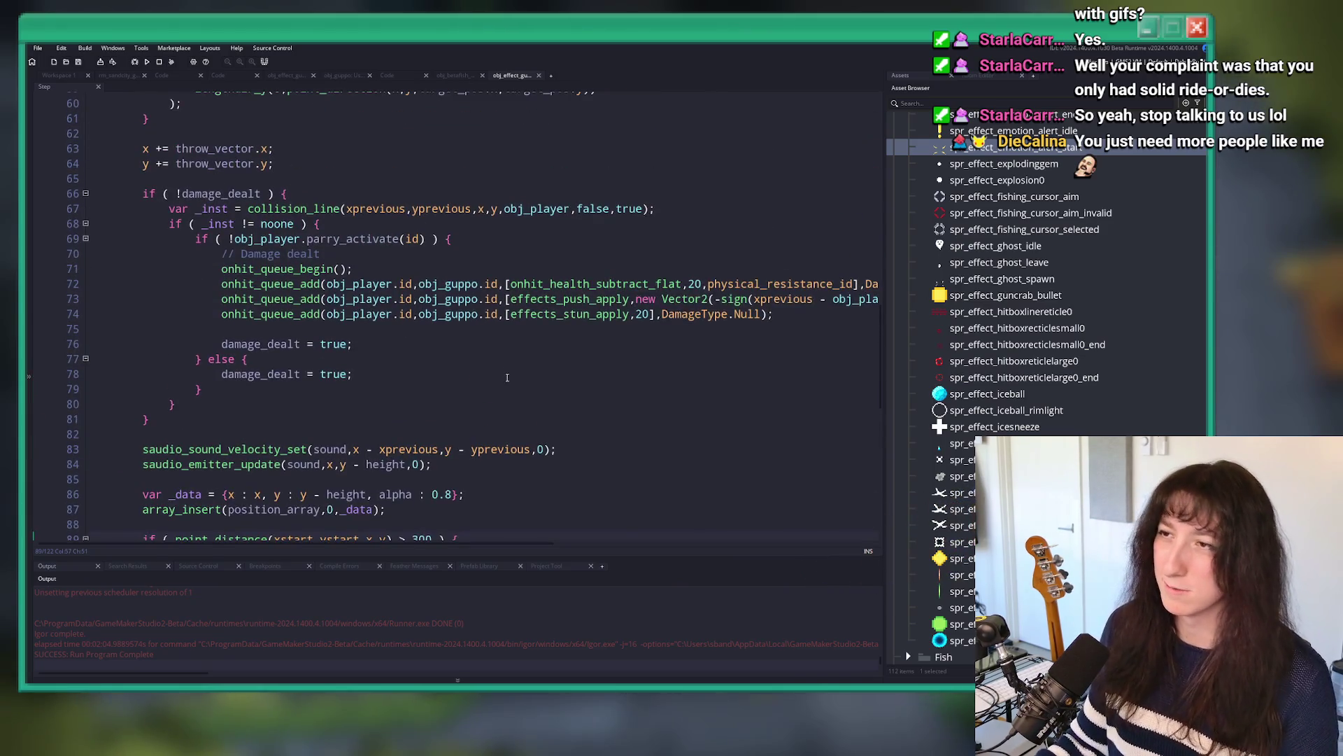
pyautogui.scroll(4, 493, 236)
pyautogui.scroll(-5, 493, 237)
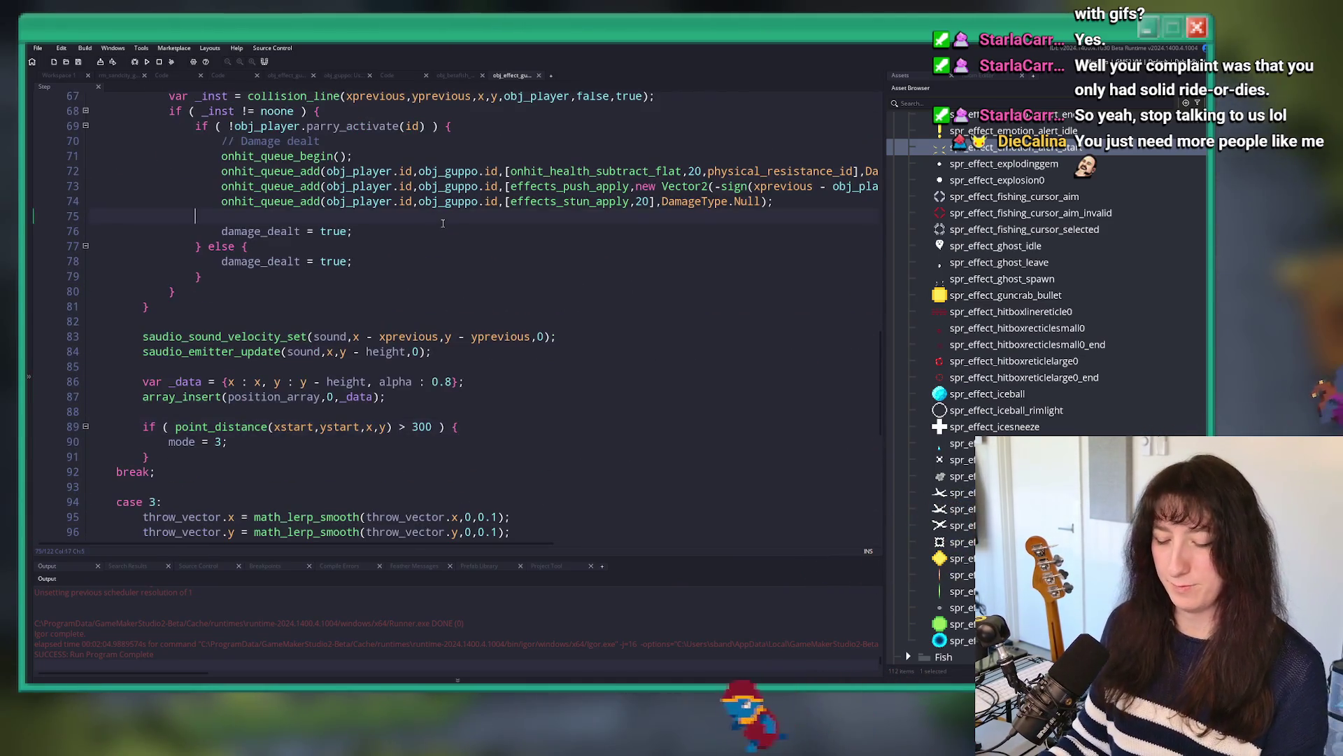
pyautogui.hotkey('ctrl', 'm')
pyautogui.click(86, 279)
pyautogui.scroll(-2, 174, 354)
# Step: Close the iceball Step, obj_betafish, Code and obj_guppo code tabs, folding their code first
pyautogui.click(539, 75)
pyautogui.middleClick(462, 75)
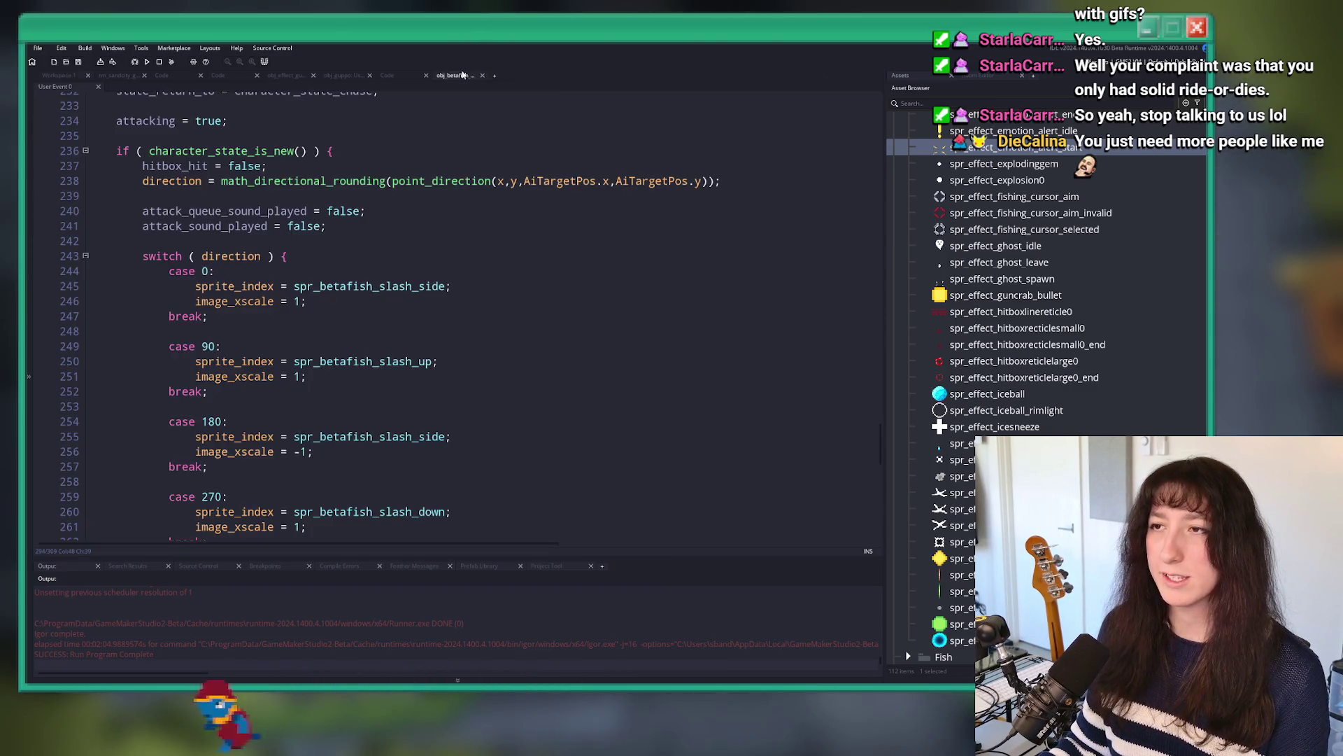
pyautogui.click(387, 75)
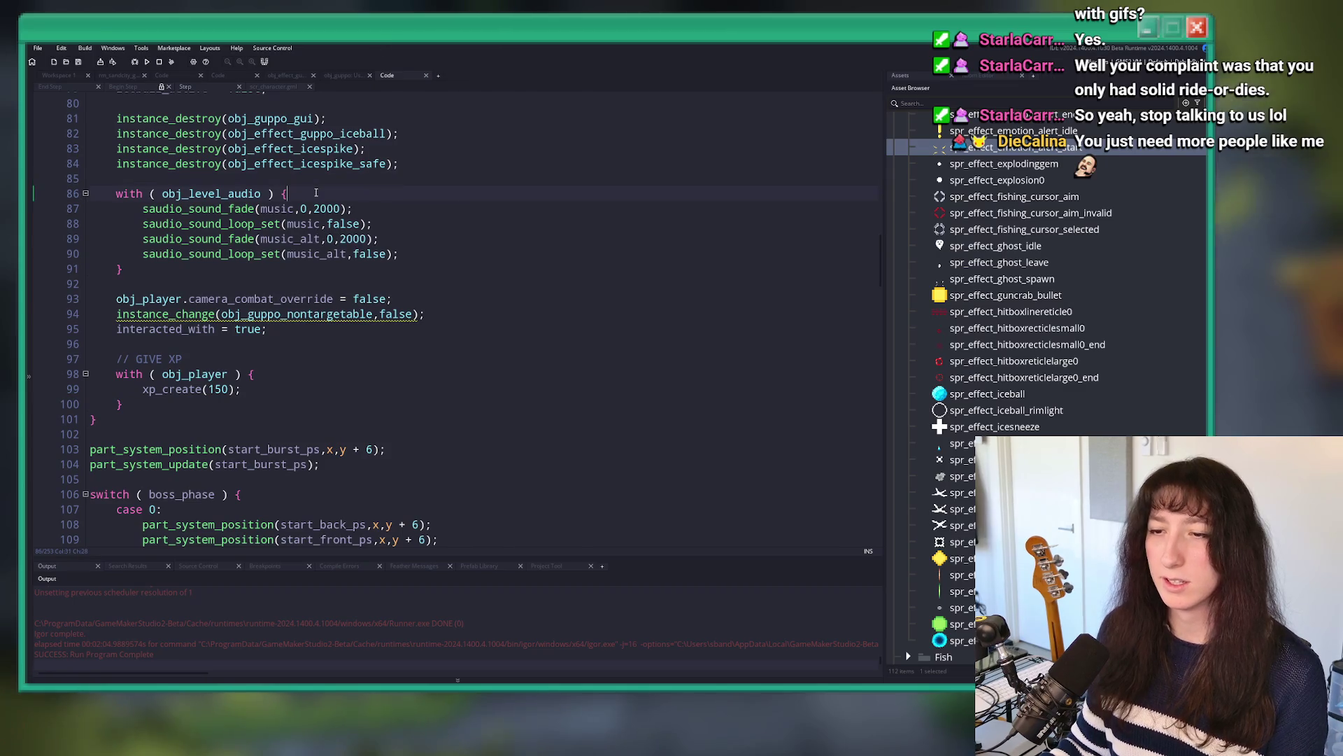
pyautogui.hotkey('ctrl', 'm')
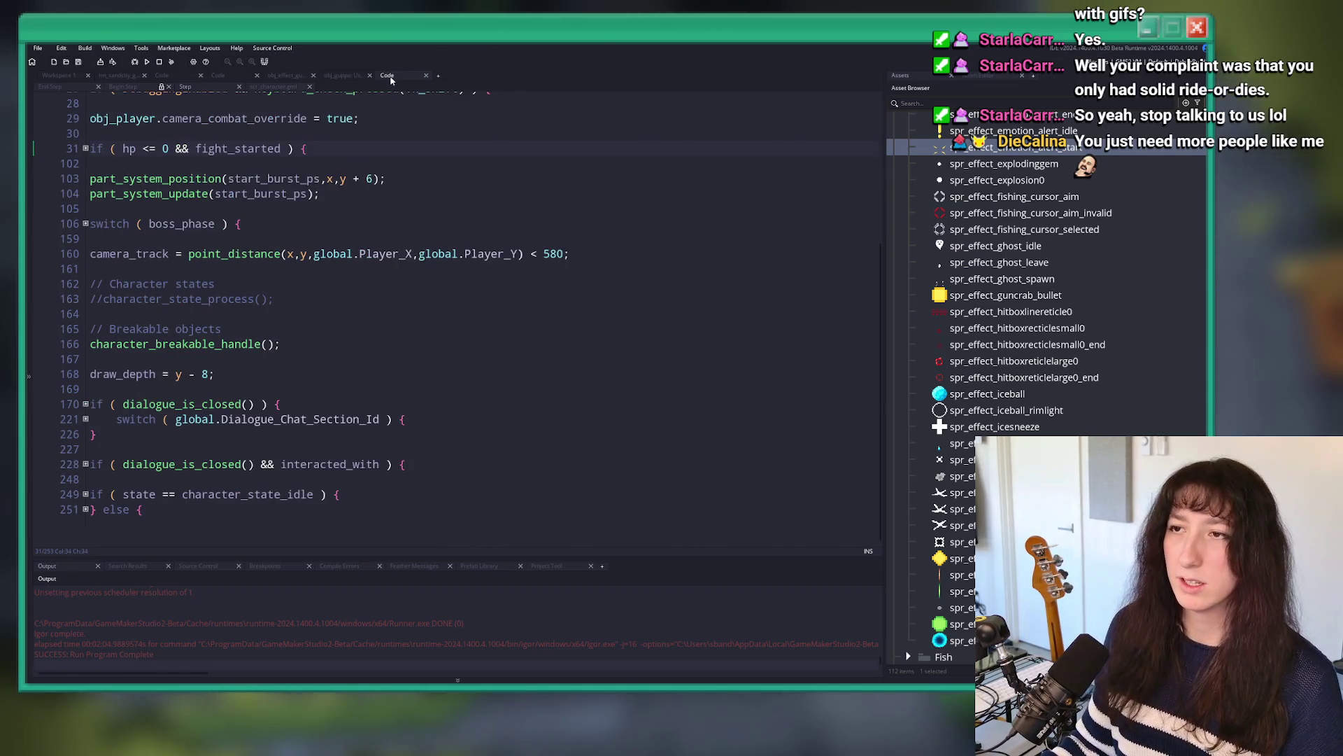
pyautogui.middleClick(387, 74)
pyautogui.click(343, 75)
pyautogui.hotkey('ctrl', 'm')
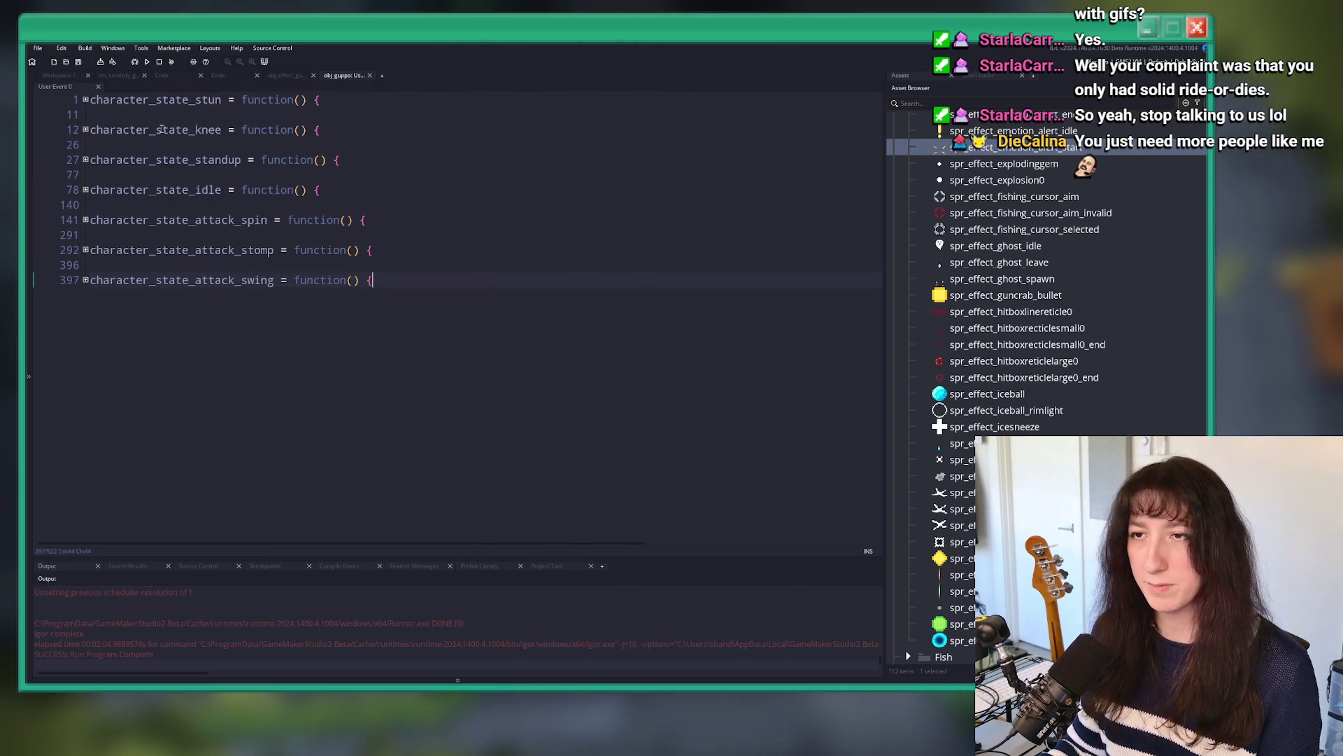
pyautogui.middleClick(343, 74)
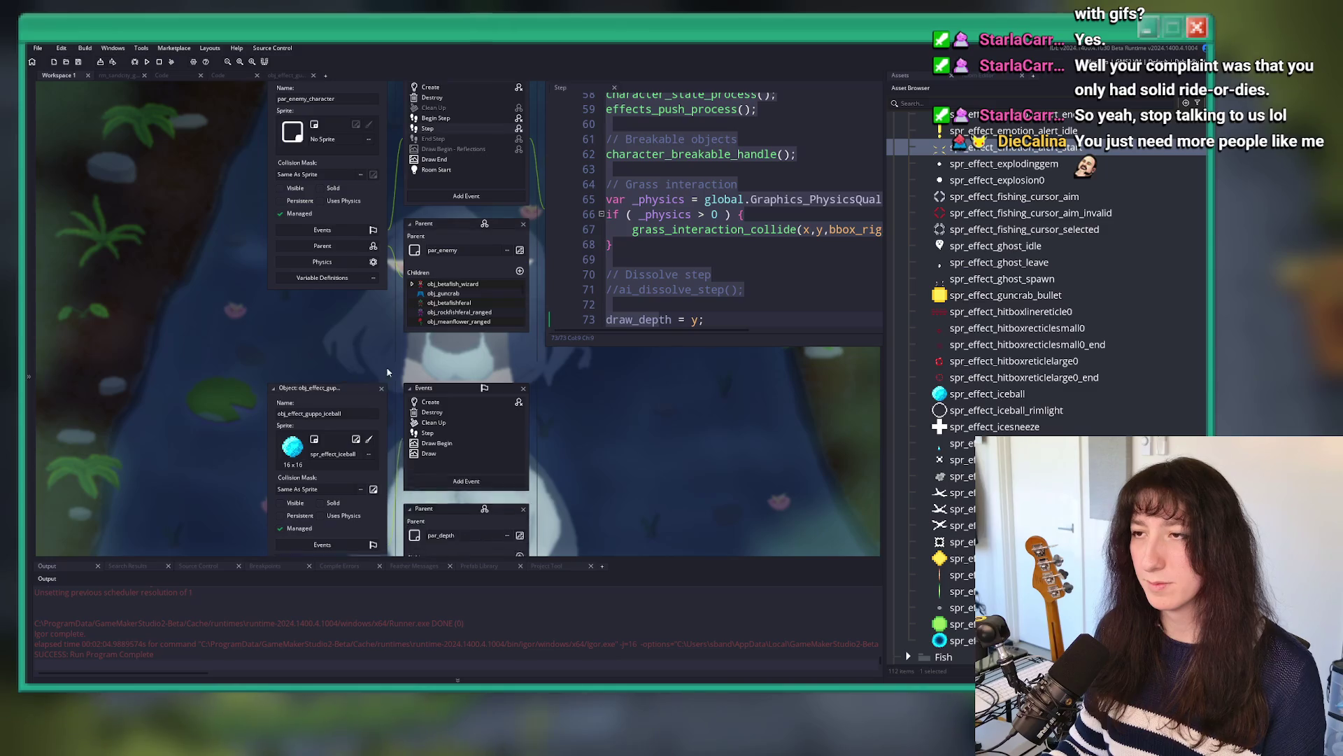
# Step: Collapse the iceball object's windows and open obj_betafishferal_kingrell from the asset search
pyautogui.click(273, 388)
pyautogui.scroll(3, 447, 189)
pyautogui.scroll(3, 439, 431)
pyautogui.hotkey('ctrl', 't')
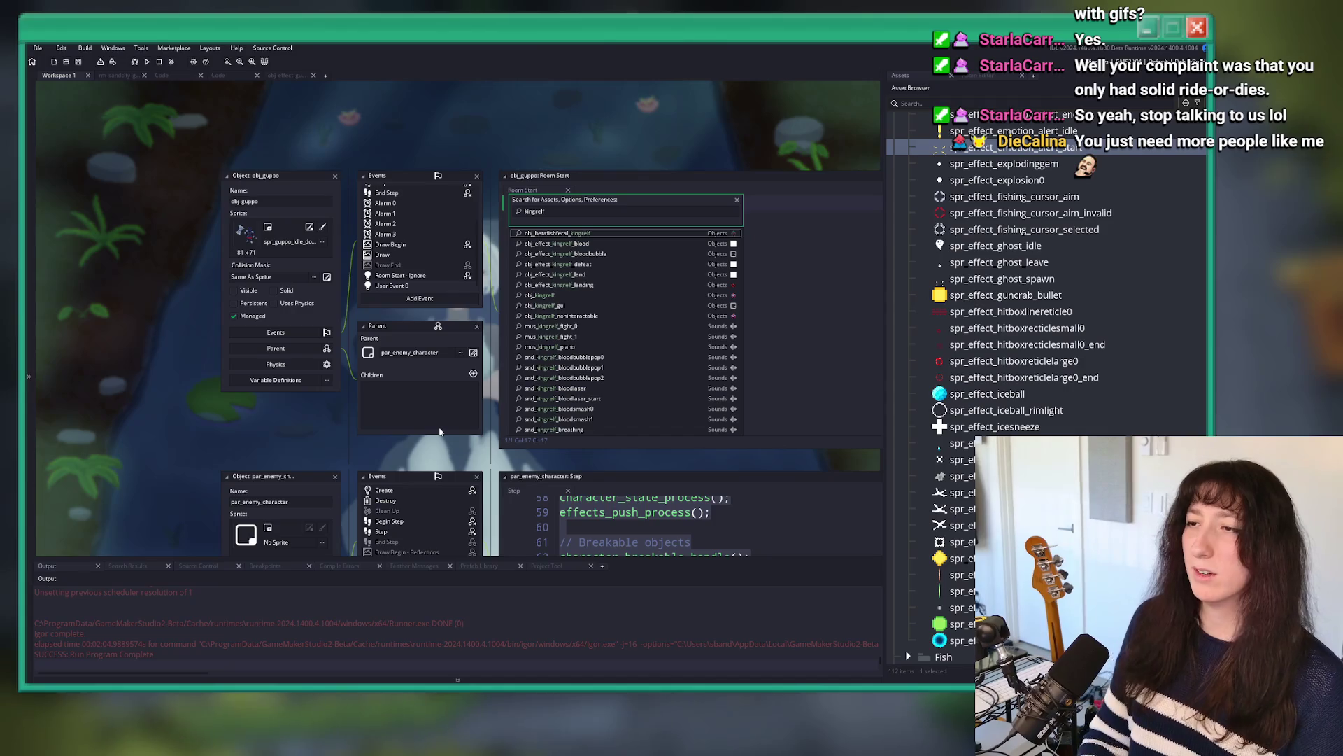
pyautogui.press('Down')
pyautogui.press('Up')
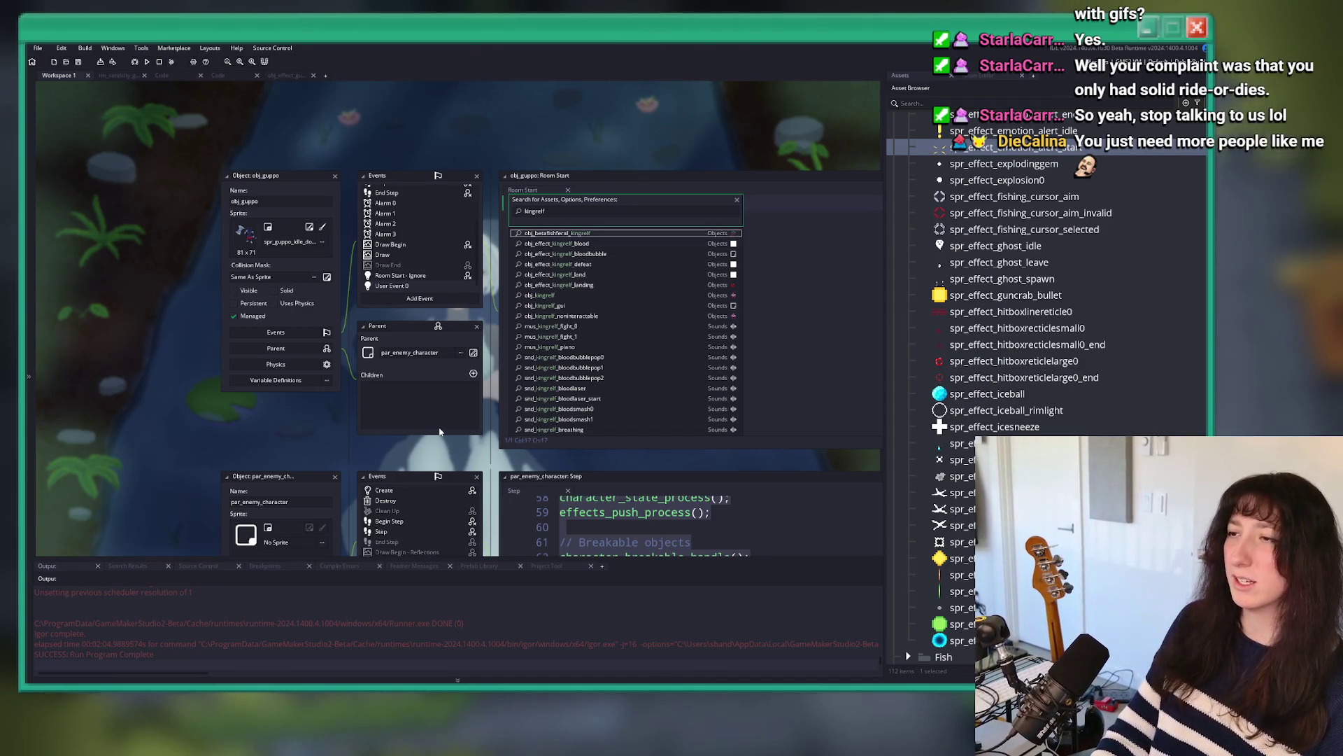
pyautogui.press('Return')
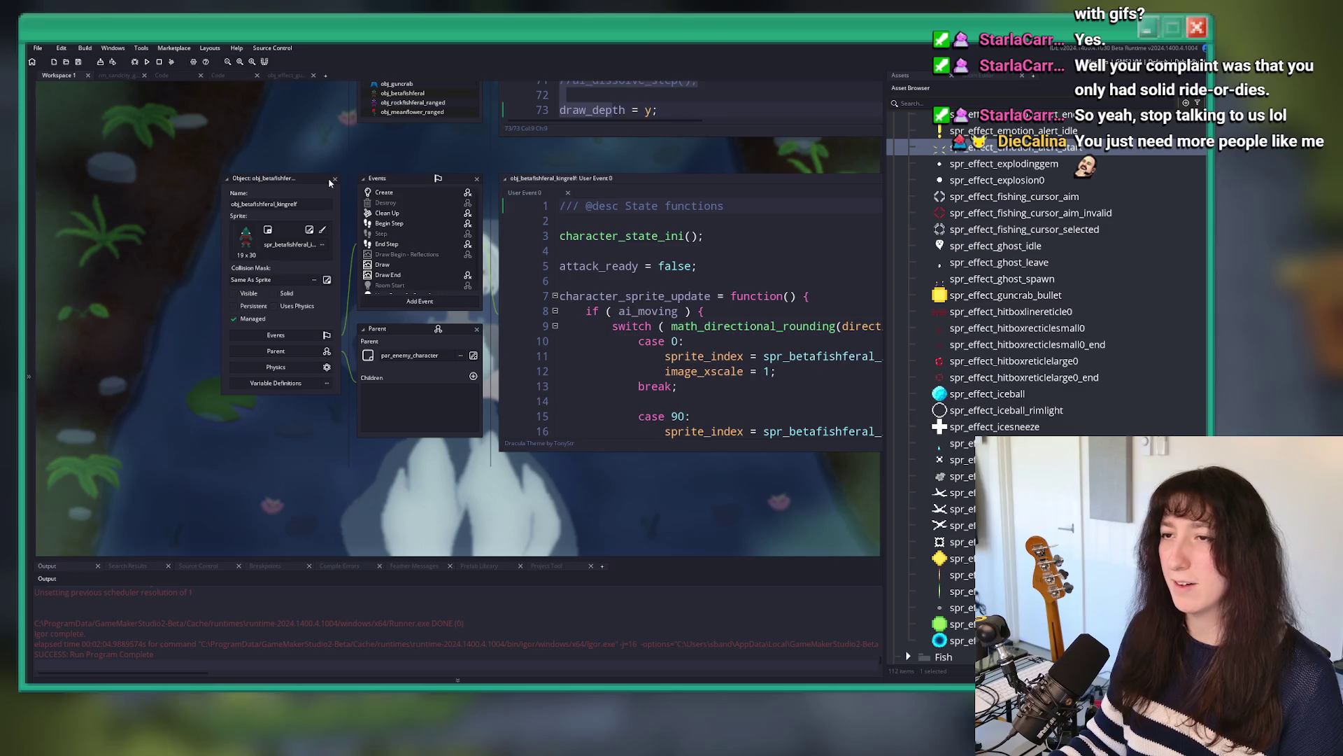
# Step: Search for and open the obj_kingrelf object, then the obj_guppo object
pyautogui.hotkey('ctrl', 't')
pyautogui.write('kingrelf')
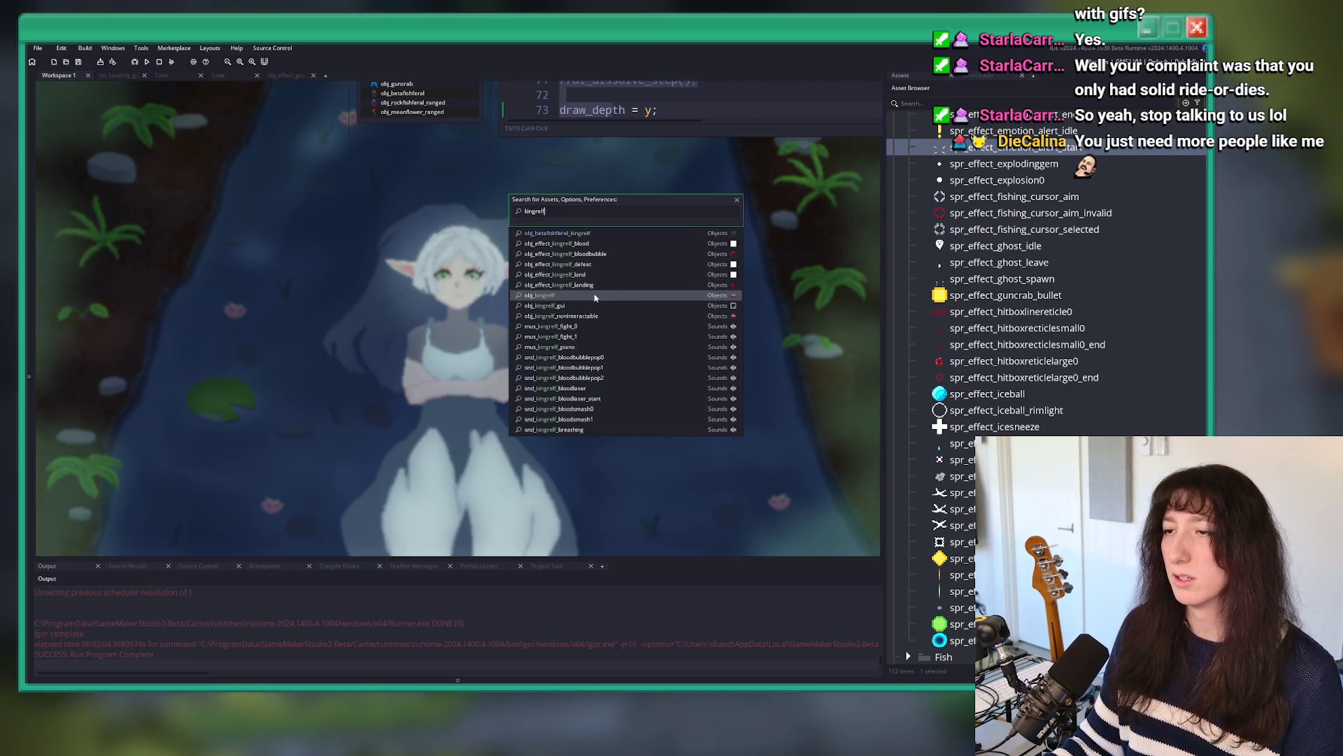
pyautogui.click(632, 294)
pyautogui.hotkey('ctrl', 't')
pyautogui.write('obj_gu')
pyautogui.click(587, 278)
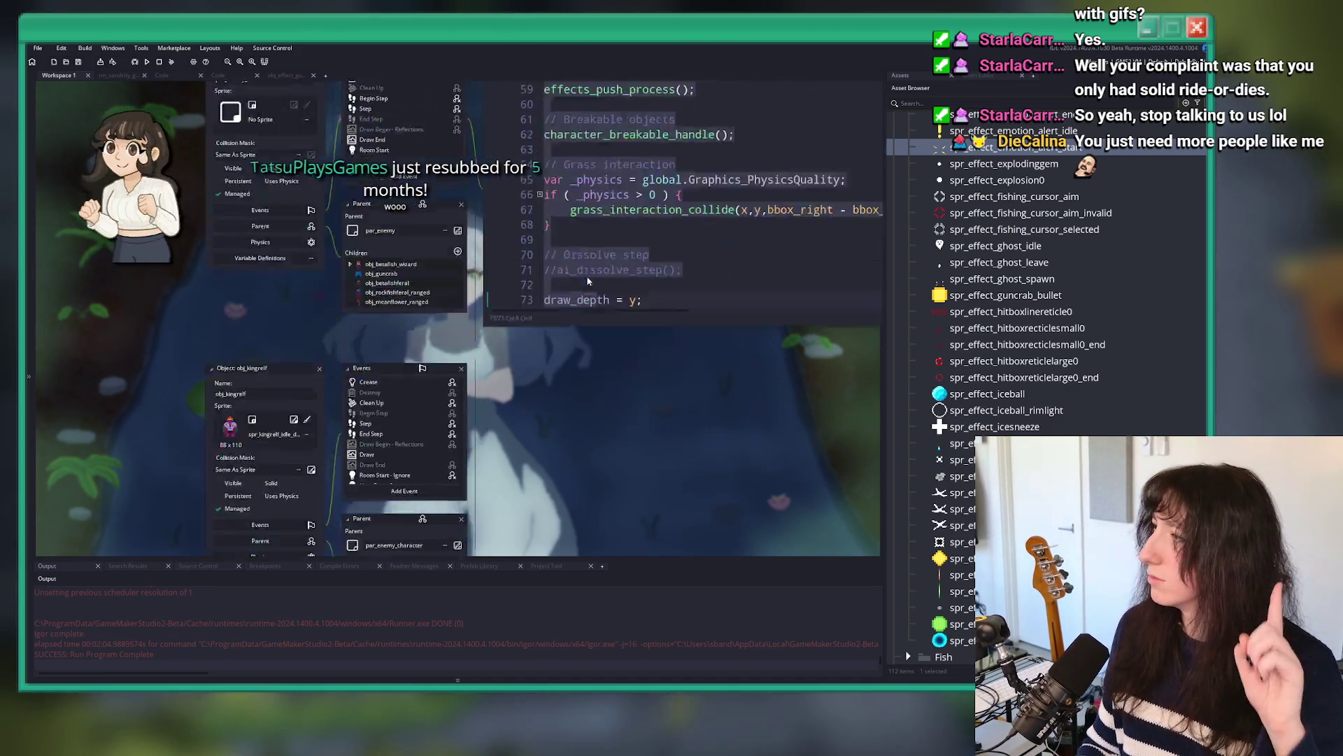
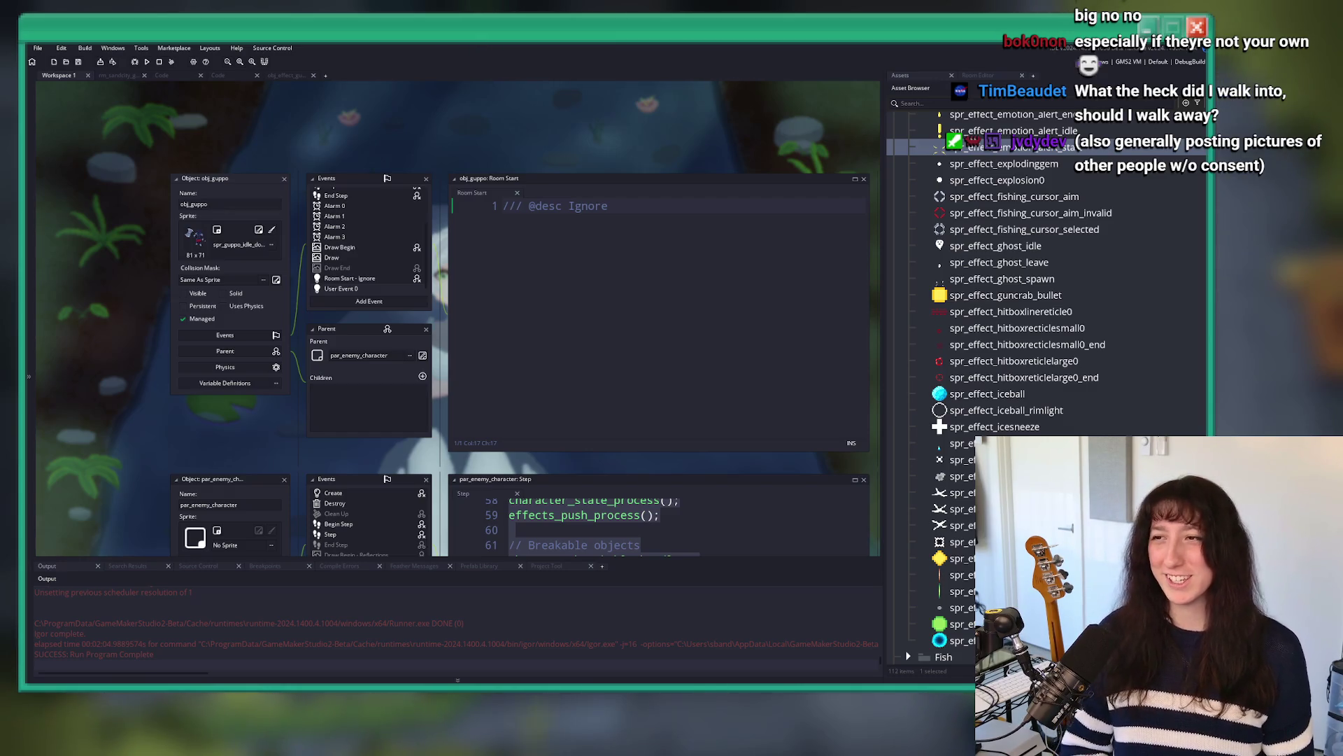
# Step: Go to obj_guppo's User Event 0 code and expand character_state_attack_spin at line 141
pyautogui.scroll(-1, 664, 202)
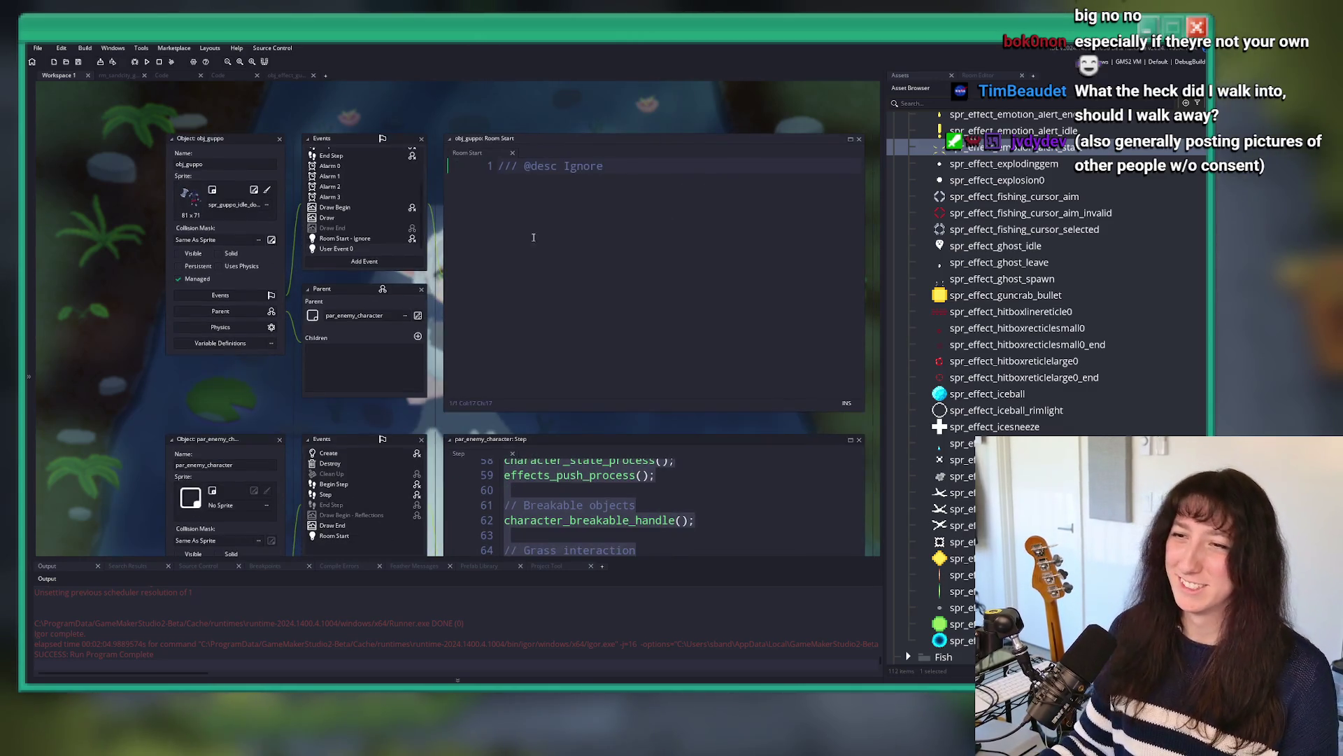
pyautogui.scroll(-4, 231, 389)
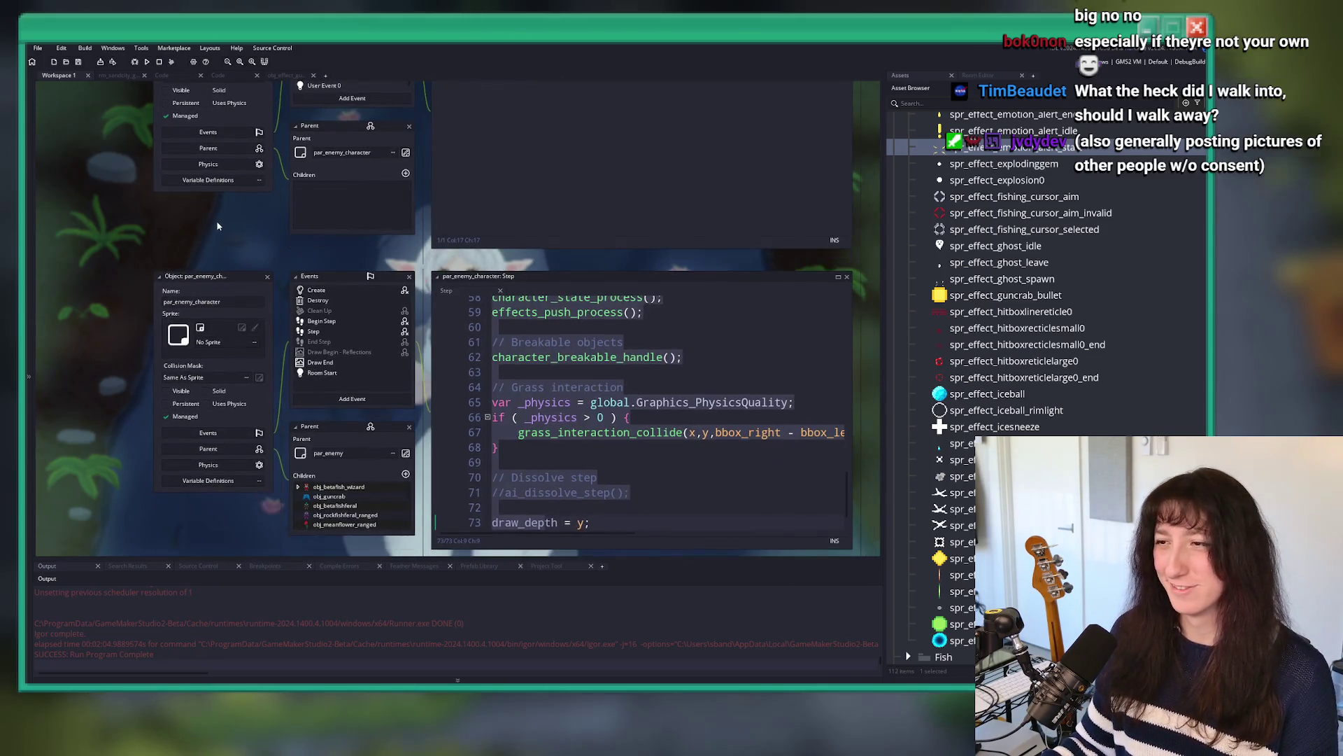
pyautogui.scroll(-2, 258, 342)
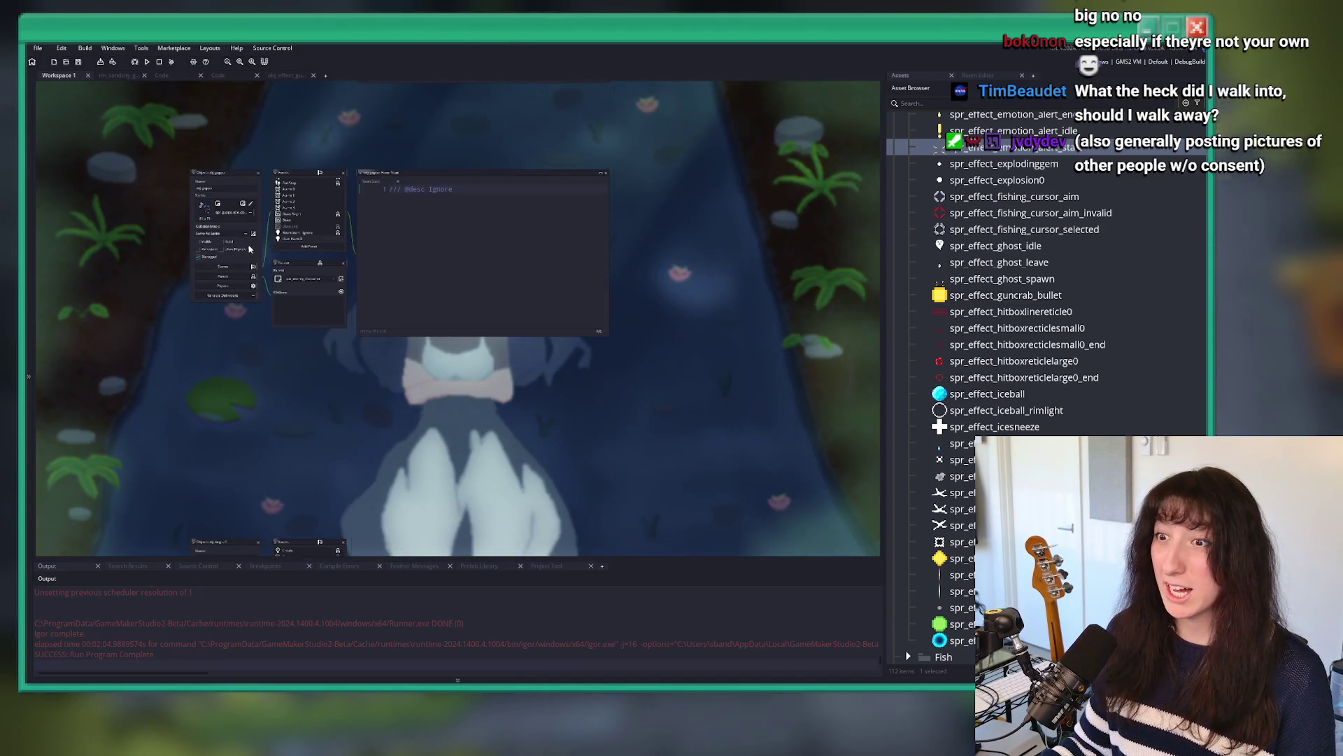
pyautogui.scroll(2, 361, 210)
pyautogui.click(289, 244)
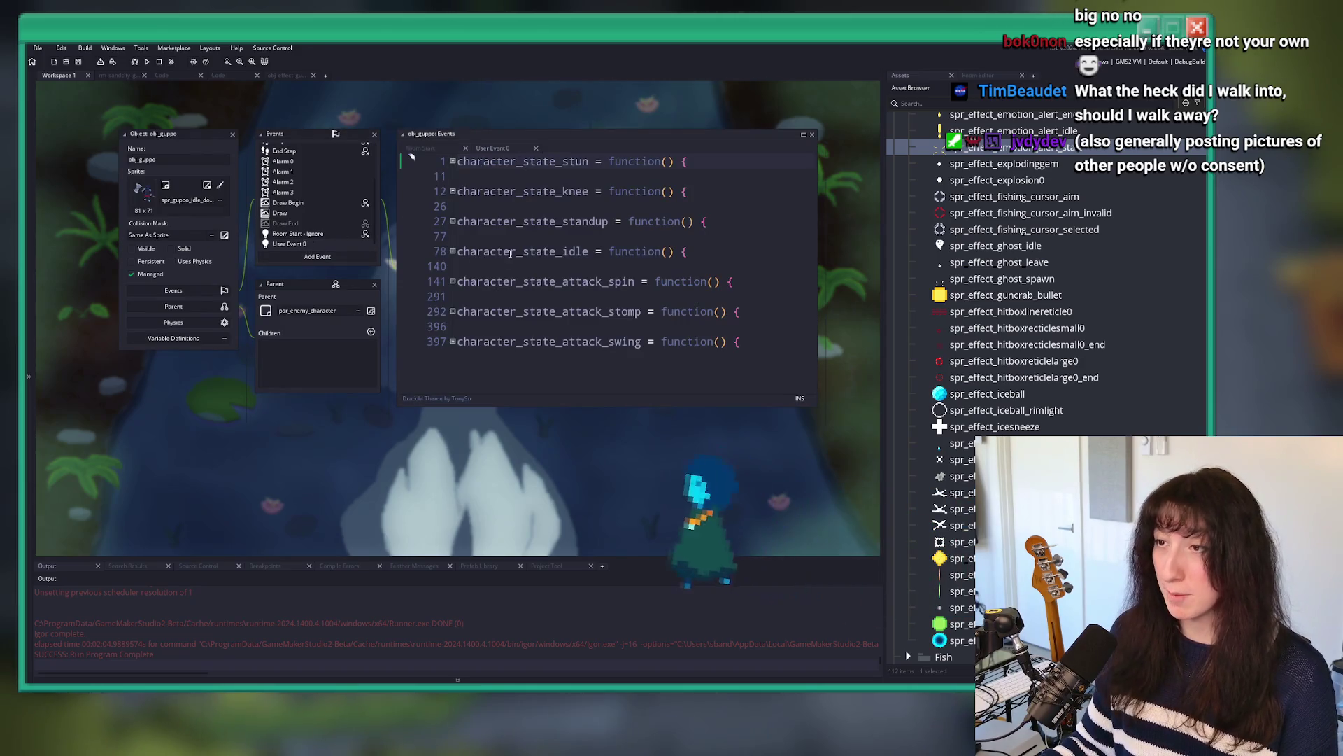
pyautogui.click(430, 326)
pyautogui.click(425, 320)
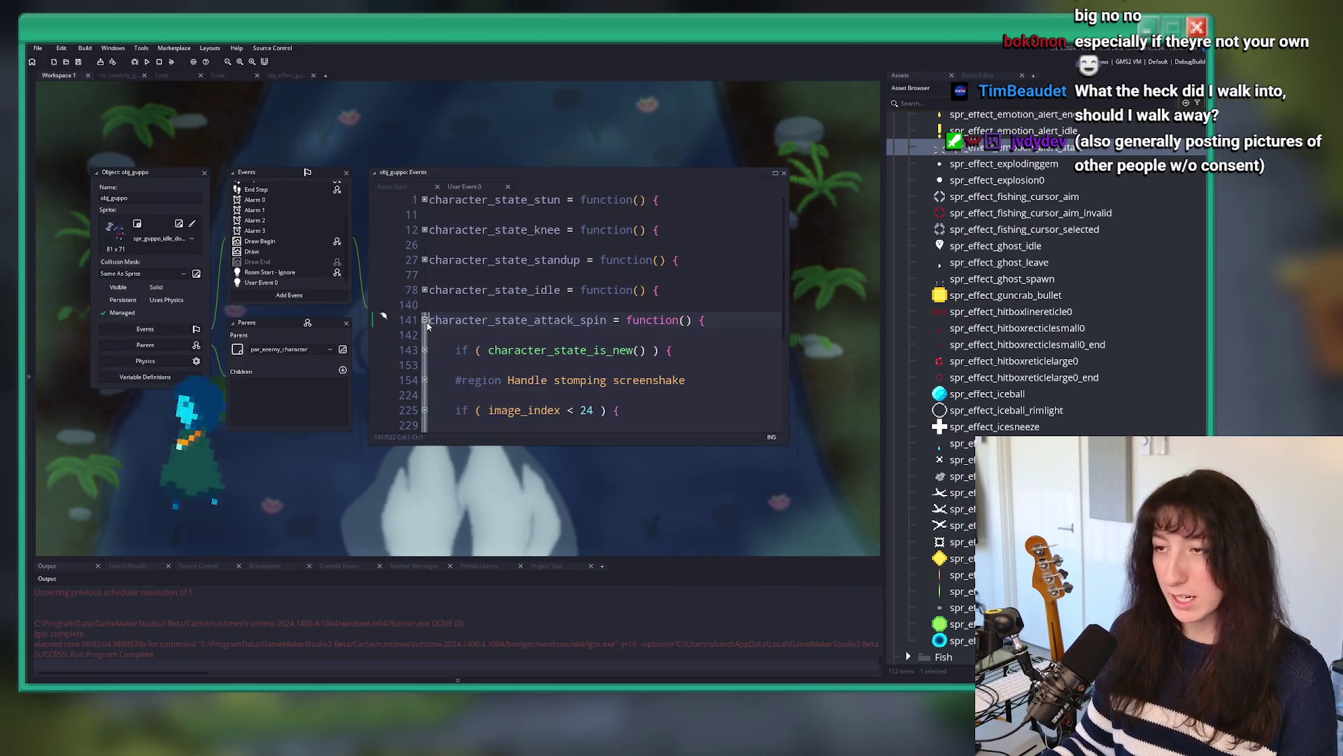
# Step: Nudge the obj_kingrelf panels down-right, scroll to User Events 0 and 1, and open Windows search
pyautogui.scroll(-5, 448, 322)
pyautogui.scroll(-5, 389, 250)
pyautogui.scroll(-3, 389, 251)
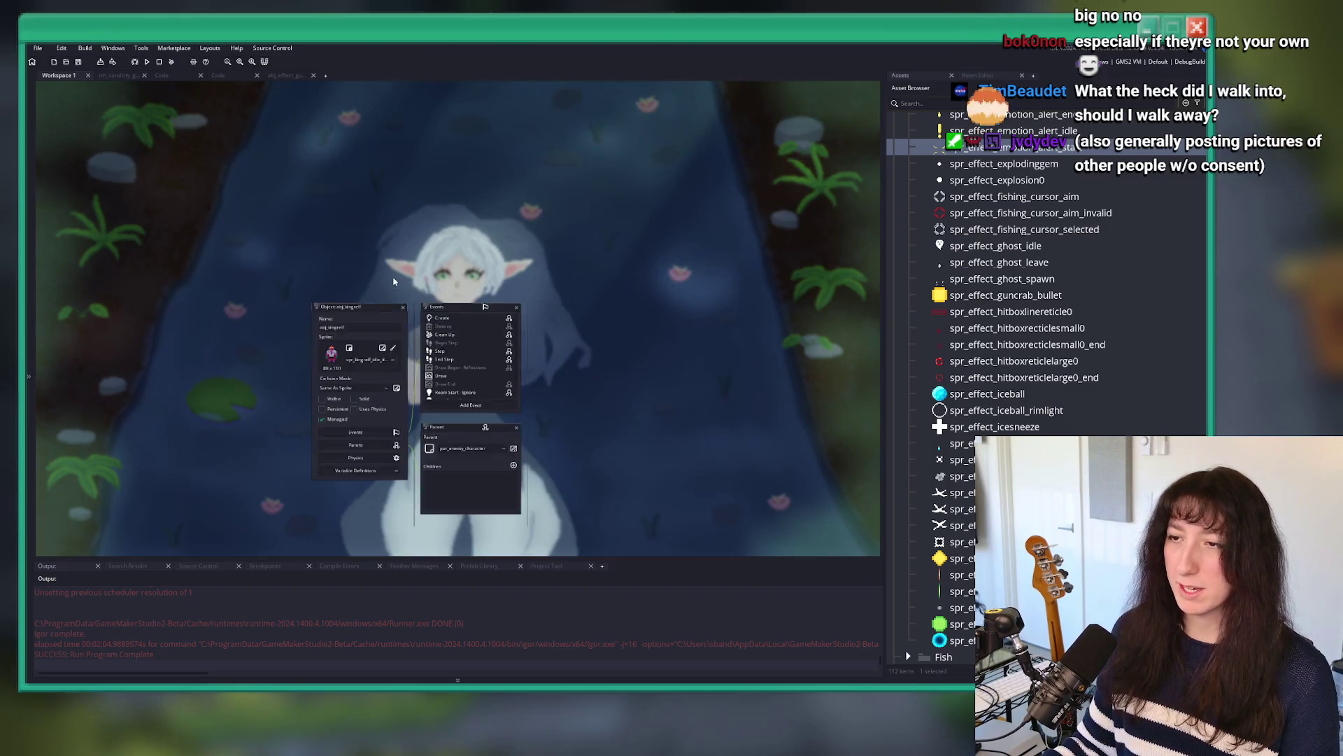
pyautogui.moveTo(332, 219); pyautogui.dragTo(343, 231)
pyautogui.scroll(3, 451, 202)
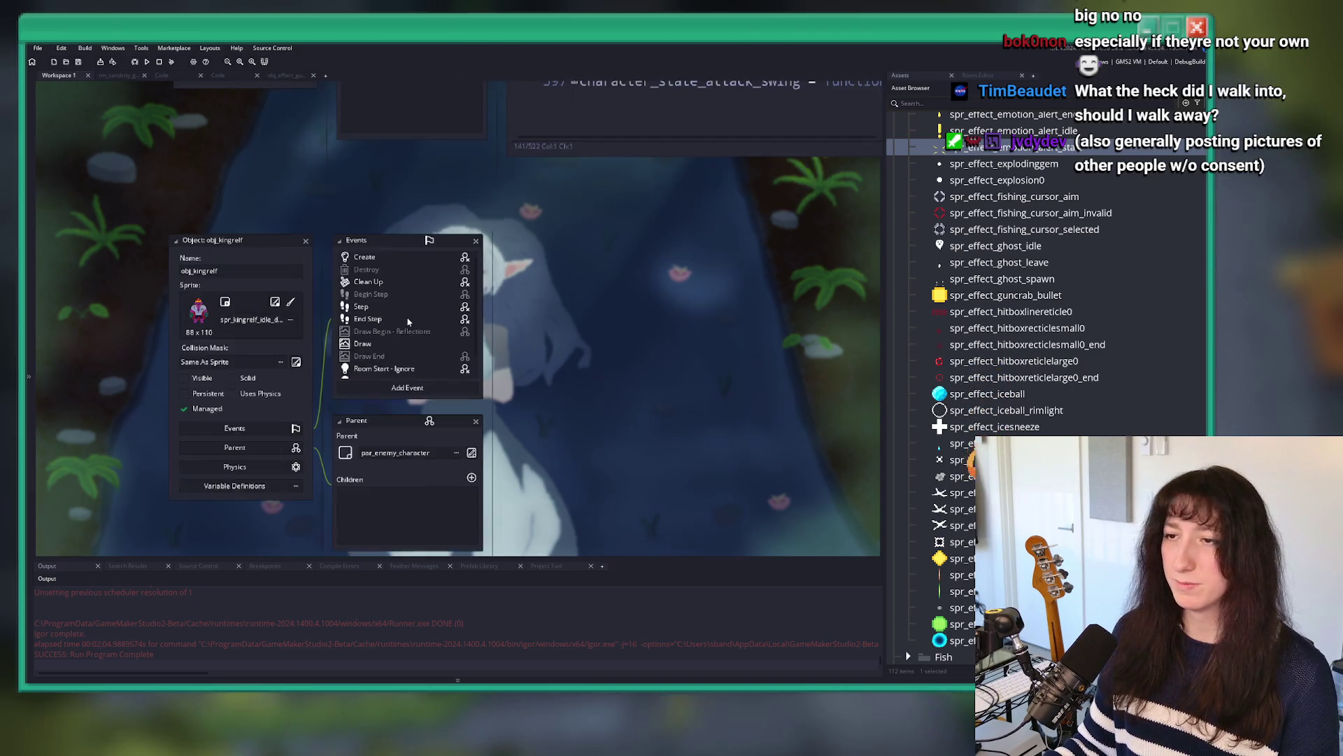
pyautogui.scroll(-2, 411, 177)
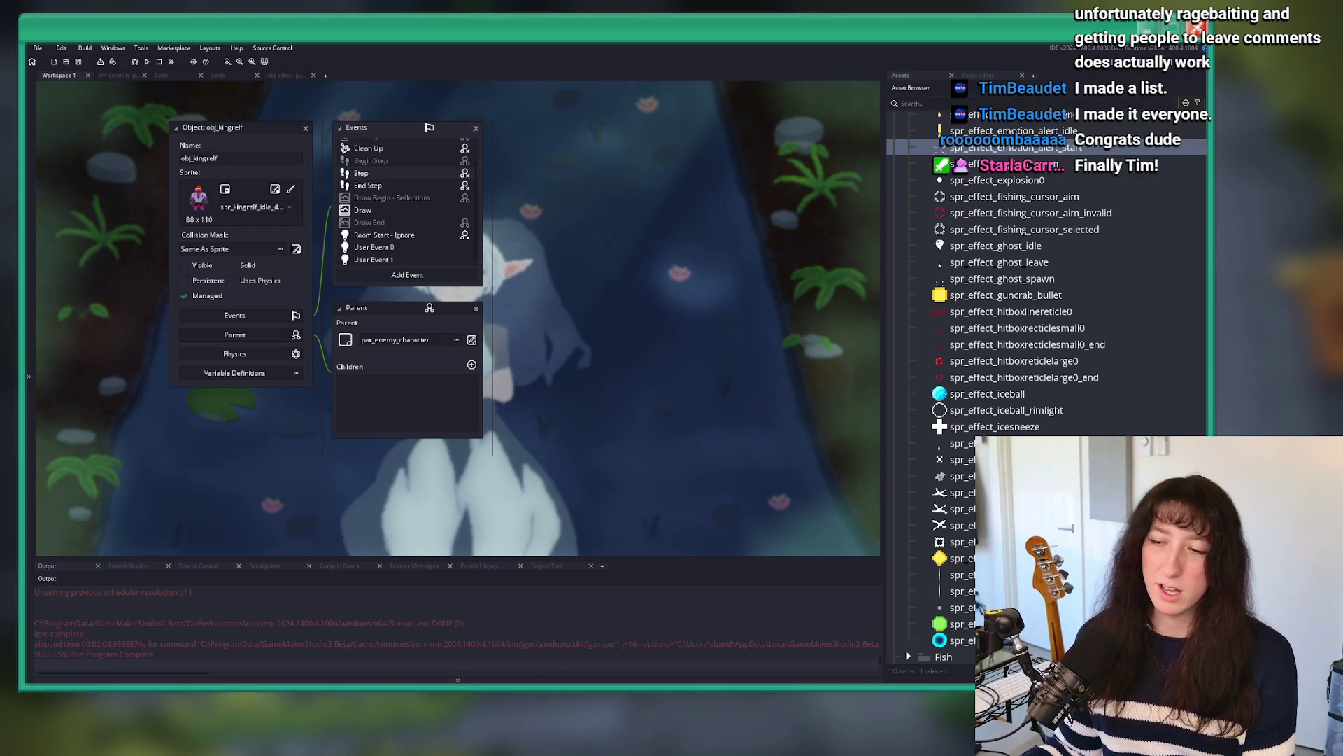
pyautogui.press('super')
# Step: Launch Steam and search the store for the Renegade Sector Games developer
pyautogui.write('steam')
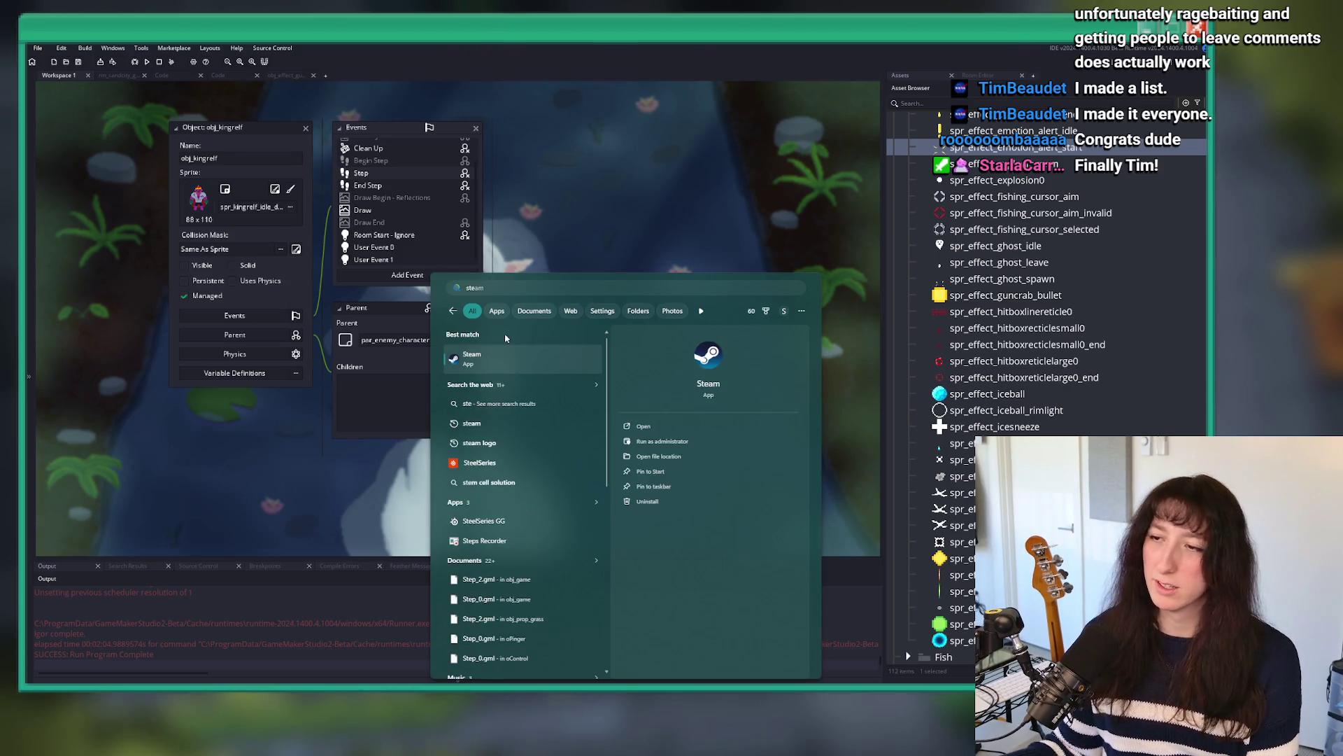
pyautogui.click(479, 354)
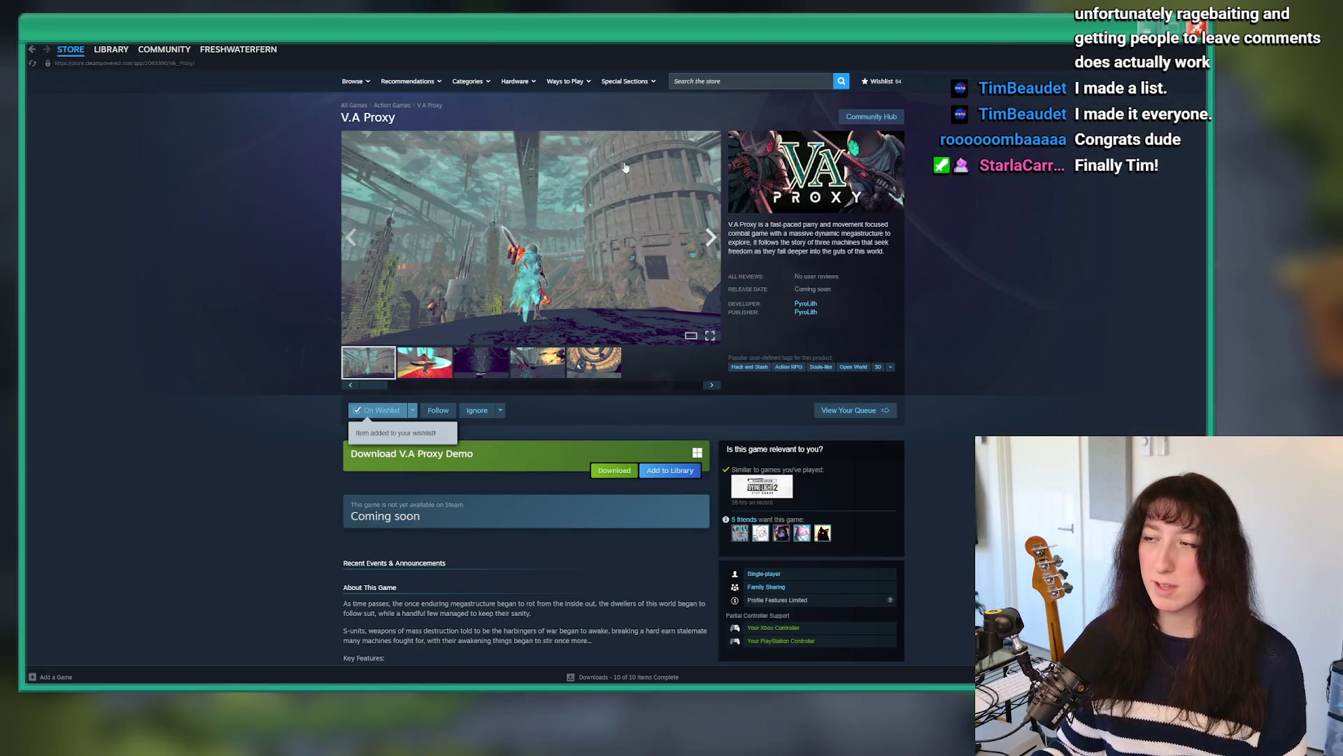
pyautogui.click(743, 80)
pyautogui.write('gde')
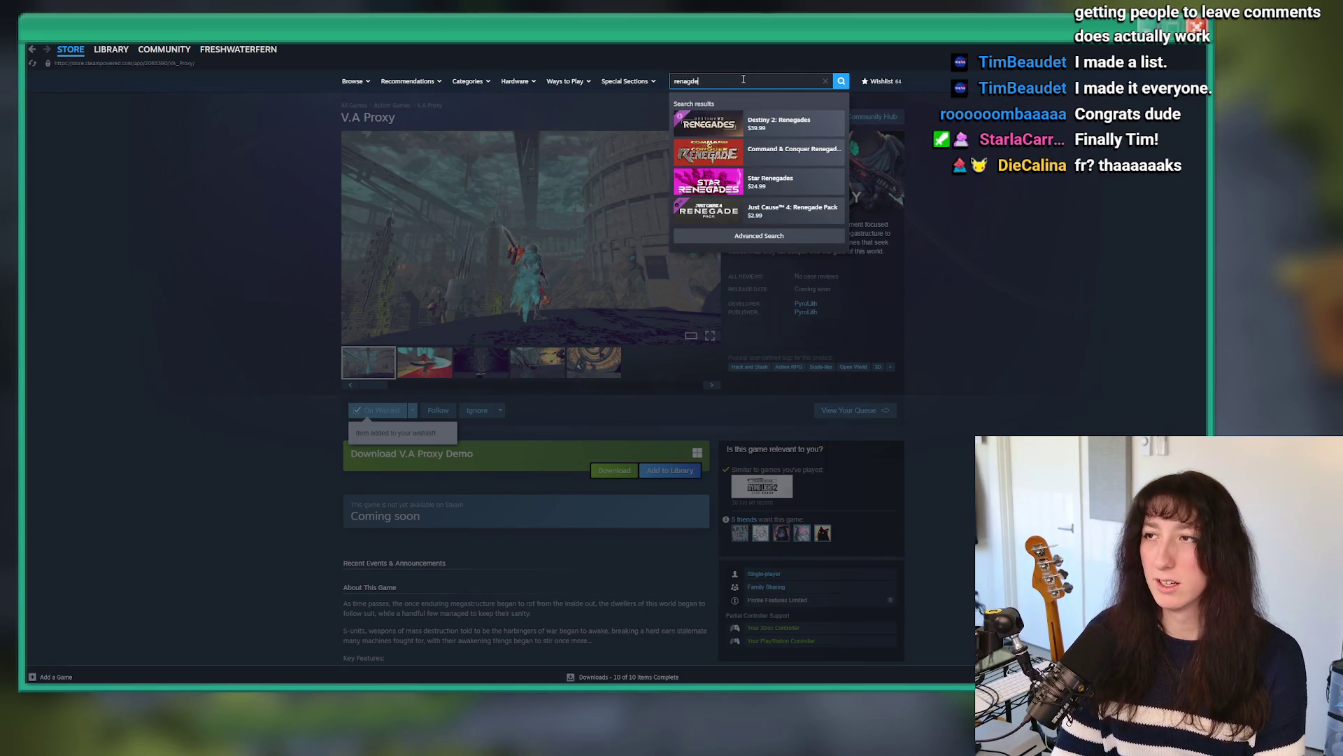
pyautogui.press('BackSpace')
pyautogui.press('BackSpace')
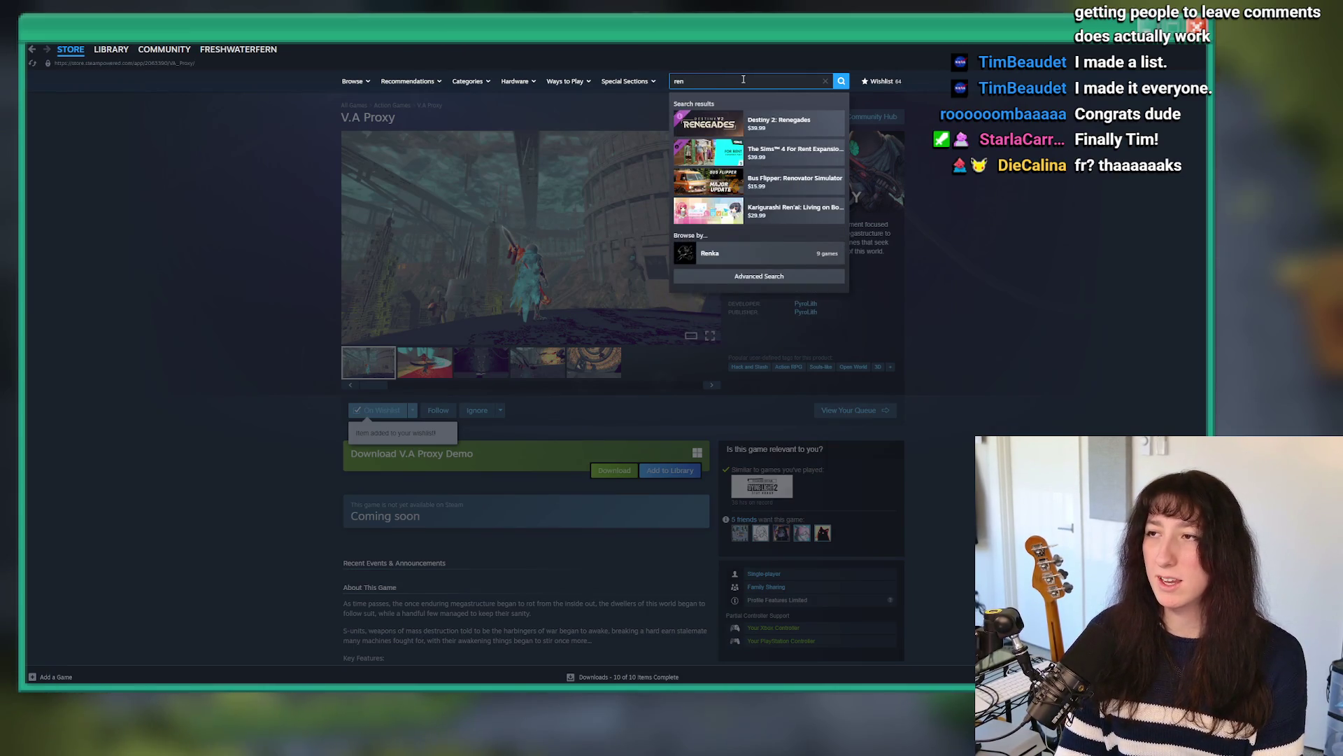
pyautogui.write('agade sector')
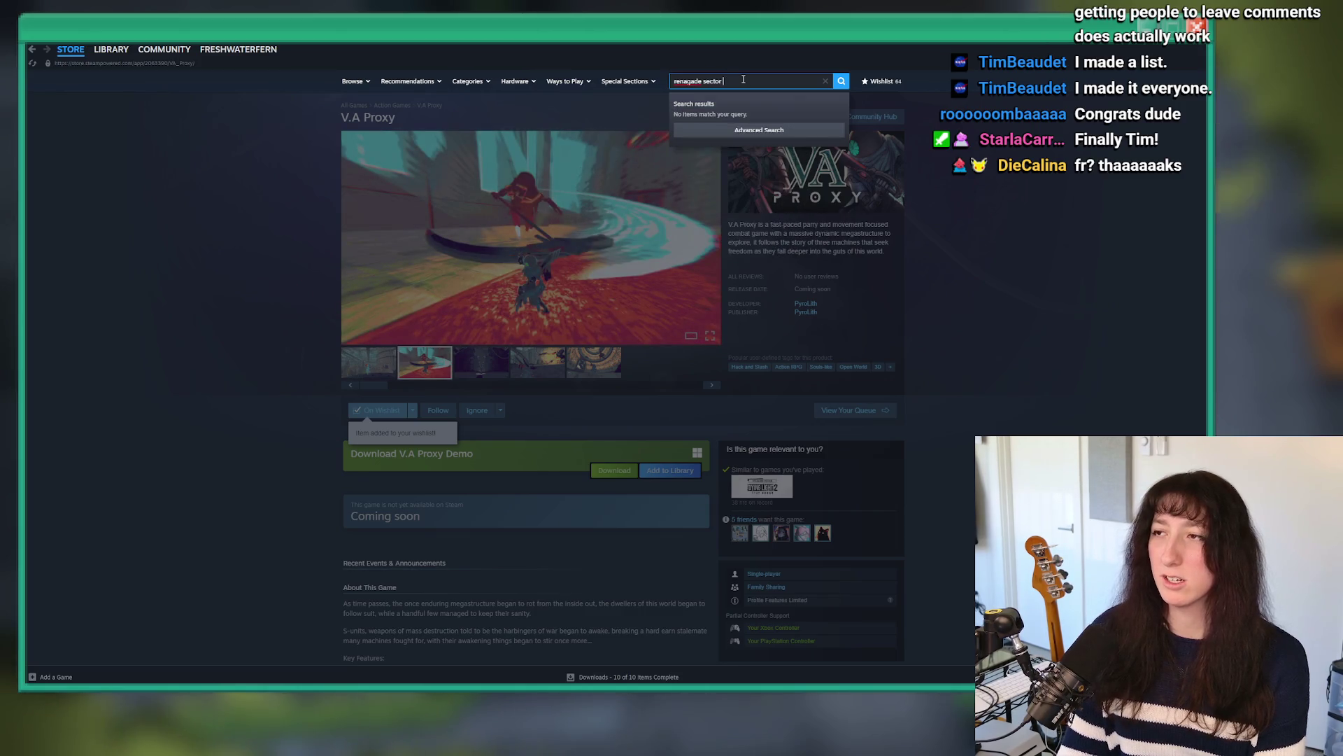
pyautogui.press('Return')
# Step: Filter the library for 'thu' and open Thunder Kid's store page and developer page
pyautogui.click(105, 50)
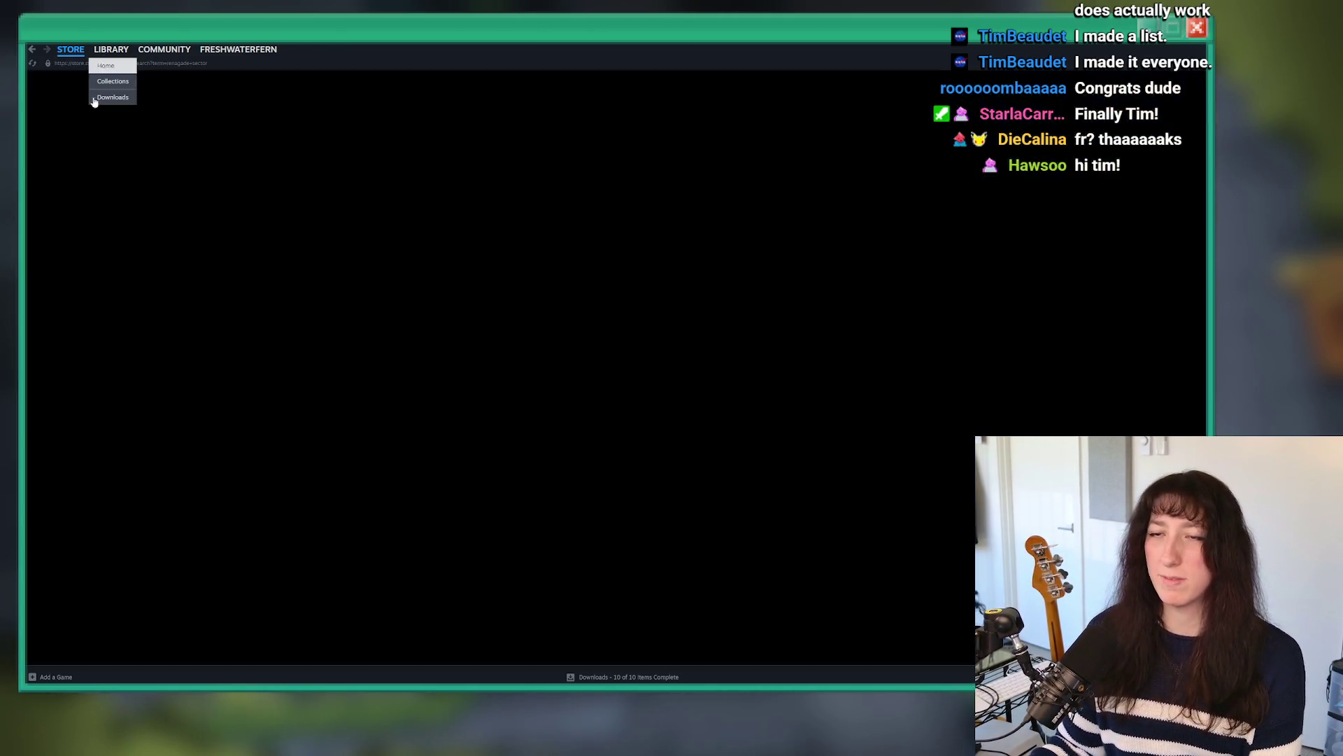
pyautogui.write('bri')
pyautogui.press('BackSpace')
pyautogui.press('BackSpace')
pyautogui.write('thu')
pyautogui.click(82, 143)
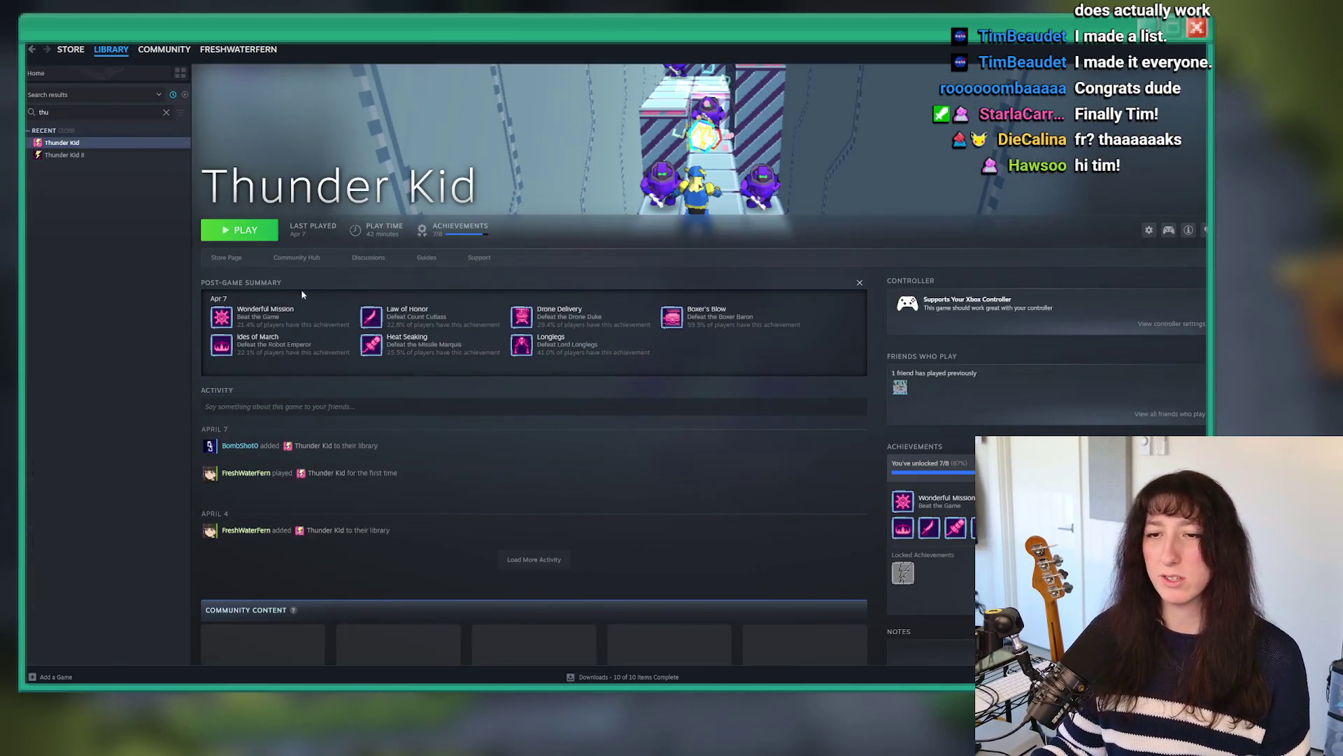
pyautogui.click(226, 257)
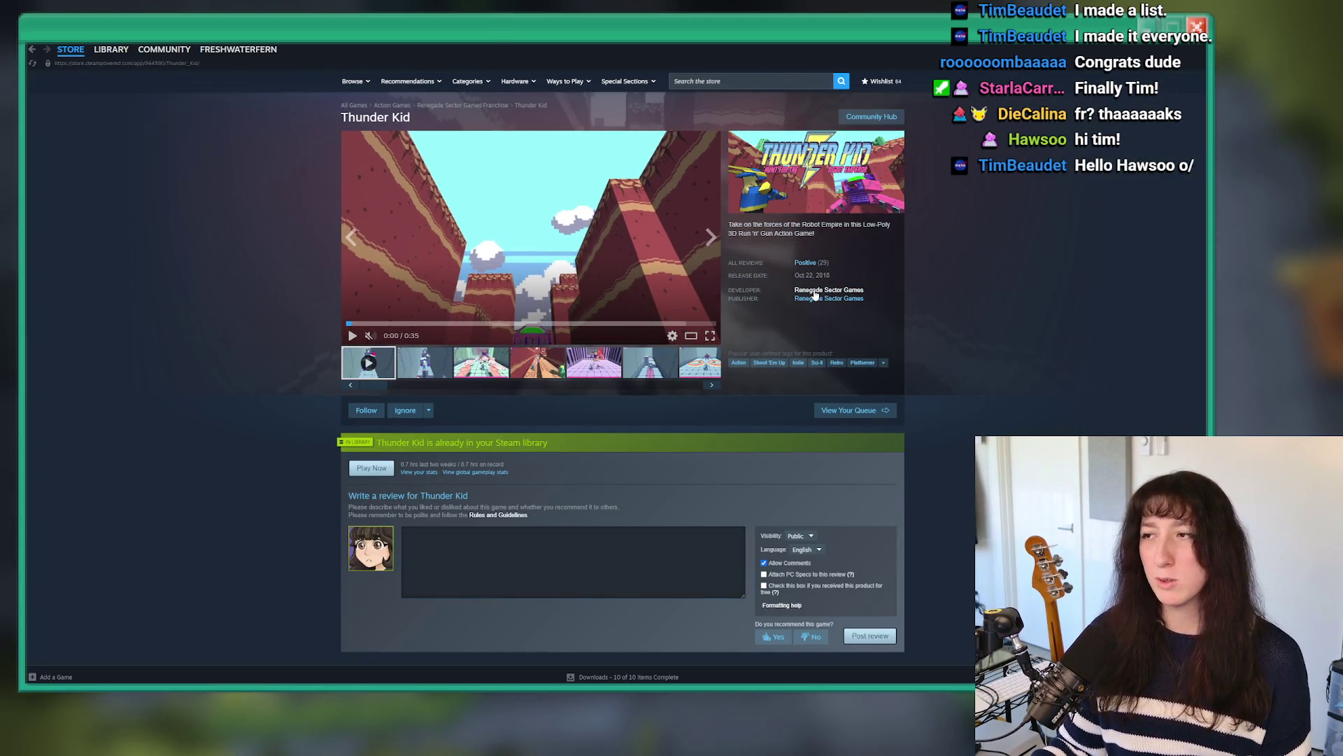
pyautogui.click(815, 294)
# Step: Browse the Renegade Sector Games catalogue, then start a new store search
pyautogui.scroll(-15, 602, 465)
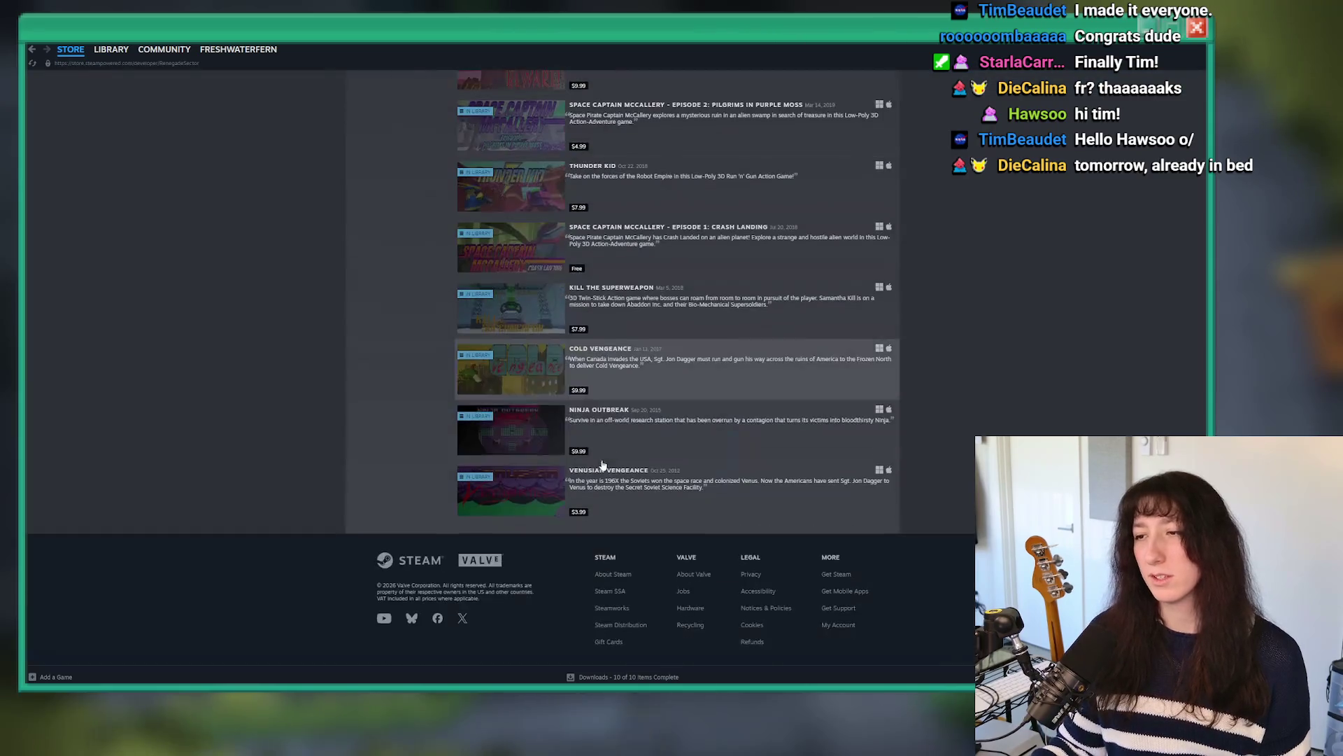
pyautogui.scroll(2, 647, 420)
pyautogui.scroll(12, 658, 413)
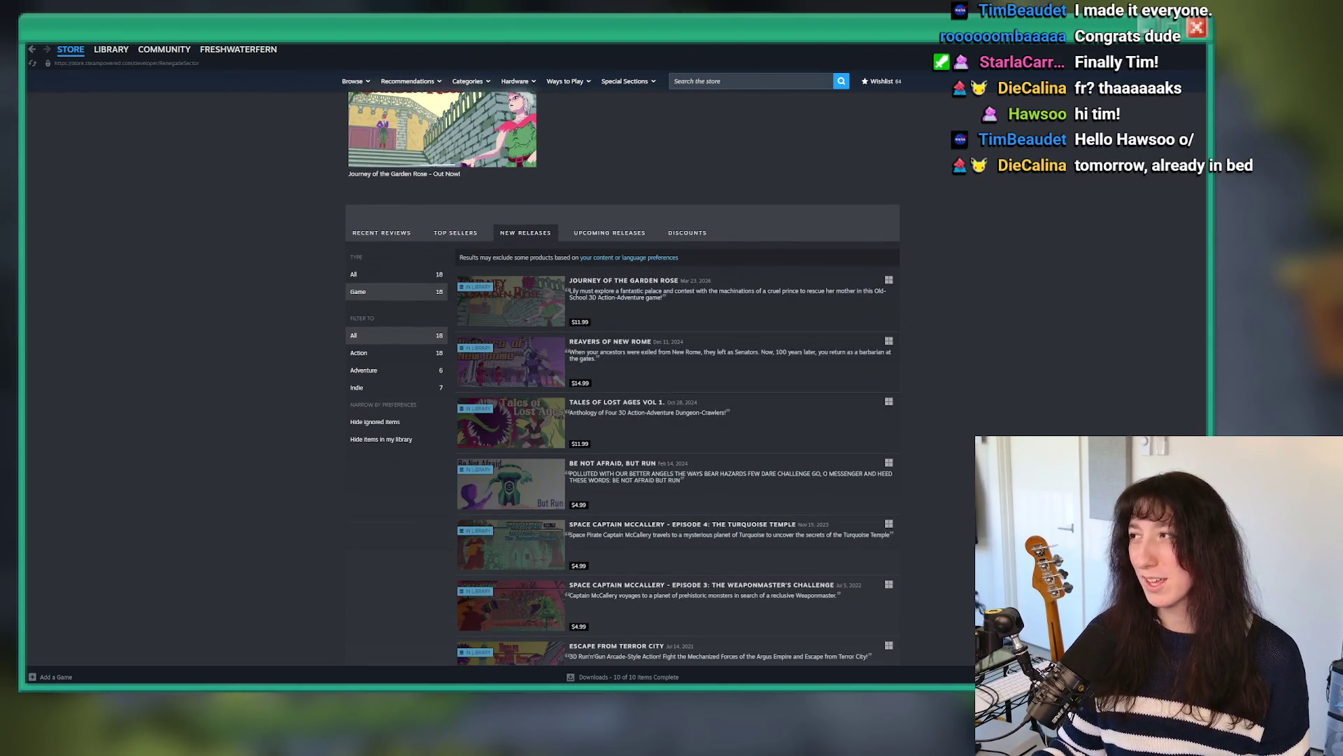
pyautogui.scroll(-2, 885, 202)
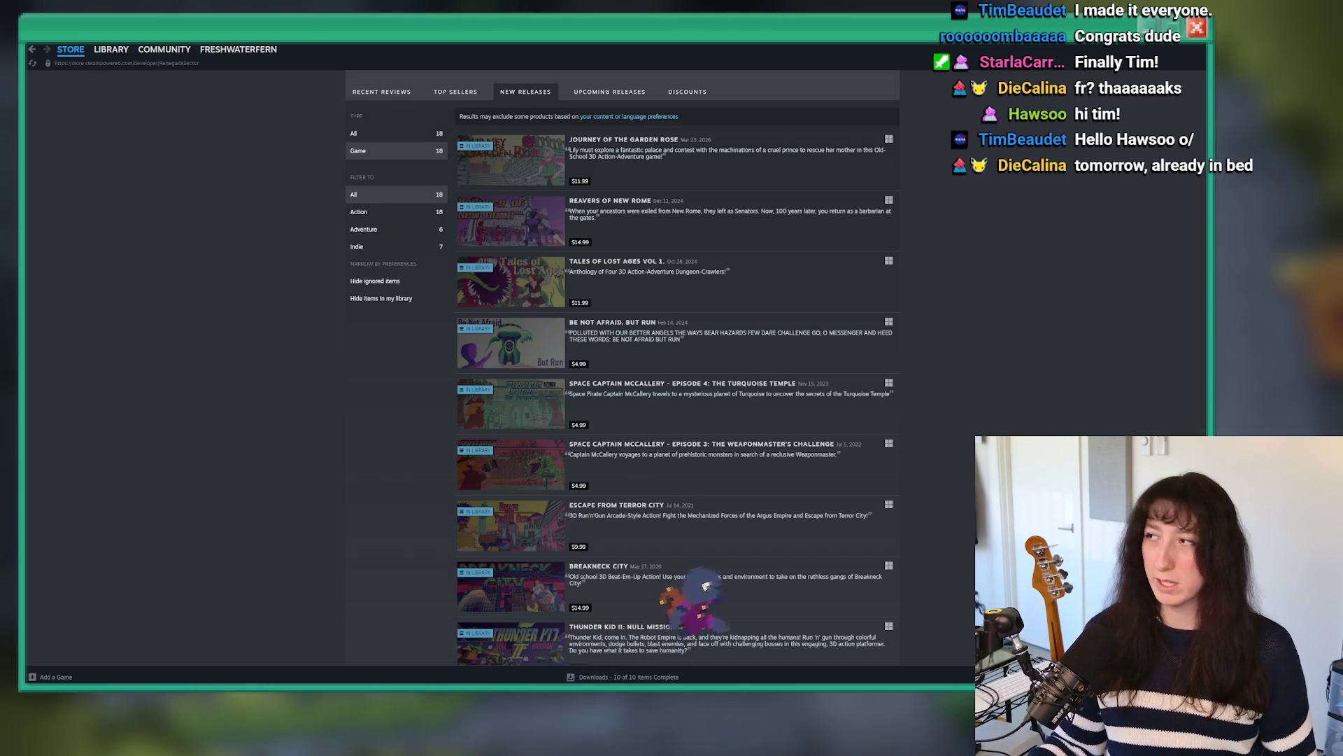
pyautogui.scroll(-10, 622, 516)
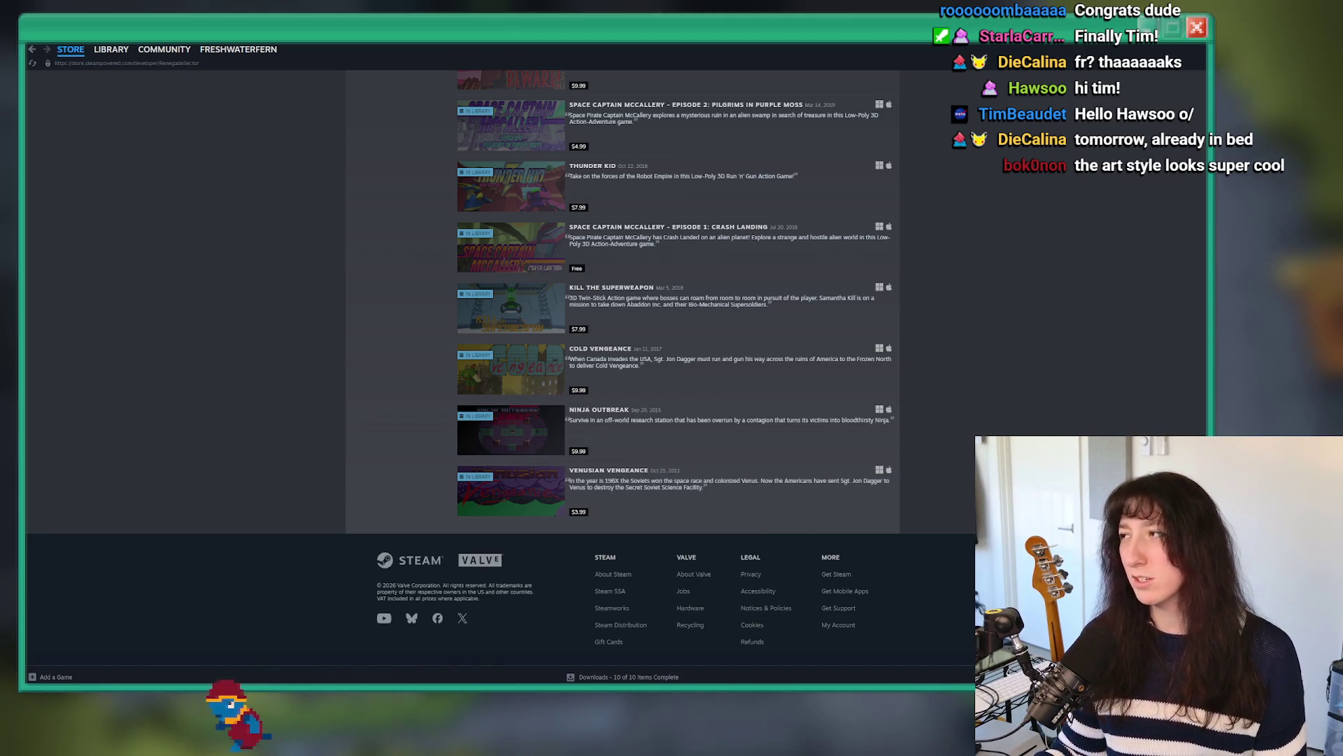
pyautogui.scroll(5, 639, 429)
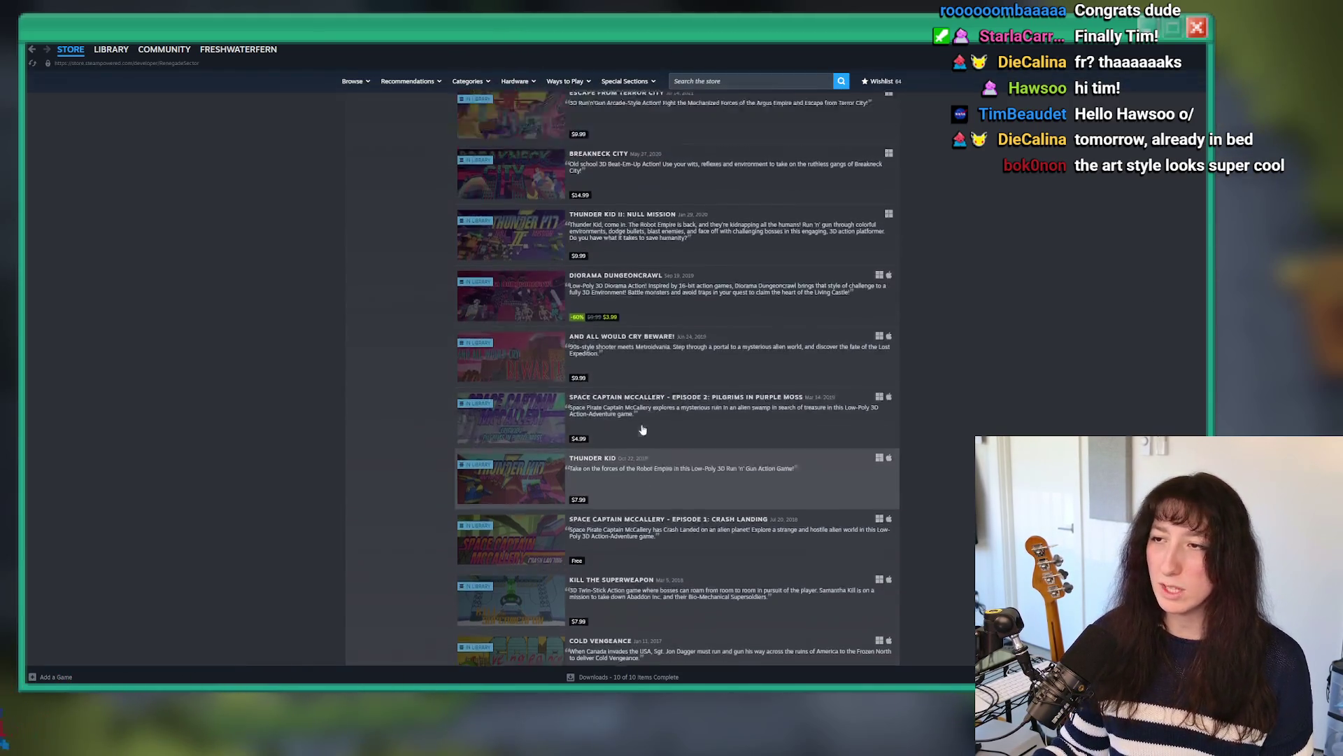
pyautogui.scroll(-5, 639, 428)
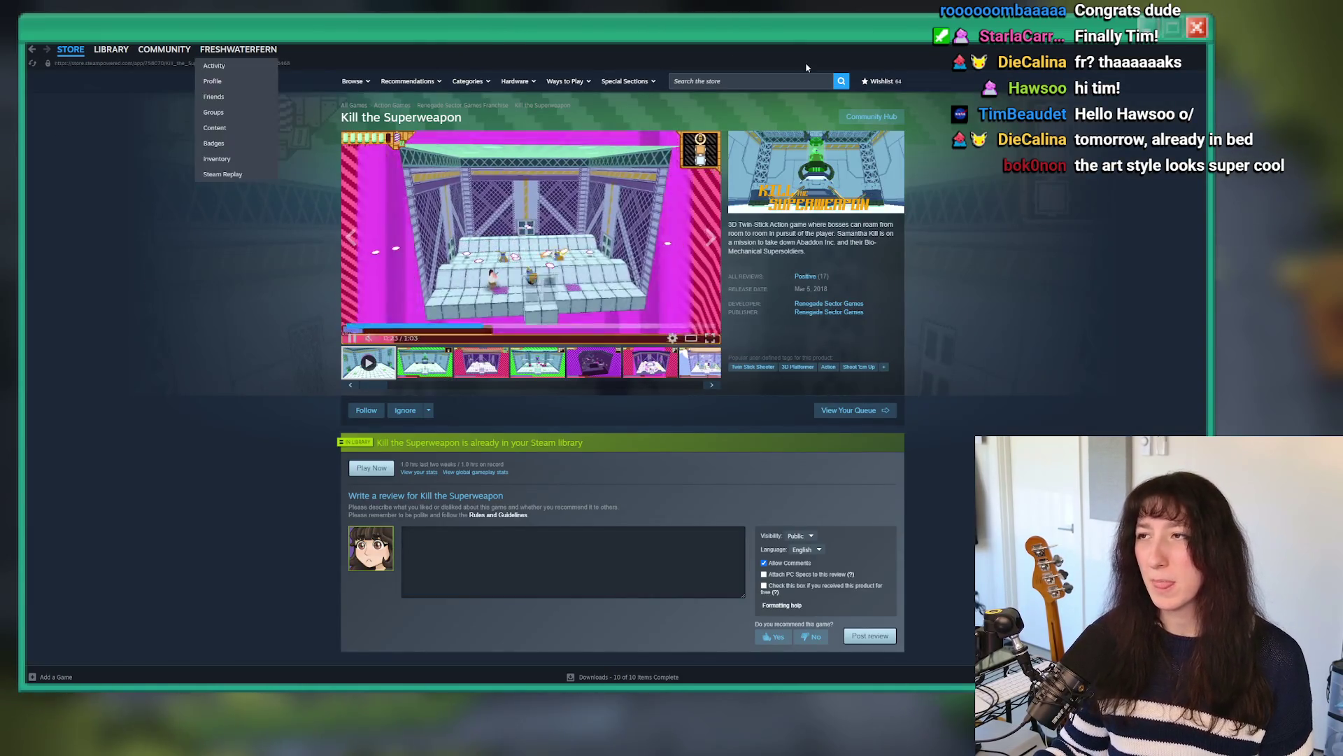
pyautogui.click(770, 80)
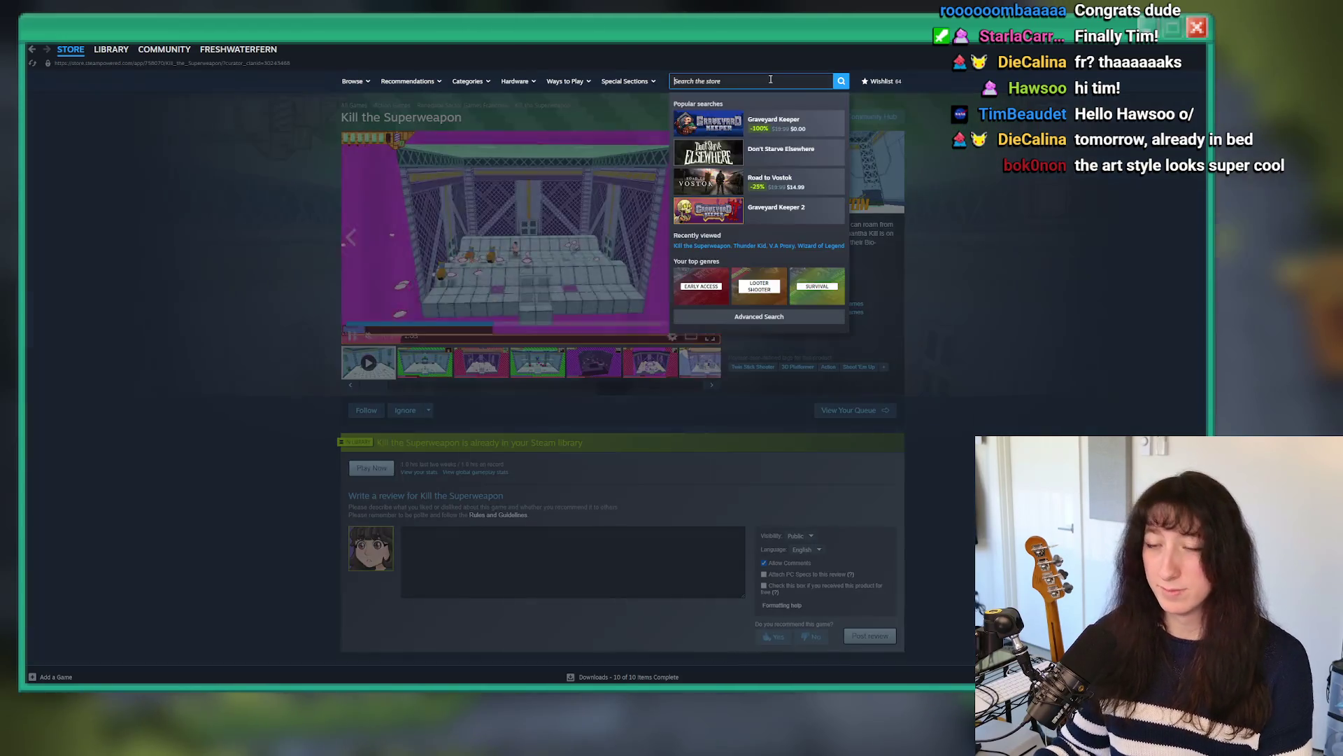
# Step: Search the store for 'tim beaudet', open Eggcelerate!, then its Tyre Bytes LLC developer page
pyautogui.write('tim beaudet')
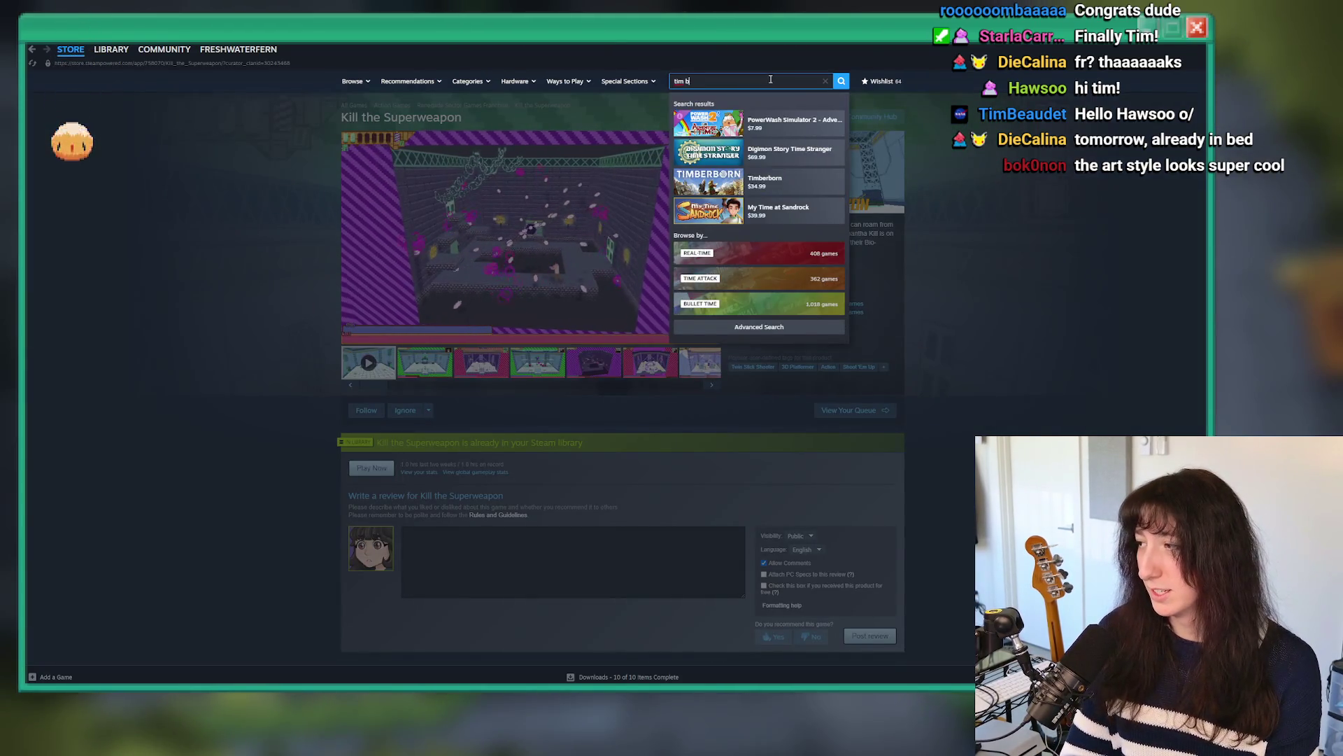
pyautogui.press('Return')
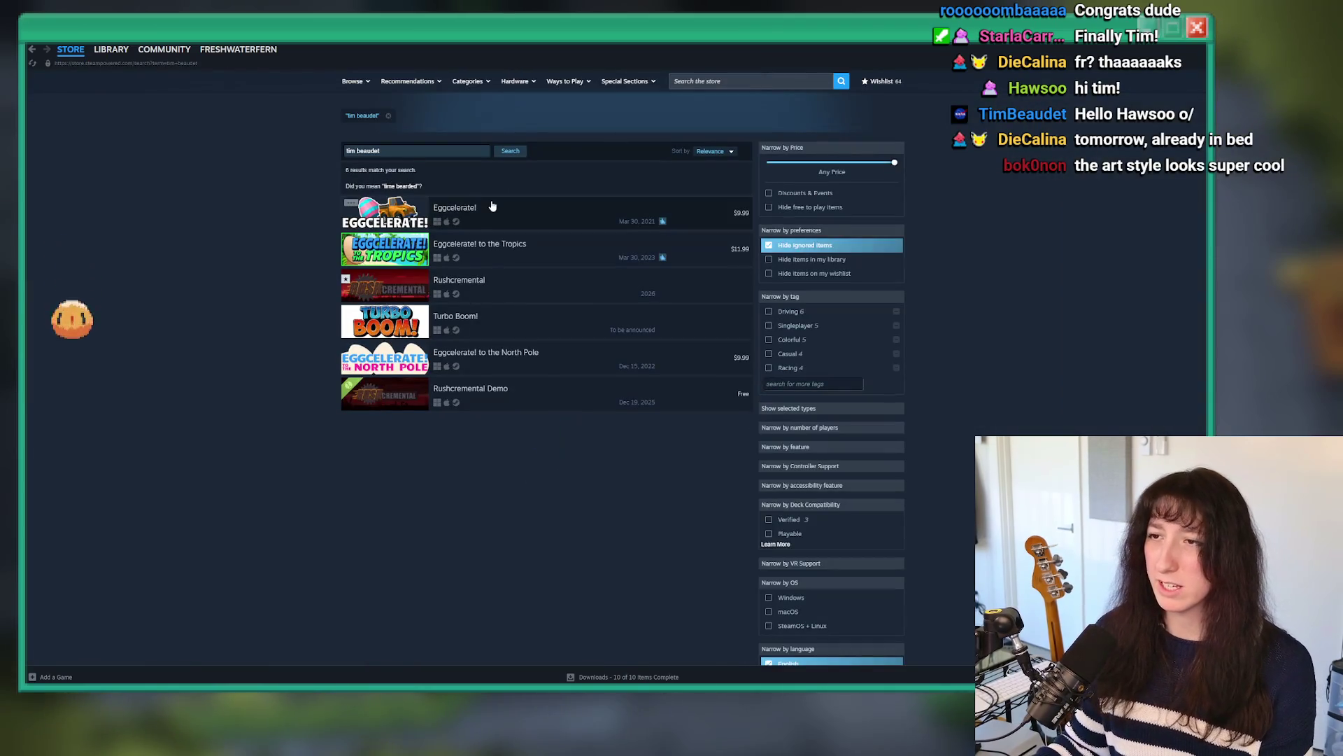
pyautogui.click(713, 210)
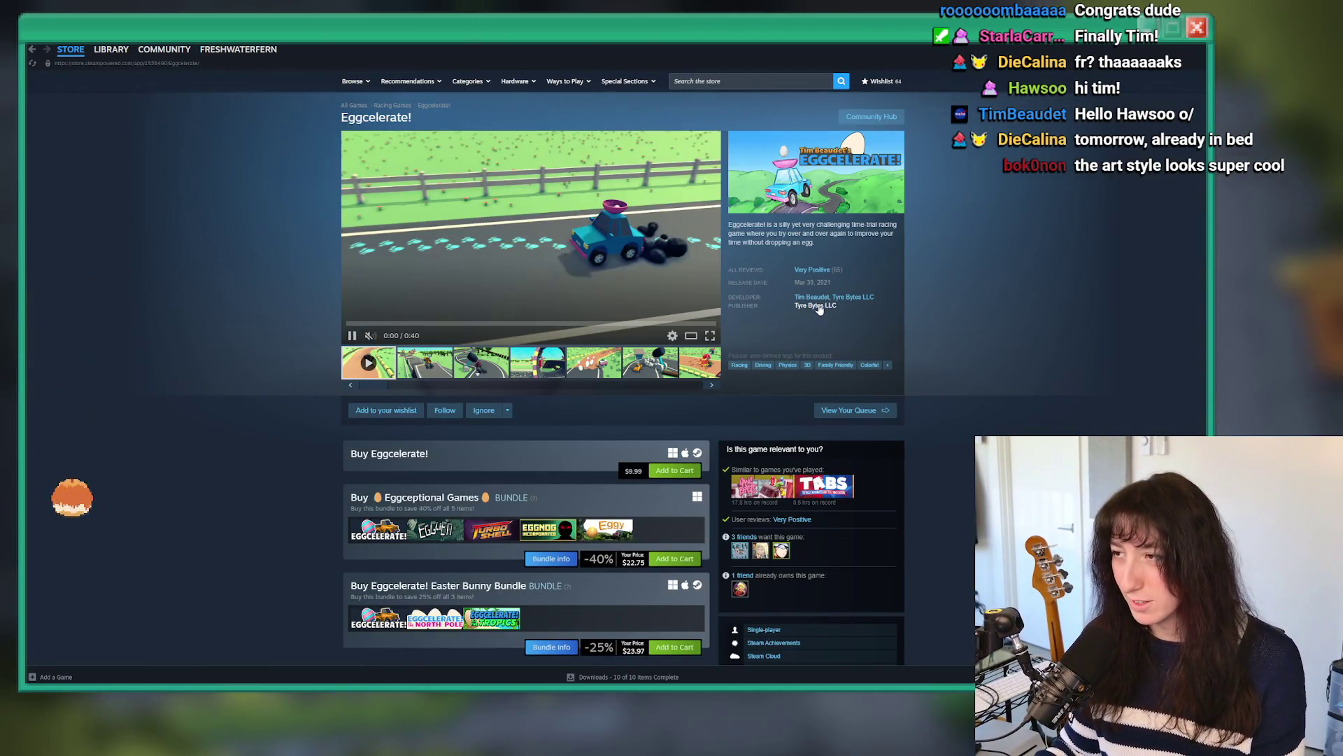
pyautogui.click(855, 297)
# Step: On the Tyre Bytes LLC publisher page, list New Releases and open Eggcelerate!
pyautogui.scroll(-5, 224, 278)
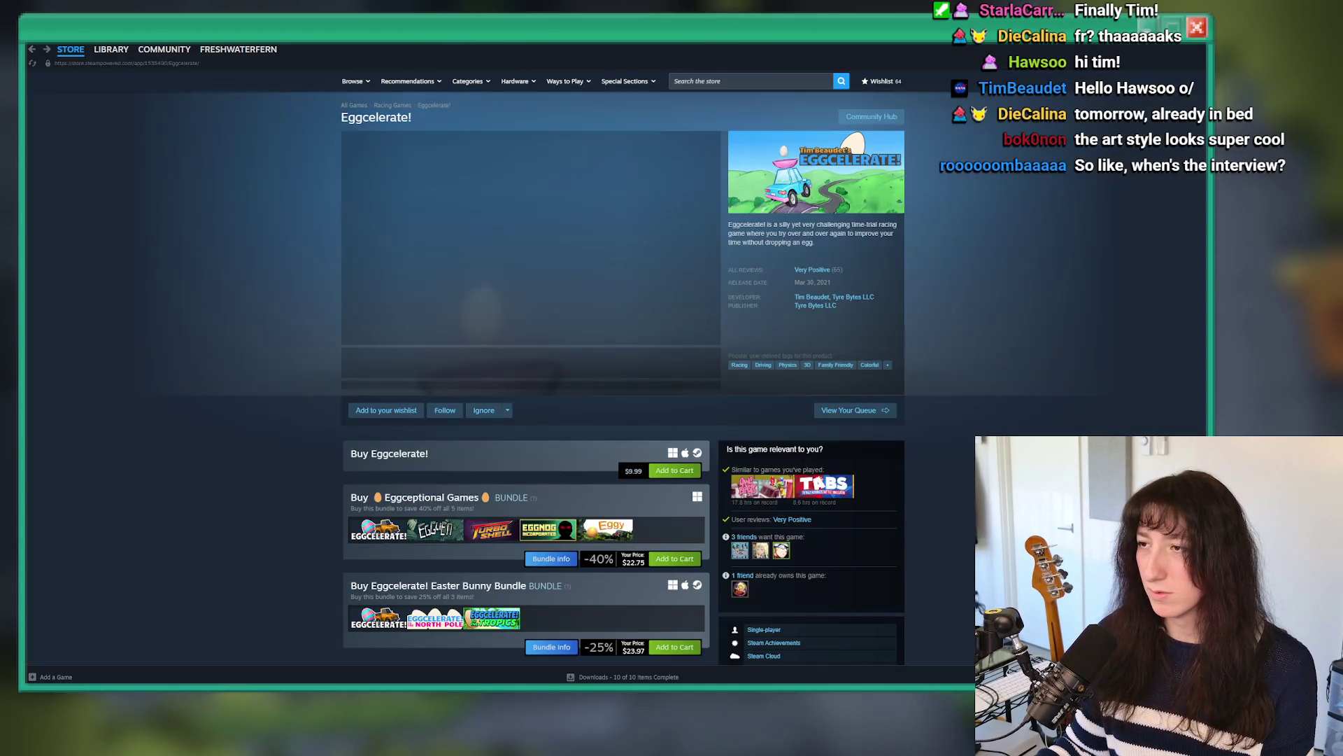
pyautogui.click(854, 308)
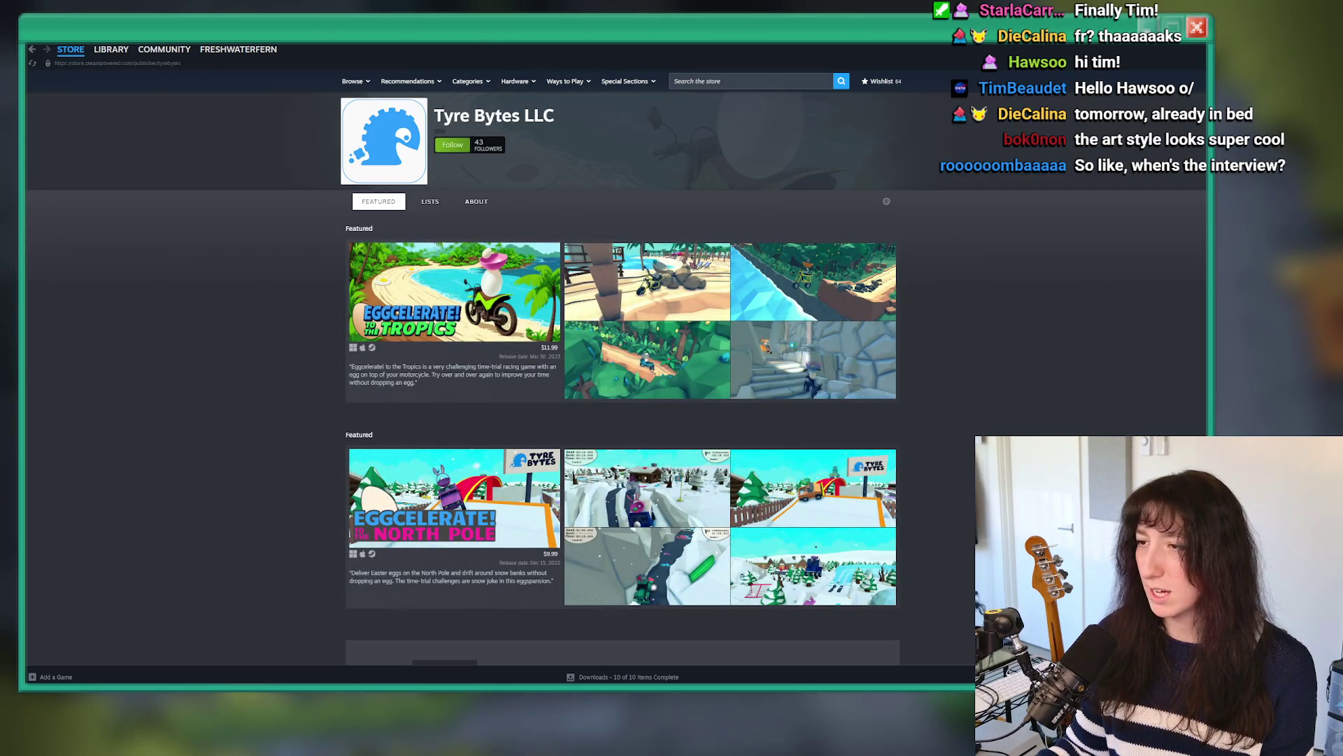
pyautogui.scroll(-6, 413, 268)
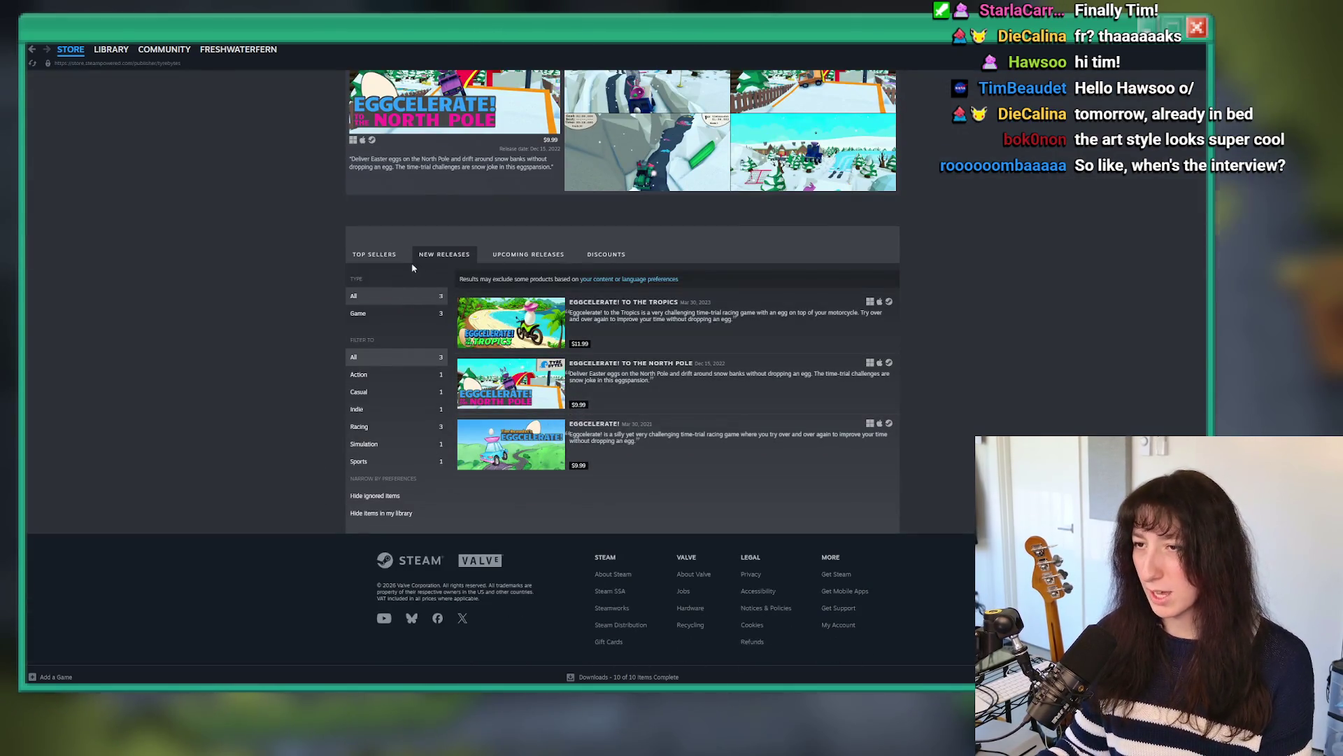
pyautogui.click(441, 257)
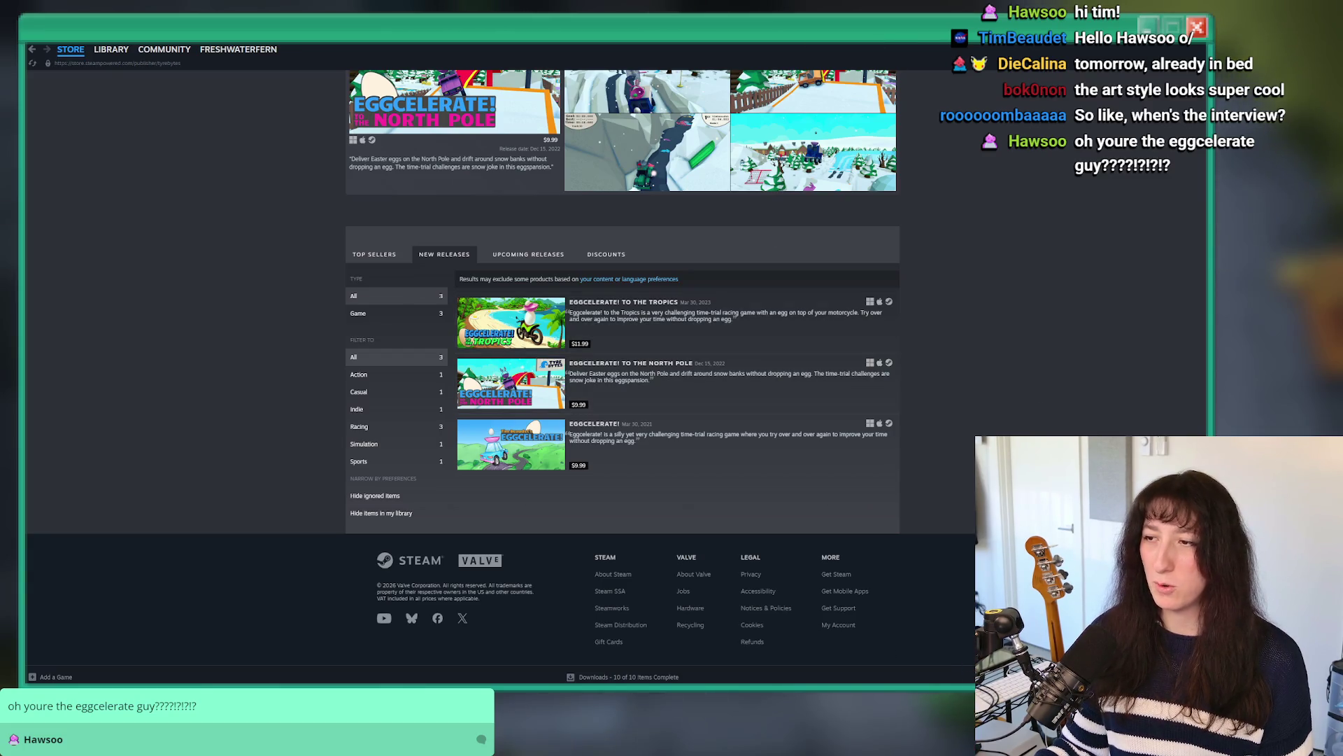
pyautogui.click(704, 441)
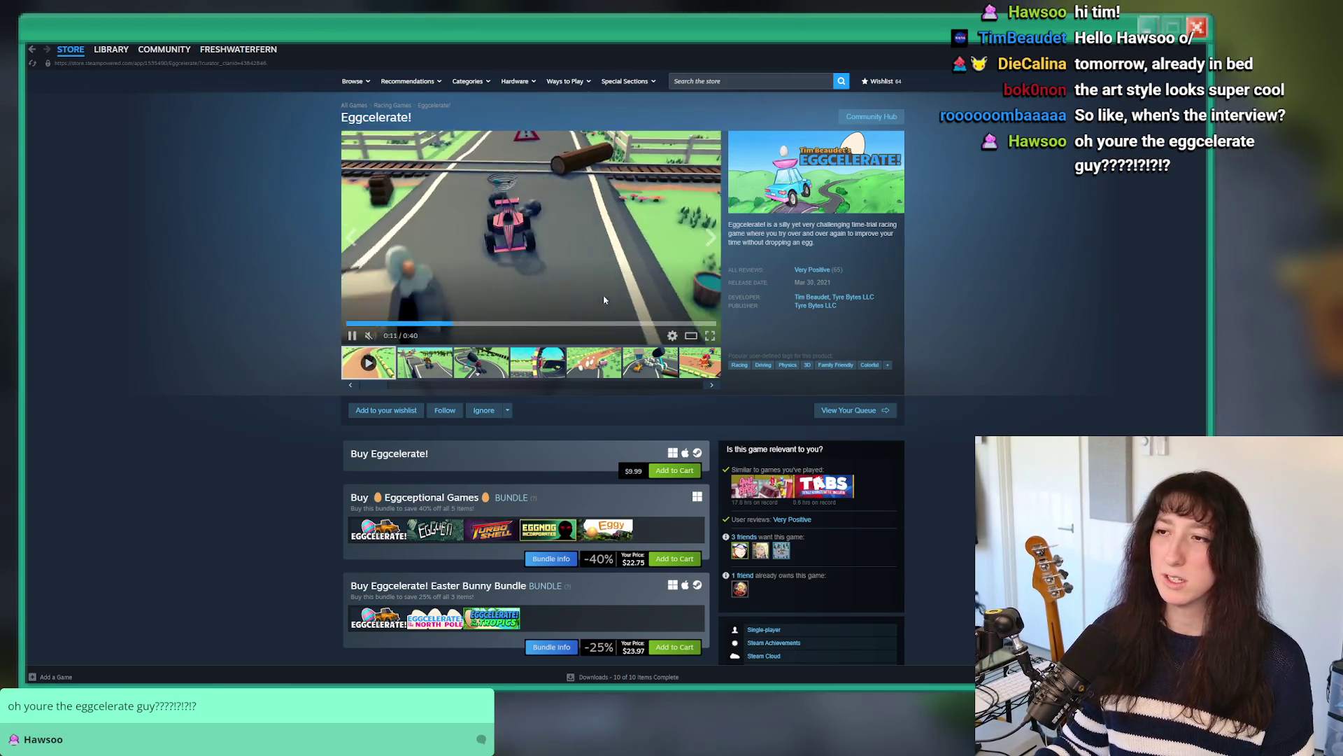
pyautogui.moveTo(46, 52)
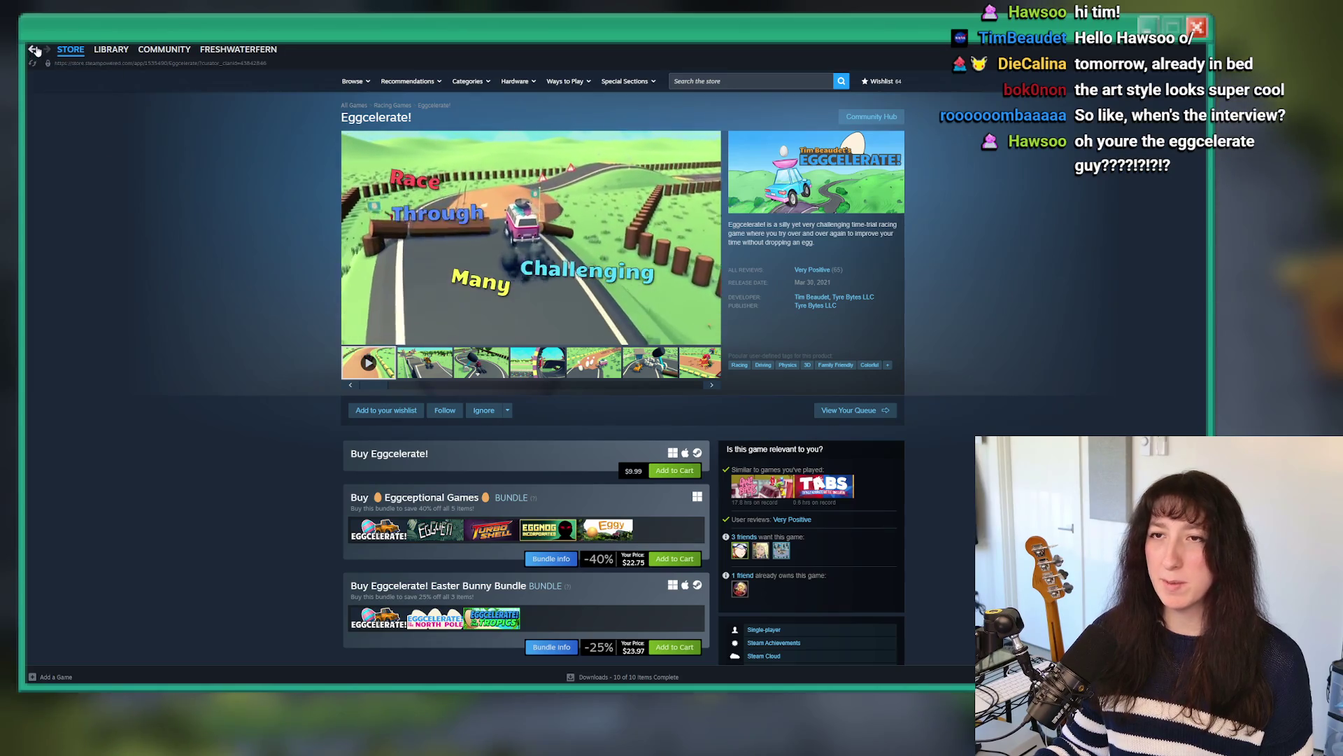
# Step: Return to Tyre Bytes, open Eggcelerate! to the Tropics, and skip its trailer to 0:27
pyautogui.click(32, 49)
pyautogui.click(594, 452)
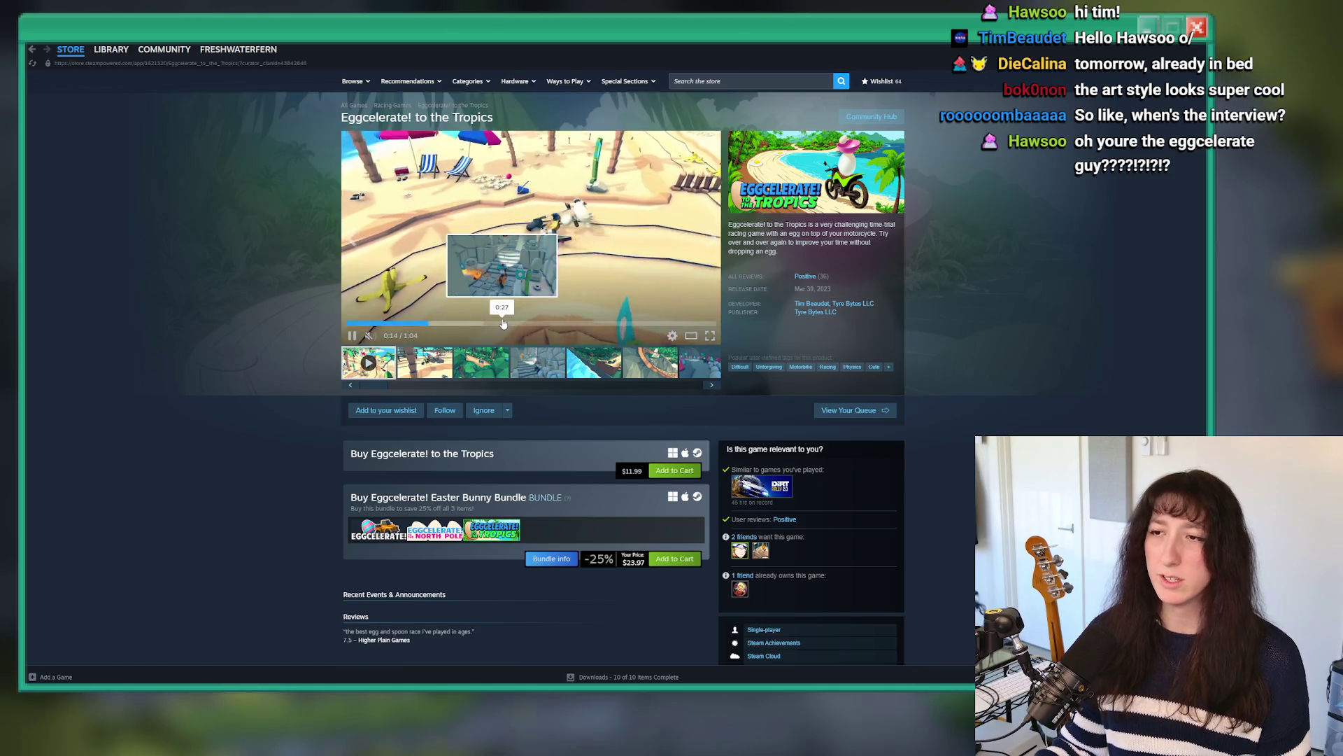
pyautogui.click(504, 323)
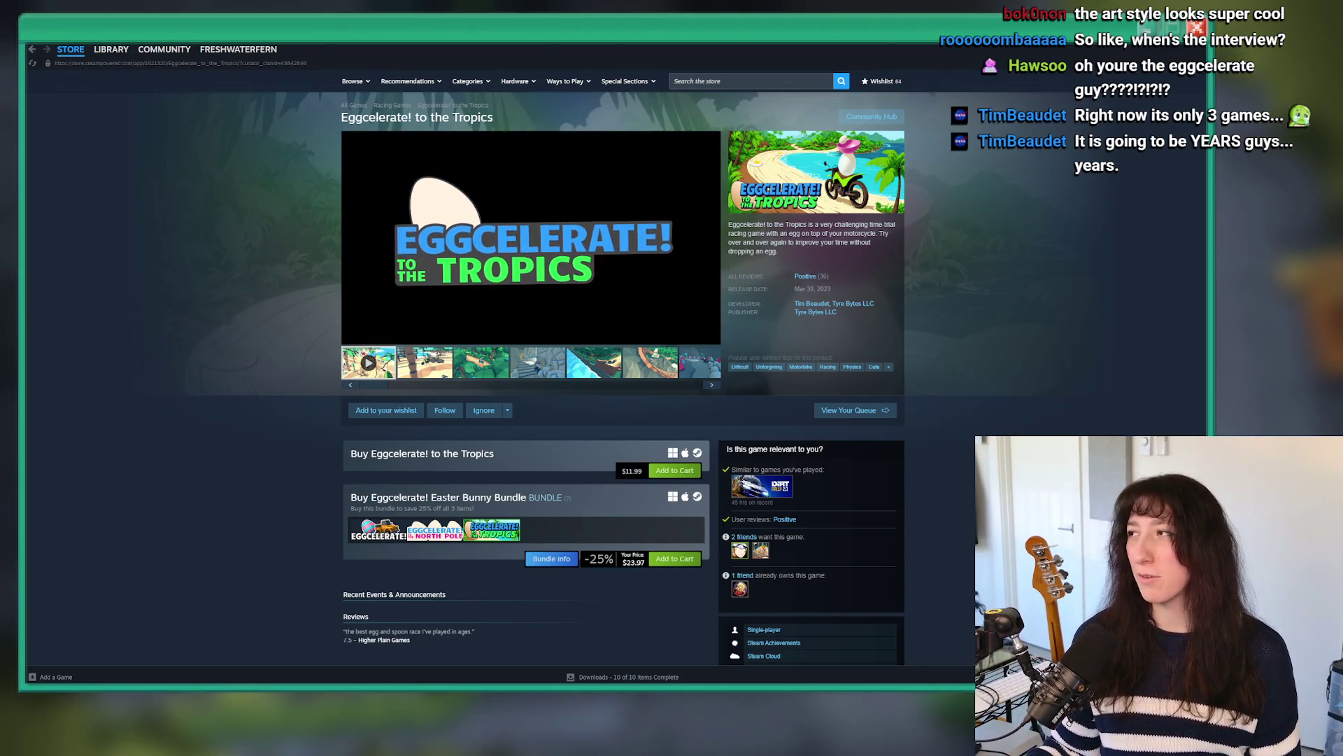
# Step: Go back to the Renegade Sector Games developer page and browse its game list
pyautogui.click(31, 51)
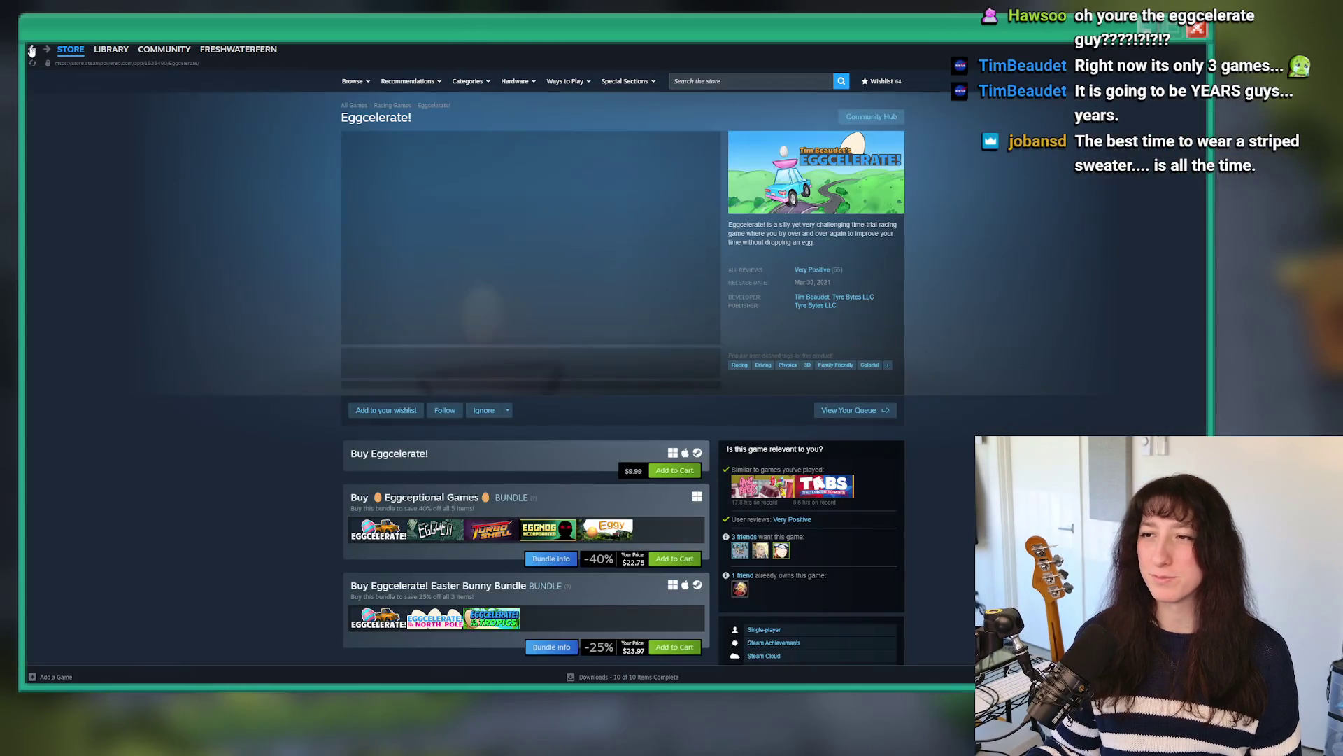
pyautogui.click(31, 51)
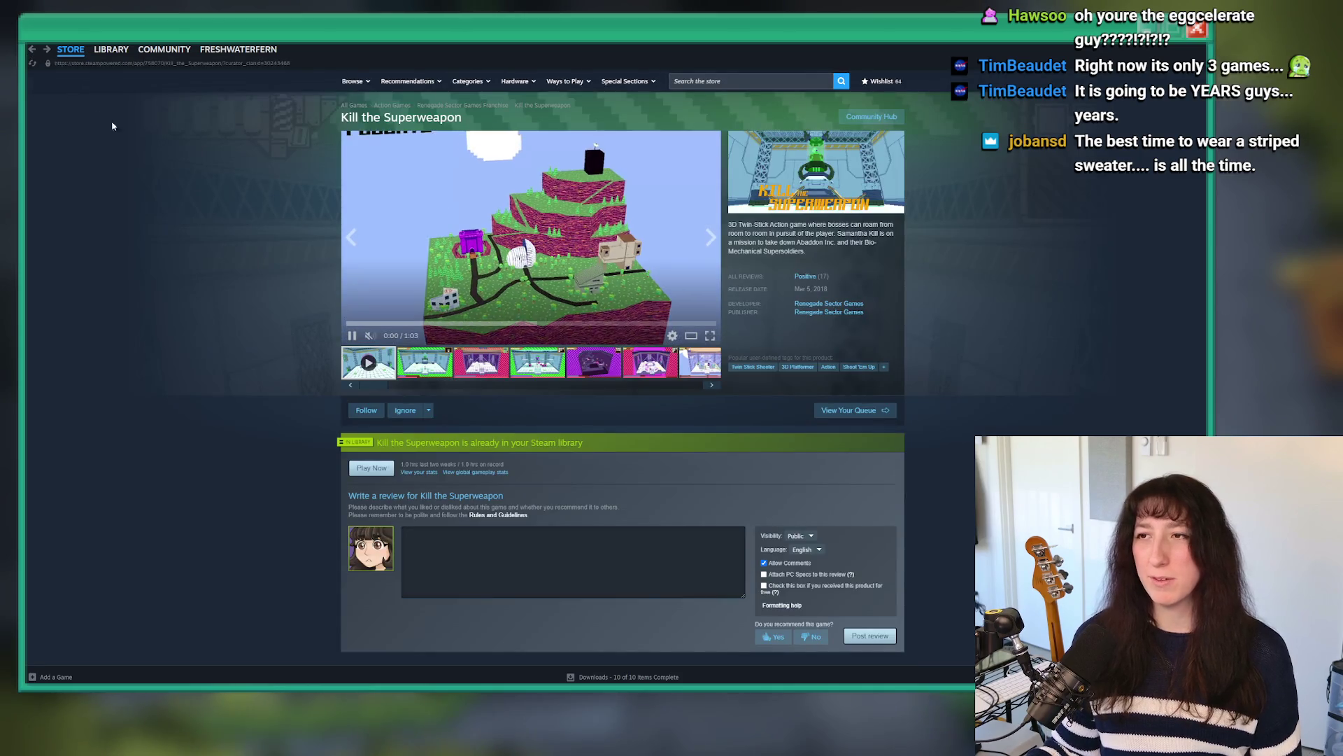
pyautogui.click(31, 51)
pyautogui.scroll(-10, 596, 552)
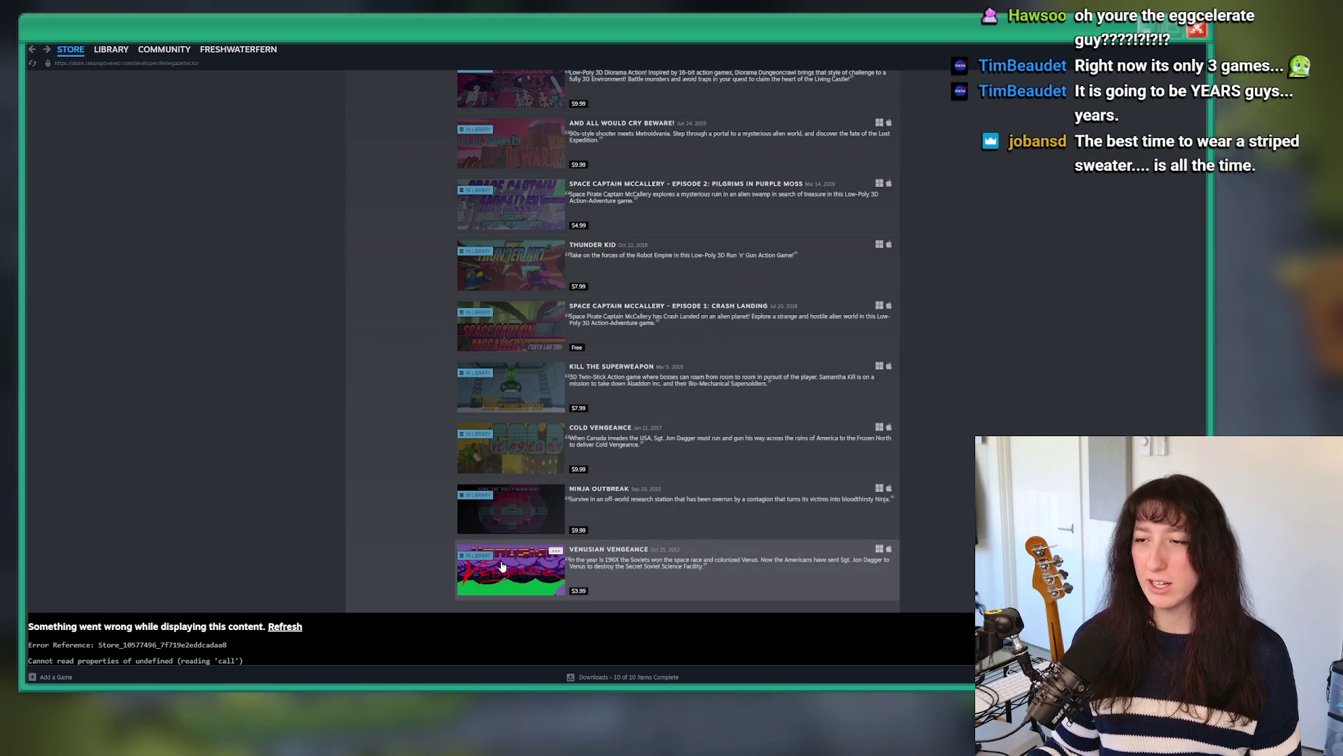
pyautogui.moveTo(528, 514)
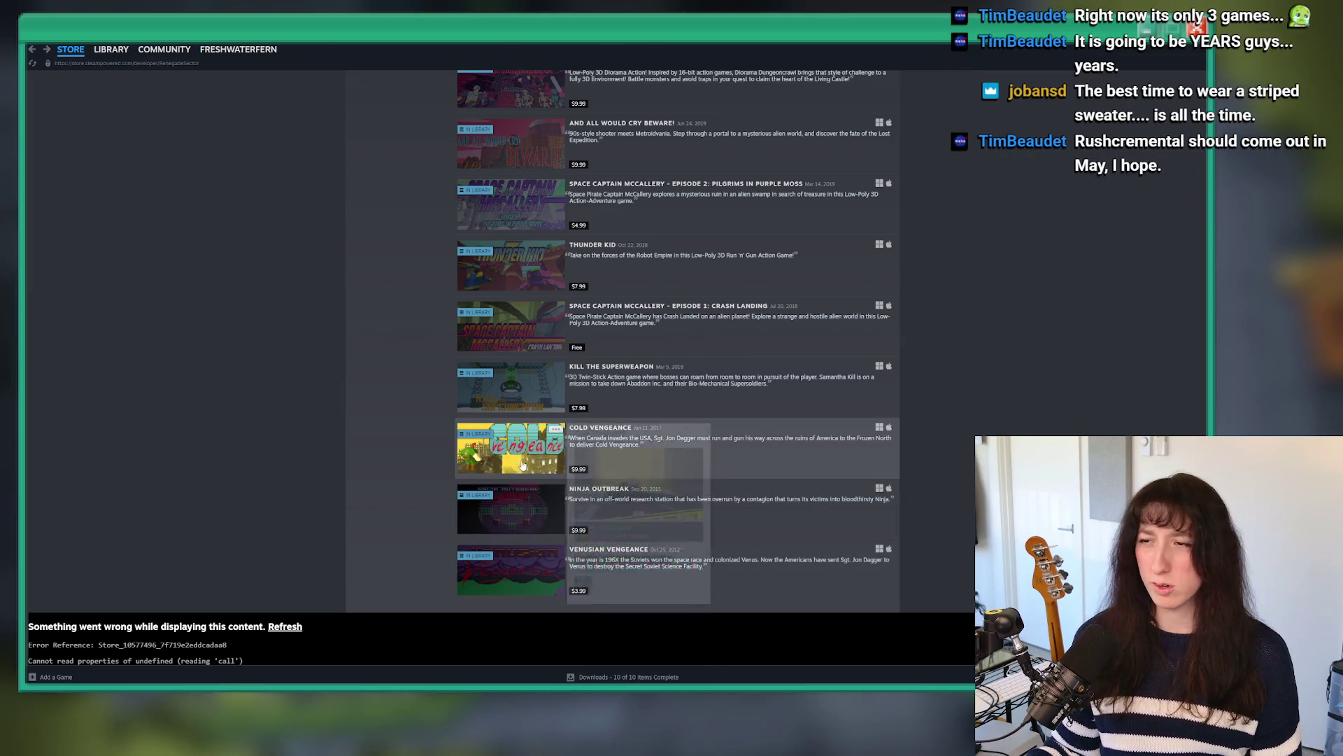
pyautogui.moveTo(521, 466)
pyautogui.scroll(4, 522, 465)
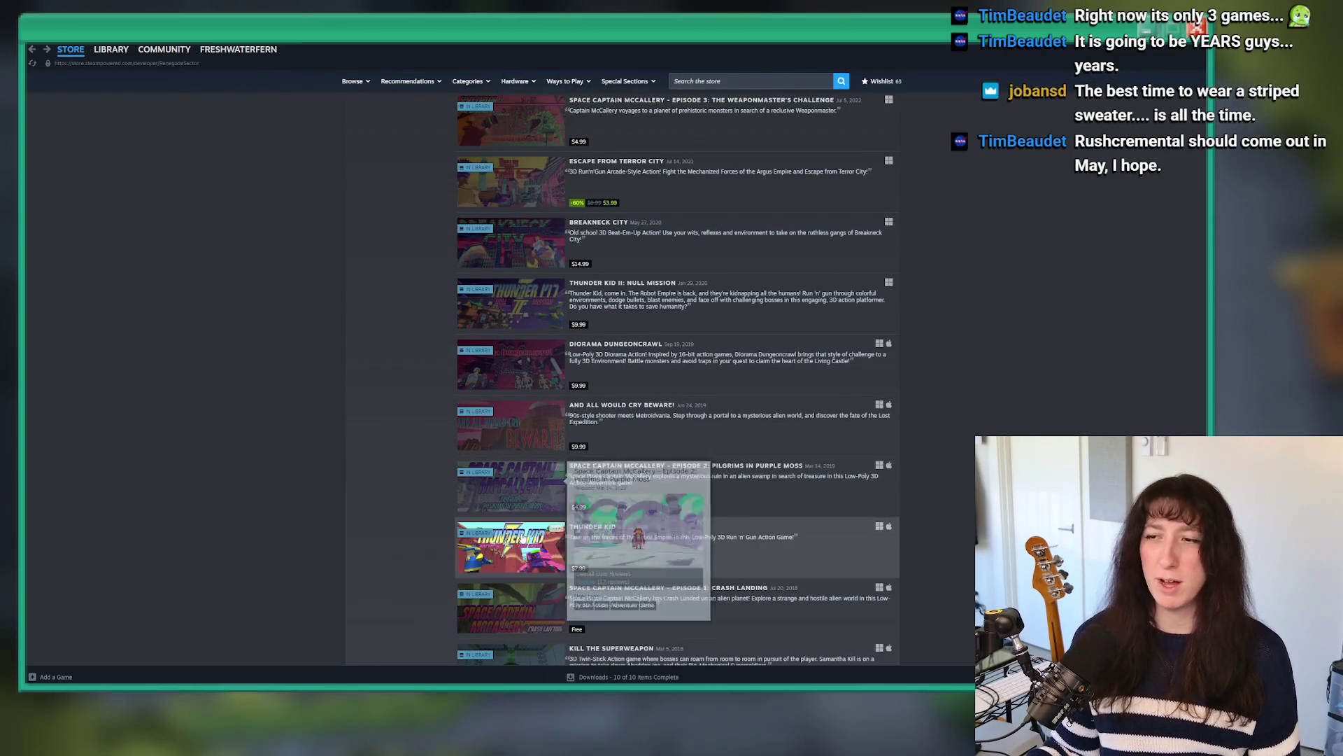
pyautogui.moveTo(523, 538)
pyautogui.scroll(2, 524, 539)
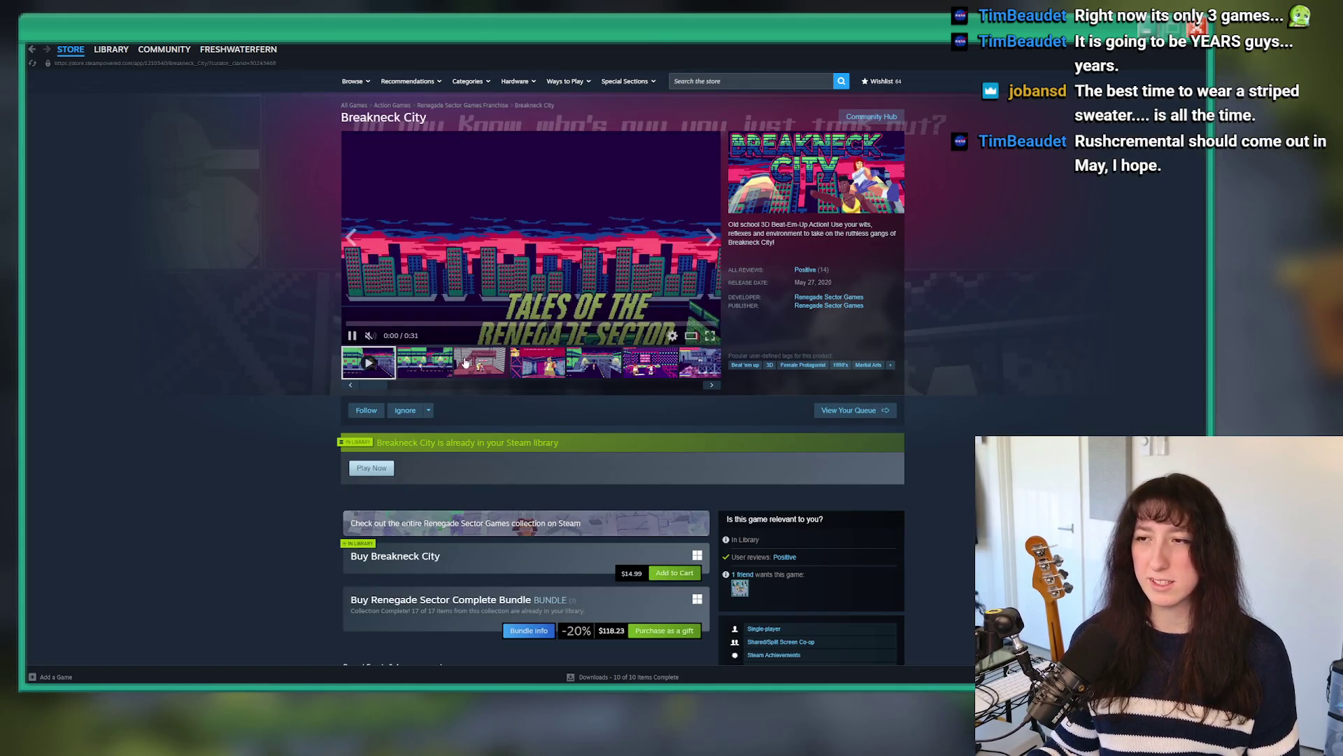
# Step: View the Breakneck City screenshots, then open the Journey of the Garden Rose store page
pyautogui.click(542, 280)
pyautogui.press('Right')
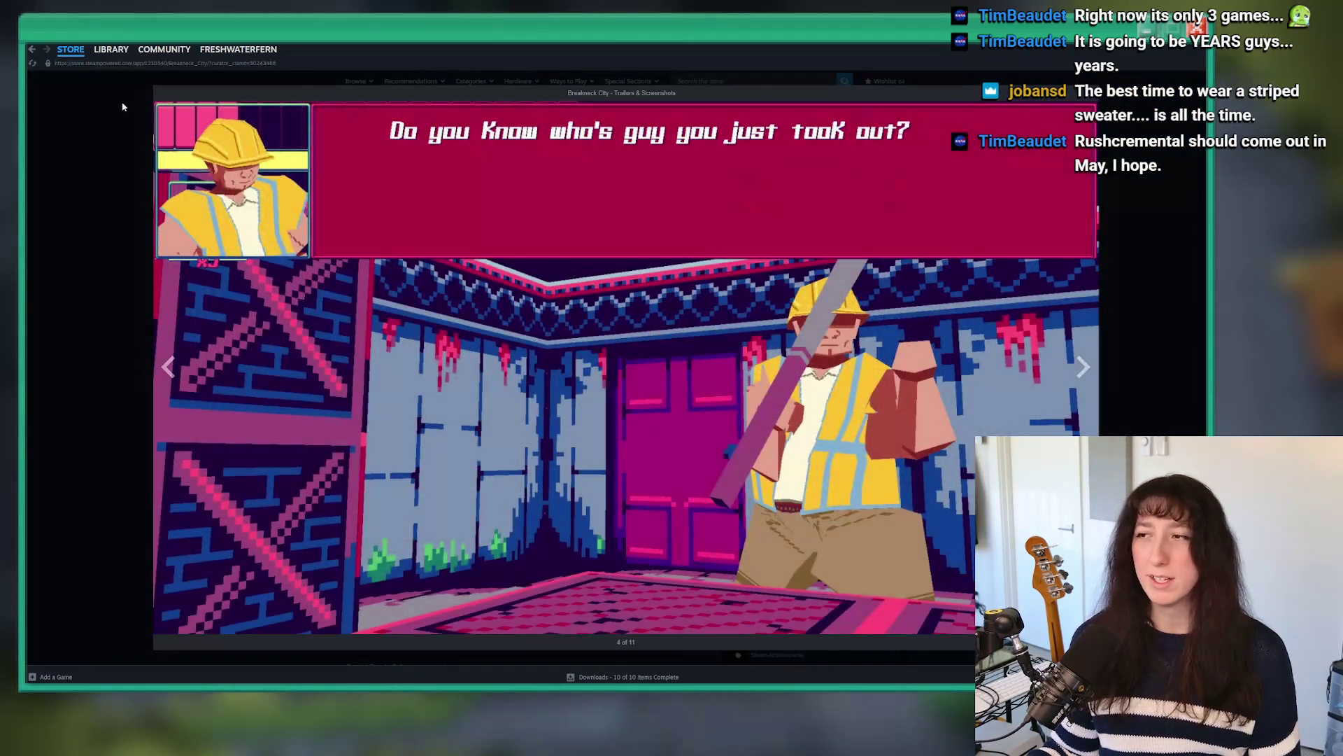
pyautogui.click(32, 49)
pyautogui.scroll(3, 630, 350)
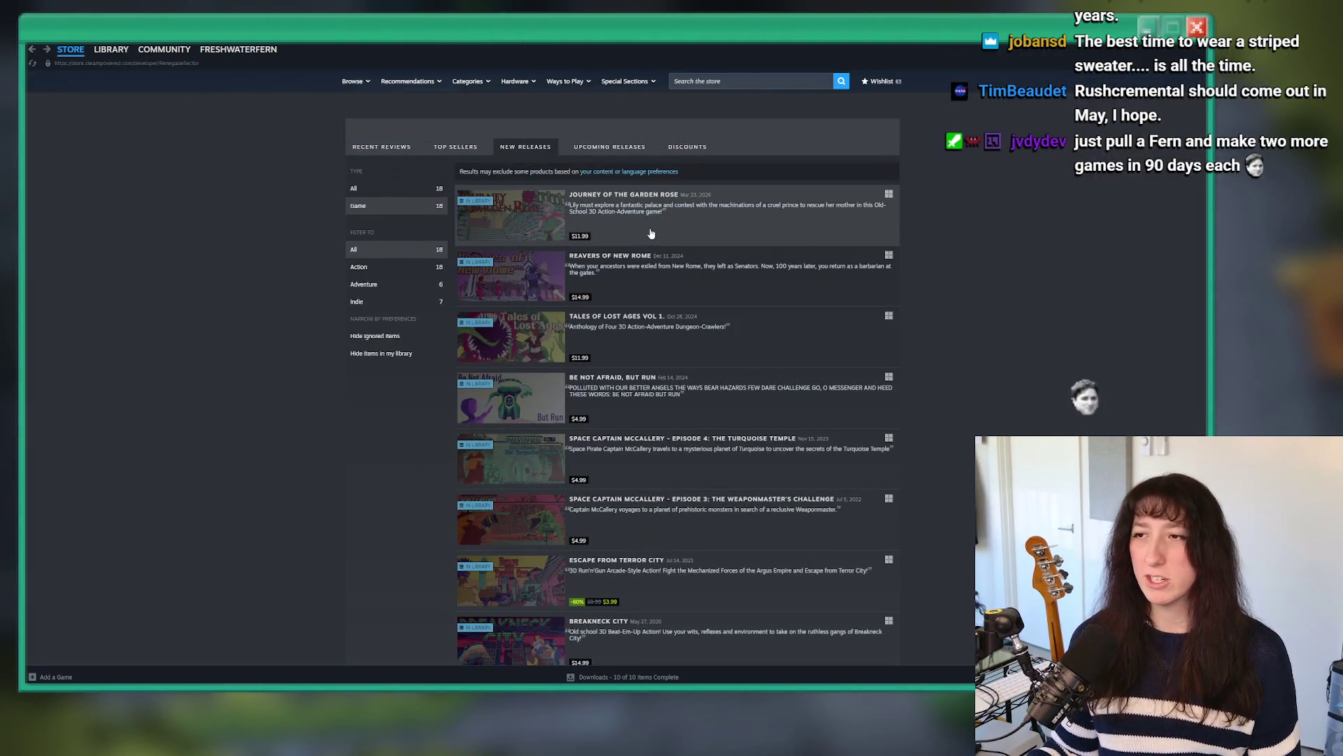
pyautogui.click(510, 203)
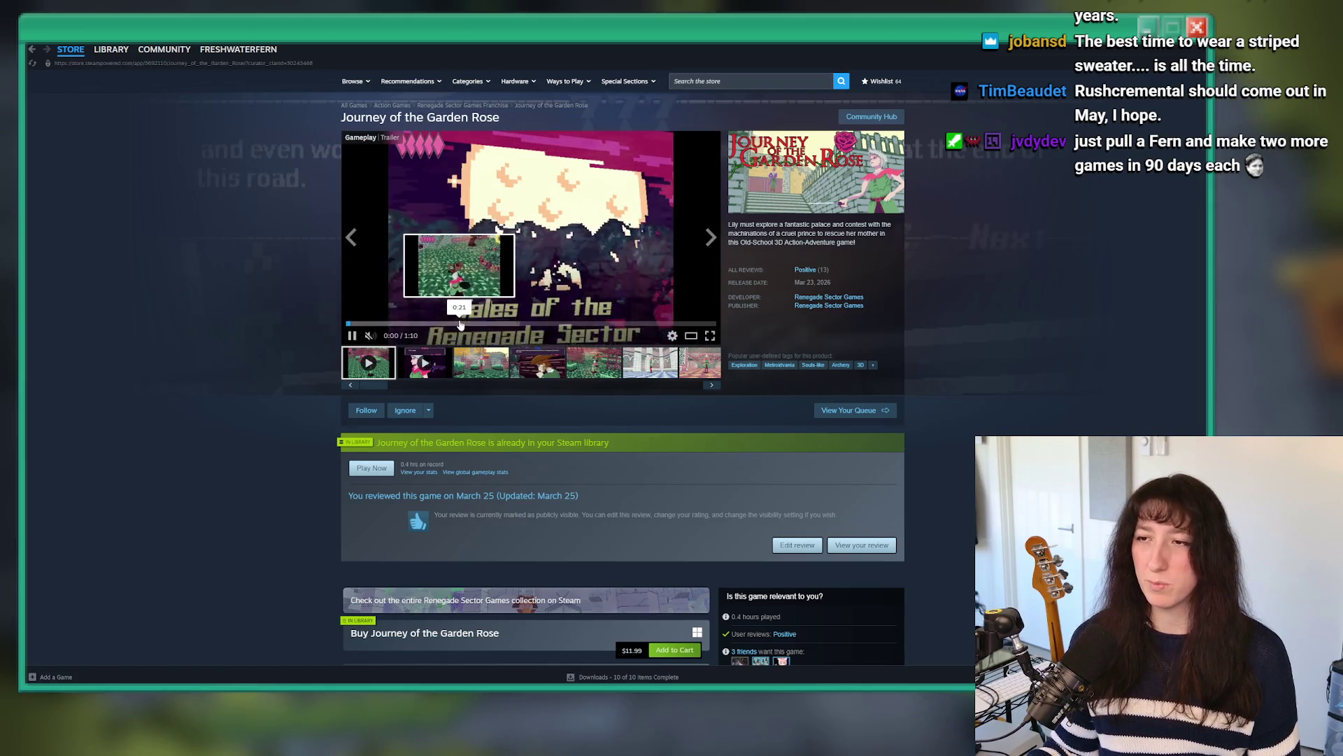
# Step: Watch the Journey of the Garden Rose trailer full-screen, pause at 0:44, and return to Steam
pyautogui.click(711, 333)
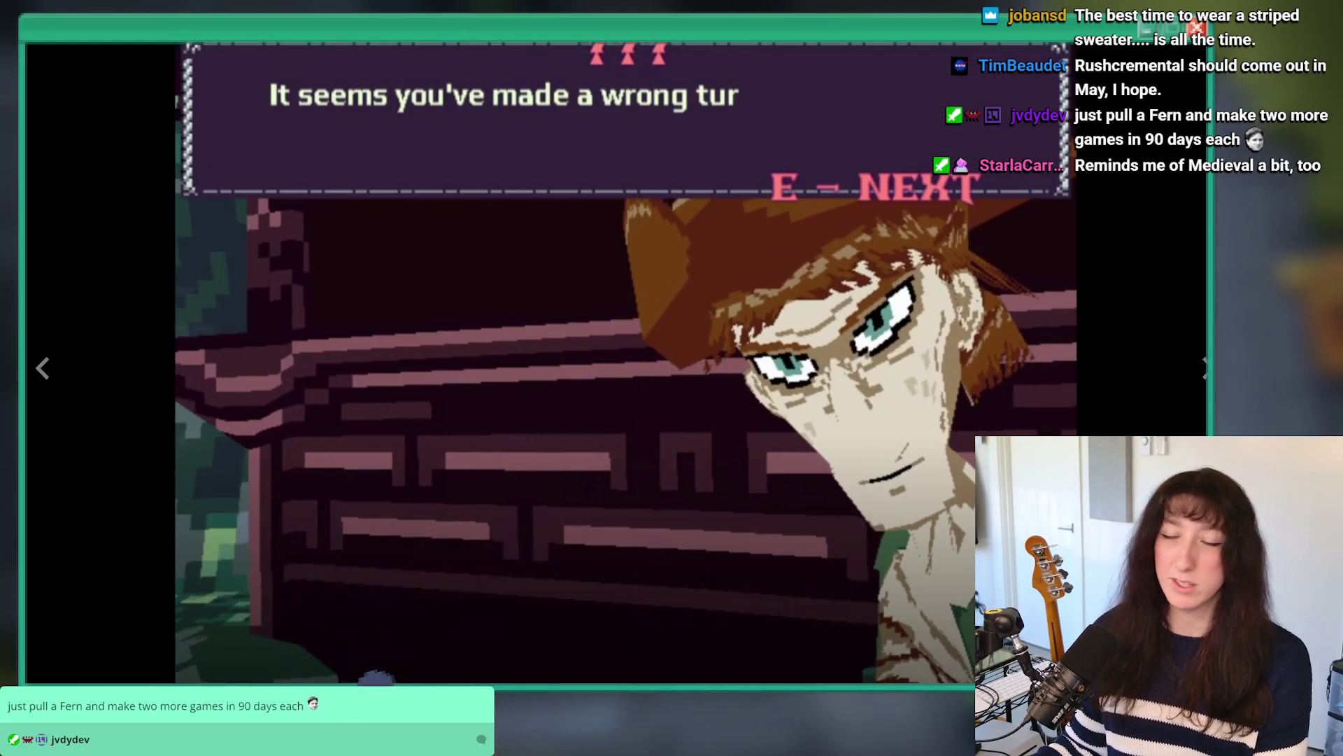
pyautogui.click(690, 305)
pyautogui.press('Escape')
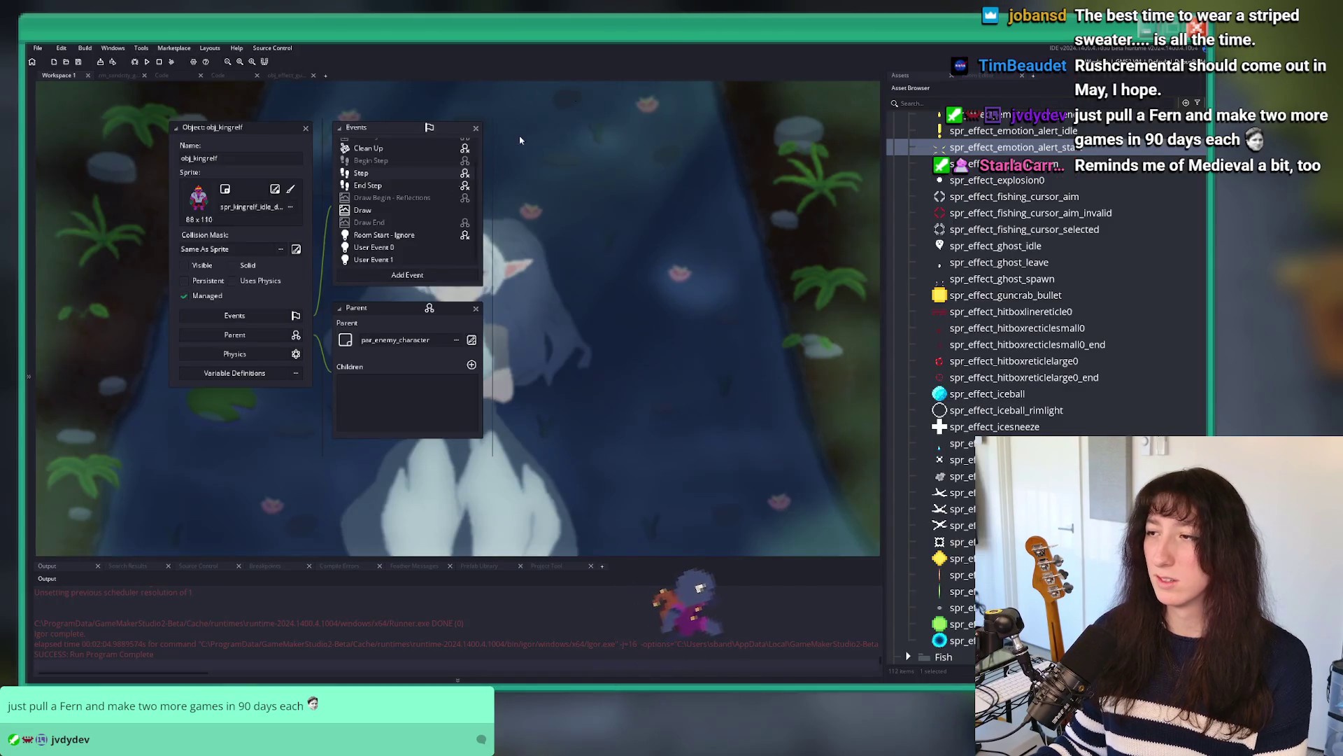
pyautogui.hotkey('alt', 'Tab')
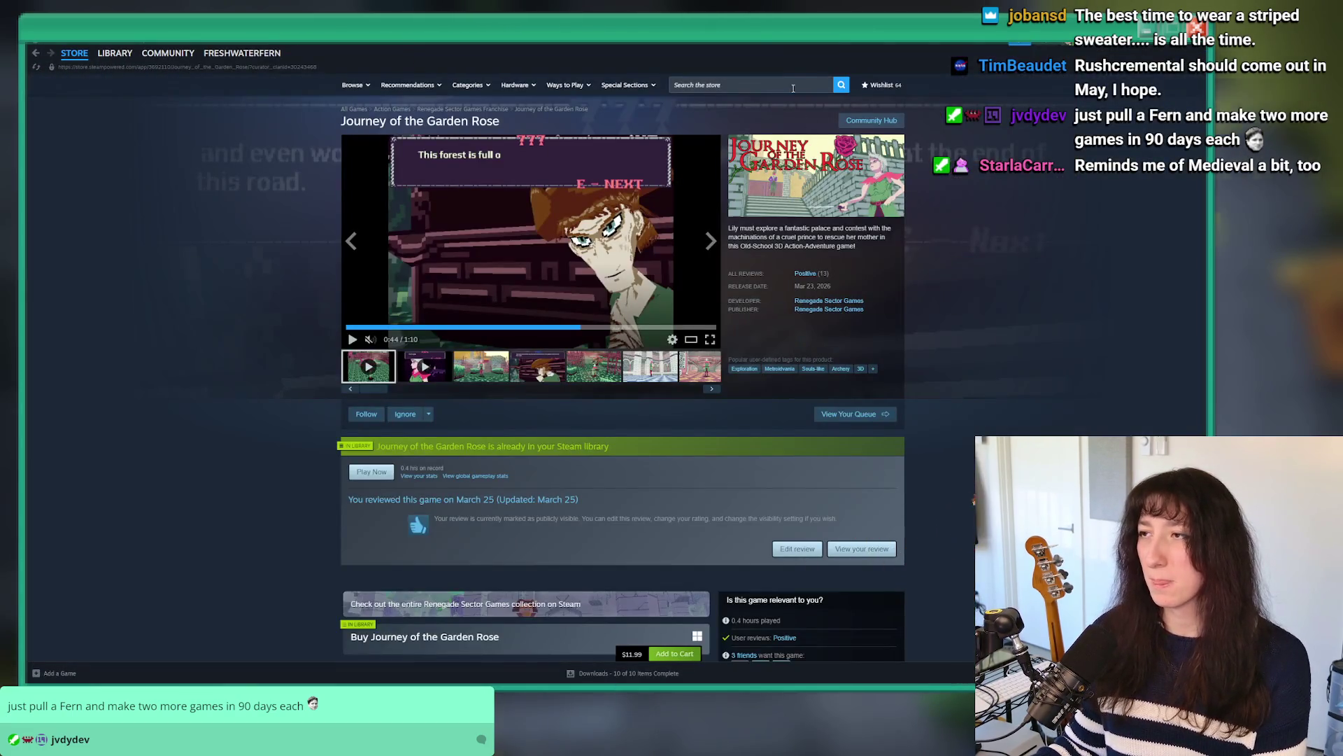
# Step: Search the store for 'ern nigro' and open Bring Me Hope's developer page
pyautogui.click(793, 85)
pyautogui.write('ern nigro')
pyautogui.press('Return')
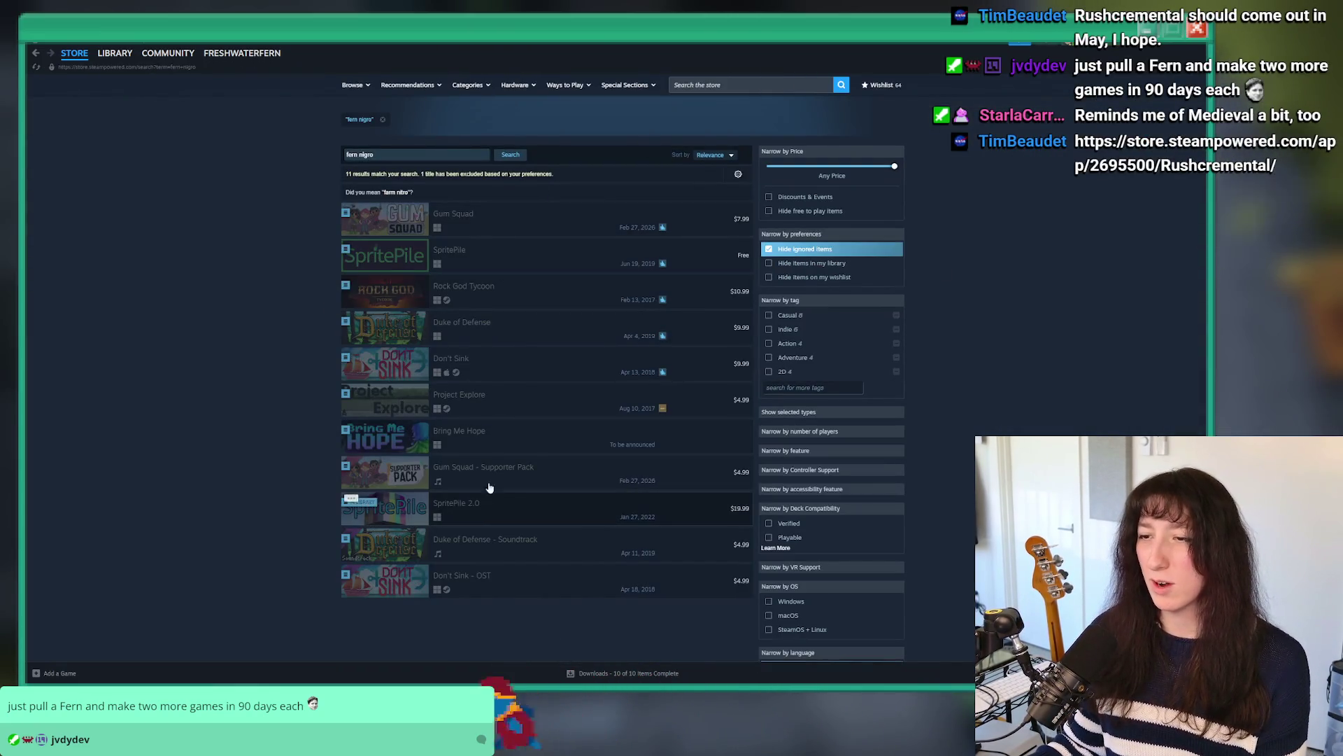
pyautogui.click(492, 445)
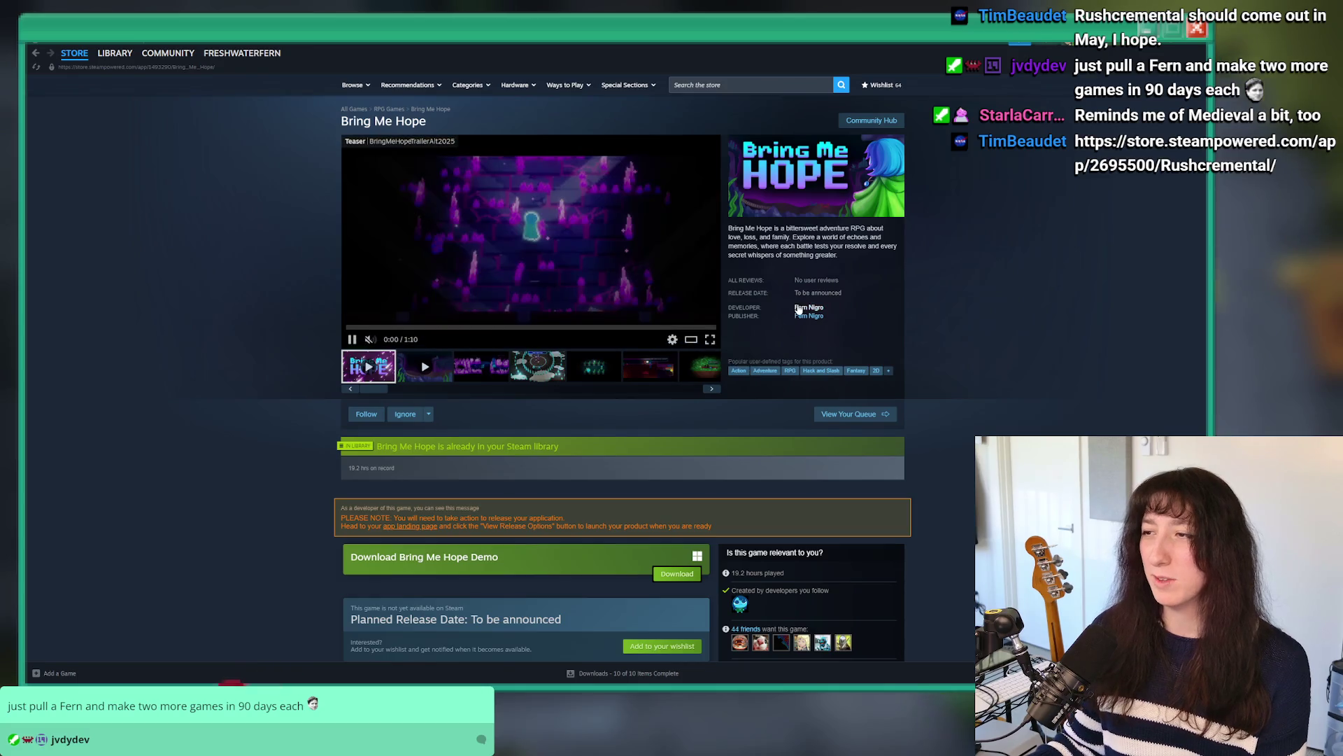
pyautogui.click(801, 264)
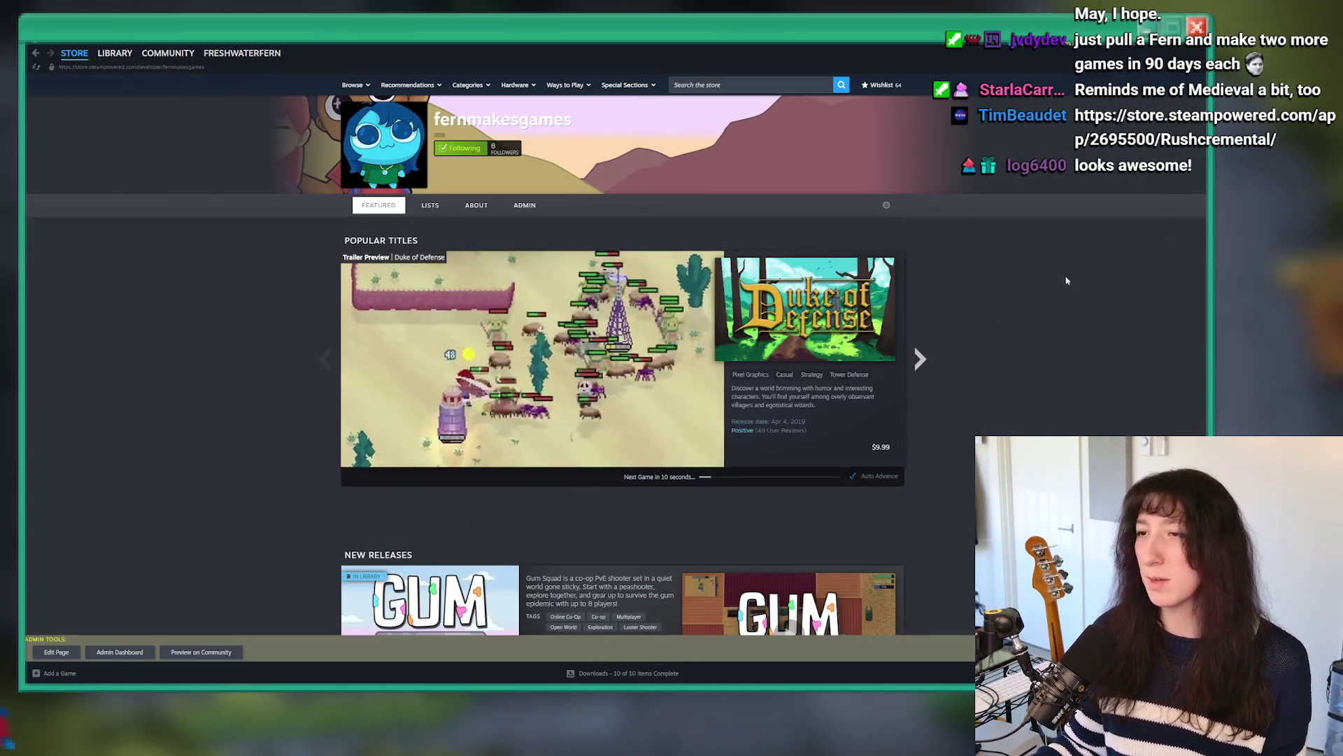
# Step: Browse the developer's game list, then switch back to the GameMaker project
pyautogui.scroll(-3, 652, 292)
pyautogui.scroll(-12, 652, 293)
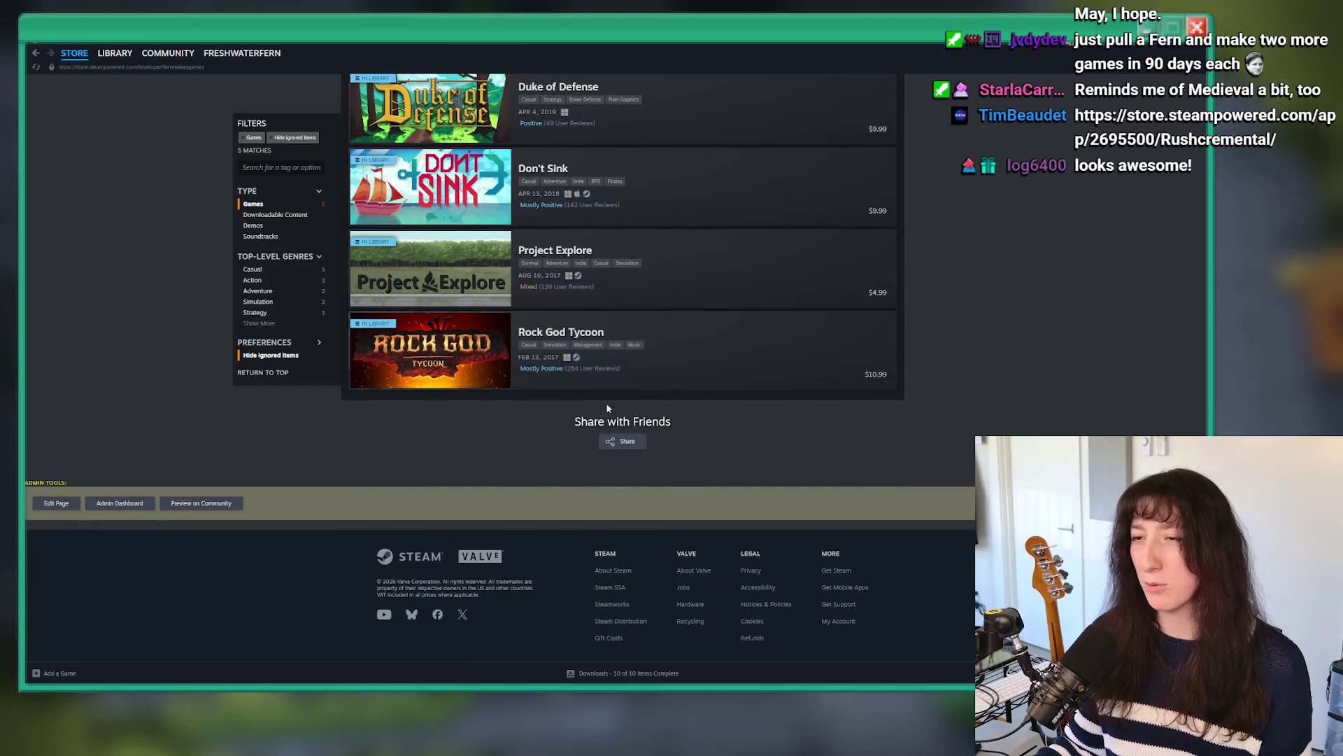
pyautogui.scroll(2, 609, 377)
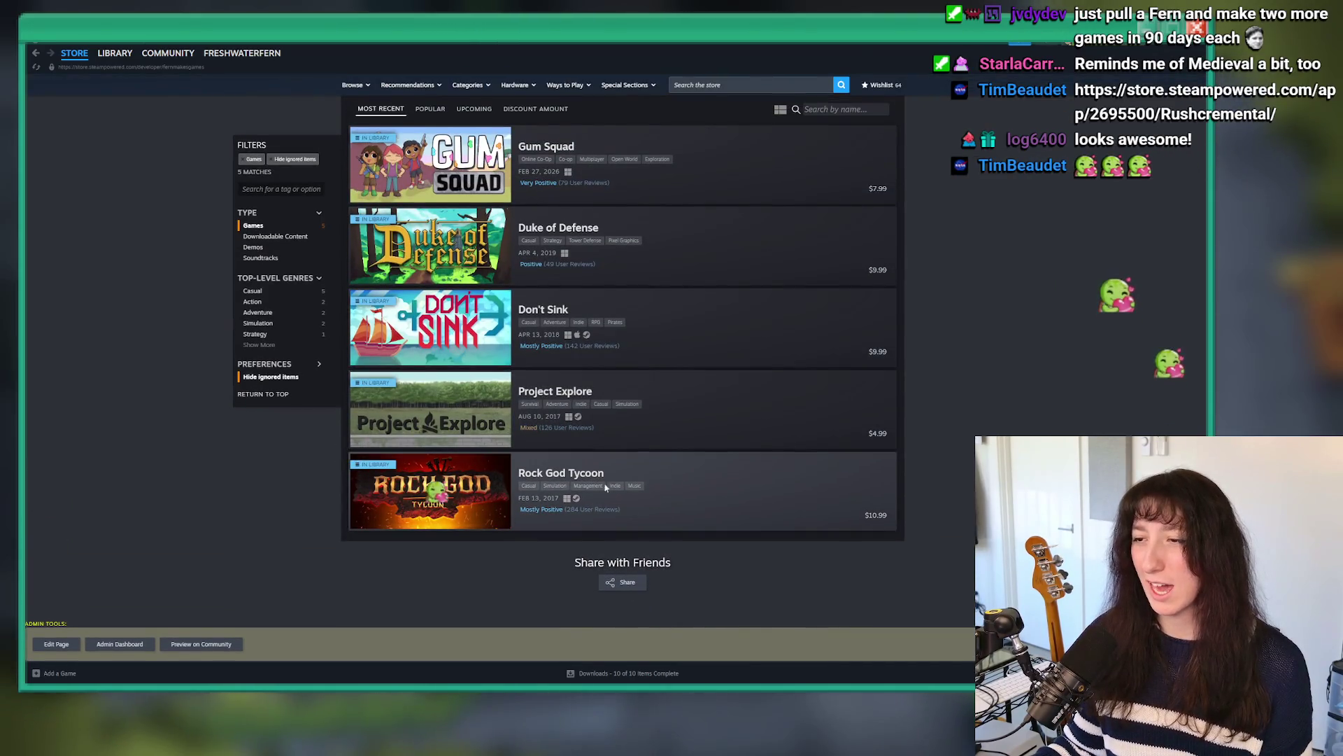
pyautogui.moveTo(467, 494)
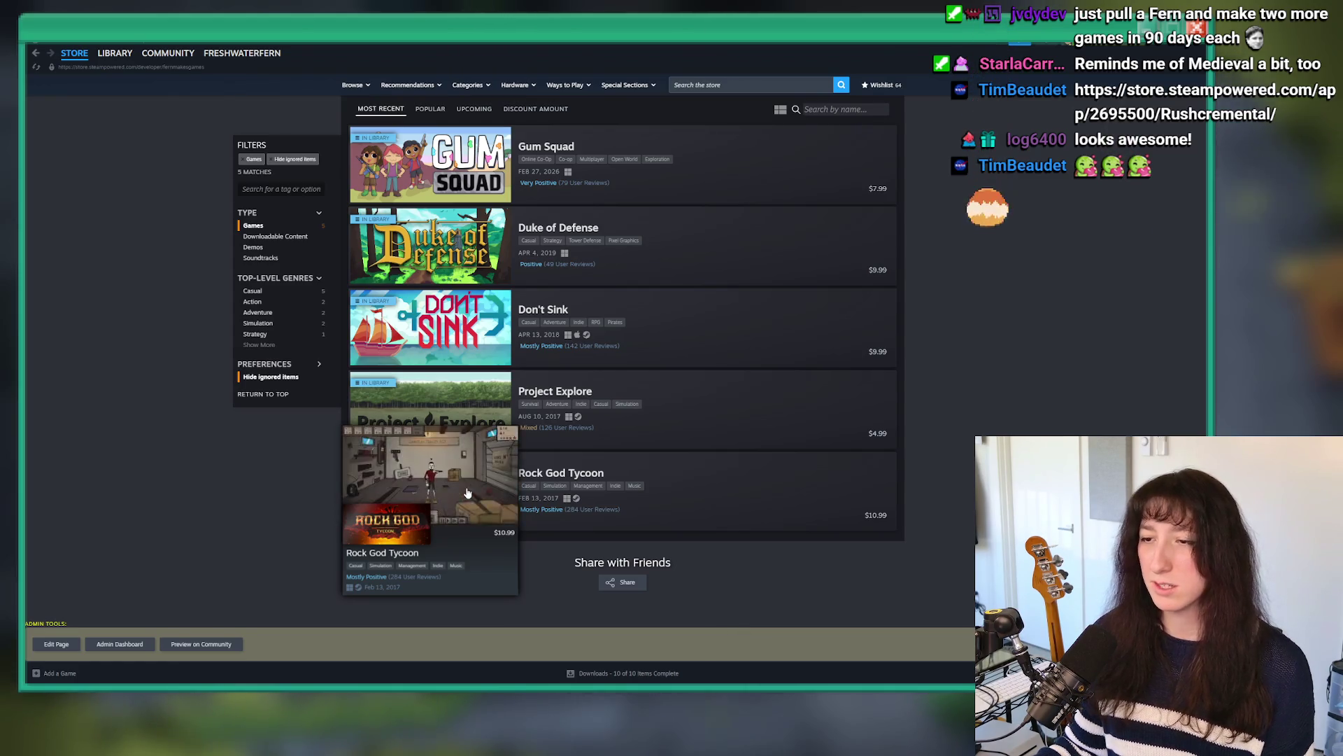
pyautogui.moveTo(469, 391)
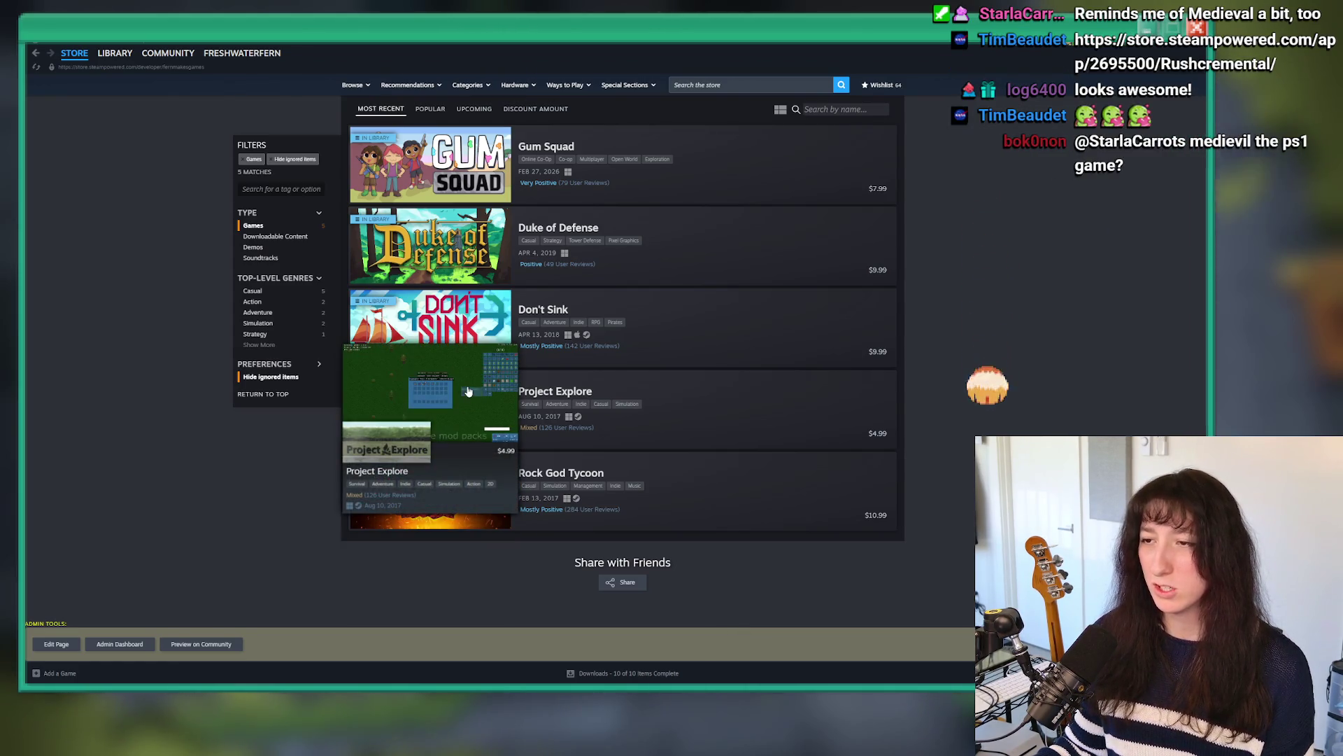
pyautogui.moveTo(470, 342)
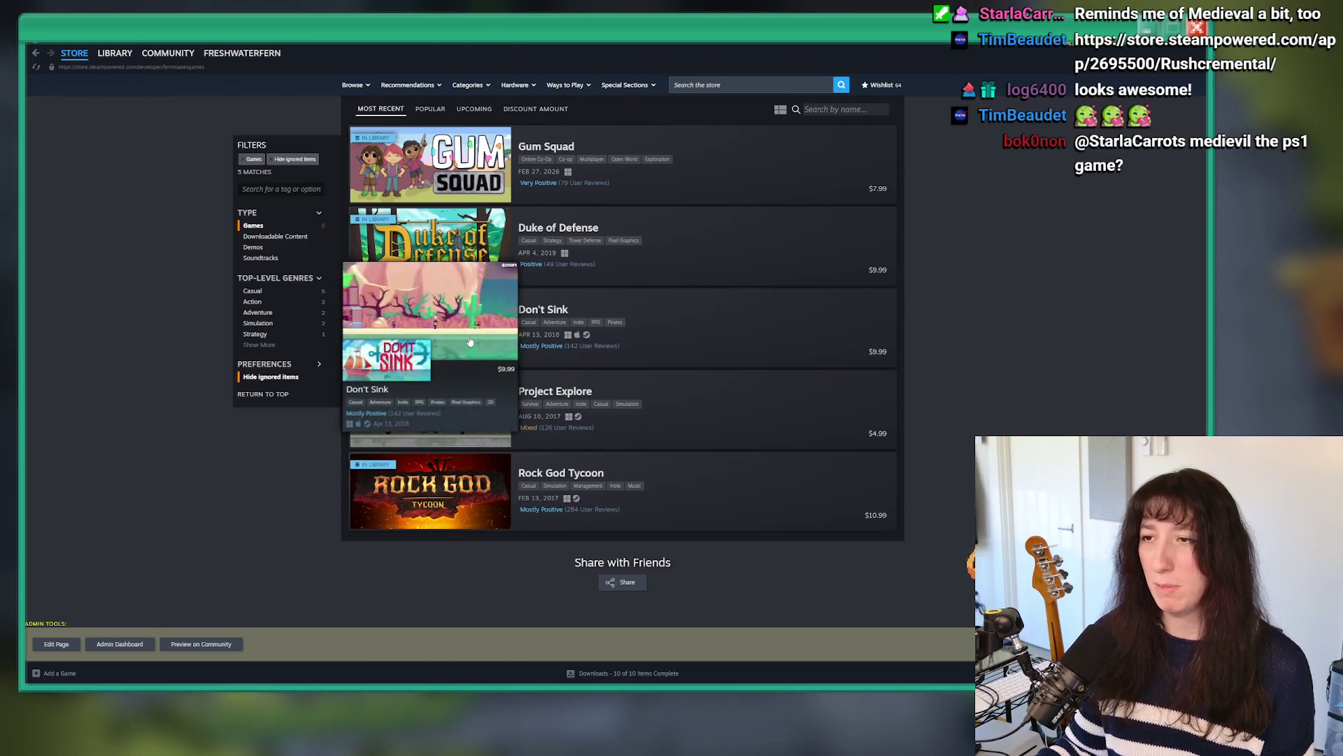
pyautogui.scroll(1, 462, 325)
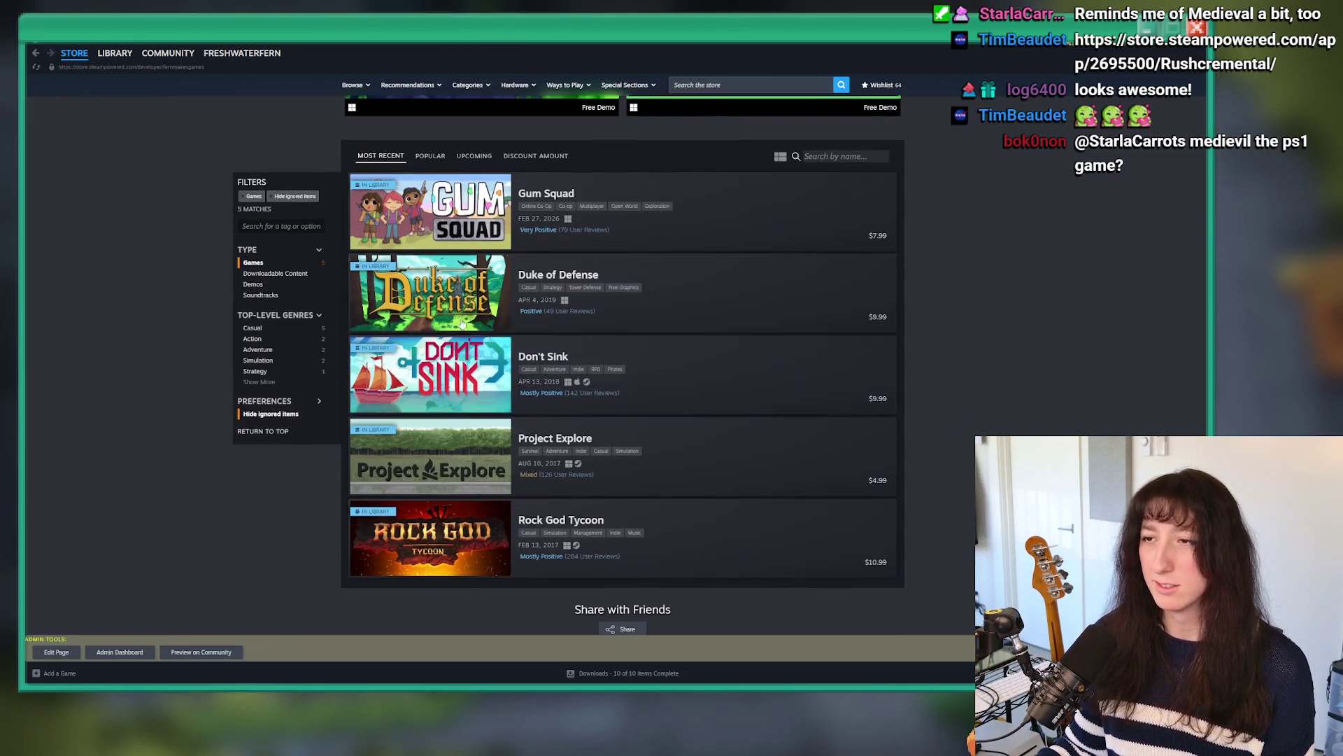
pyautogui.moveTo(461, 315)
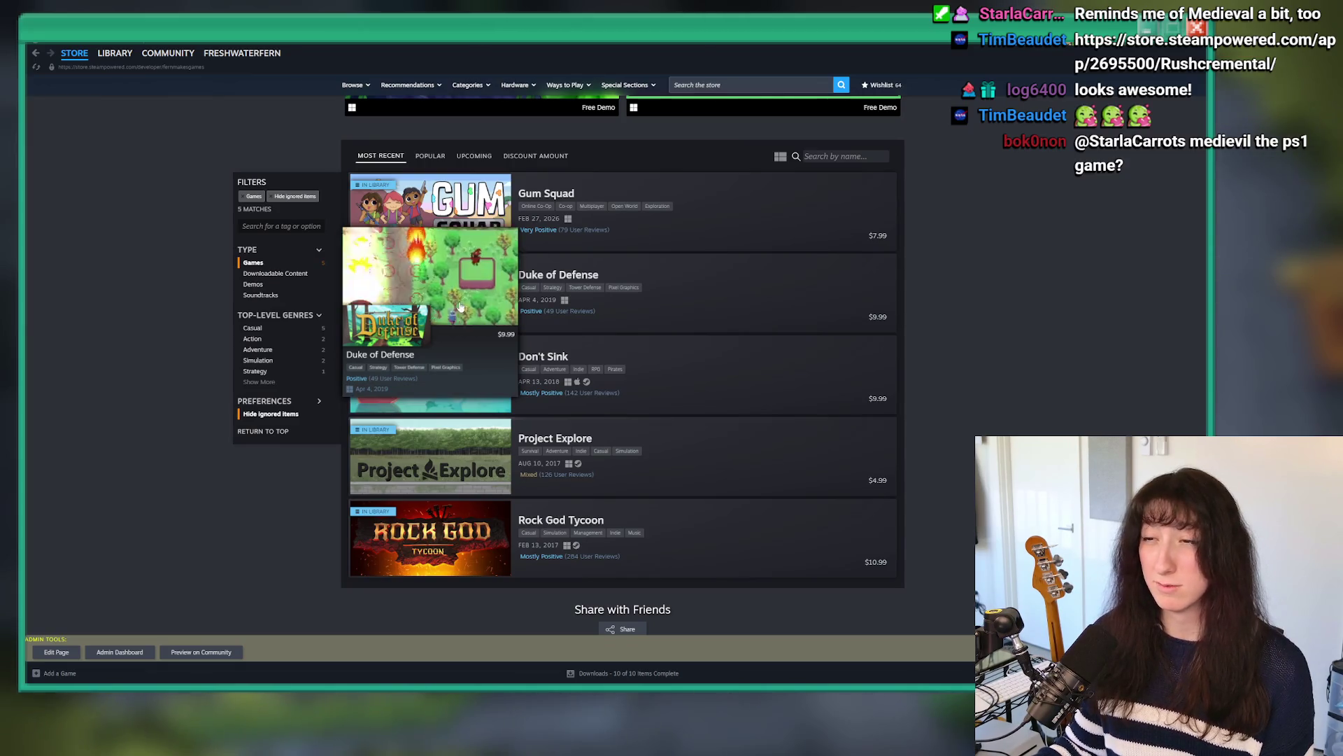
pyautogui.scroll(2, 462, 304)
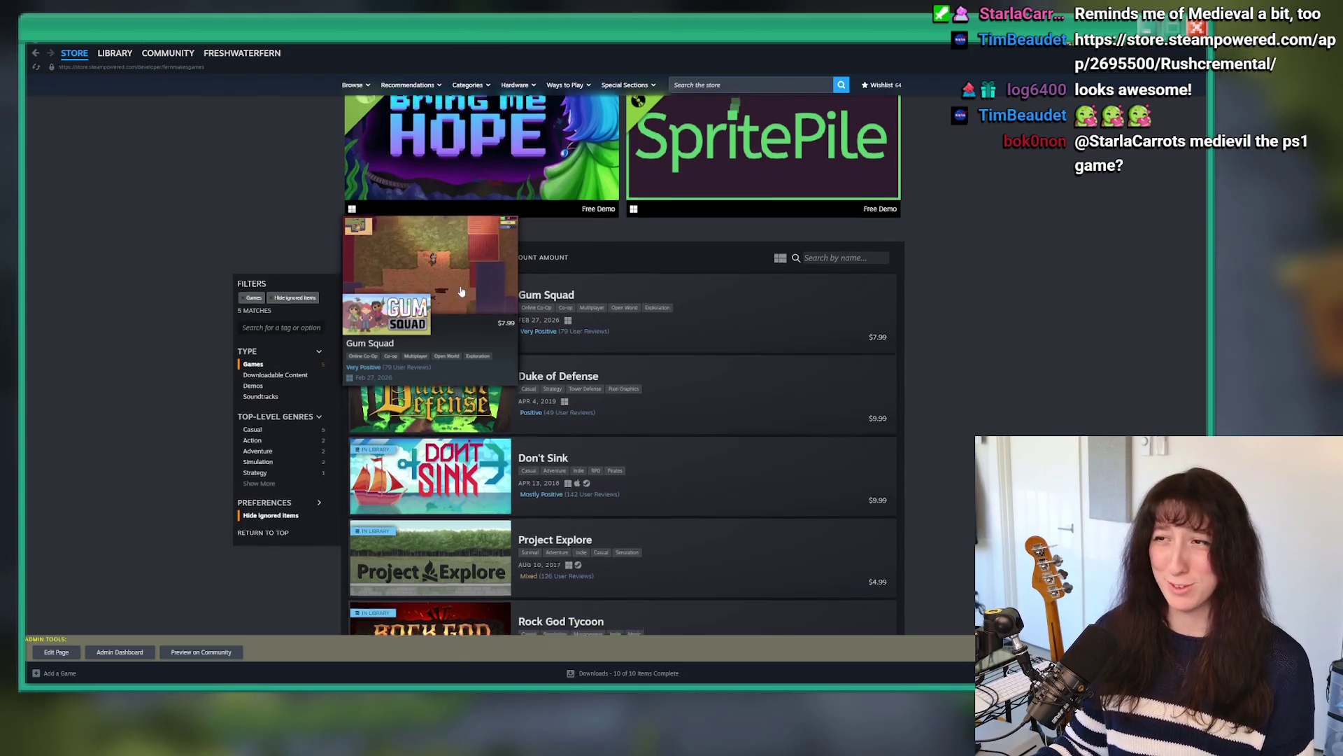
pyautogui.scroll(7, 461, 291)
pyautogui.hotkey('alt', 'Tab')
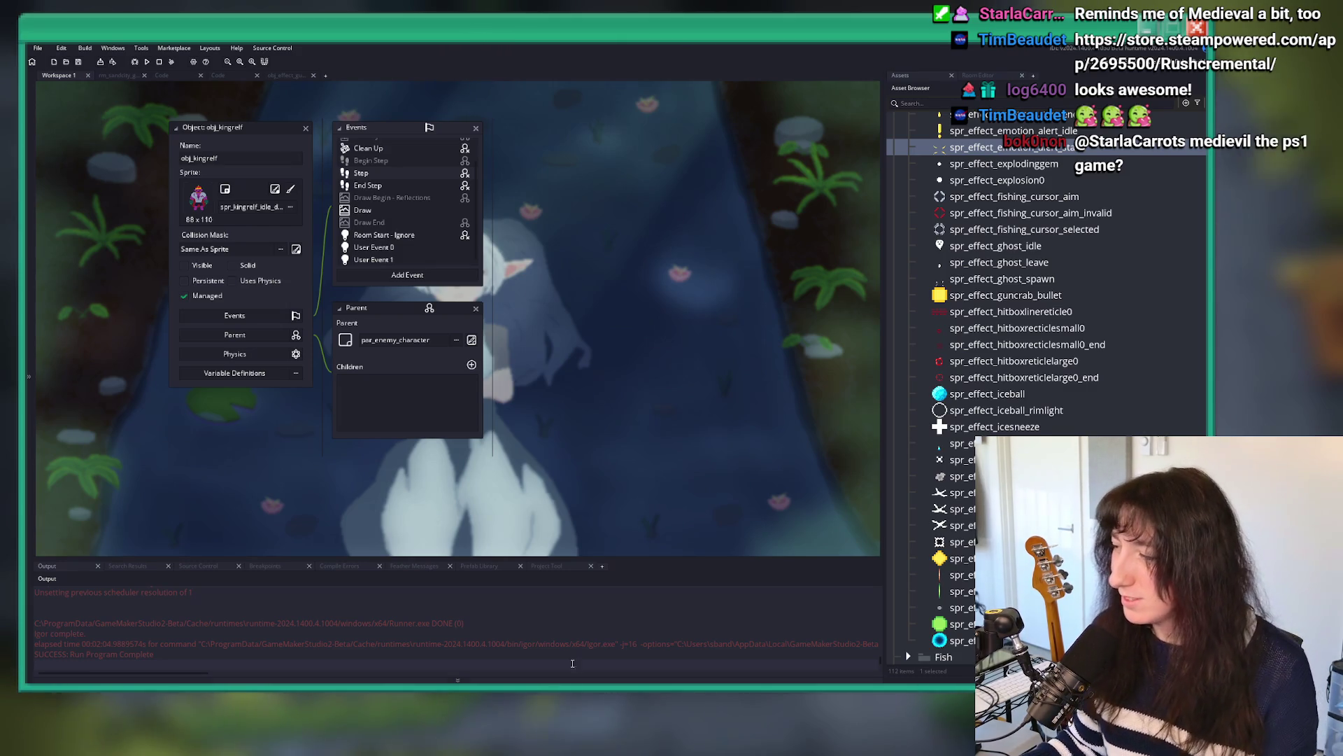
# Step: Launch Steam from Windows search and search the store for 'rushkre'
pyautogui.press('super')
pyautogui.write('ste')
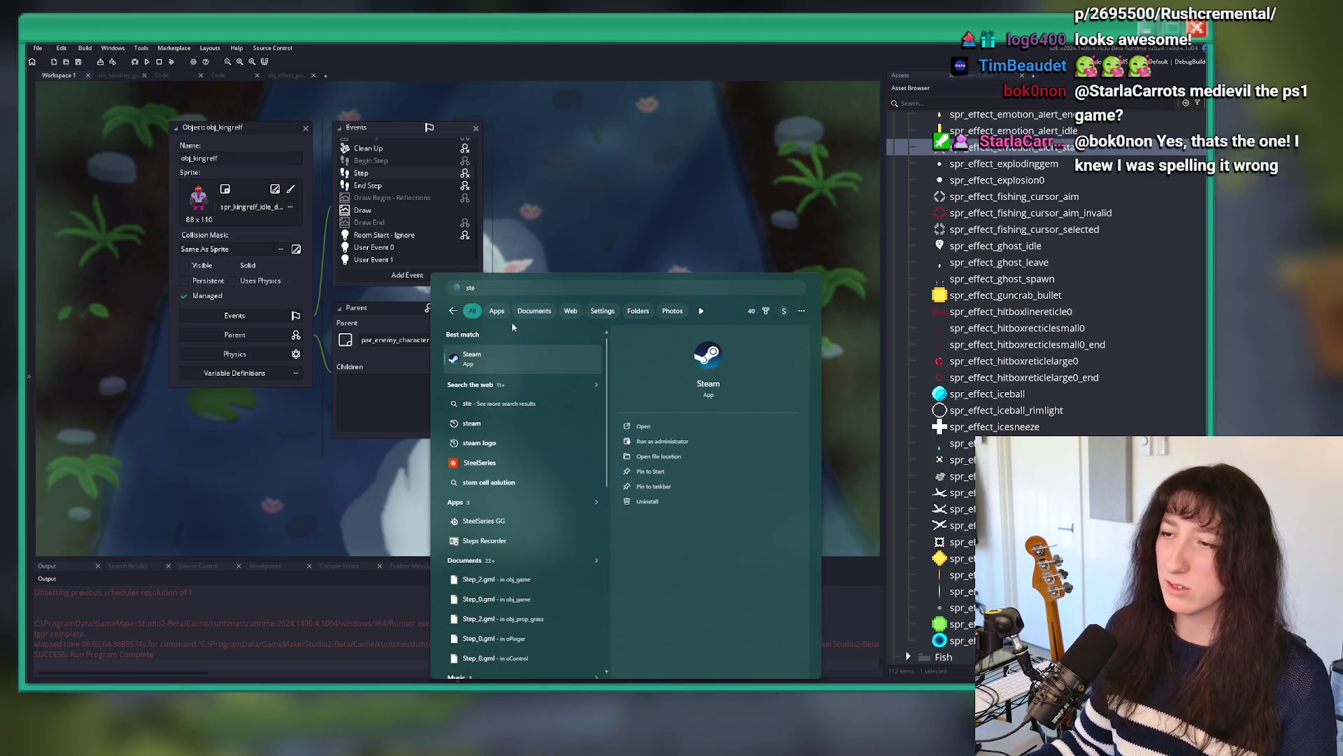
pyautogui.press('Return')
pyautogui.click(717, 83)
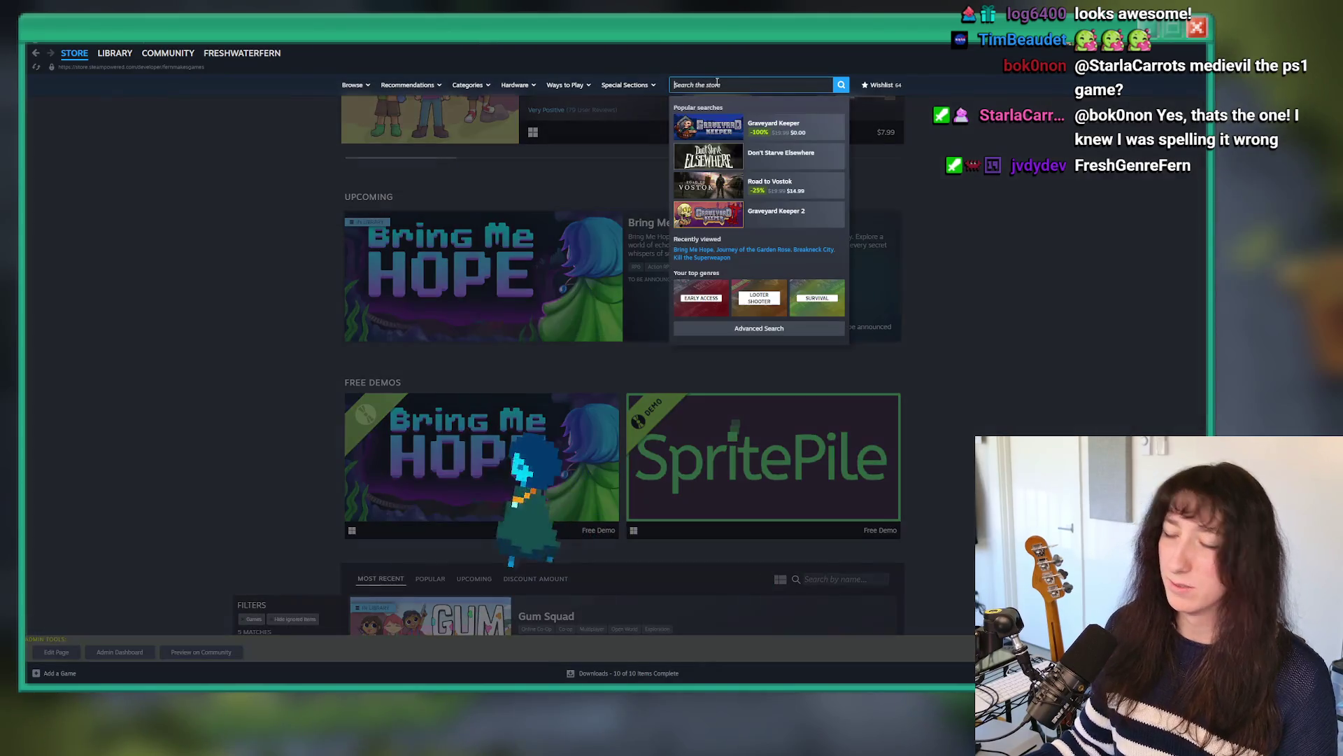
pyautogui.write('rush')
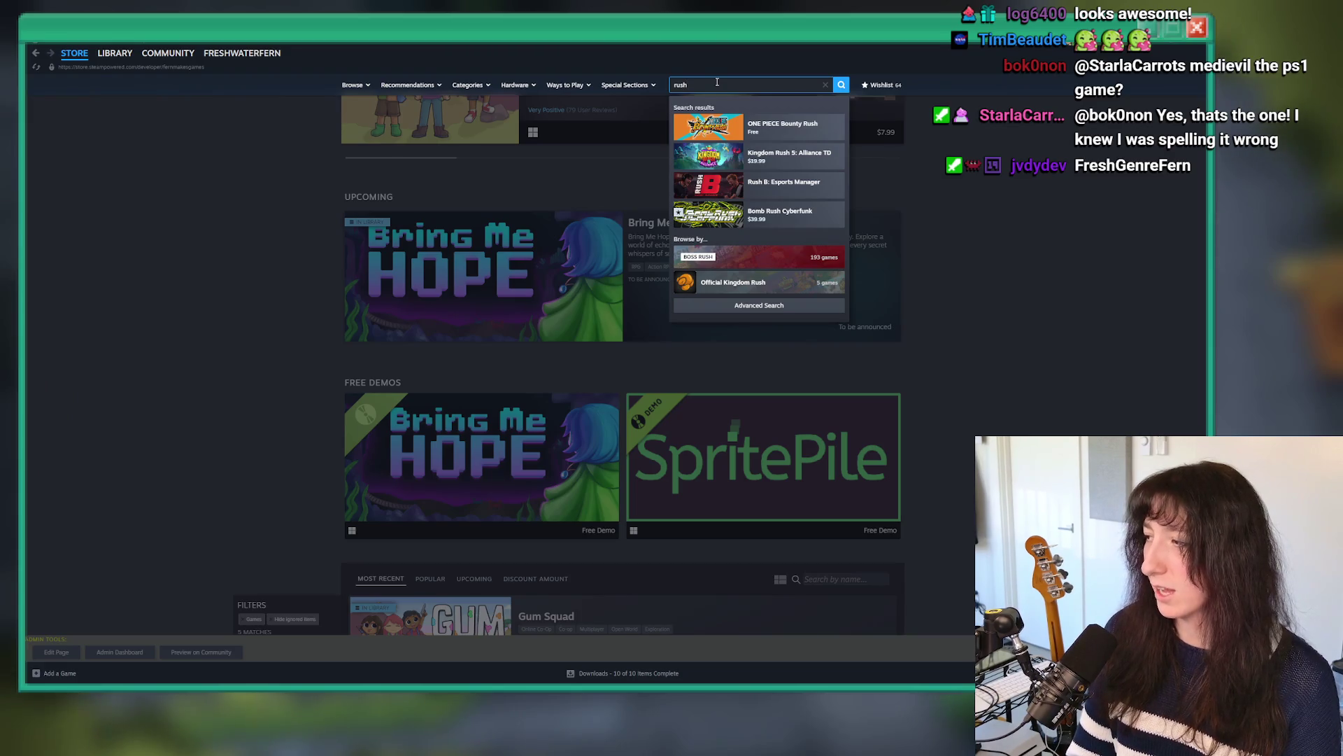
pyautogui.write('kremental')
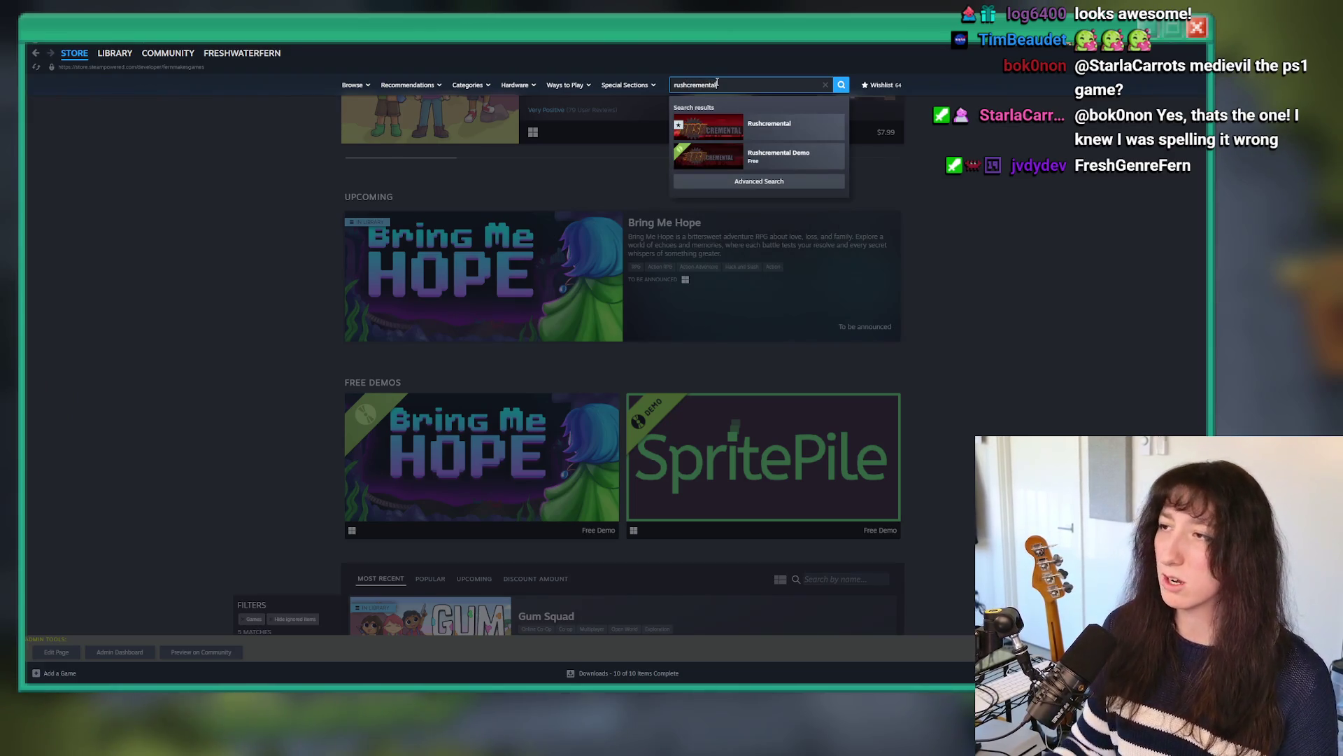
# Step: Open the Rushcremental store page and play its trailer full screen
pyautogui.click(781, 123)
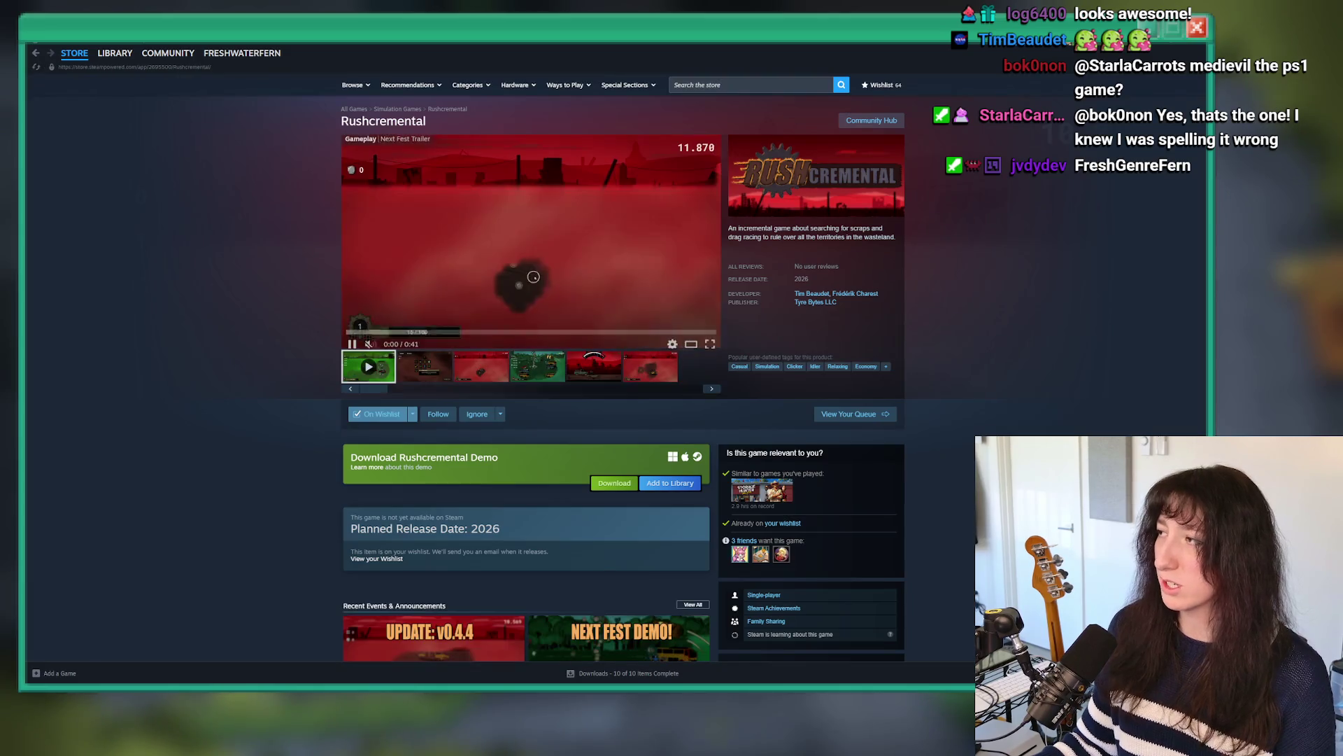
pyautogui.scroll(-3, 560, 500)
pyautogui.scroll(3, 454, 510)
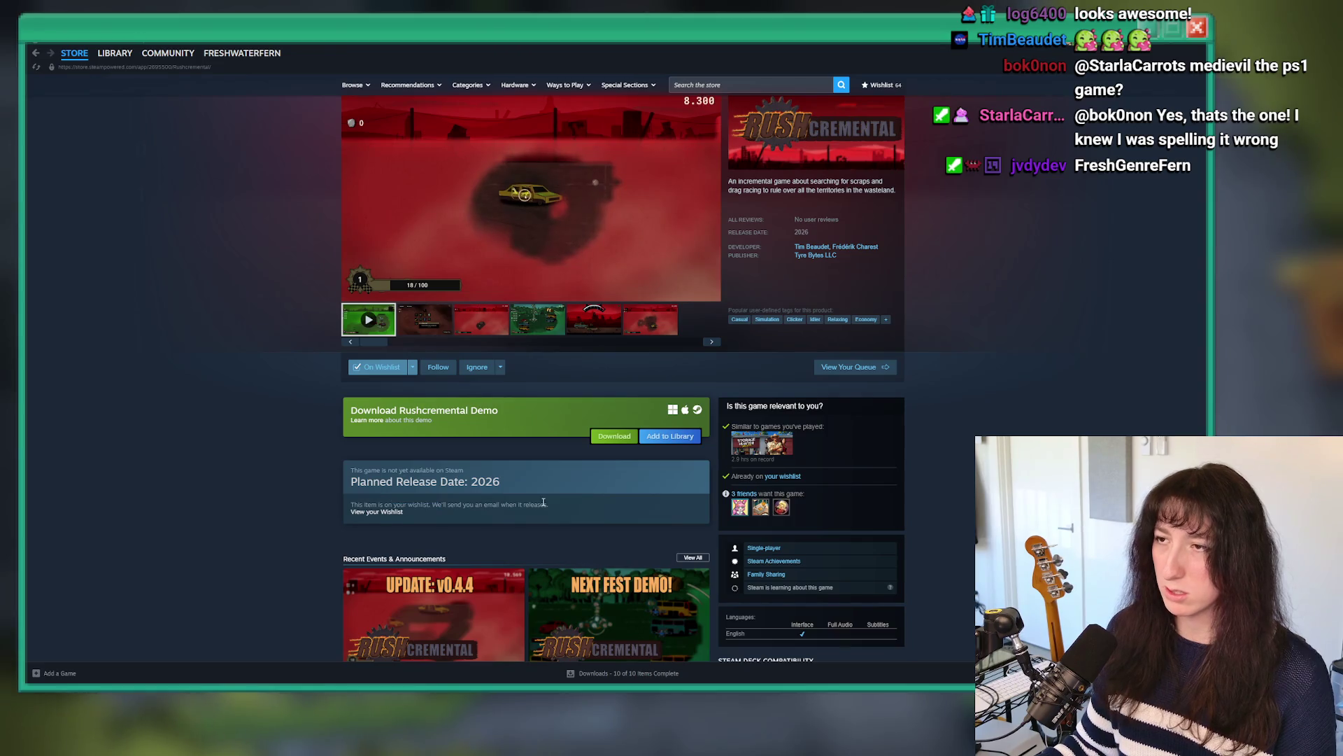
pyautogui.scroll(1, 544, 502)
pyautogui.click(708, 335)
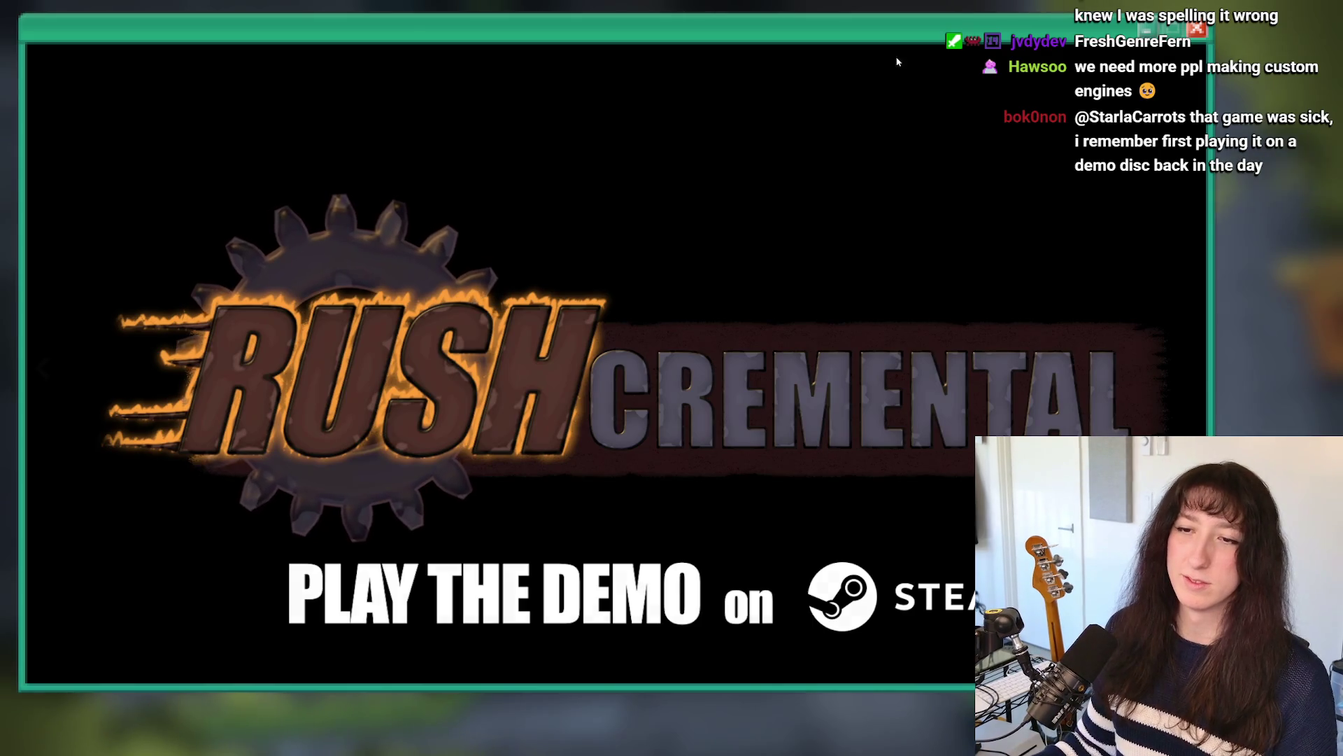
# Step: Exit the full-screen Rushcremental trailer and return to GameMaker's obj_kingrelf editor
pyautogui.press('Escape')
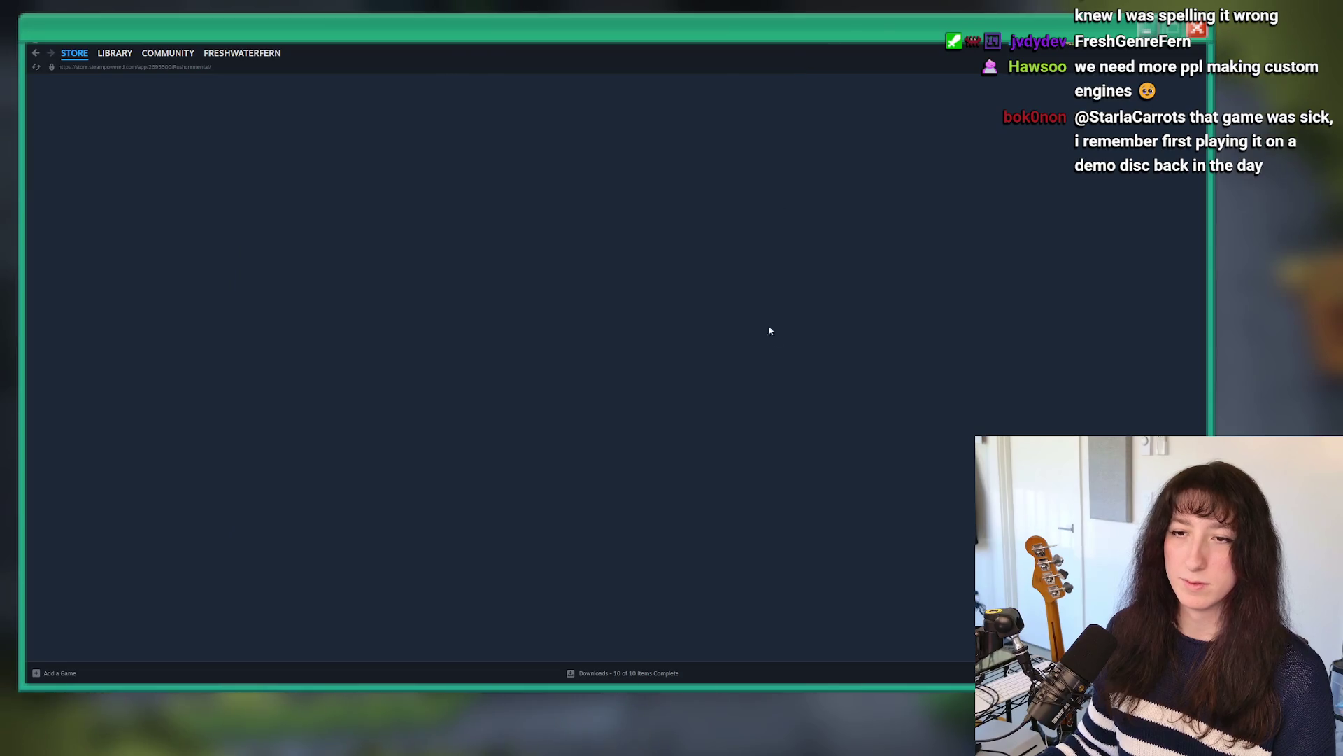
pyautogui.hotkey('alt', 'Tab')
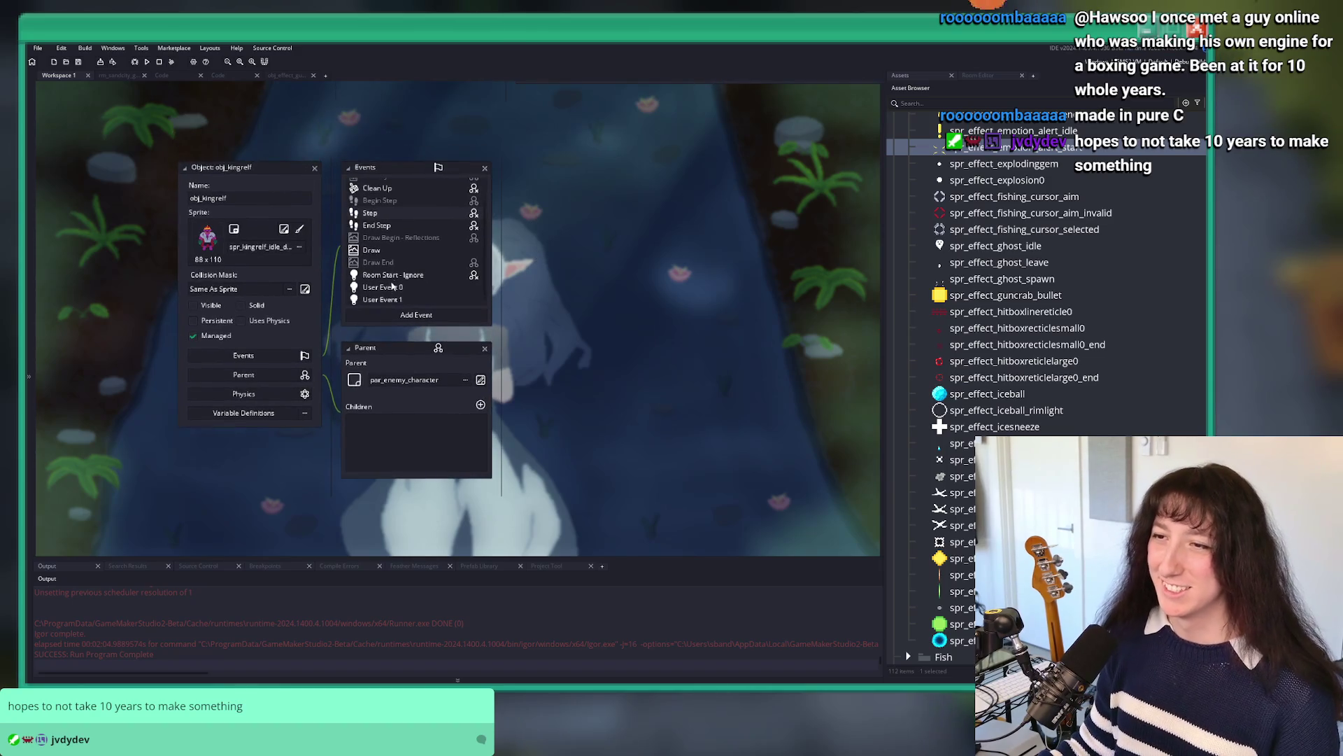
# Step: In King Relf's Step event, delete the character_state_process call and move the four immunity assignments after the frame-skip check
pyautogui.doubleClick(383, 289)
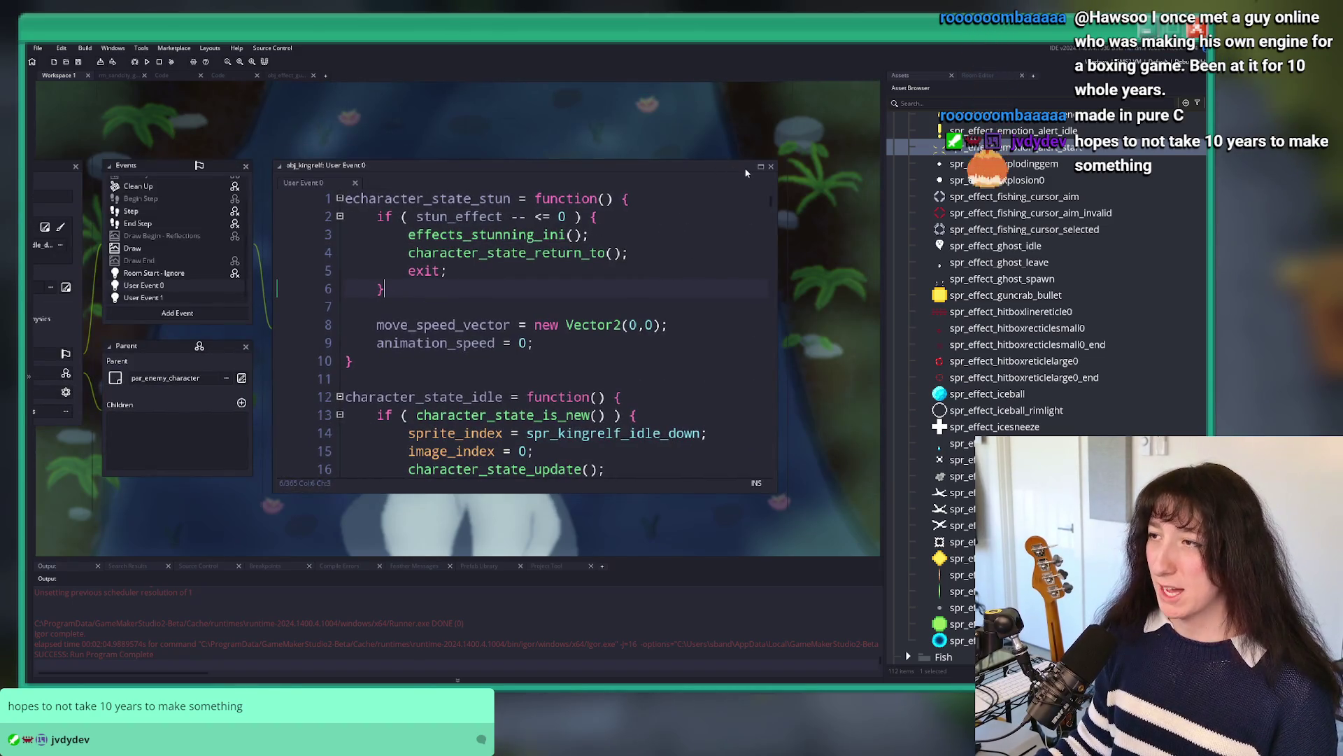
pyautogui.click(131, 211)
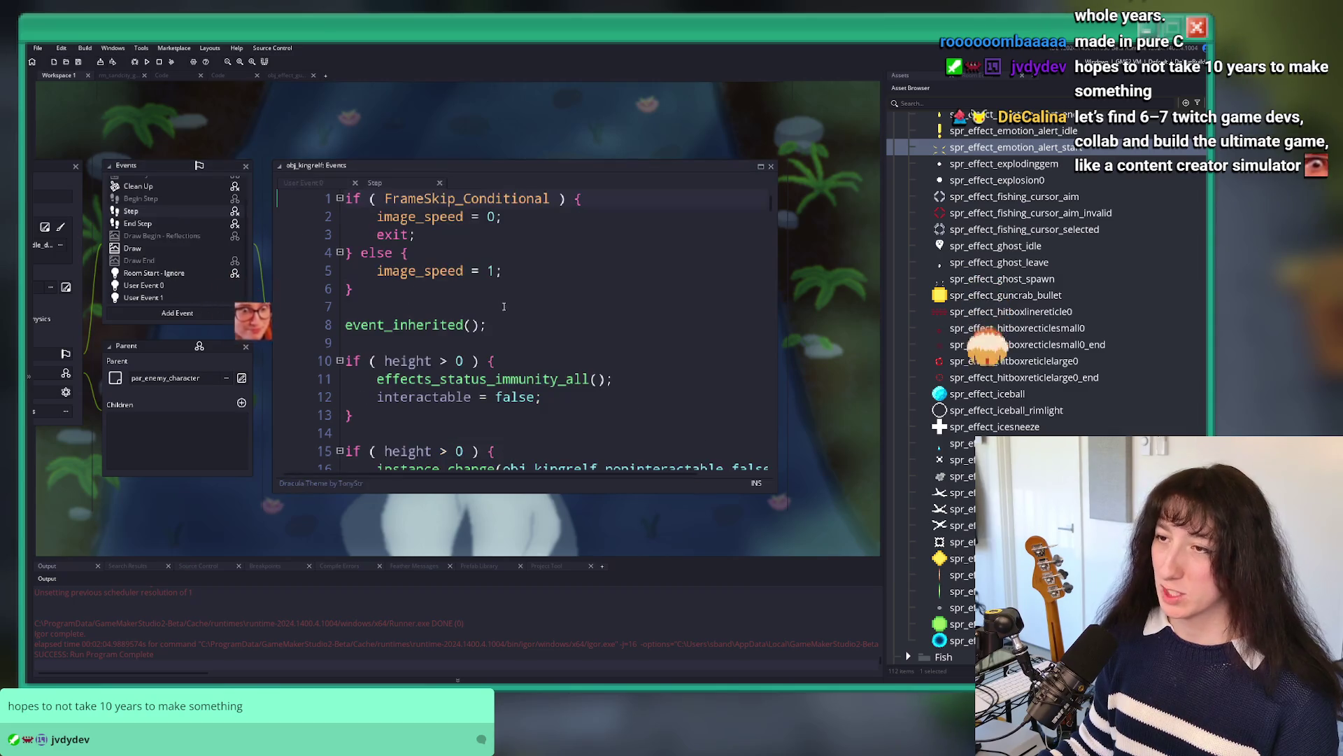
pyautogui.scroll(-15, 504, 307)
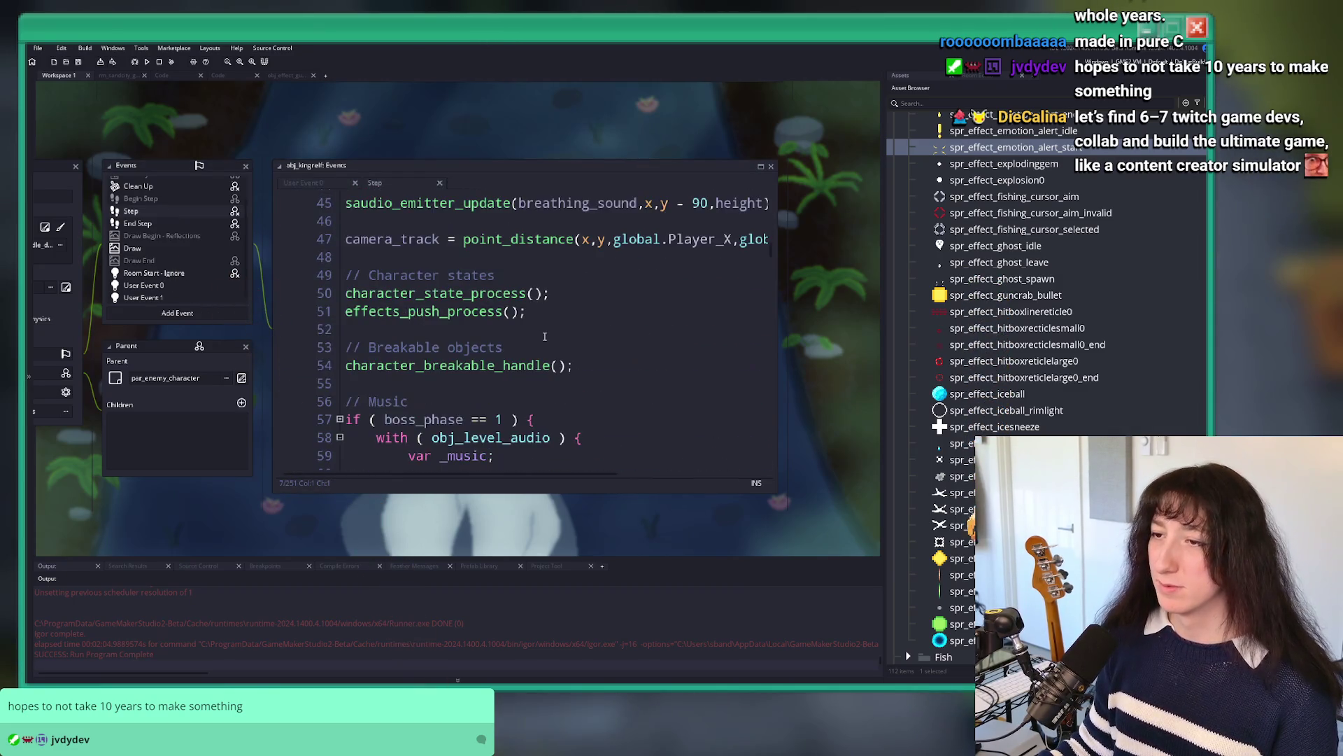
pyautogui.press('Delete')
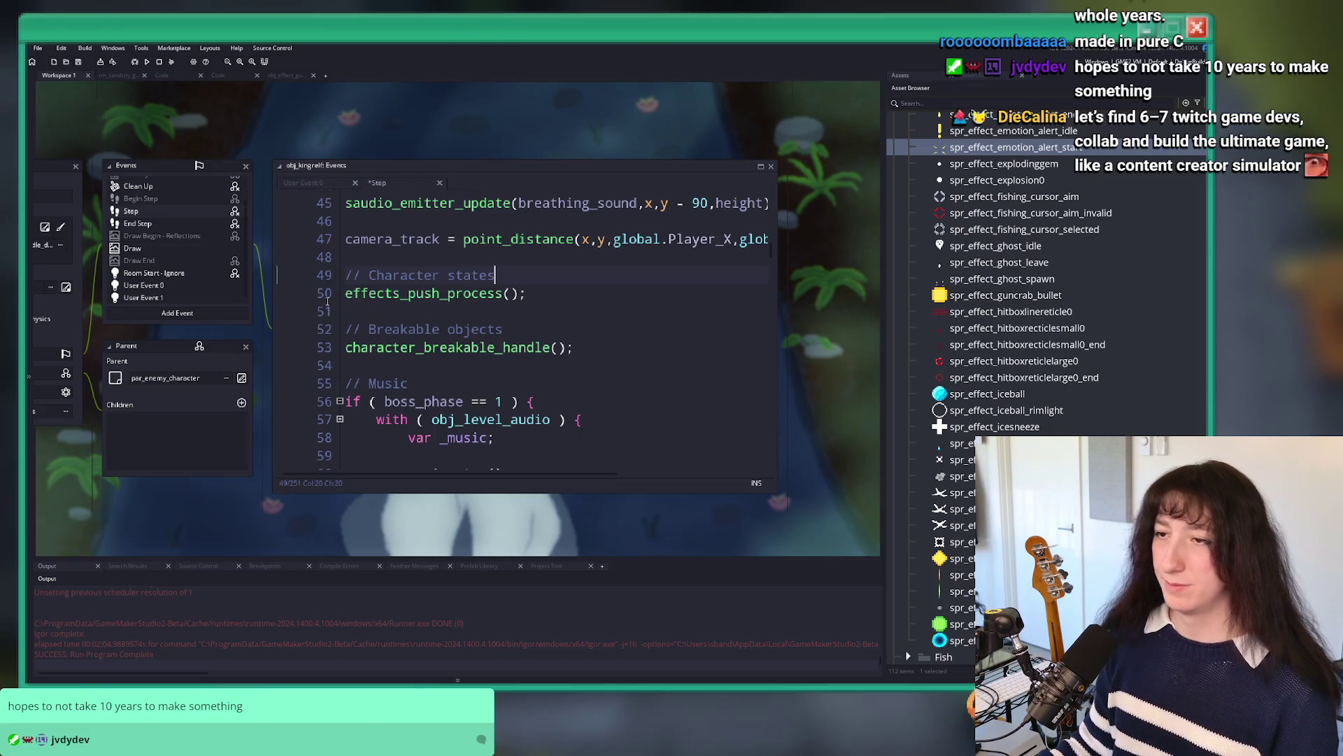
pyautogui.click(178, 282)
pyautogui.click(171, 211)
pyautogui.scroll(4, 525, 355)
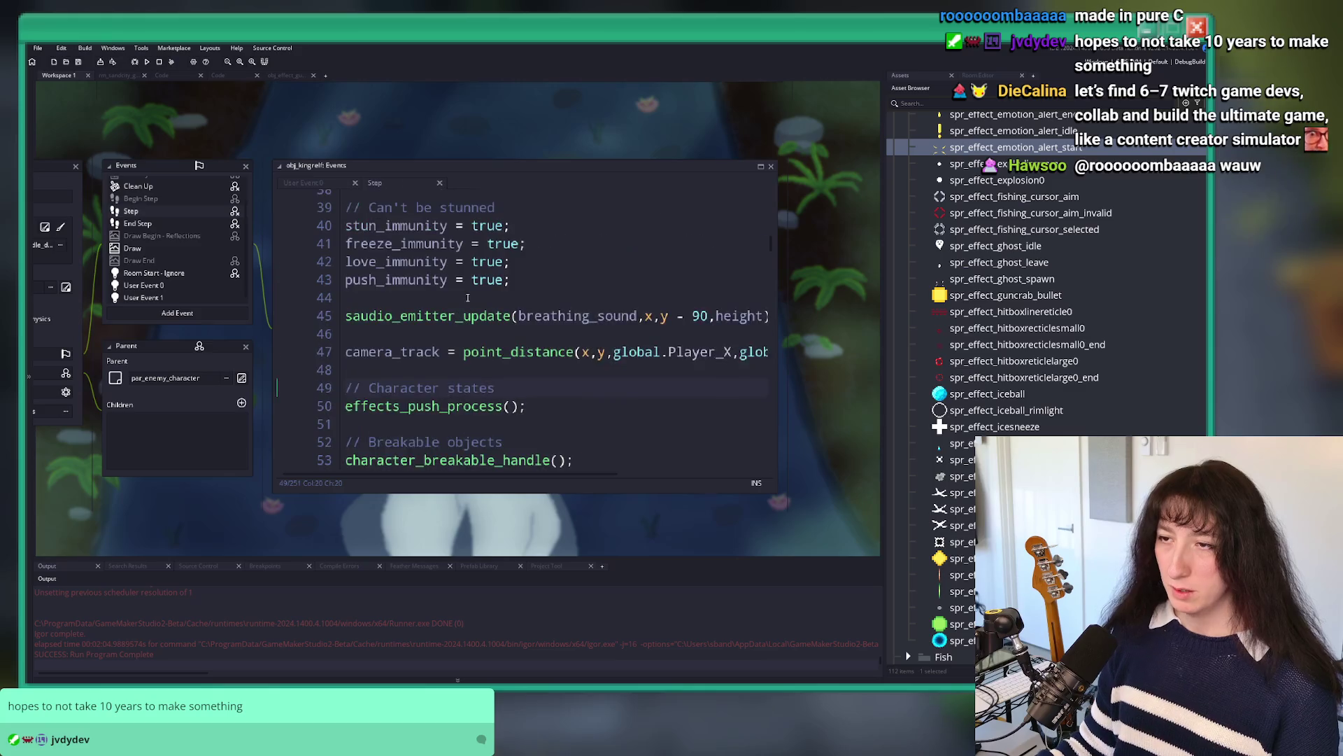
pyautogui.moveTo(525, 356); pyautogui.dragTo(326, 288)
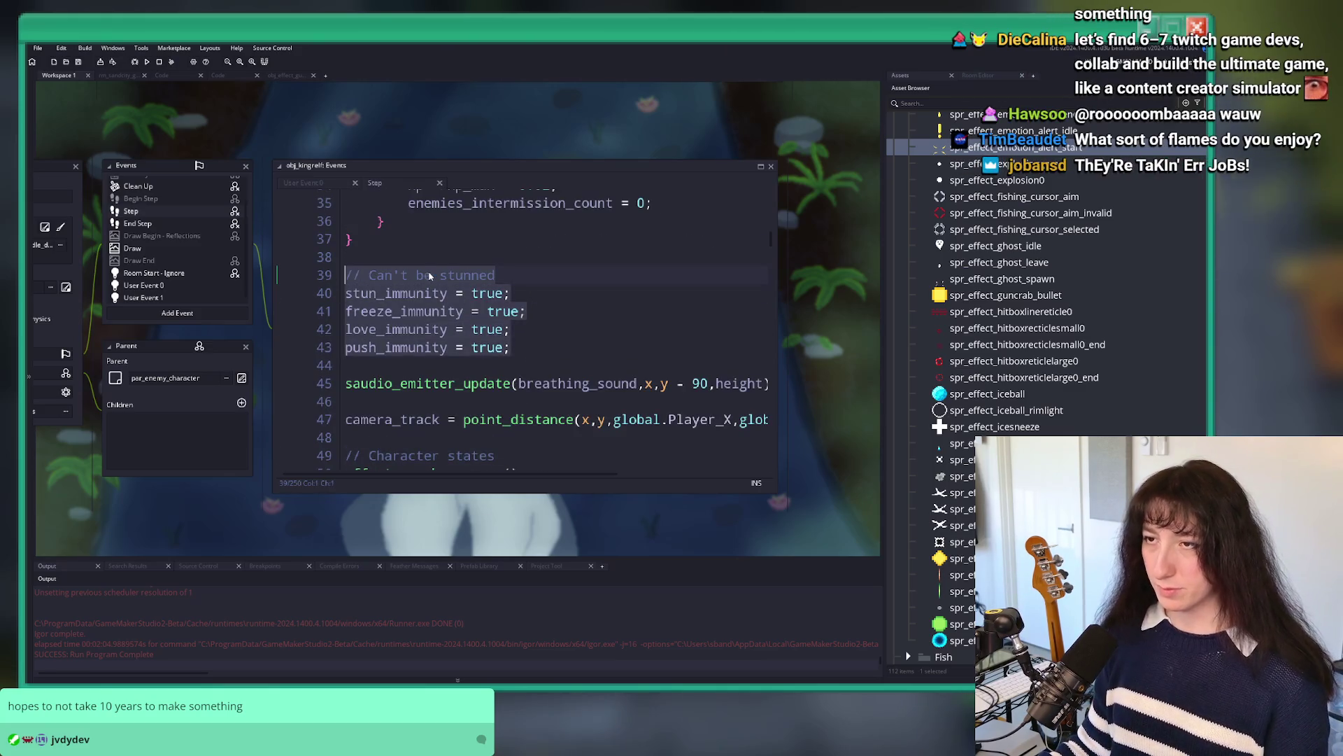
pyautogui.press('BackSpace')
pyautogui.press('BackSpace')
pyautogui.press('BackSpace')
pyautogui.scroll(10, 449, 362)
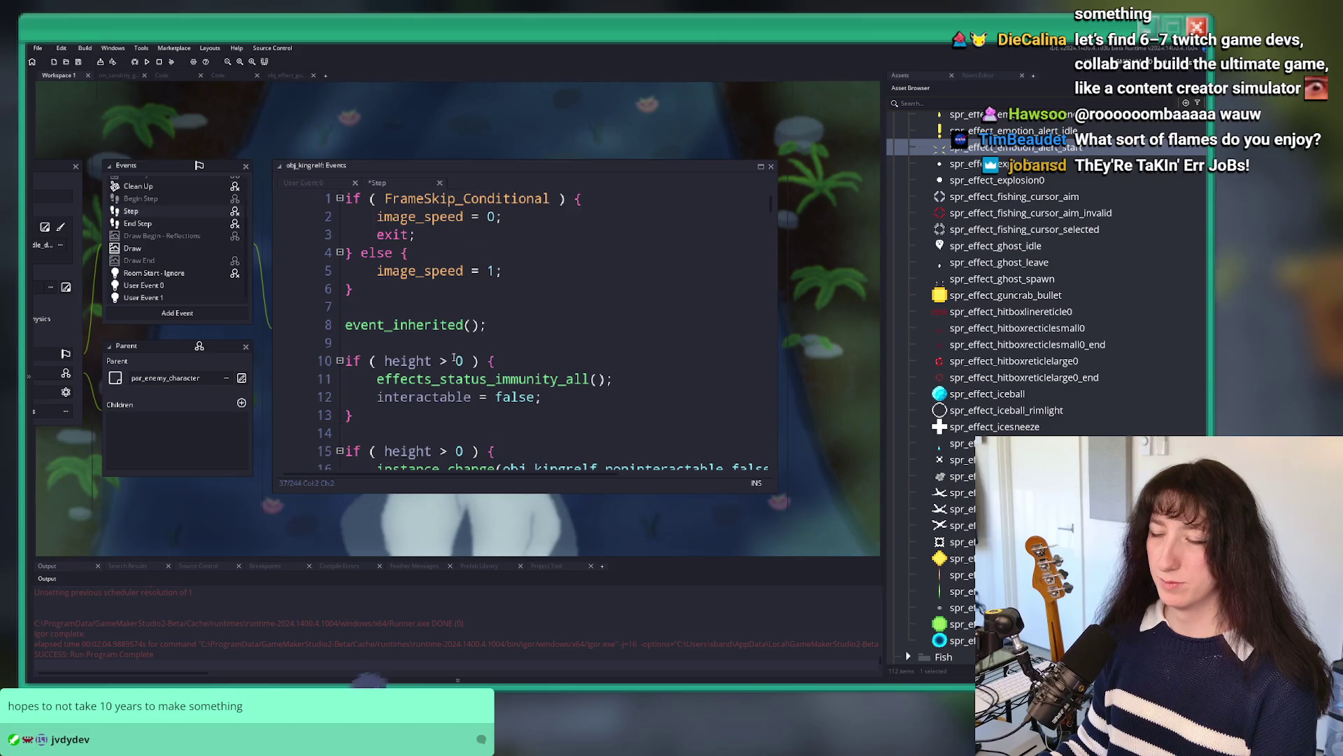
pyautogui.press('Return')
pyautogui.press('Return')
pyautogui.write("// Can't be stunned stun_immunity = true; freeze_immunity = true; love_immunity = true; push_immunity = true;")
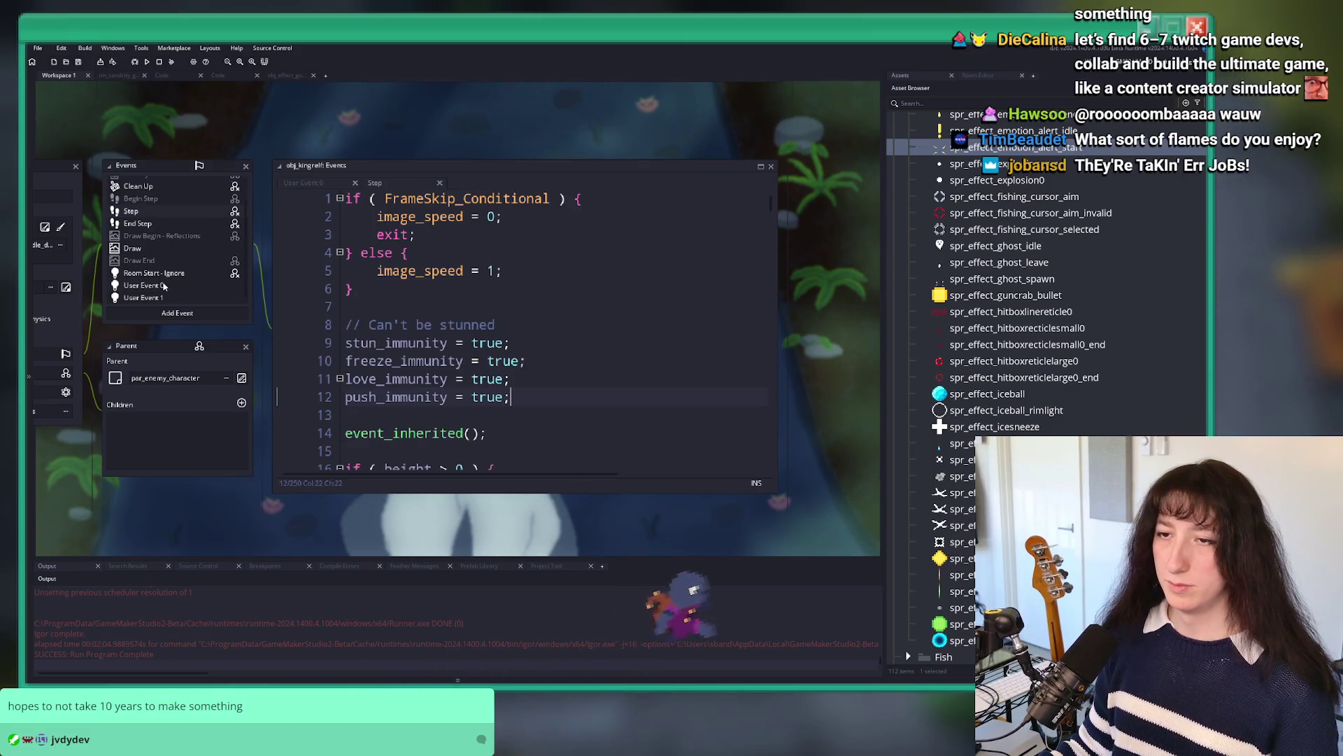
# Step: Show User Event 0 full size, fold every function to its header and unfold bloodsmash
pyautogui.click(163, 286)
pyautogui.click(761, 166)
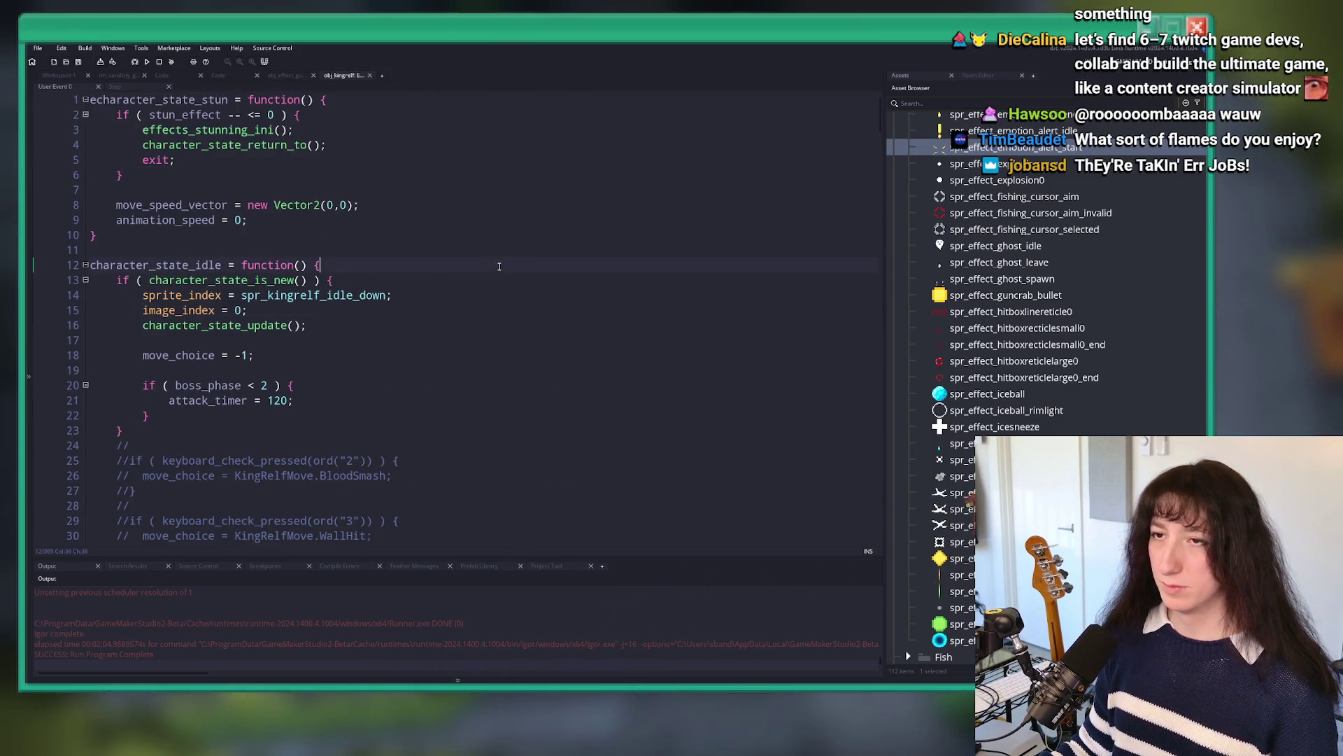
pyautogui.scroll(-8, 464, 322)
pyautogui.hotkey('ctrl', 'm')
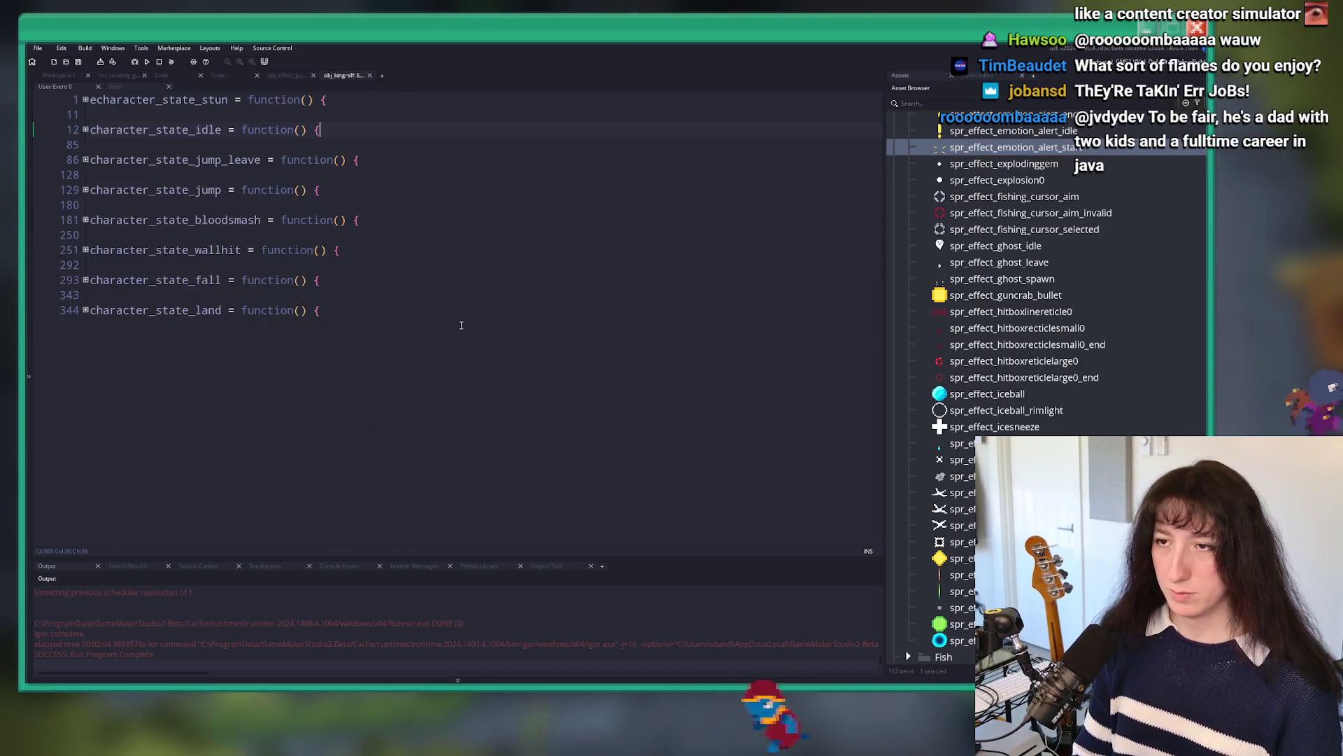
pyautogui.click(85, 251)
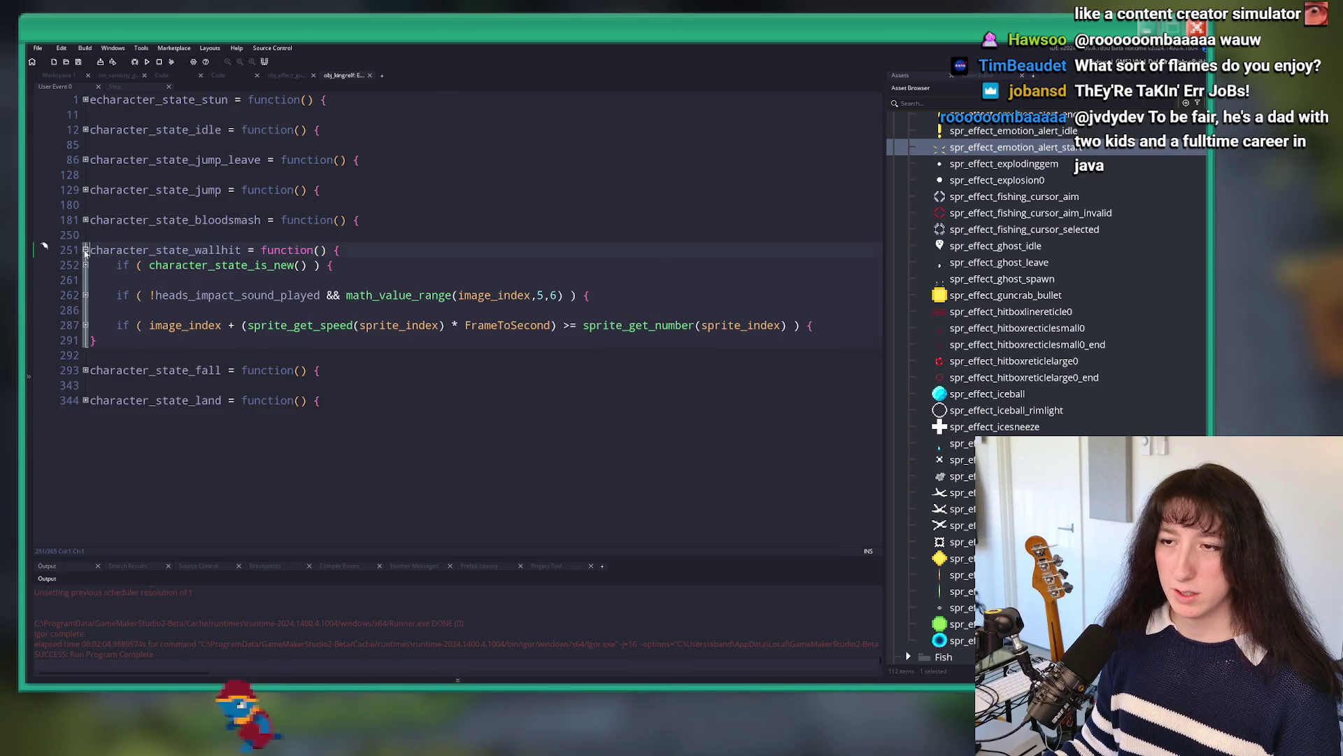
pyautogui.click(86, 251)
pyautogui.click(85, 220)
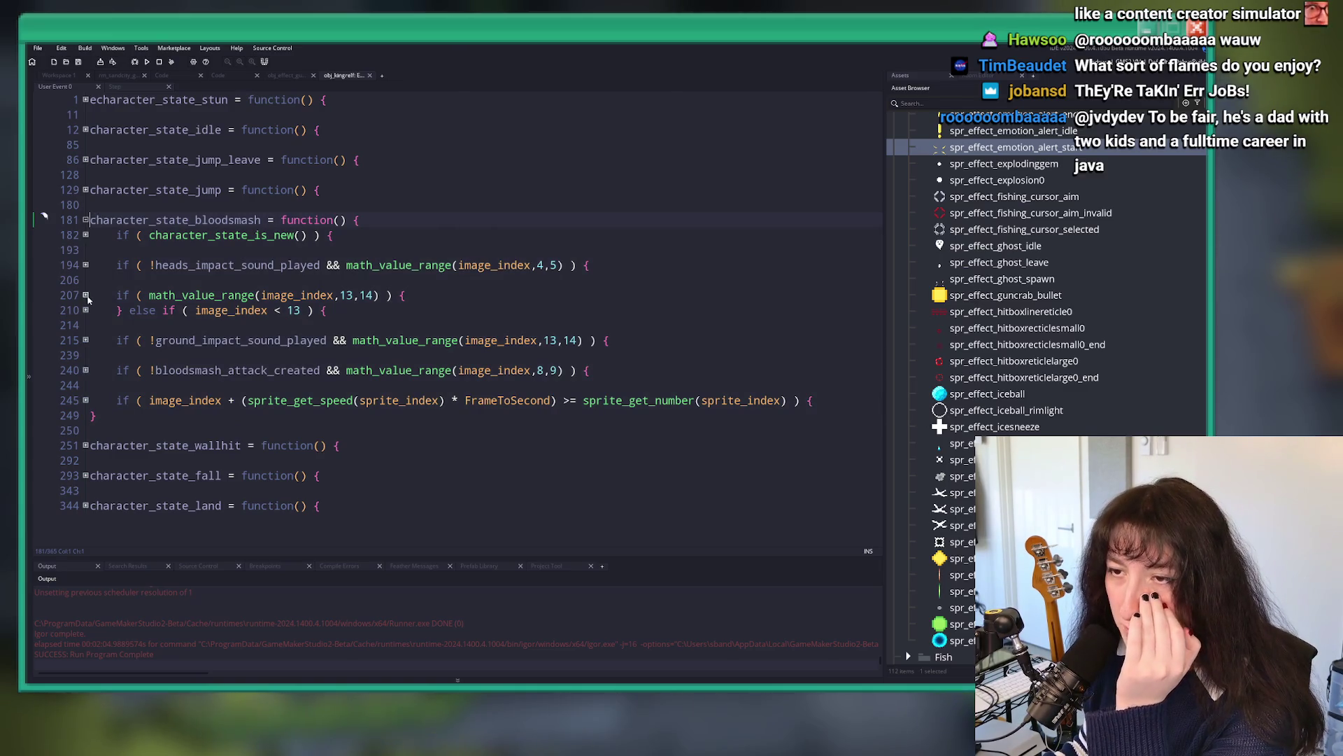
# Step: Review the ground-impact block at line 215 and its repeat block at line 227, then fold it again
pyautogui.click(86, 370)
pyautogui.click(86, 370)
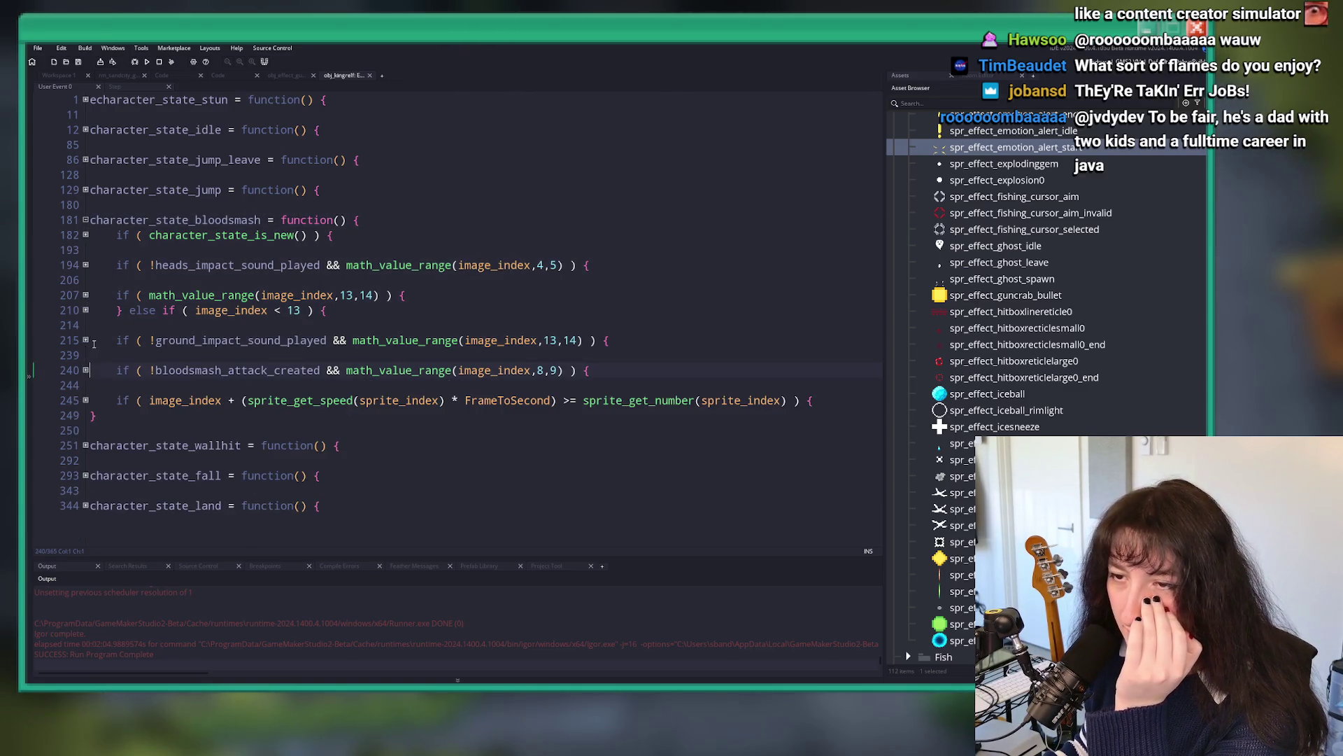
pyautogui.click(85, 341)
pyautogui.scroll(-2, 110, 474)
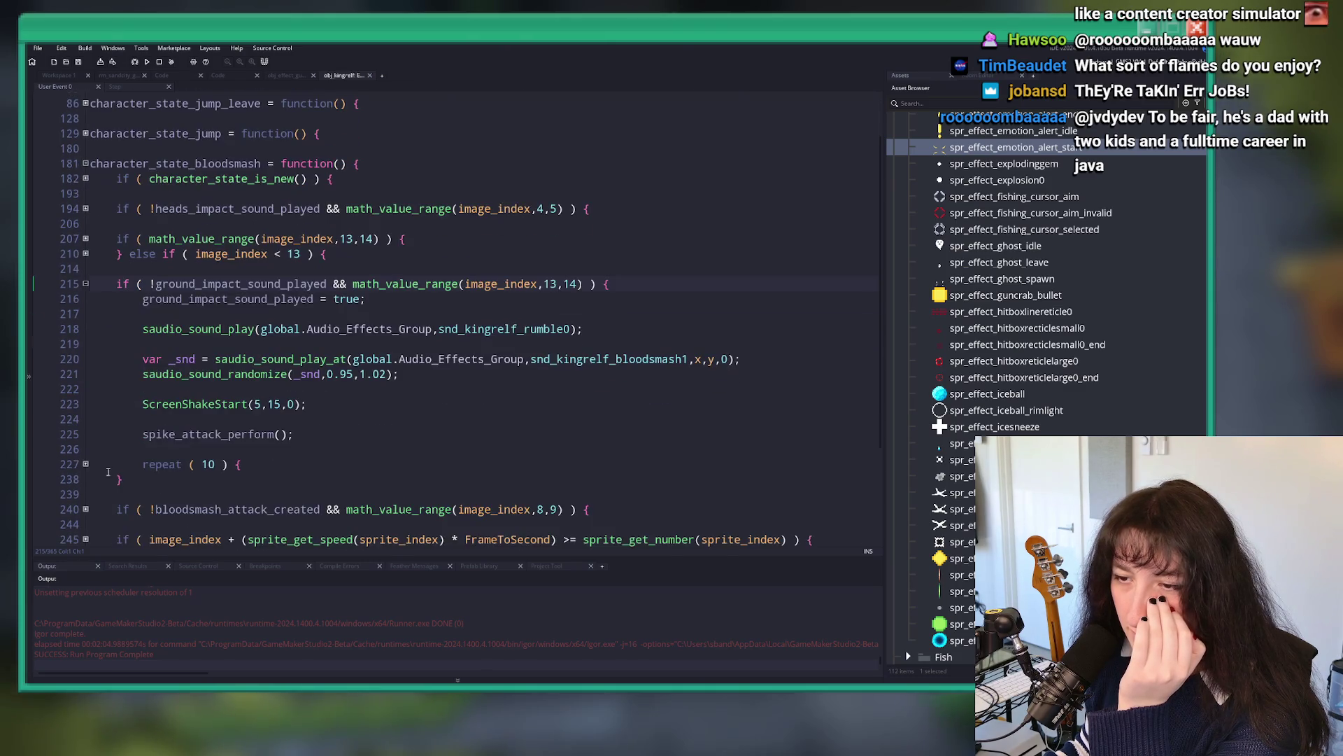
pyautogui.click(86, 464)
pyautogui.scroll(-10, 79, 349)
pyautogui.scroll(7, 74, 207)
pyautogui.click(86, 186)
pyautogui.scroll(5, 83, 189)
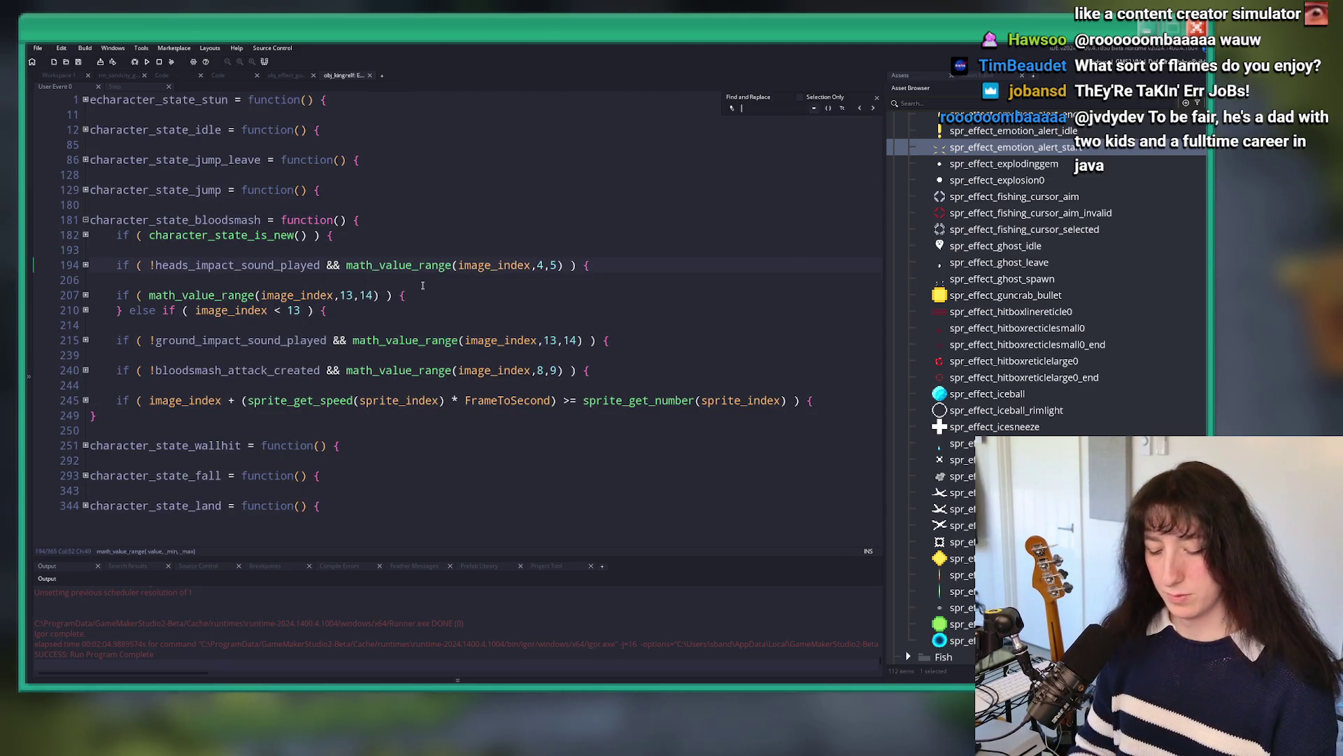
# Step: Search the code for 'hitbox' and unfold character_state_land with its jump-or-idle choice after landing
pyautogui.write('hitbox')
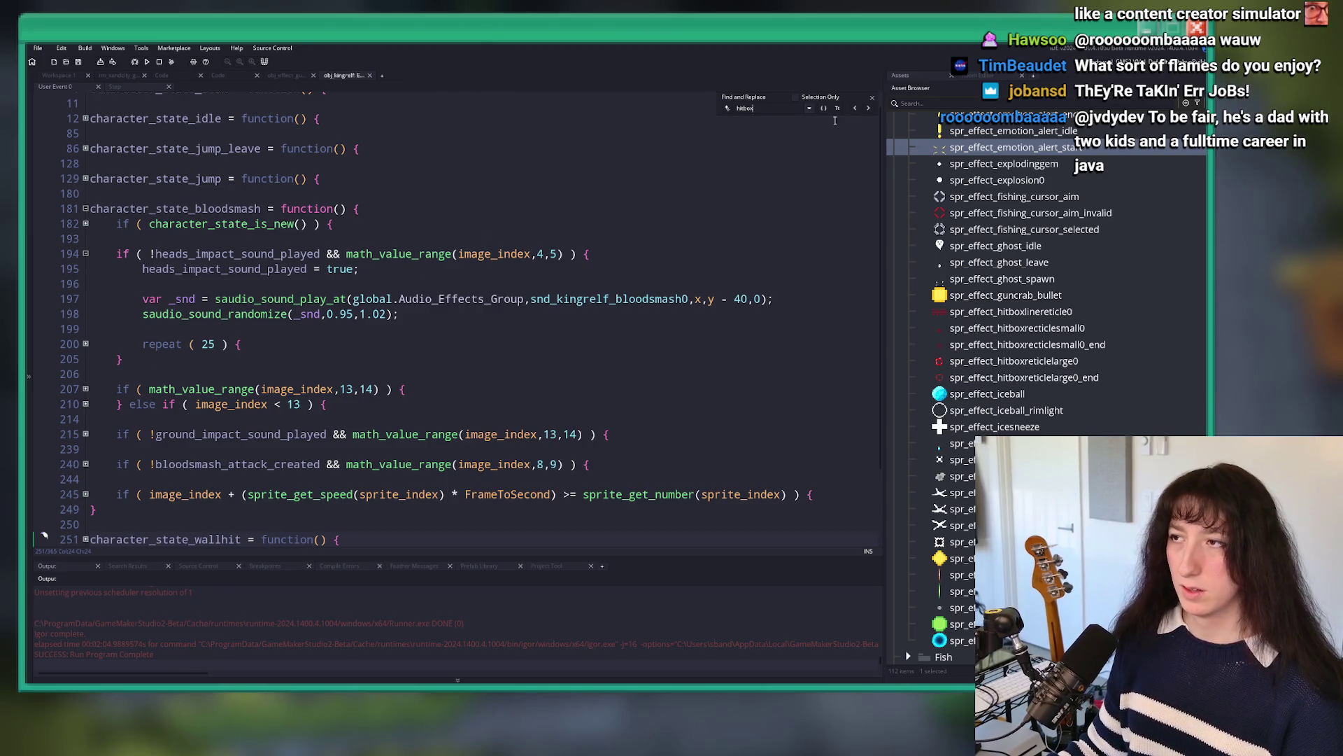
pyautogui.press('BackSpace')
pyautogui.press('BackSpace')
pyautogui.press('BackSpace')
pyautogui.write('hit')
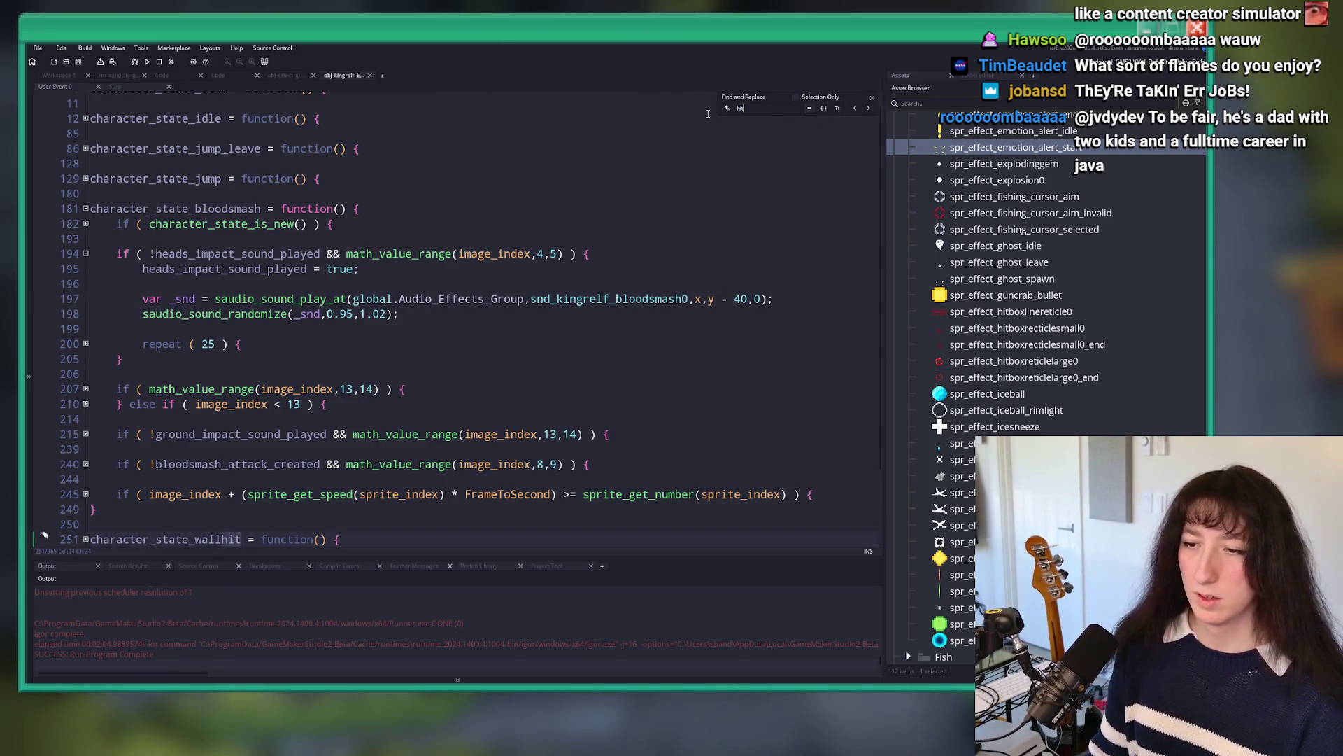
pyautogui.scroll(-2, 420, 315)
pyautogui.click(84, 511)
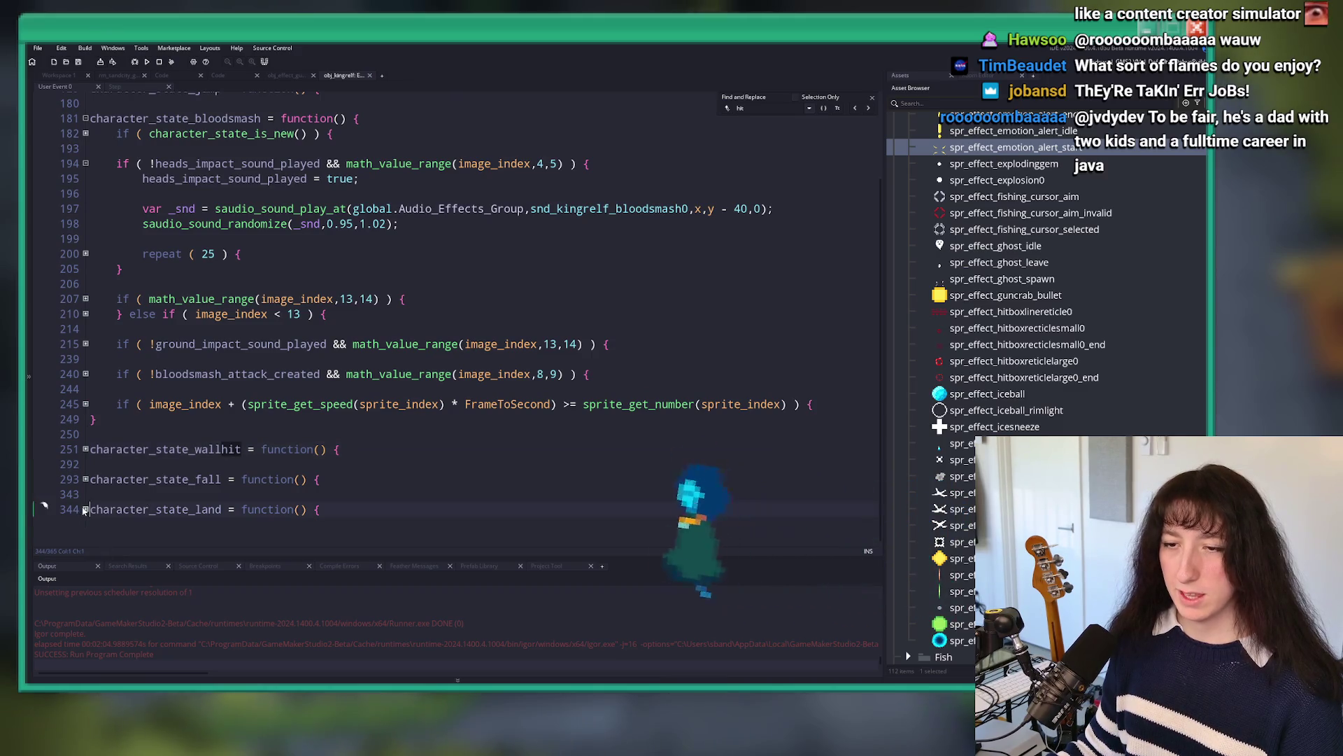
pyautogui.click(85, 509)
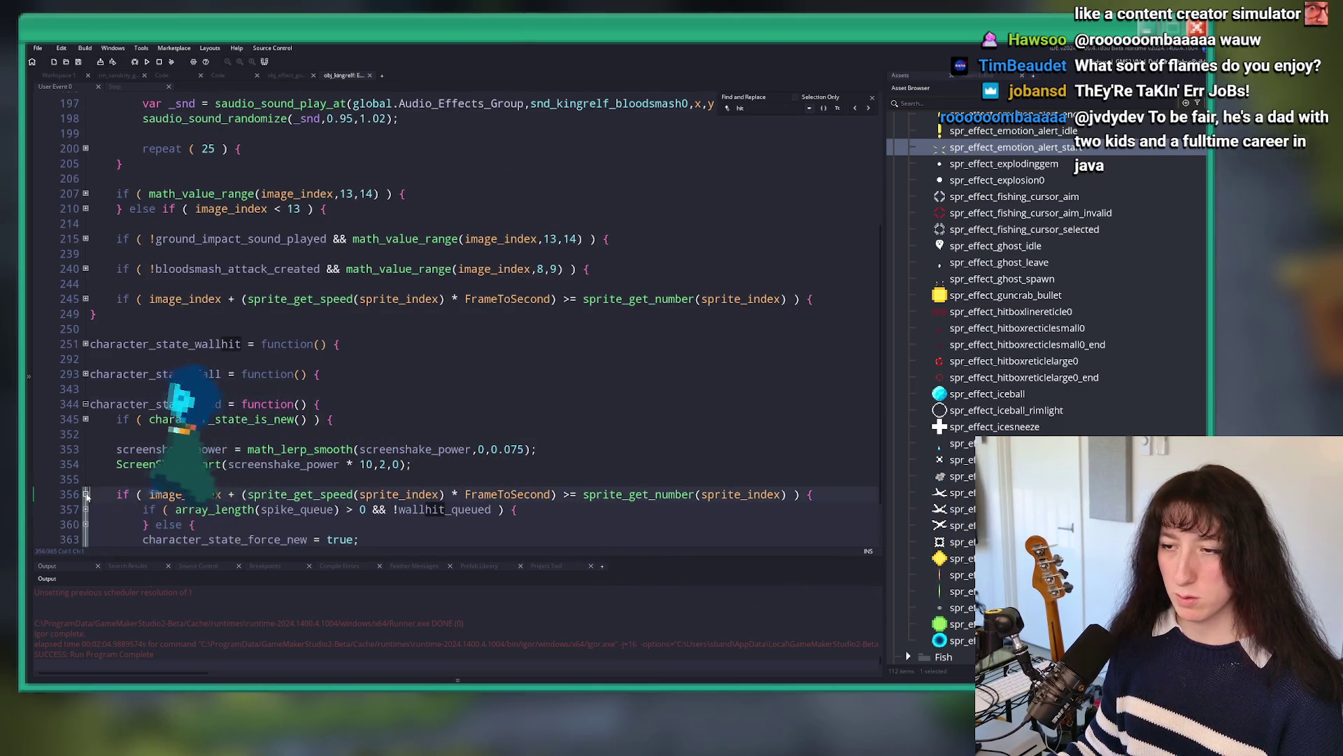
pyautogui.click(86, 449)
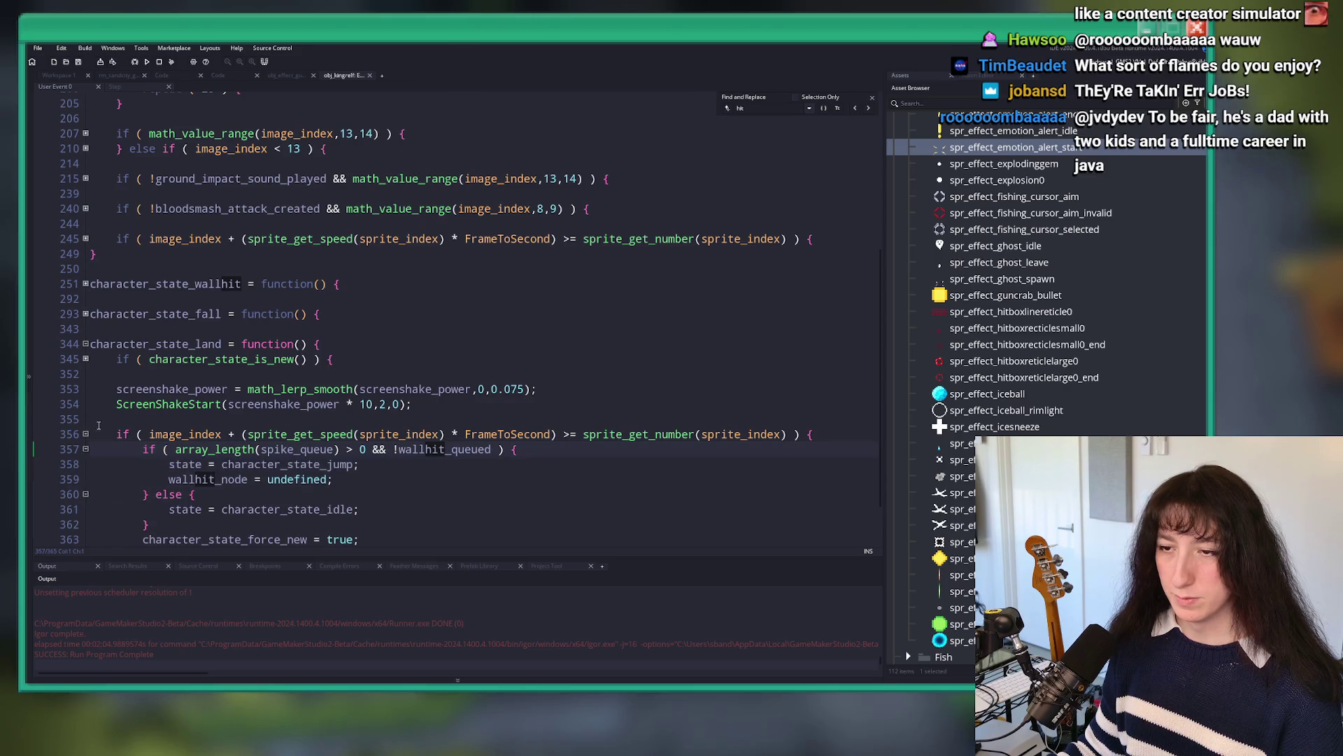
pyautogui.click(85, 359)
pyautogui.click(85, 359)
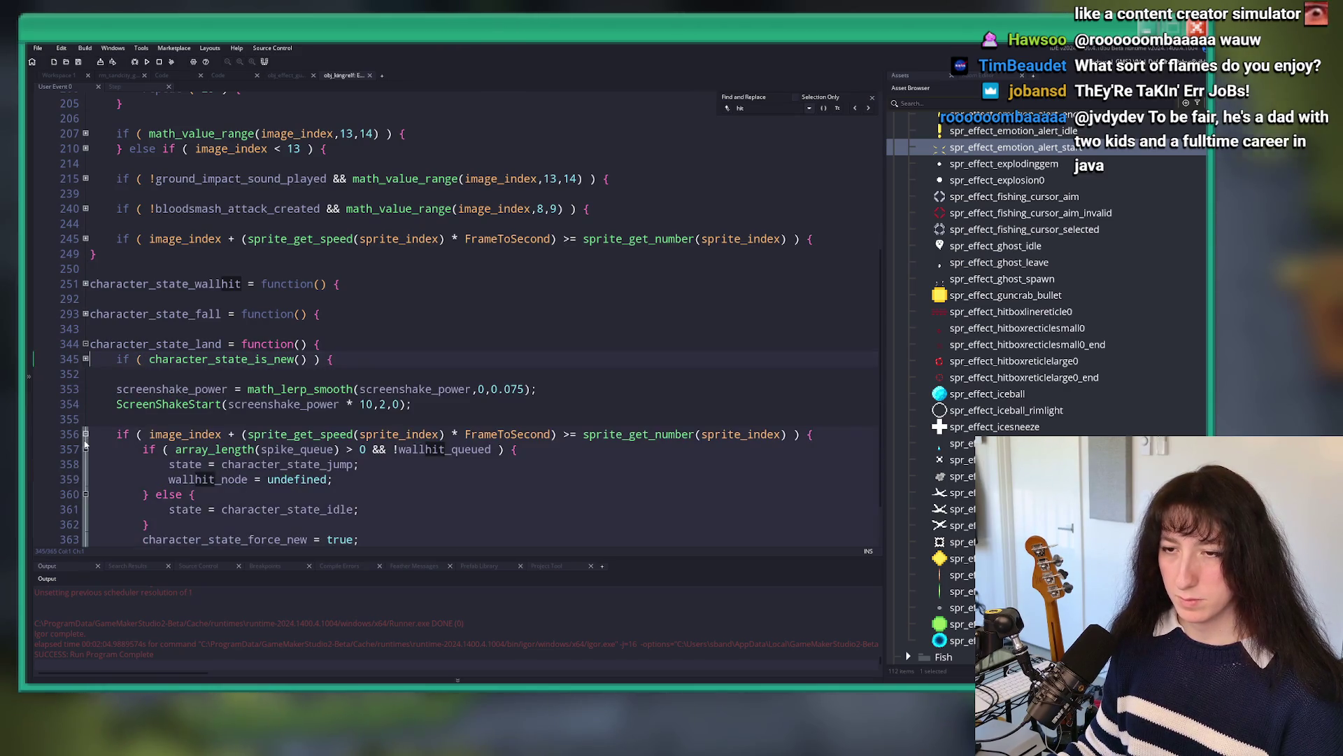
pyautogui.scroll(-2, 101, 466)
pyautogui.scroll(2, 428, 360)
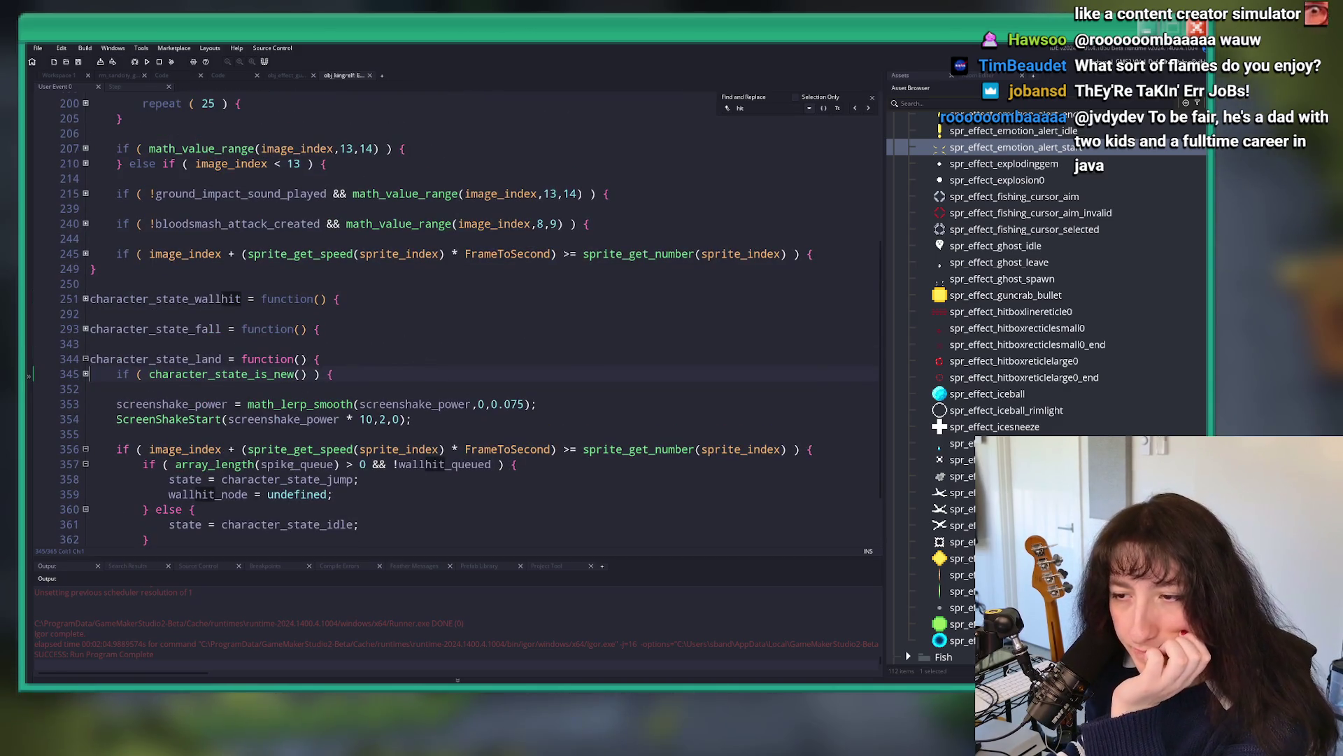
# Step: Unfold character_state_fall, checking the is_hittable flag and character_state_land call in its below-zero-height block
pyautogui.click(85, 328)
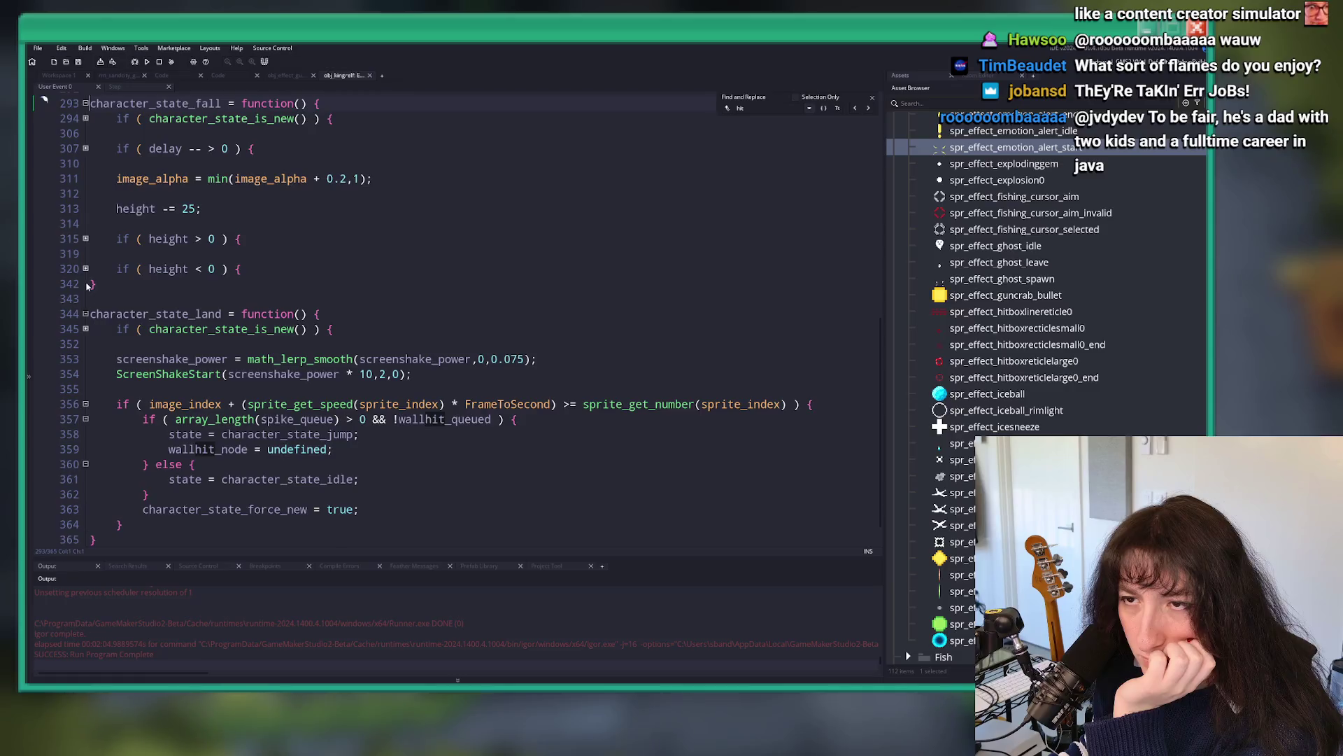
pyautogui.click(86, 266)
pyautogui.scroll(-1, 198, 339)
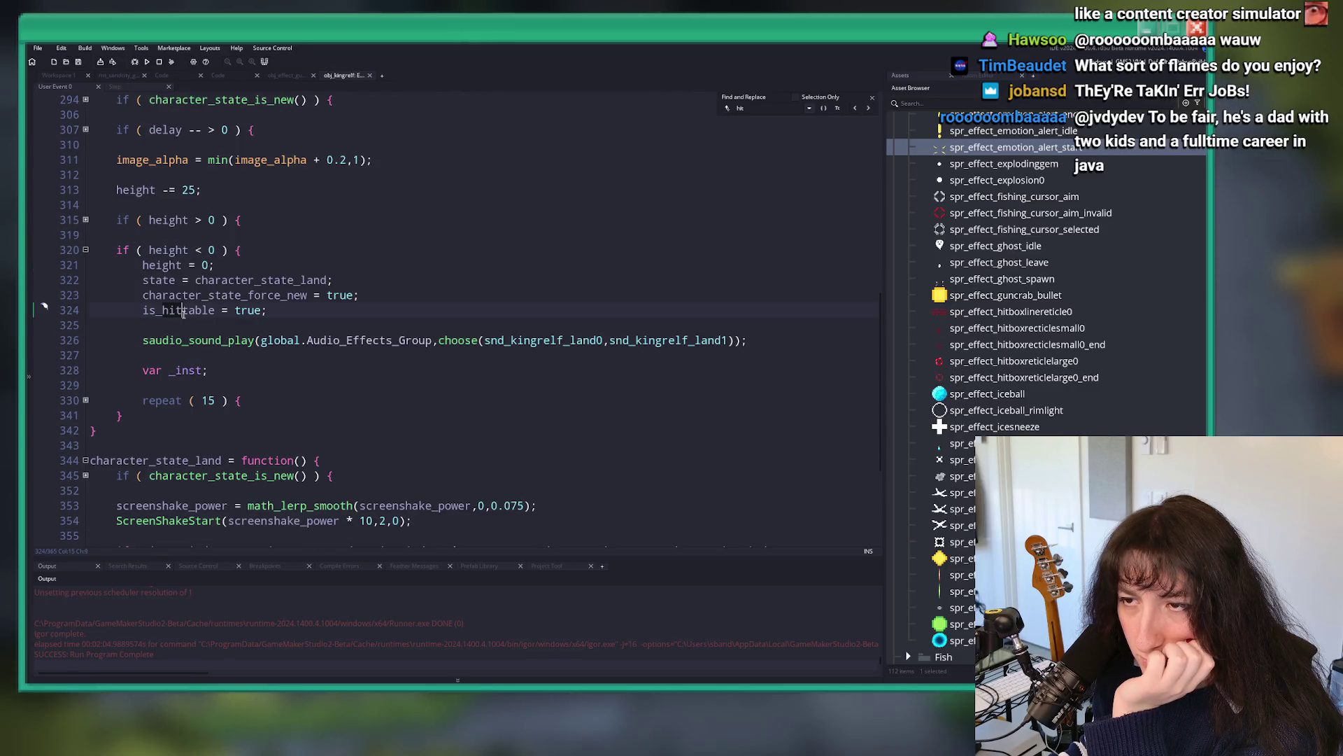
pyautogui.doubleClick(184, 312)
pyautogui.doubleClick(260, 279)
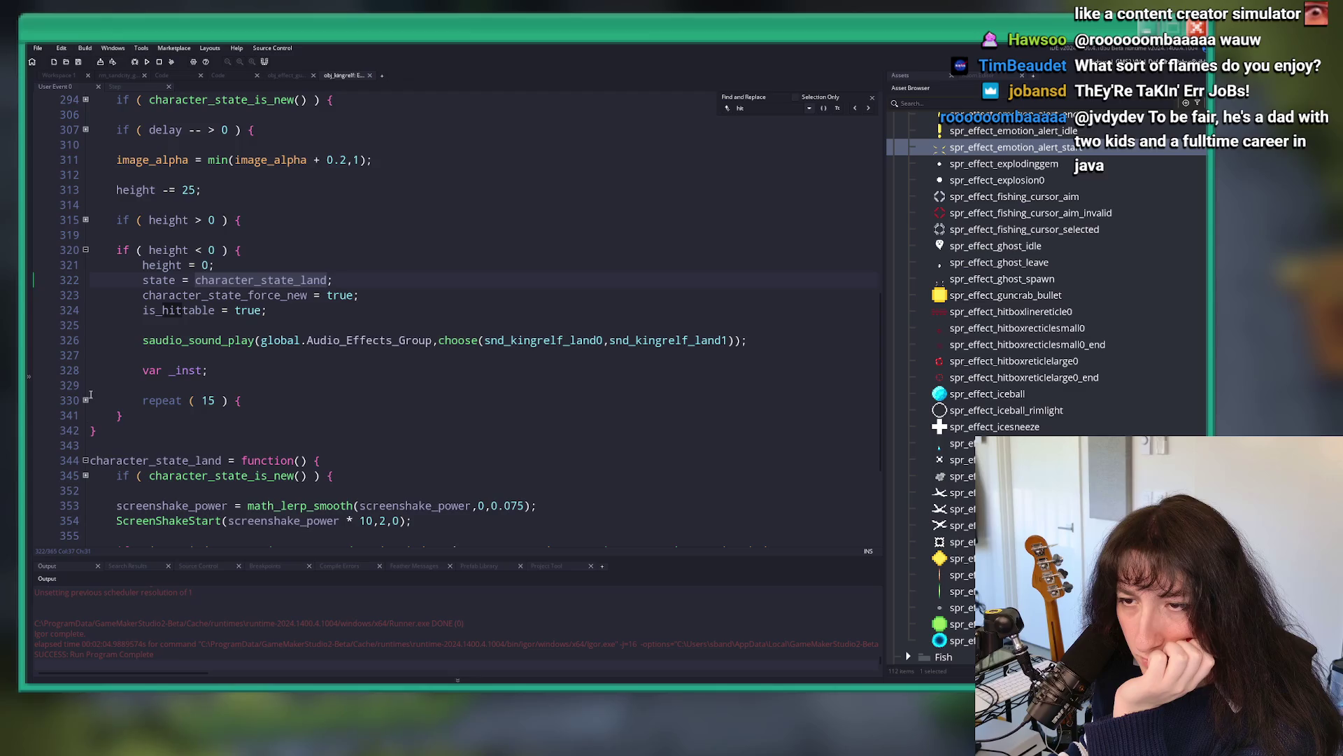
pyautogui.click(86, 400)
pyautogui.scroll(-3, 119, 378)
pyautogui.scroll(5, 145, 350)
pyautogui.scroll(6, 145, 350)
# Step: Unfold character_state_wallhit's end-of-animation, impact sound, bloodline and setup blocks
pyautogui.click(86, 449)
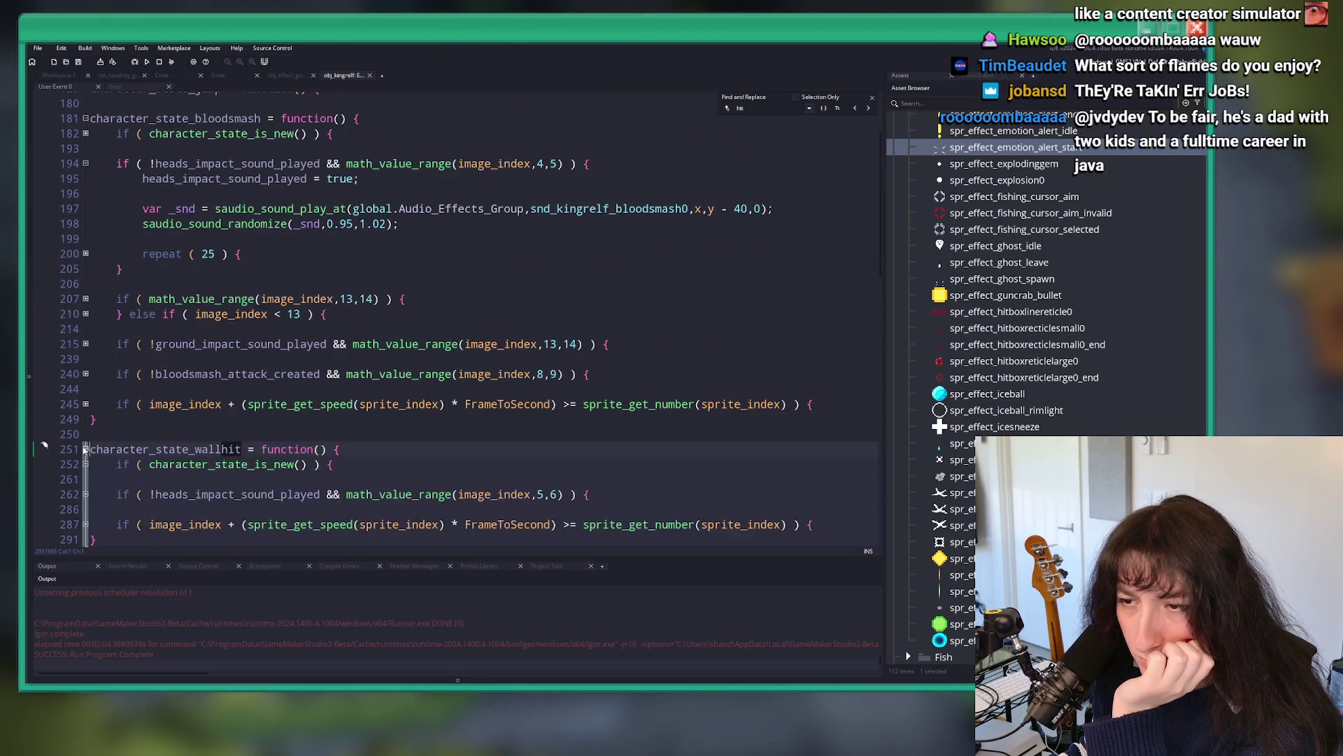
pyautogui.scroll(-6, 85, 449)
pyautogui.click(86, 261)
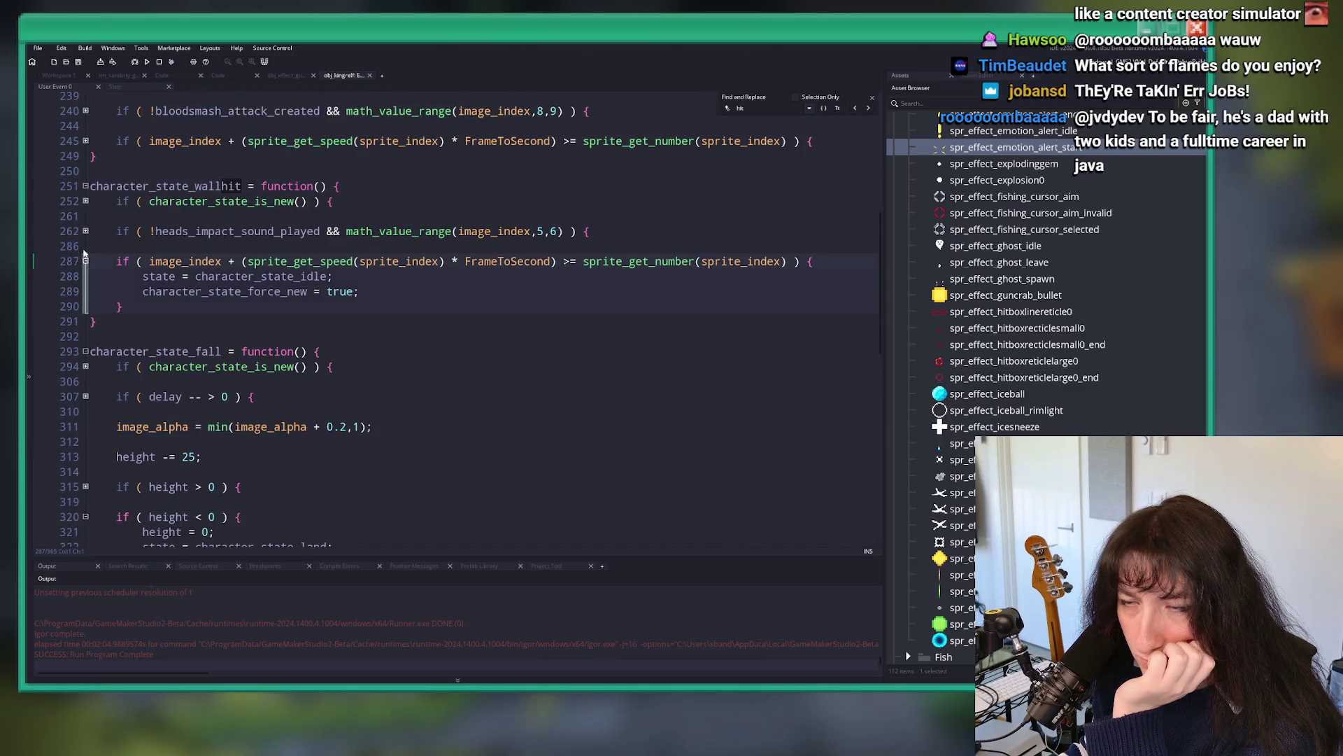
pyautogui.click(86, 231)
pyautogui.click(85, 427)
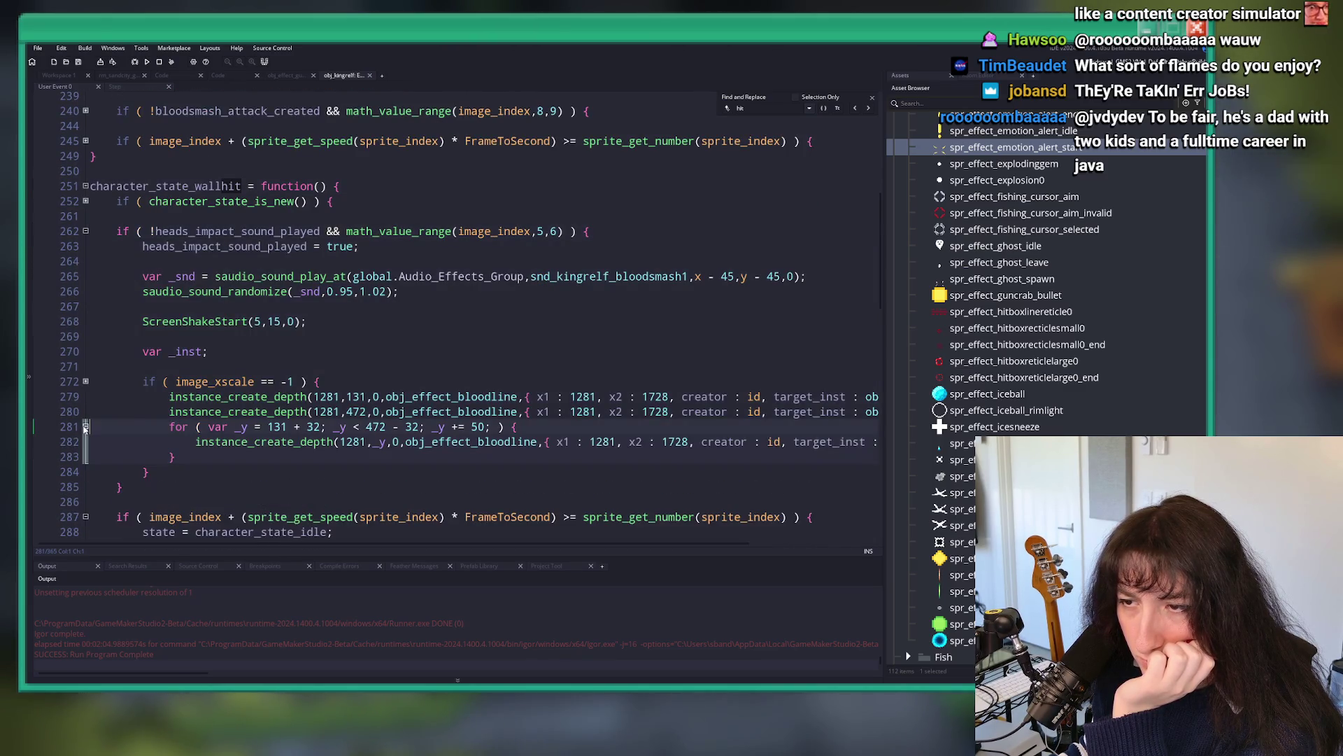
pyautogui.click(86, 381)
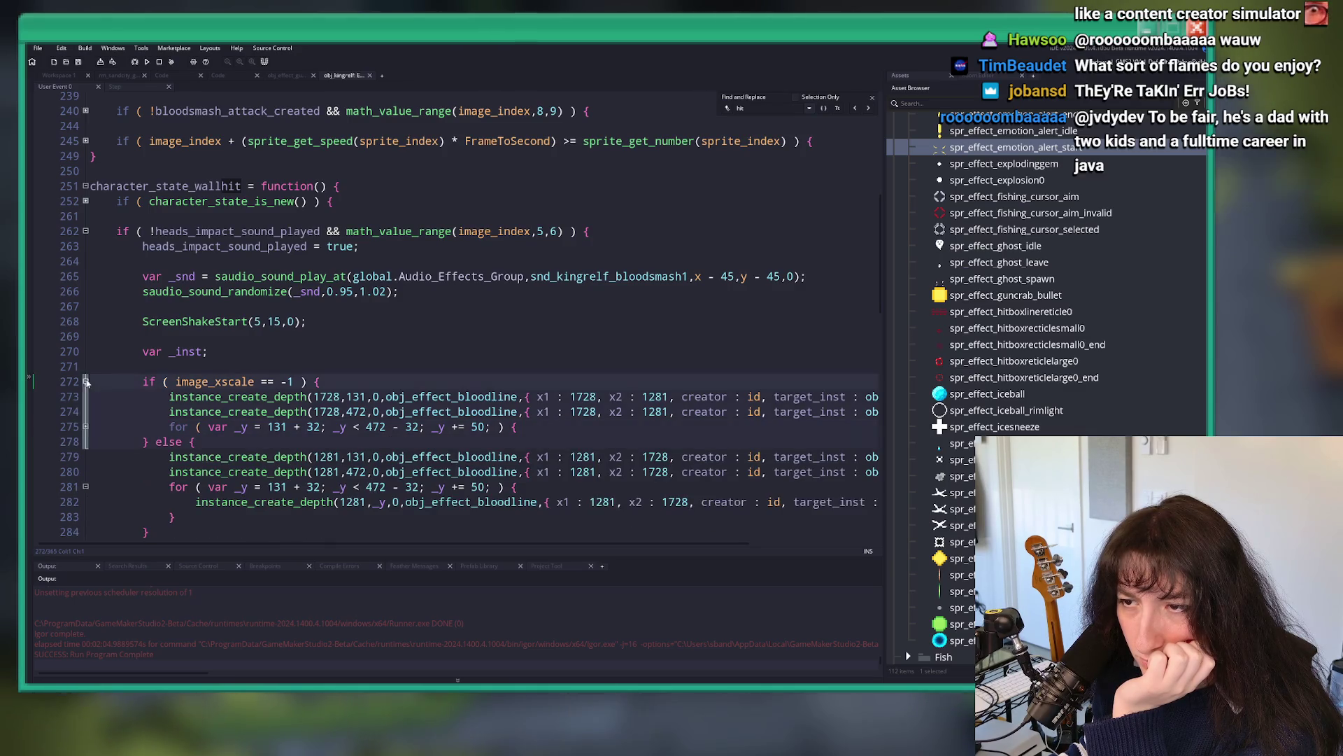
pyautogui.click(85, 200)
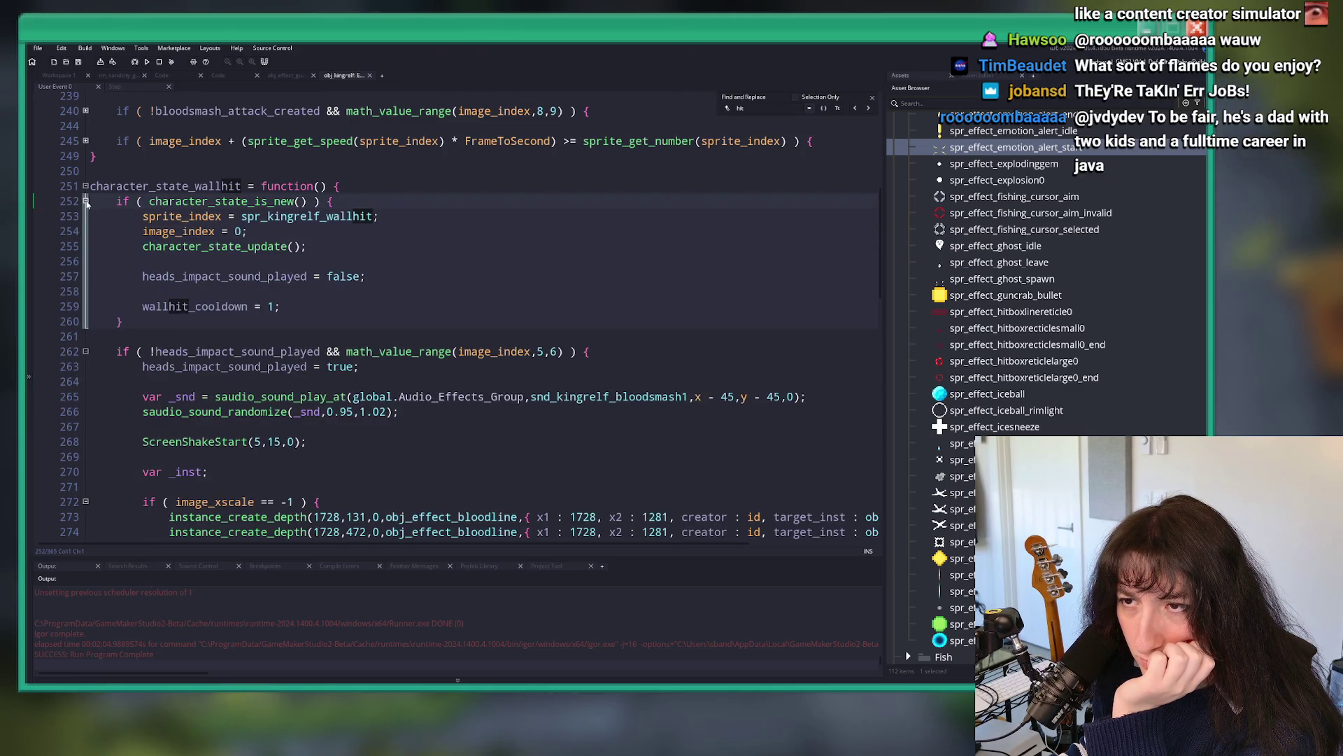
pyautogui.scroll(5, 133, 327)
pyautogui.scroll(3, 133, 326)
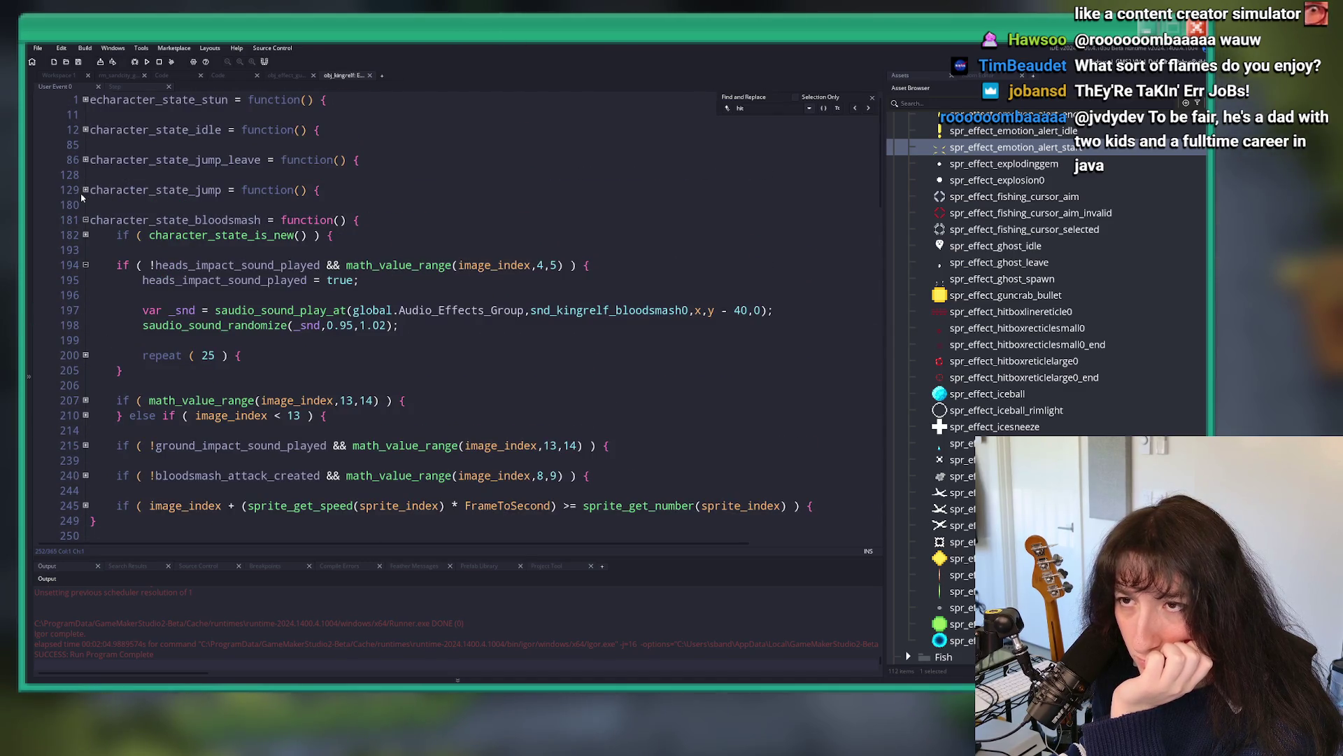
pyautogui.click(59, 75)
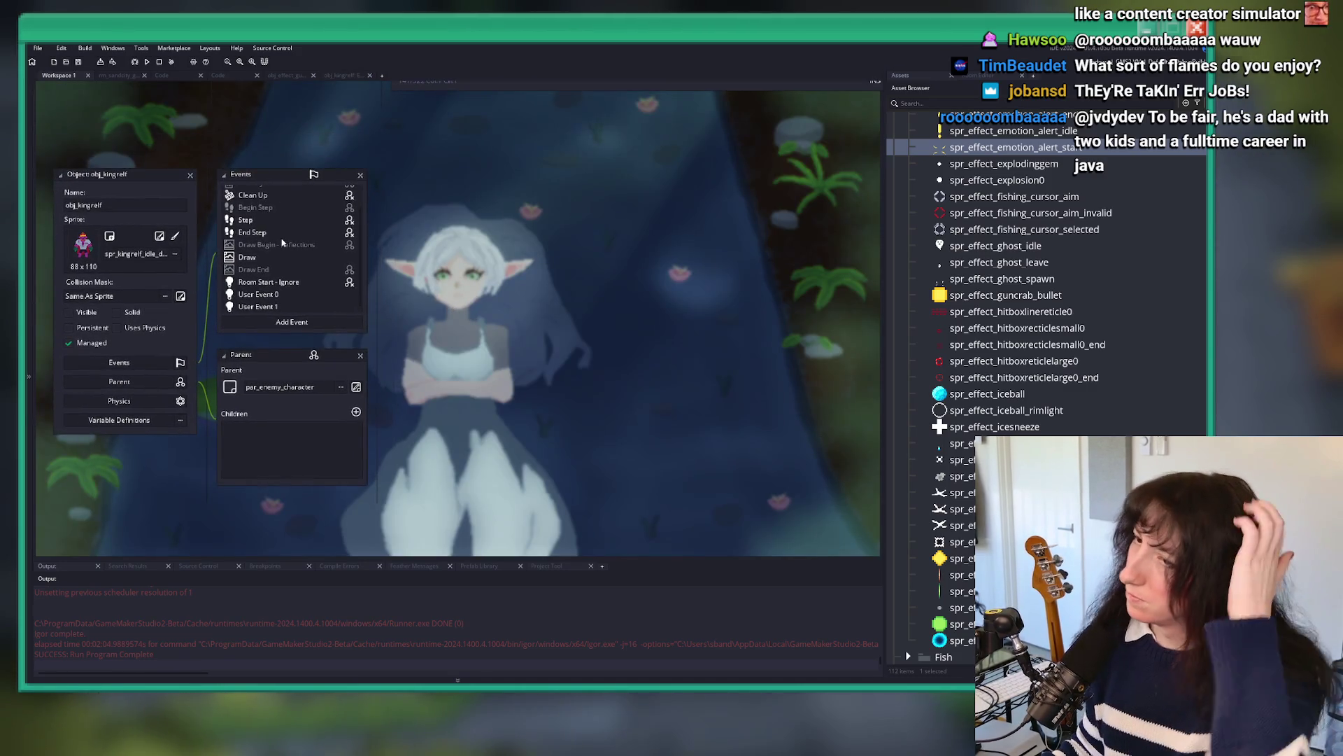
pyautogui.doubleClick(258, 307)
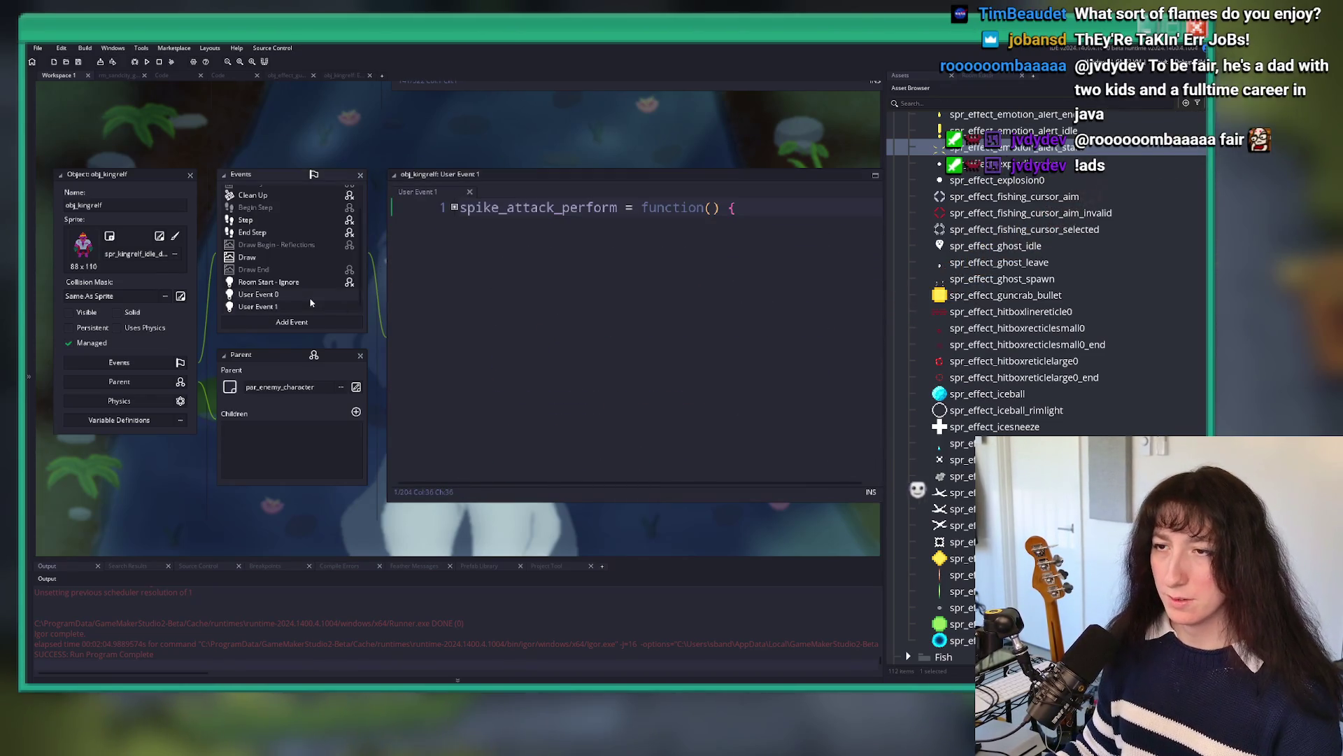
pyautogui.hotkey('ctrl', 'Tab')
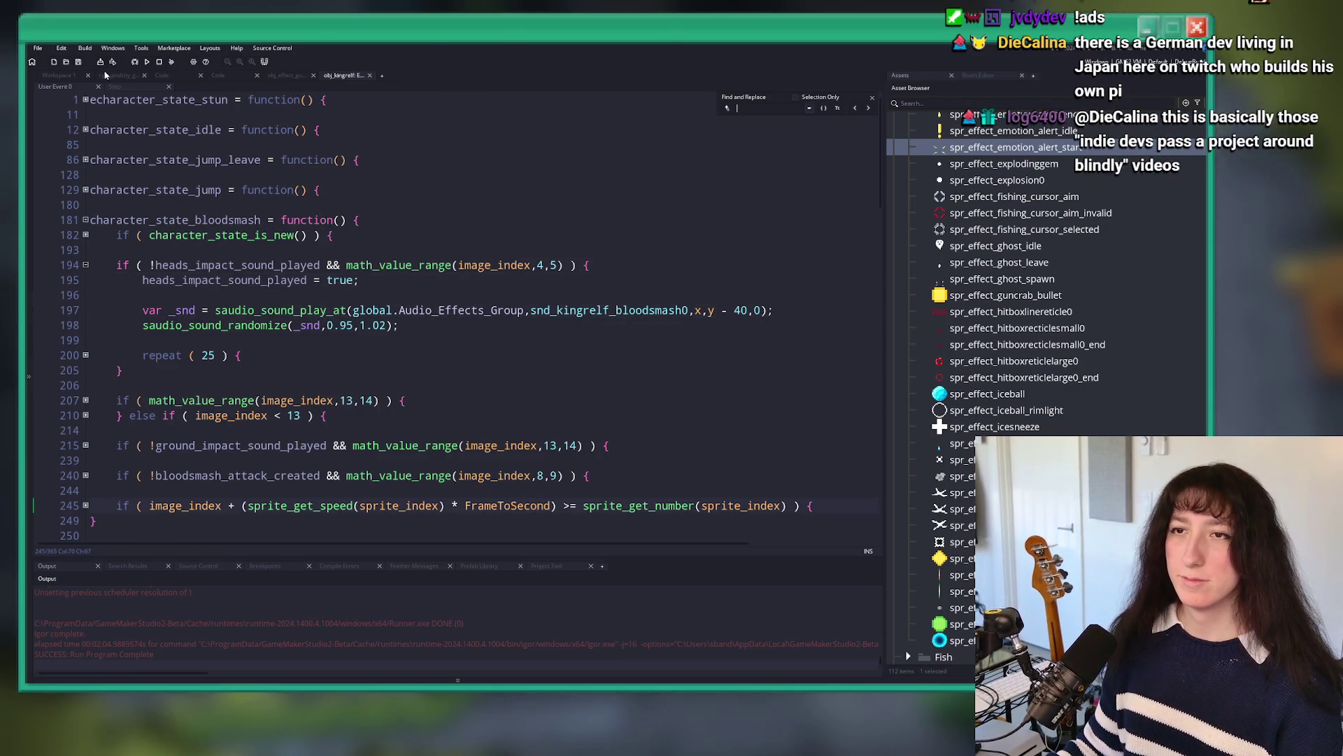
pyautogui.hotkey('ctrl', 'Tab')
pyautogui.click(281, 232)
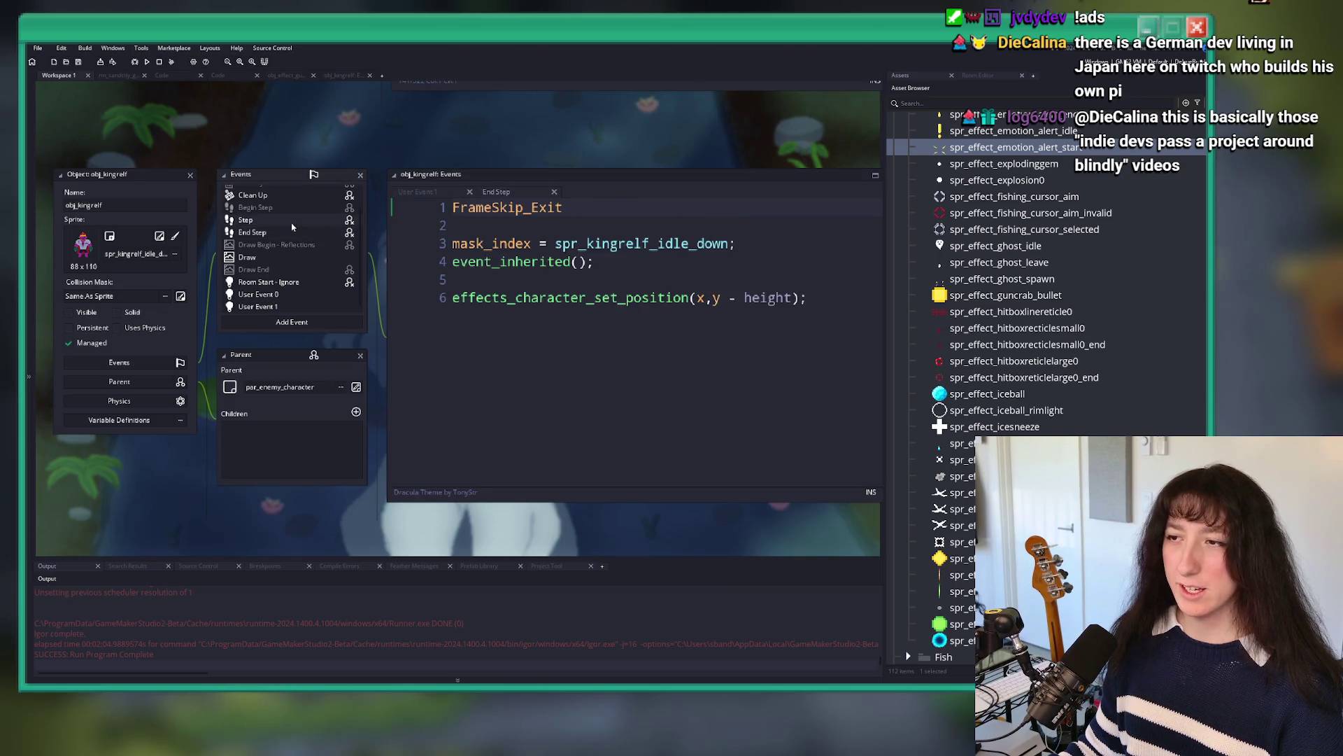
pyautogui.hotkey('ctrl', 'Tab')
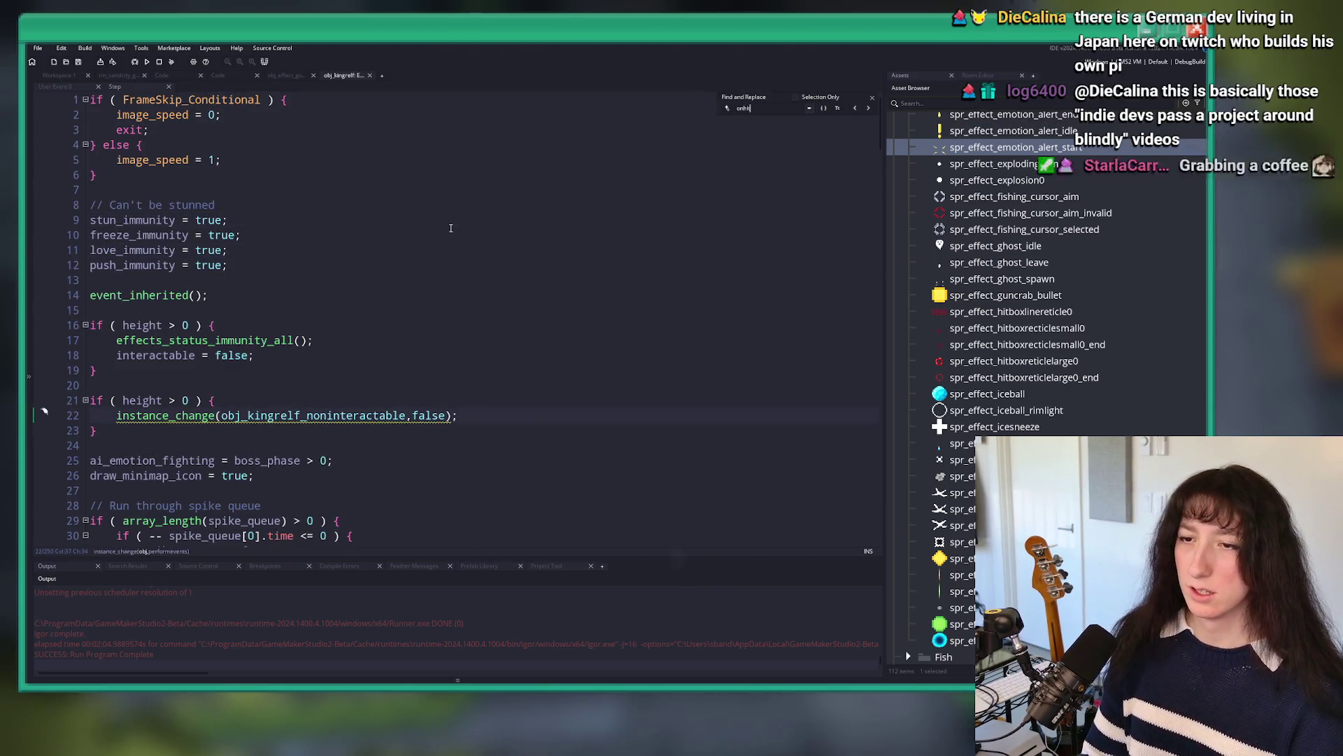
pyautogui.scroll(-9, 833, 510)
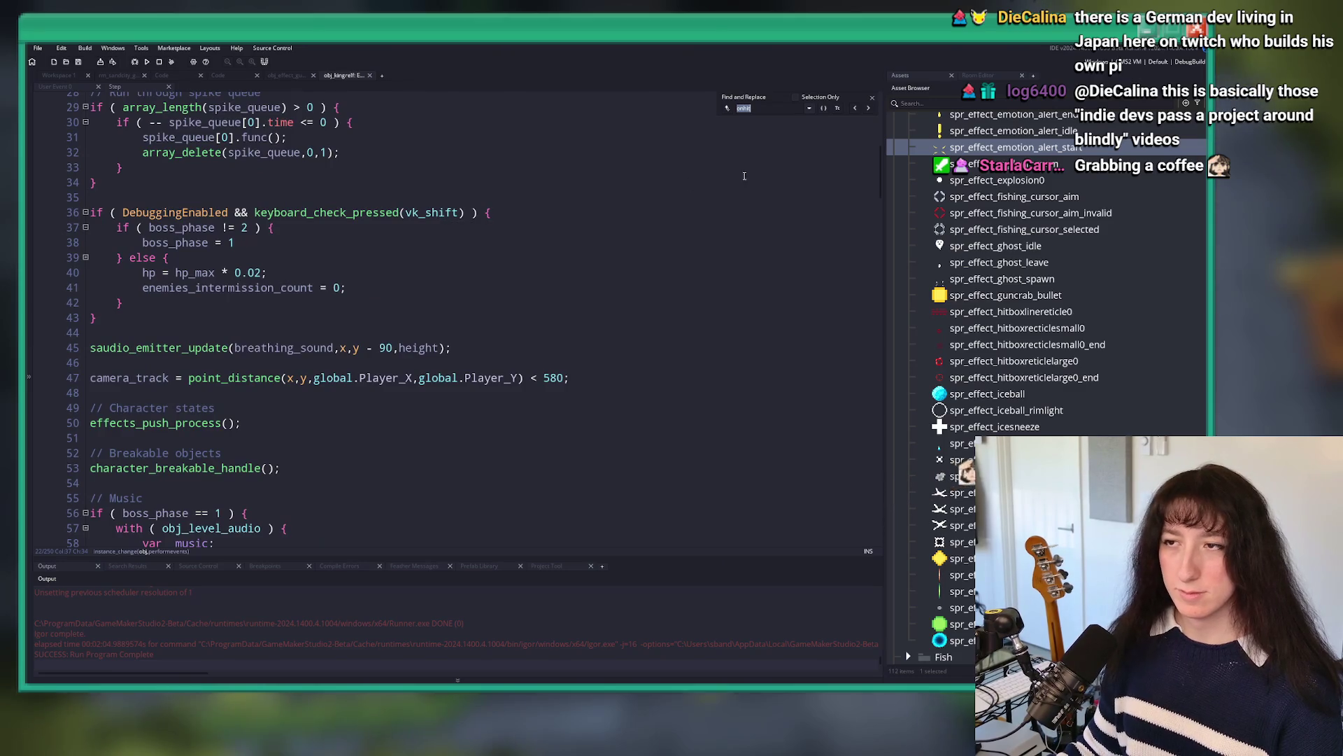
pyautogui.click(871, 97)
pyautogui.scroll(-17, 869, 244)
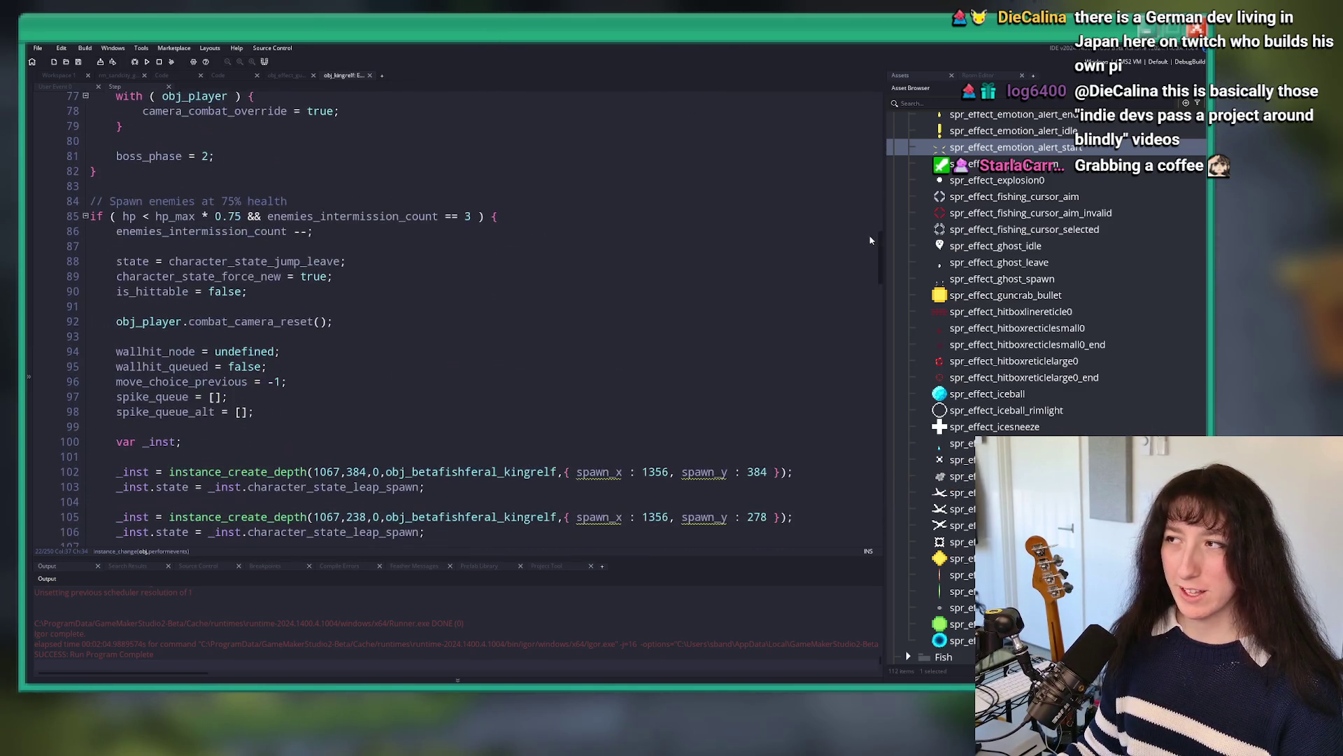
pyautogui.scroll(-20, 854, 339)
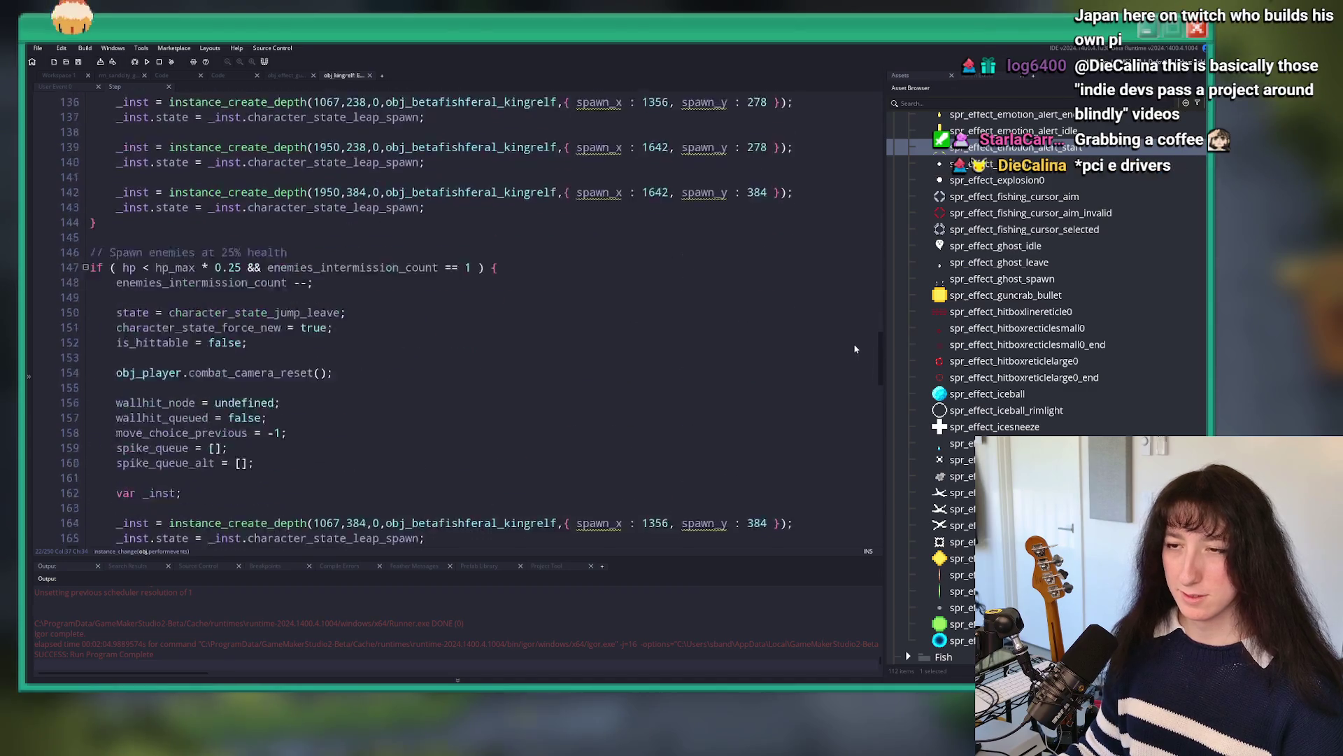
pyautogui.scroll(-7, 839, 420)
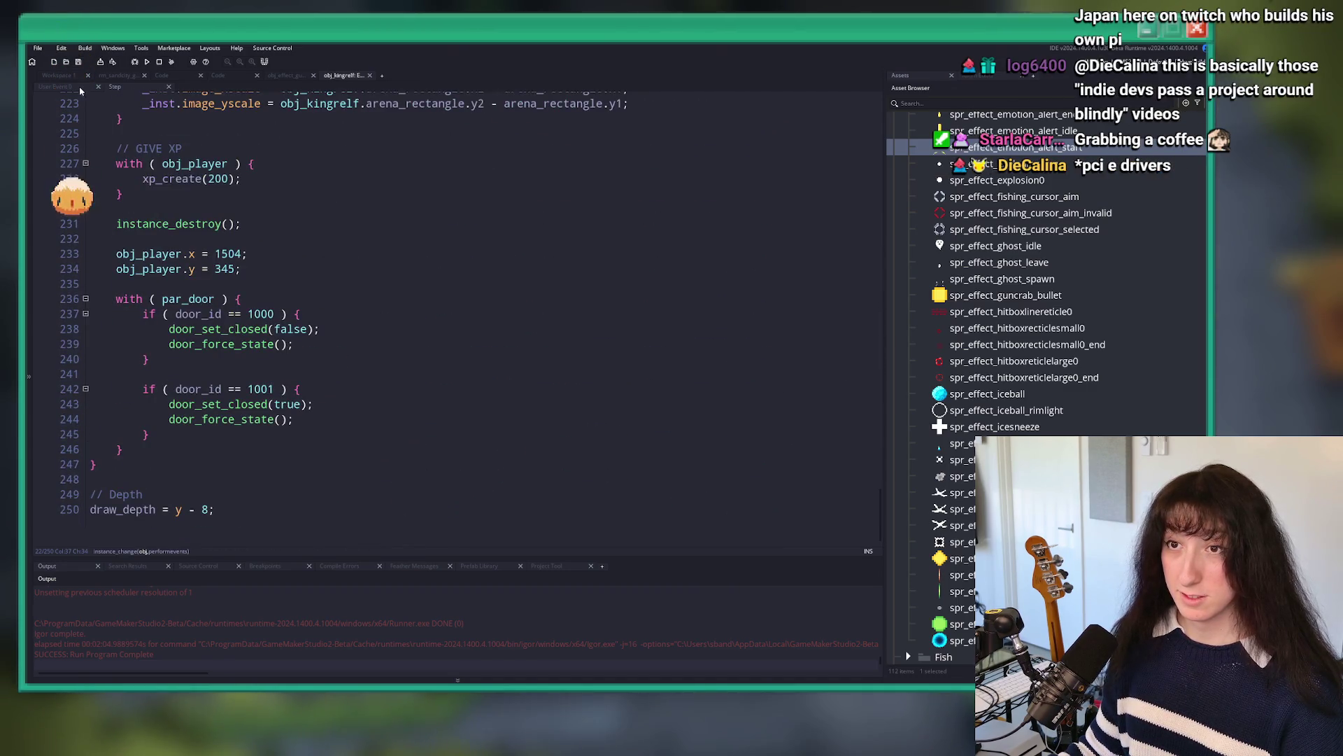
pyautogui.click(60, 76)
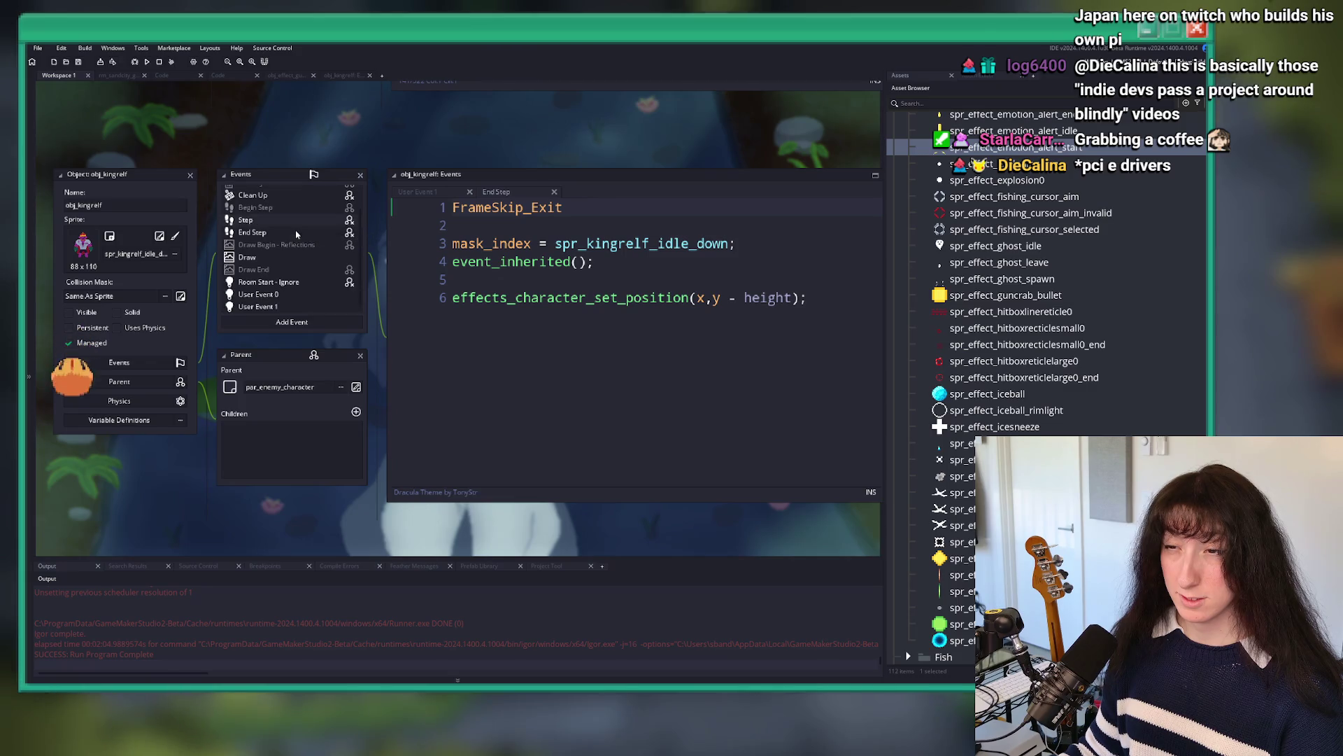
pyautogui.doubleClick(273, 297)
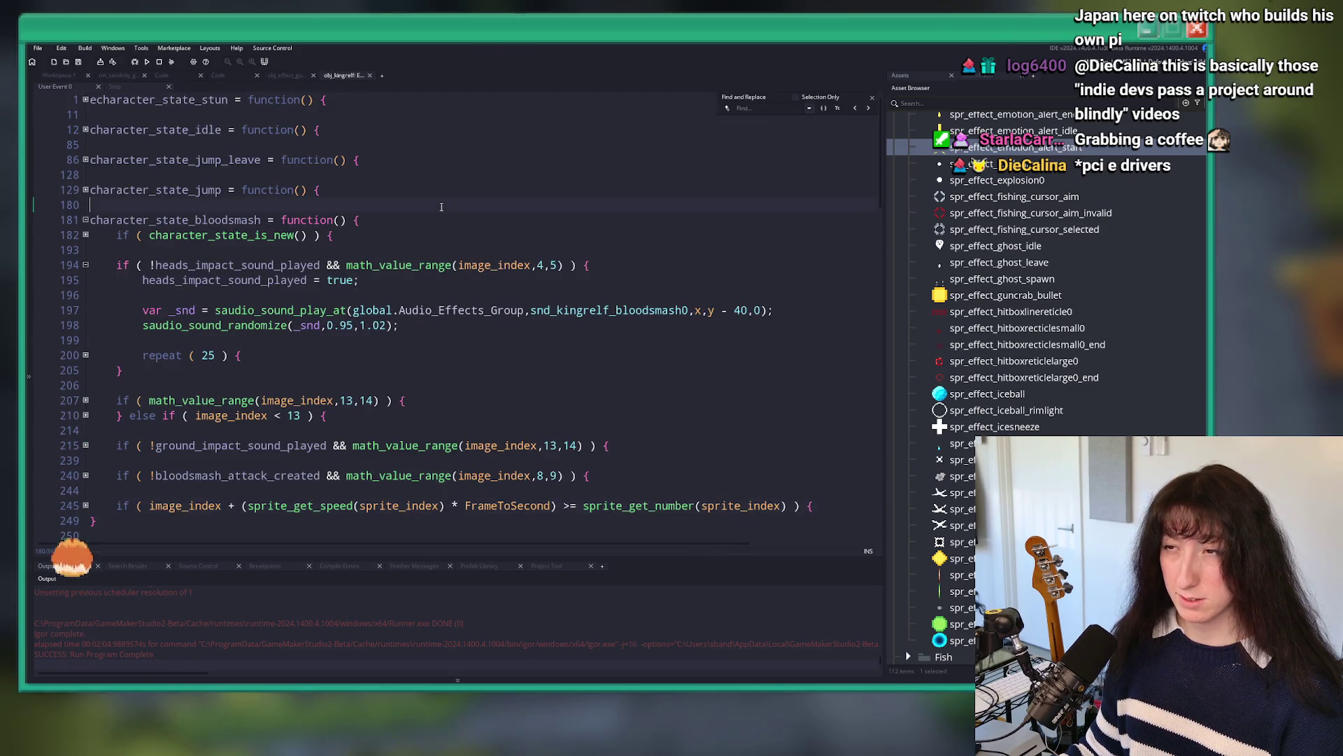
pyautogui.click(1029, 105)
# Step: Filter the Asset Browser for 'kingrelf' and select a King Relf boss object
pyautogui.write('k')
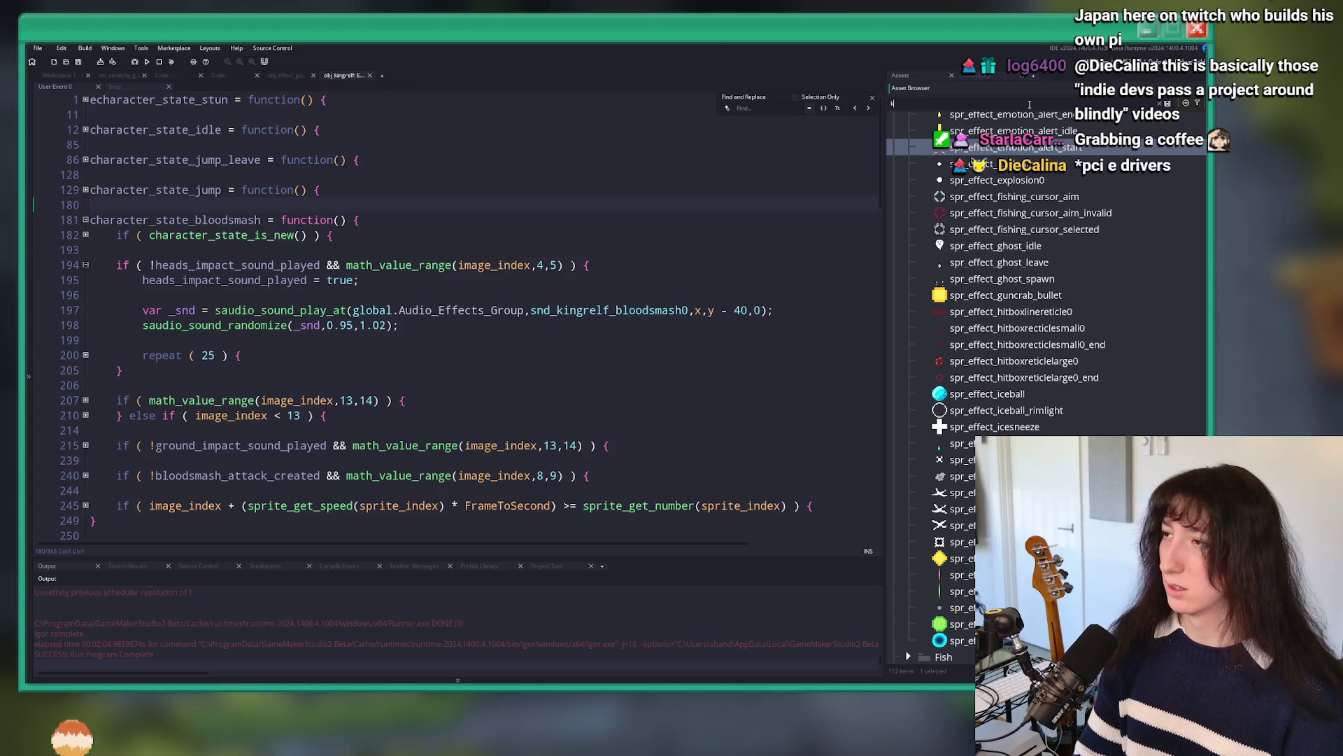
pyautogui.write('ingrelf')
pyautogui.scroll(5, 1078, 339)
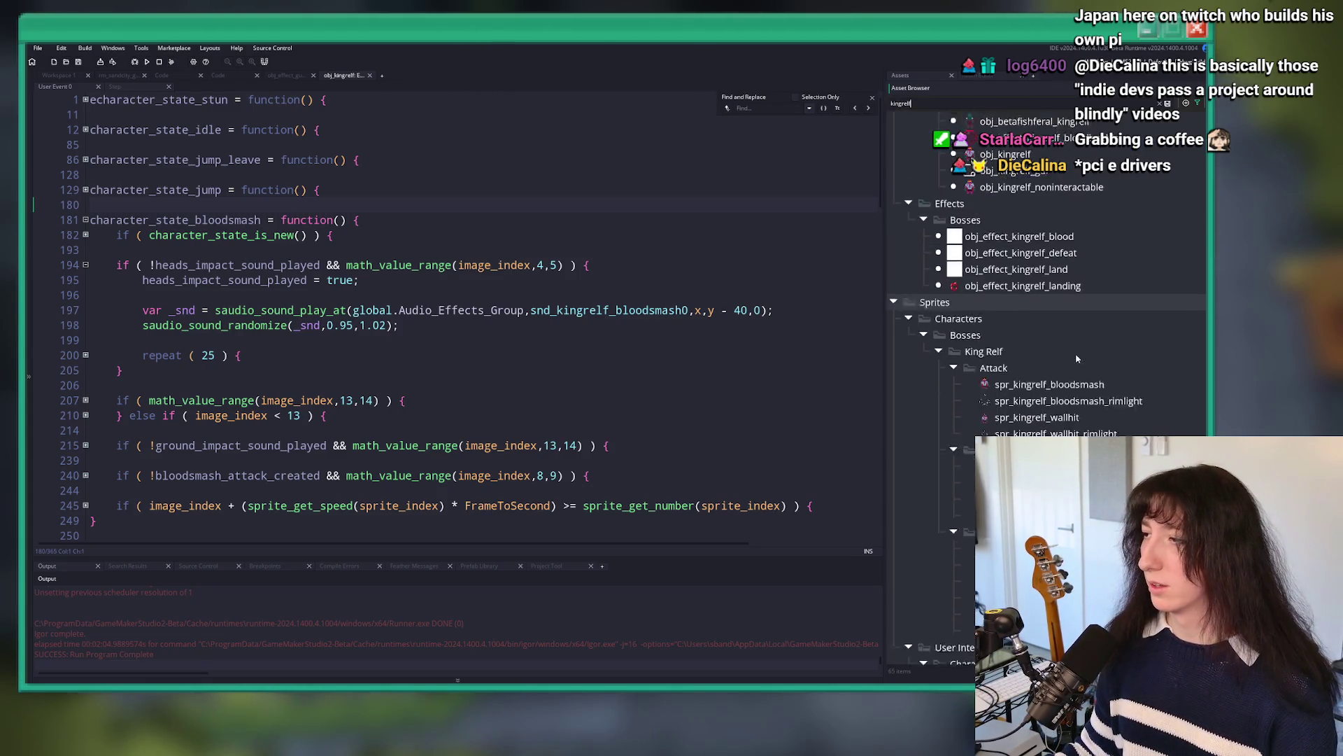
pyautogui.scroll(5, 1080, 265)
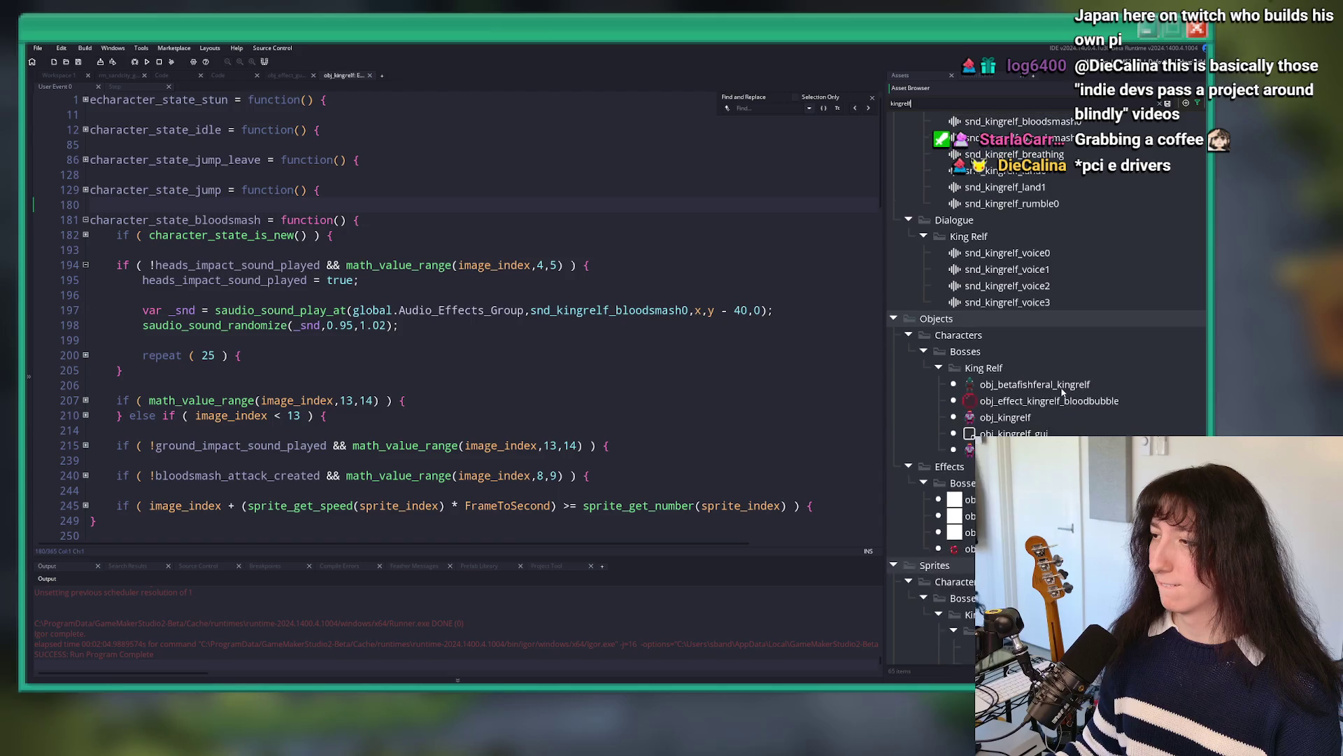
pyautogui.click(970, 449)
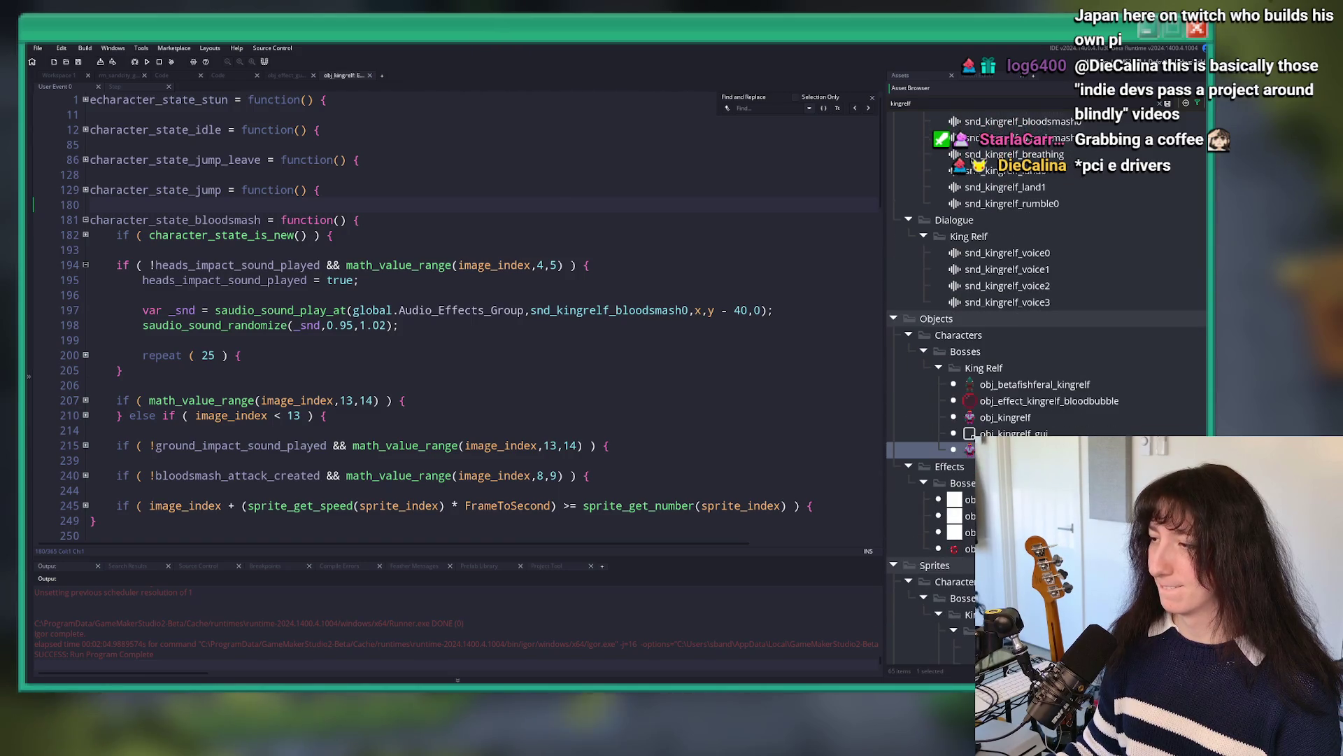
pyautogui.scroll(-2, 408, 275)
# Step: Search the whole project for 'onhit' and scroll through the enlarged results, then close the search box
pyautogui.hotkey('ctrl', 'shift', 'f')
pyautogui.press('Return')
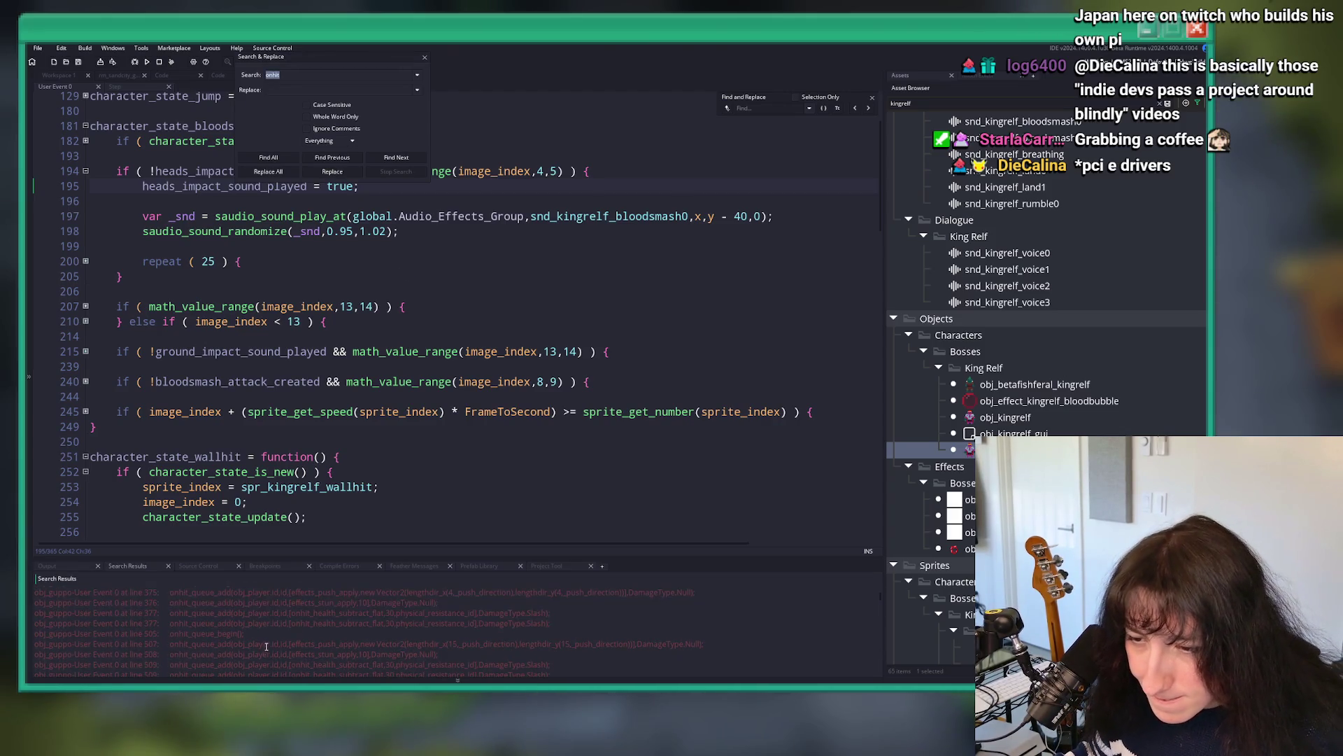
pyautogui.moveTo(272, 575); pyautogui.dragTo(259, 426)
pyautogui.scroll(-5, 254, 498)
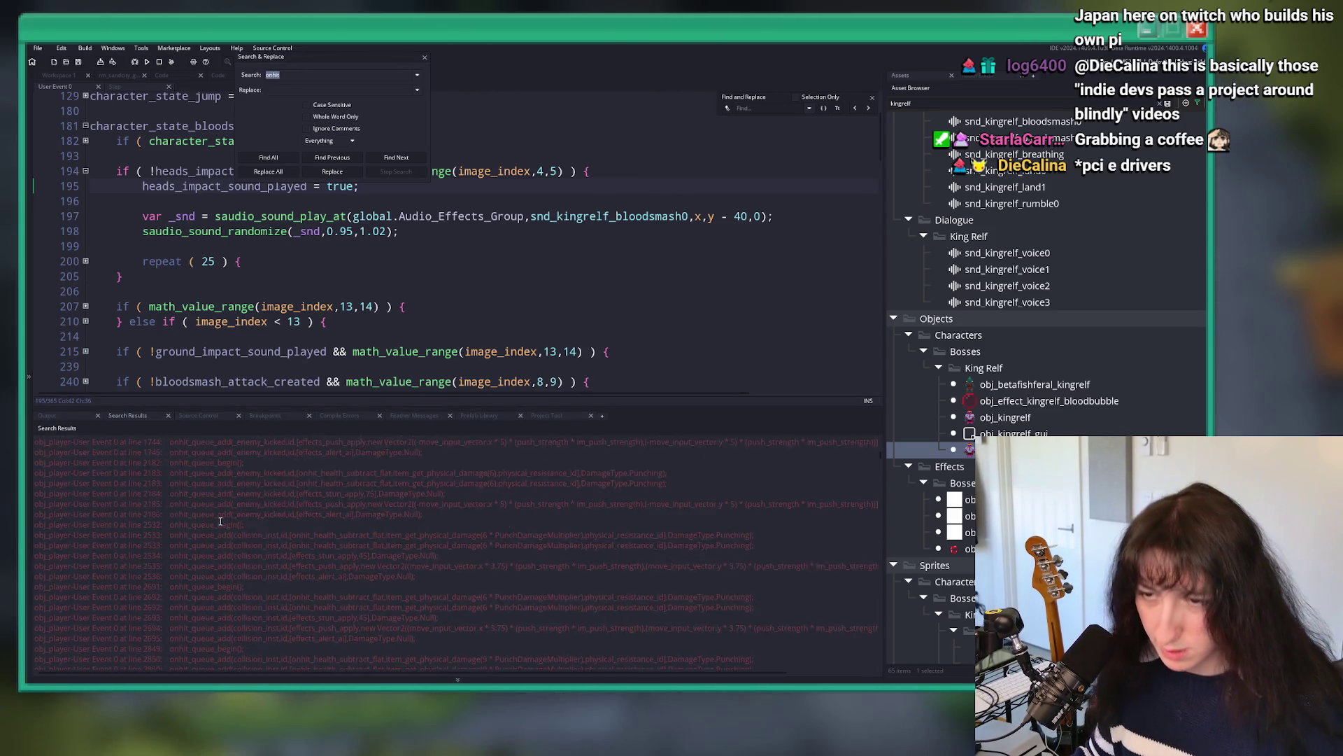
pyautogui.scroll(-10, 119, 576)
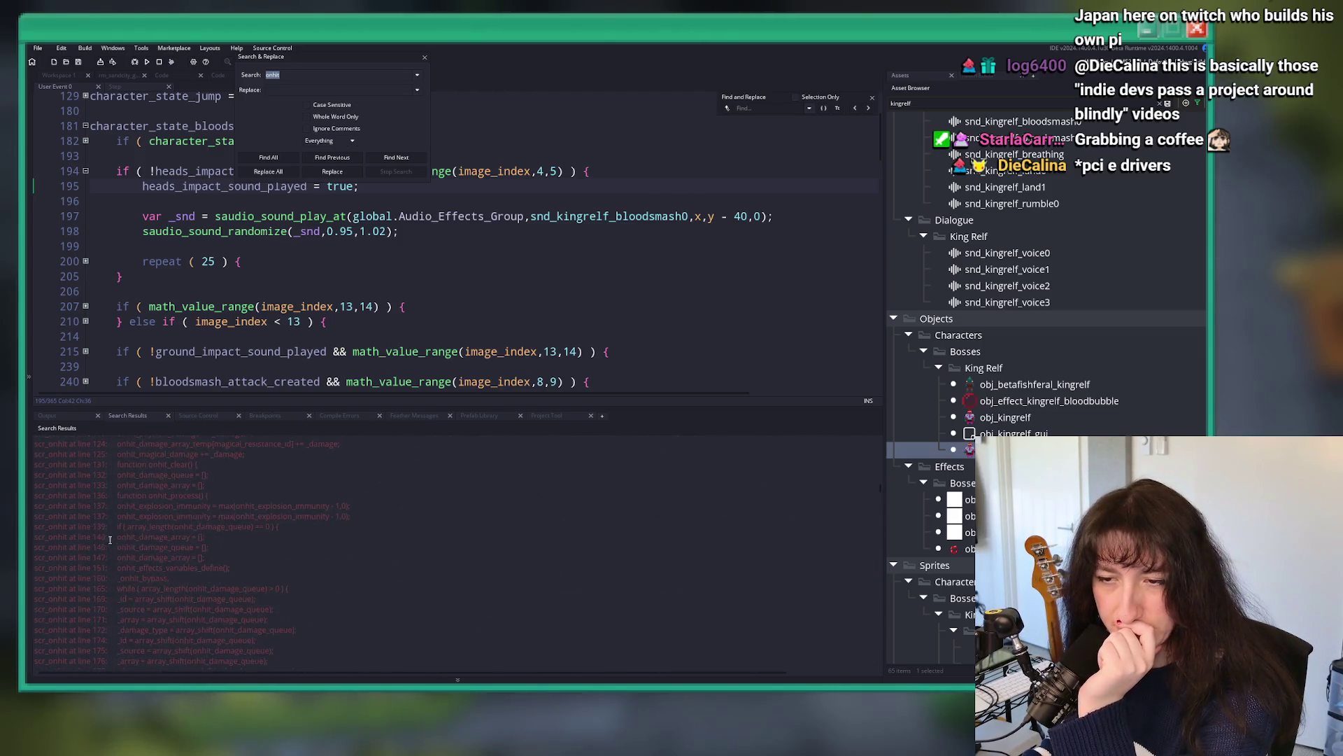
pyautogui.scroll(5, 119, 575)
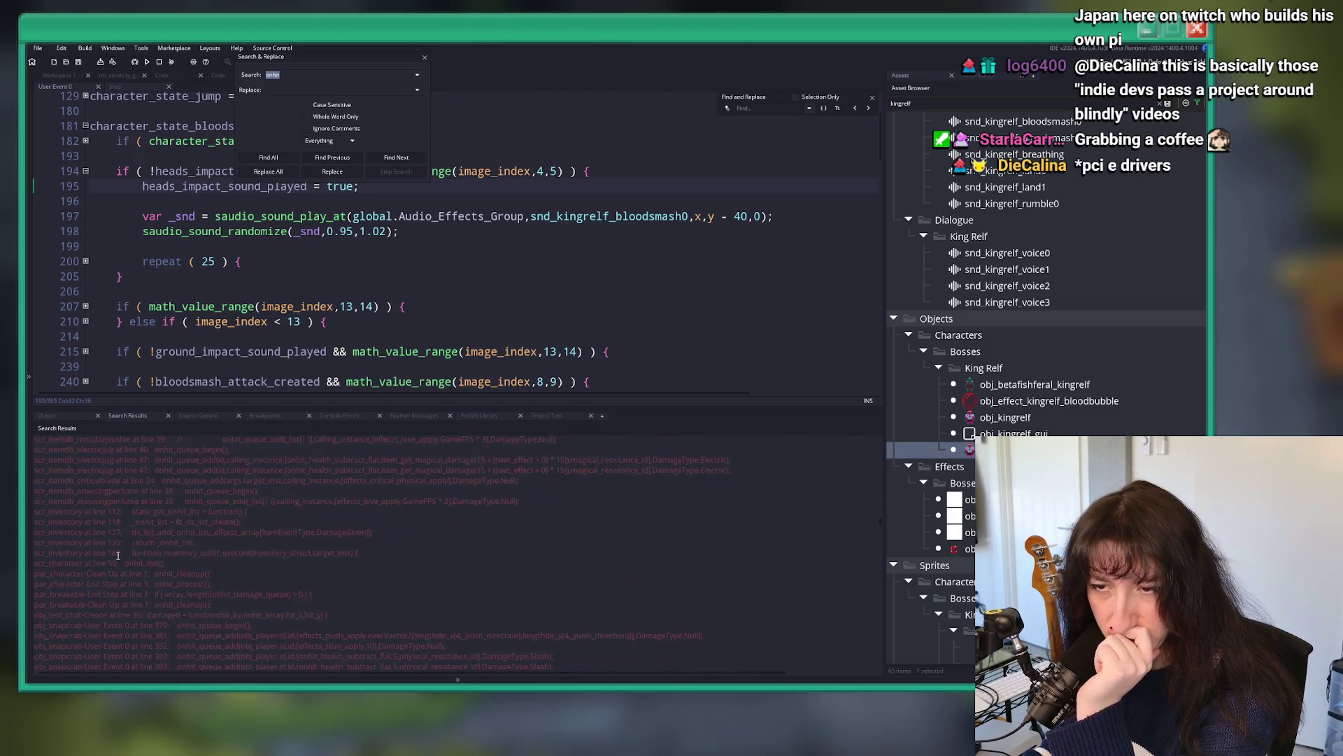
pyautogui.scroll(-7, 112, 560)
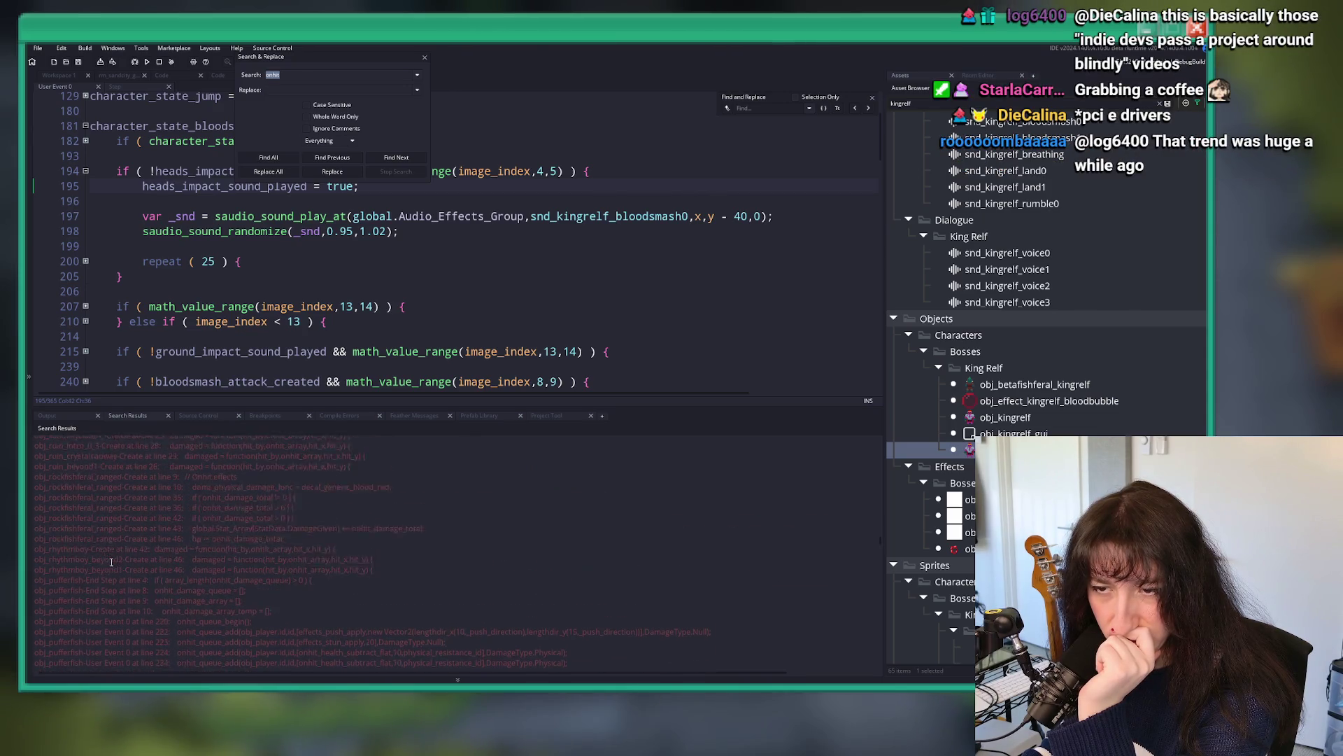
pyautogui.scroll(-5, 114, 560)
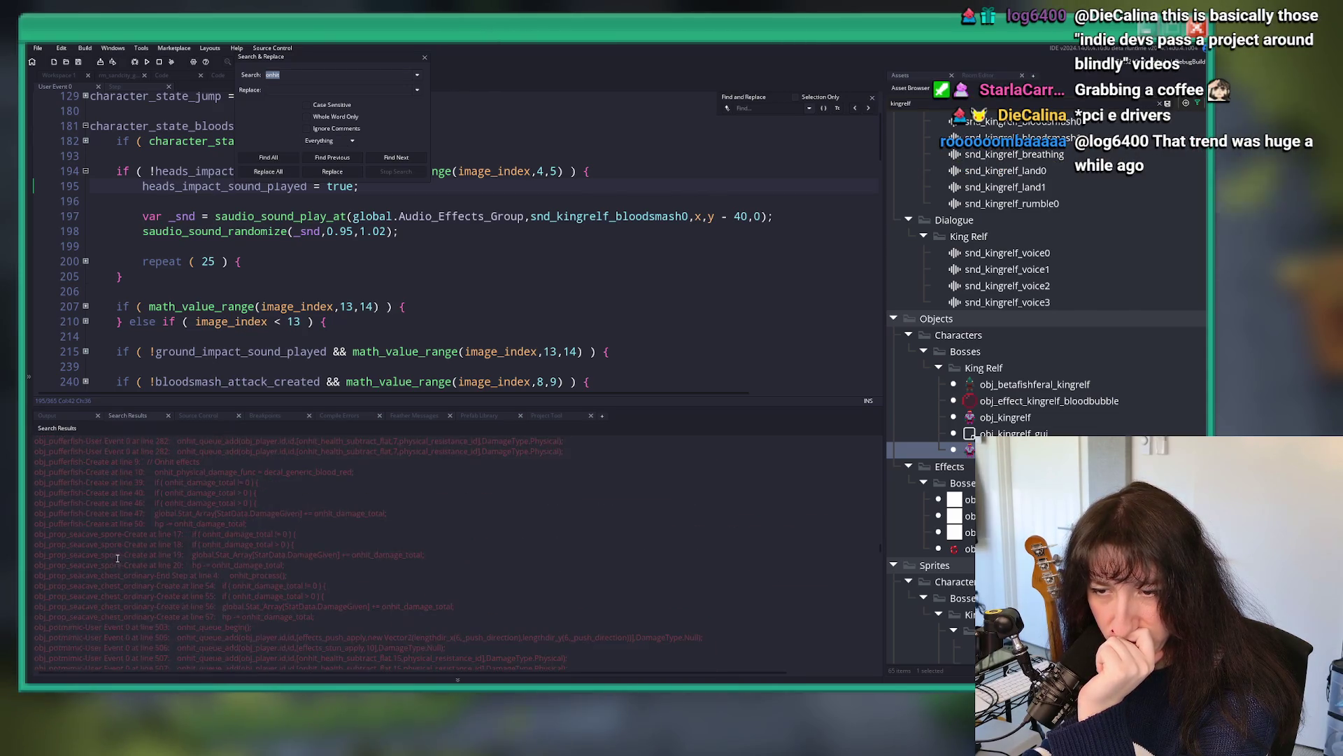
pyautogui.scroll(-10, 117, 558)
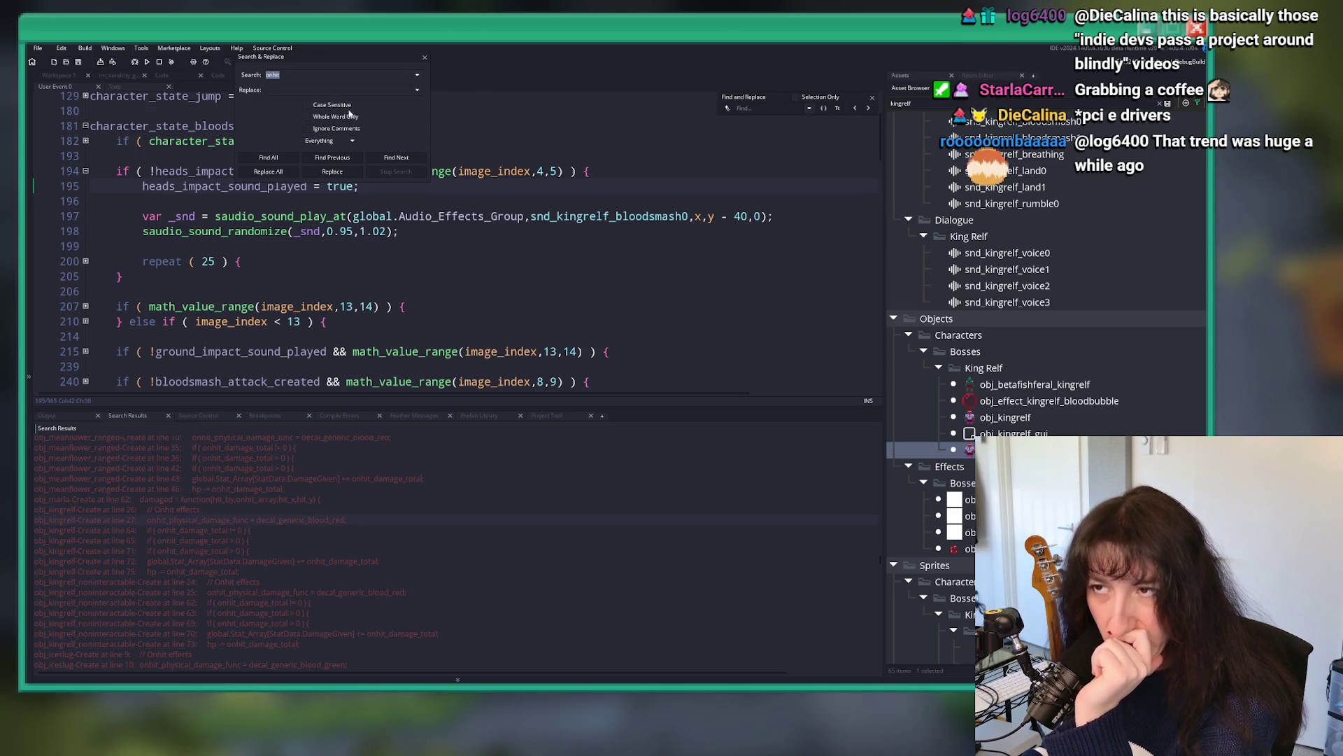
pyautogui.click(424, 59)
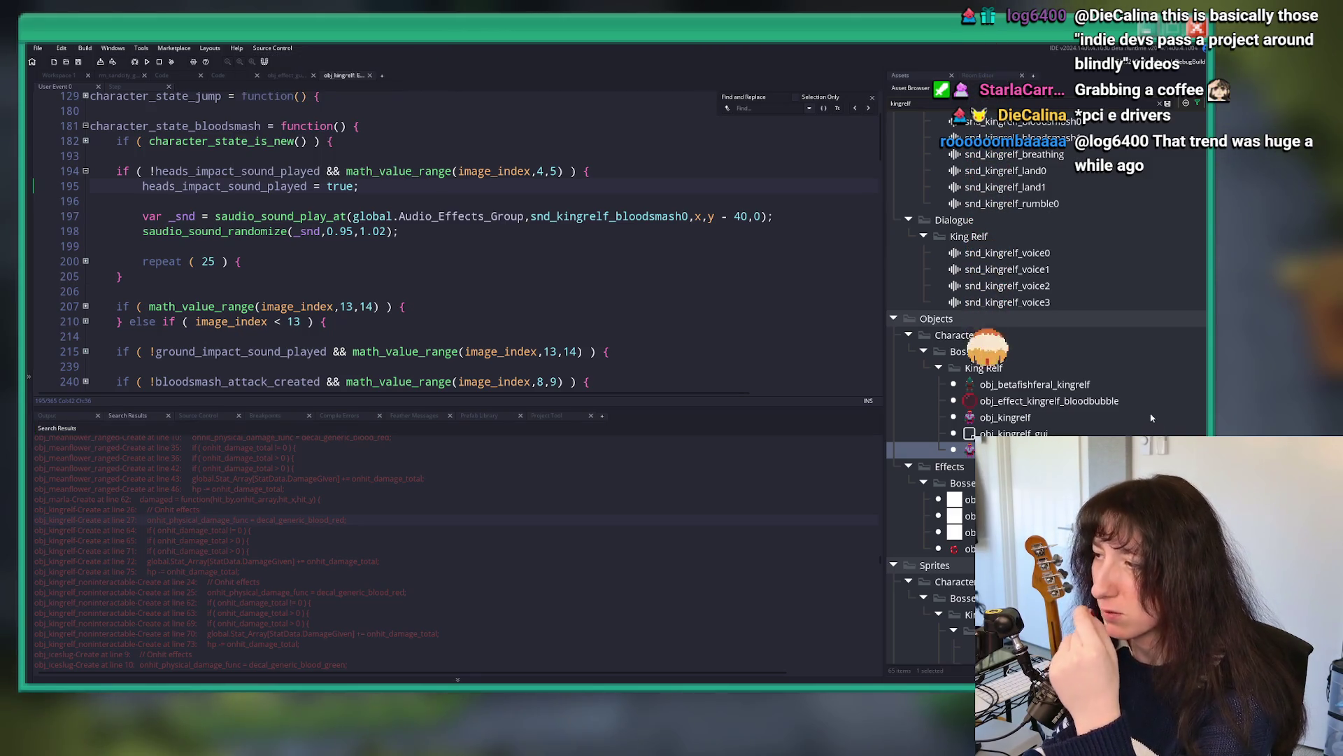
# Step: Open obj_effect_kingrelf_landing, find its references, jump to King Relf's line 241 creation call and open the object from there
pyautogui.doubleClick(962, 548)
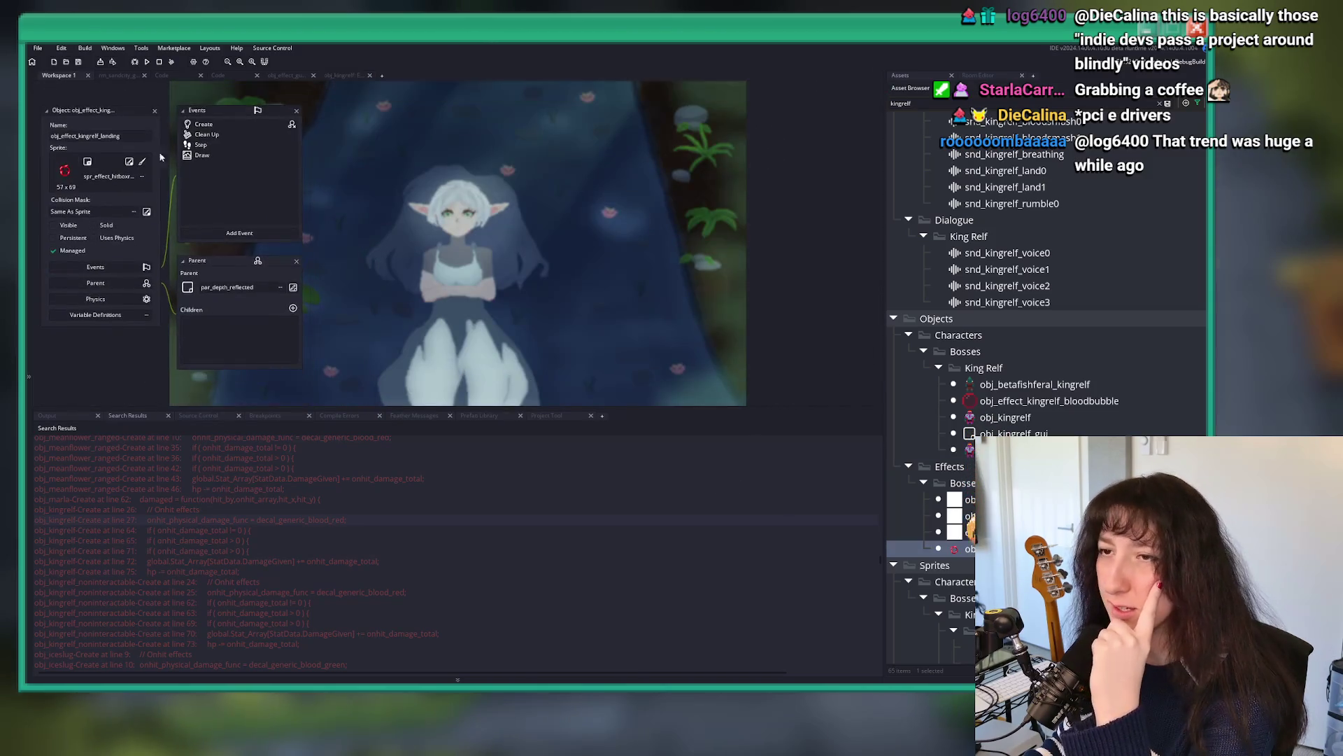
pyautogui.doubleClick(205, 125)
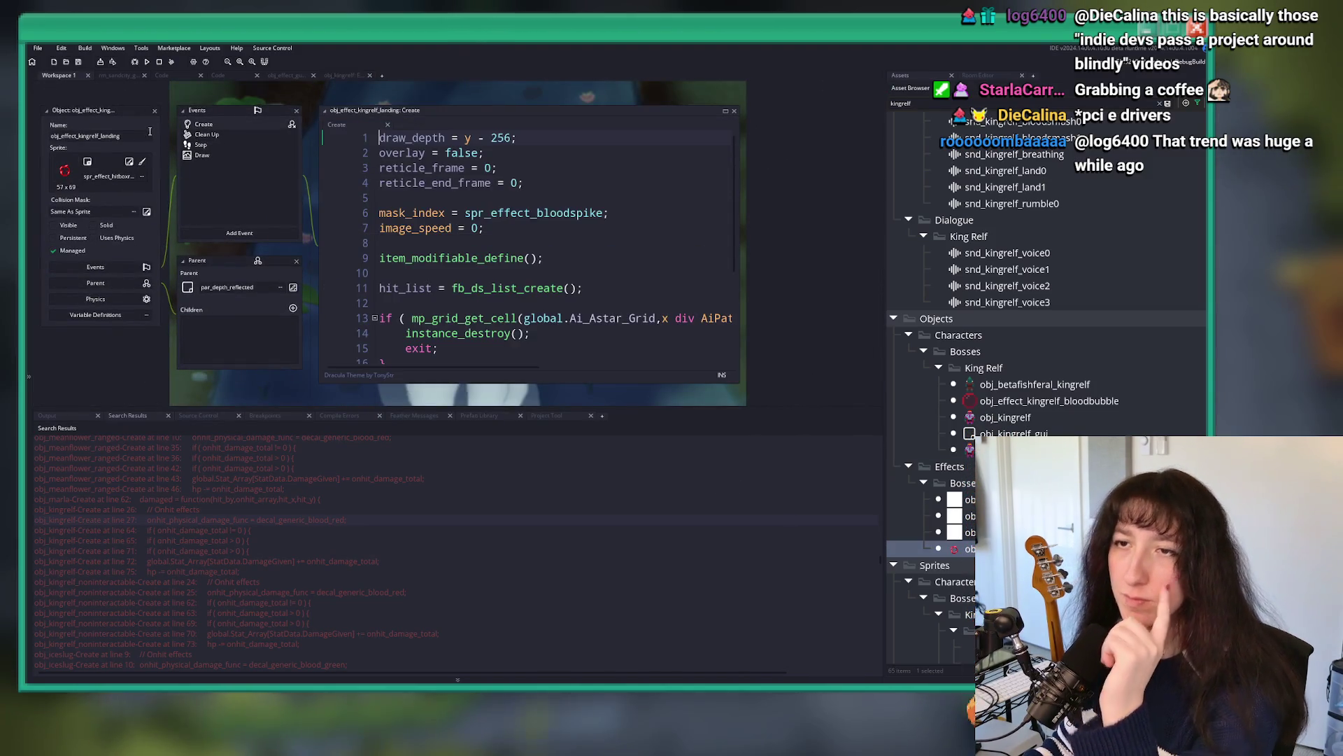
pyautogui.hotkey('ctrl', 'shift', 'f')
pyautogui.press('Return')
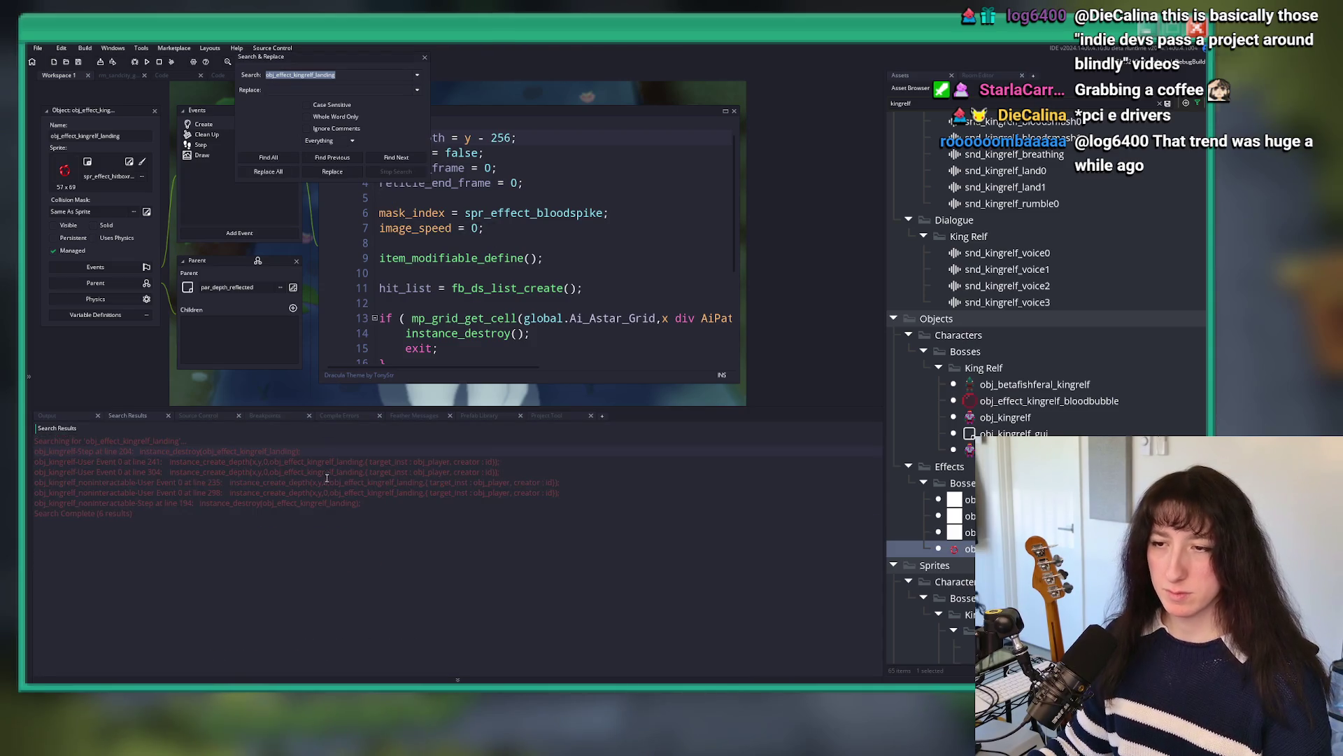
pyautogui.doubleClick(341, 461)
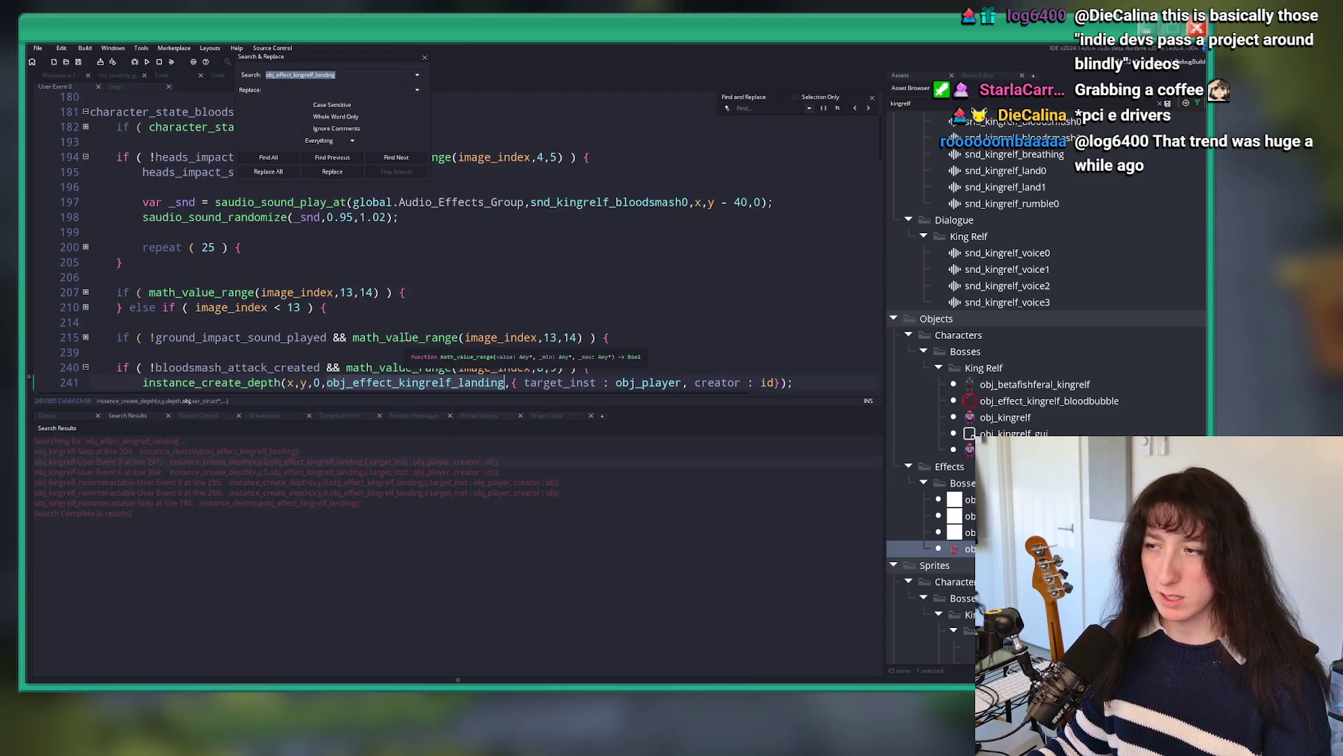
pyautogui.click(328, 384)
pyautogui.rightClick(374, 384)
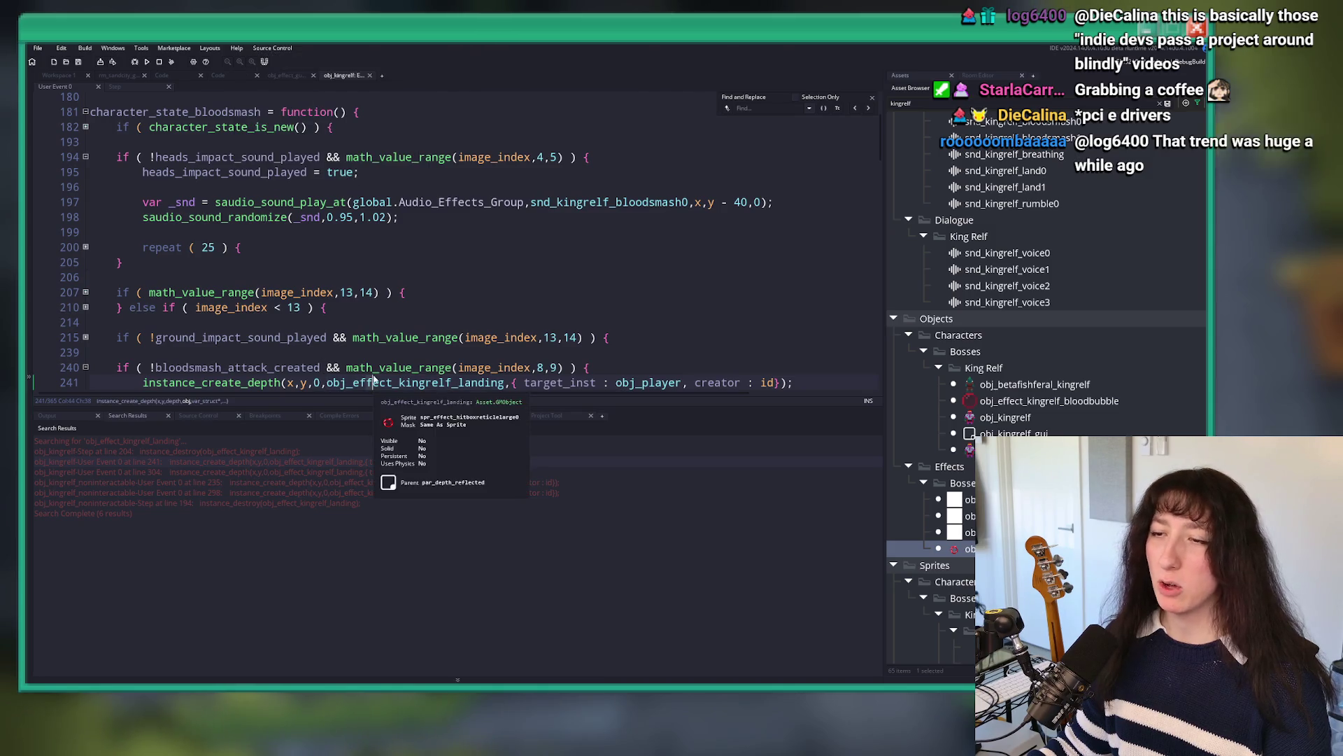
pyautogui.click(406, 448)
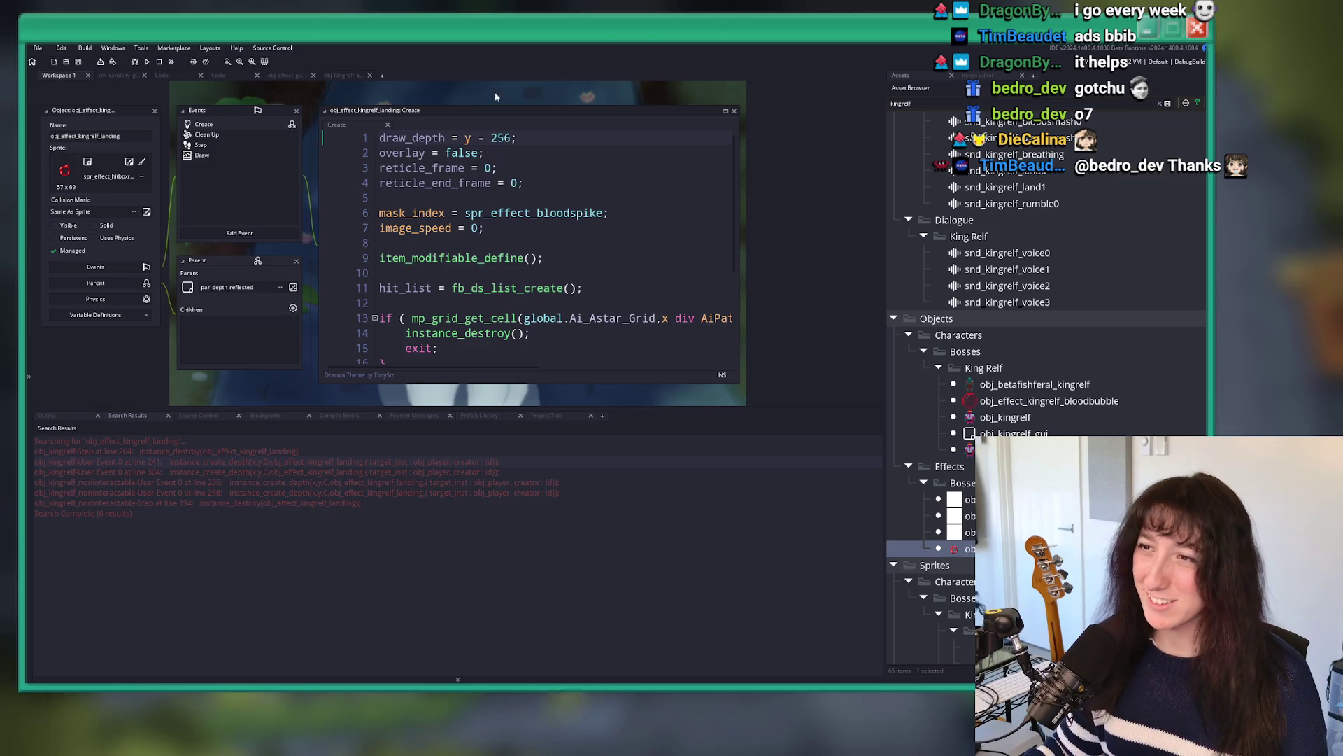
# Step: Show the landing effect's Step event maximised with the cursor after line 28's hit-list add
pyautogui.click(585, 190)
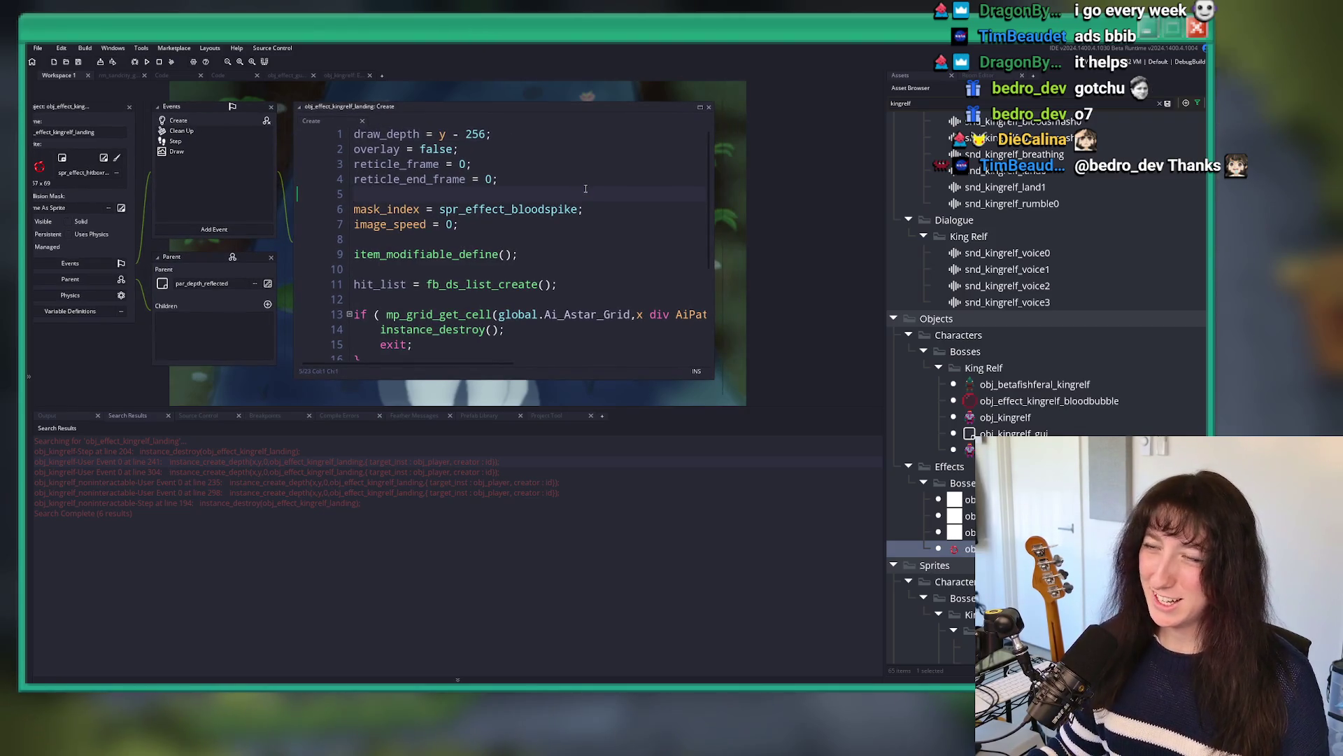
pyautogui.scroll(-3, 531, 217)
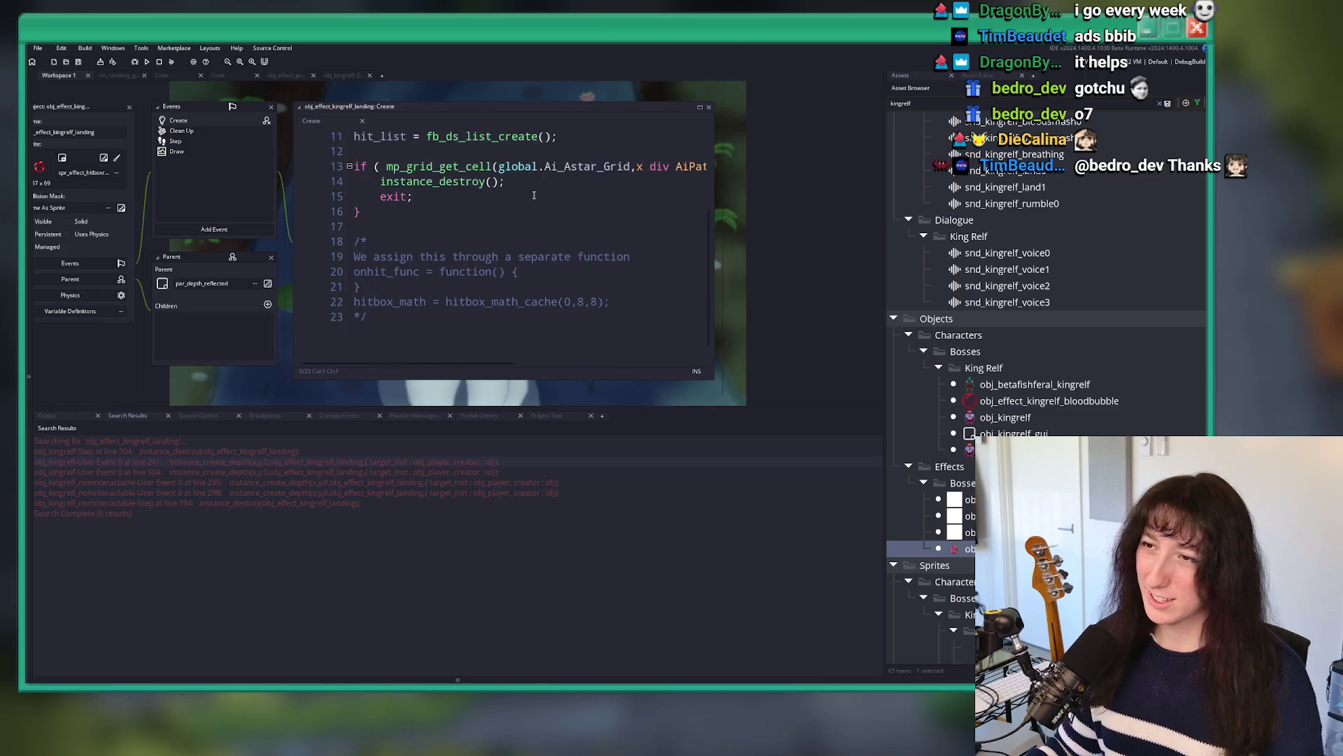
pyautogui.scroll(2, 523, 221)
pyautogui.click(176, 151)
pyautogui.click(175, 140)
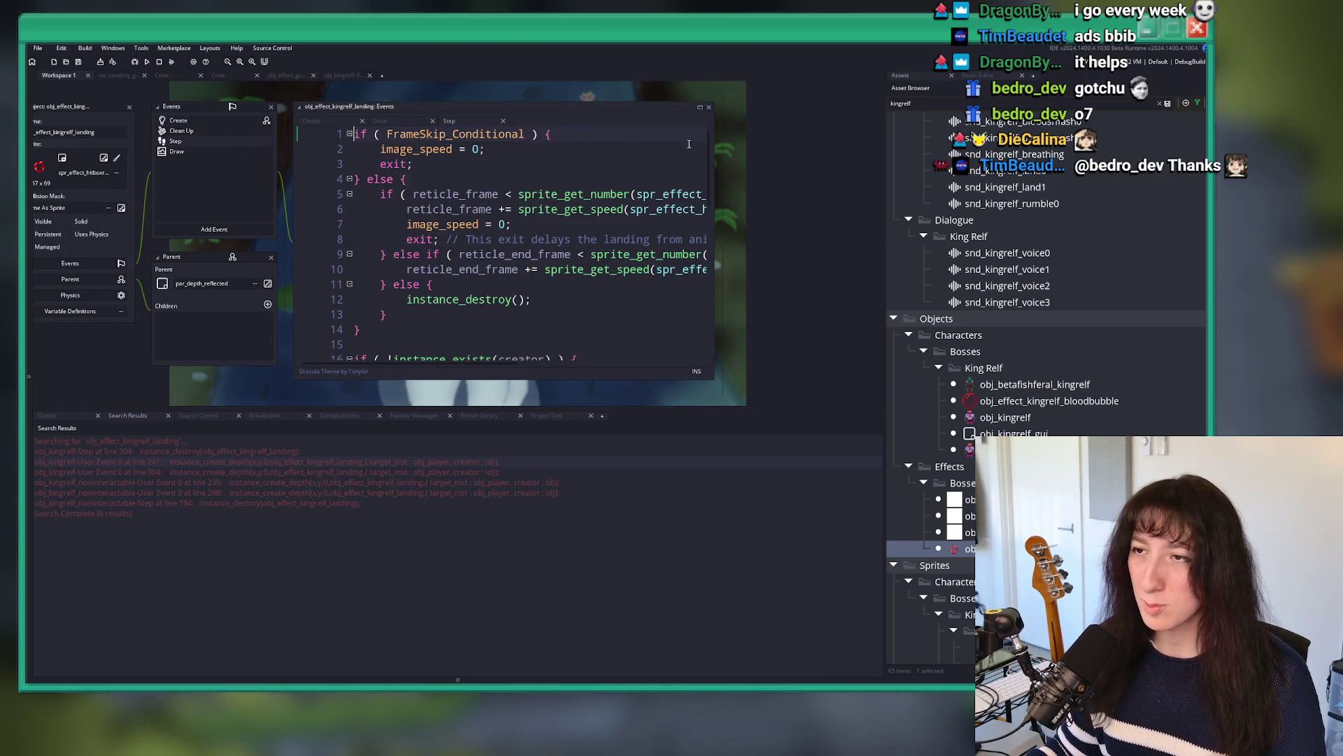
pyautogui.click(705, 110)
pyautogui.press('F12')
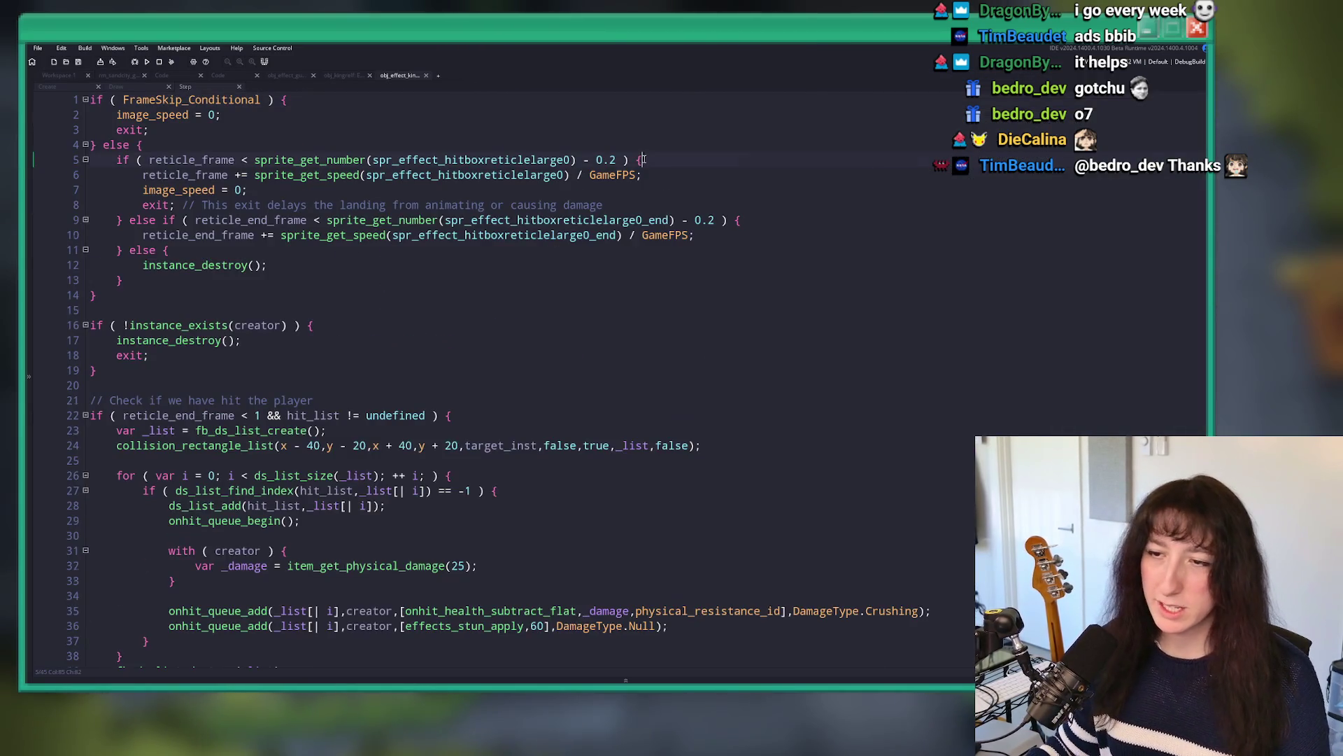
pyautogui.scroll(-3, 591, 227)
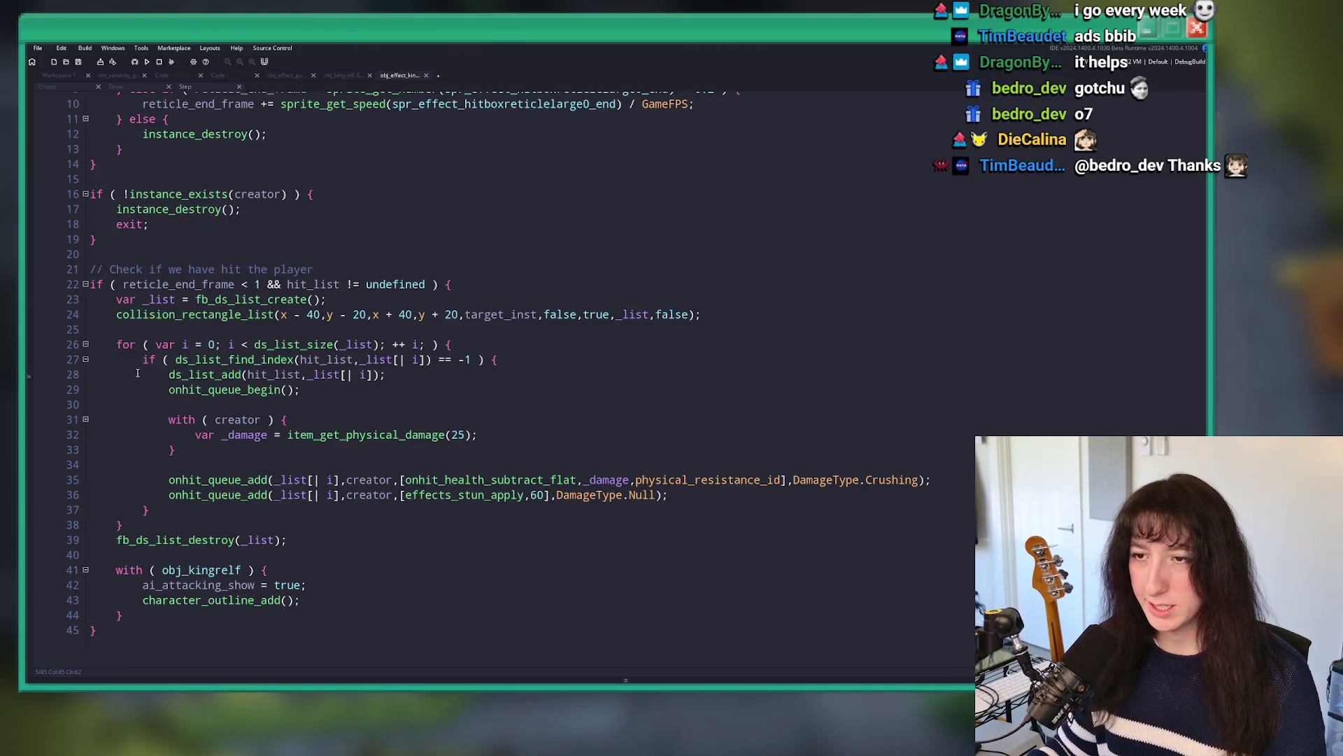
pyautogui.click(415, 374)
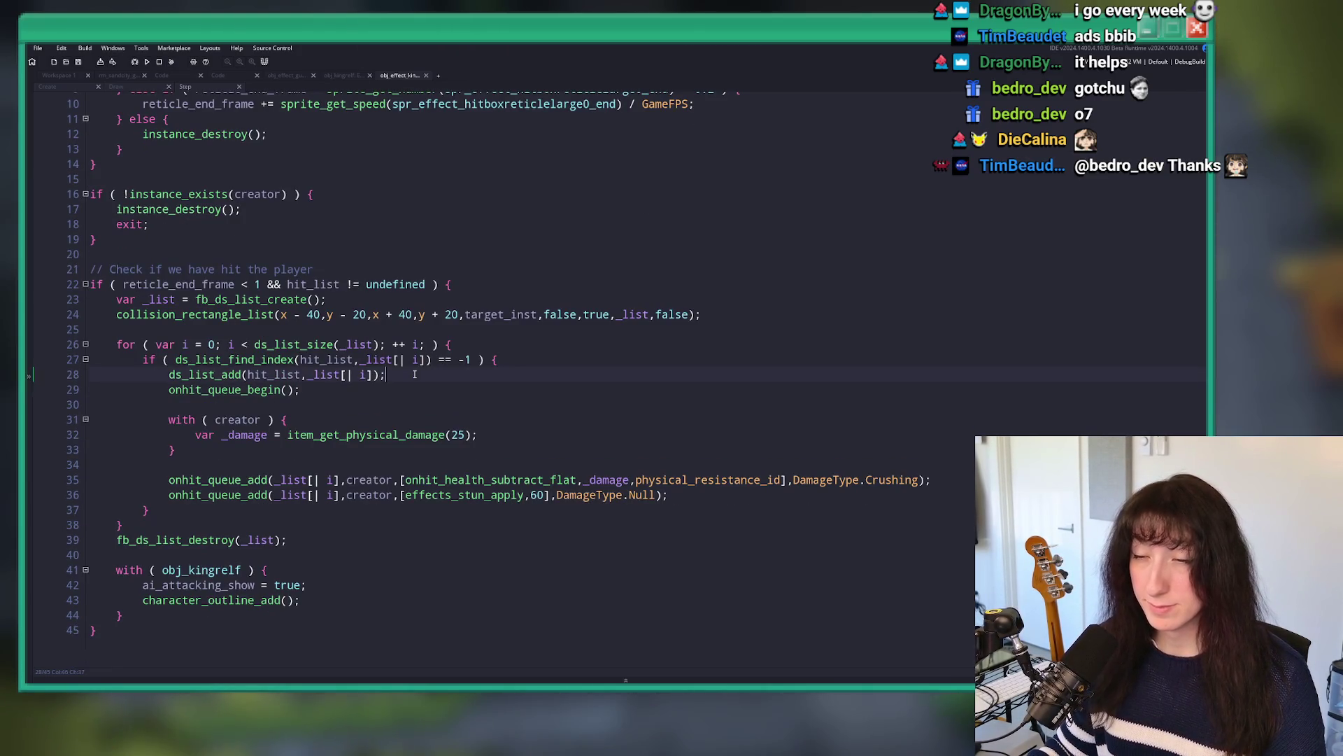
pyautogui.hotkey('ctrl', 'f')
# Step: Search the project for parry_activate, copy a result's parry check, and return to line 24 with a taller code area
pyautogui.write('parry_')
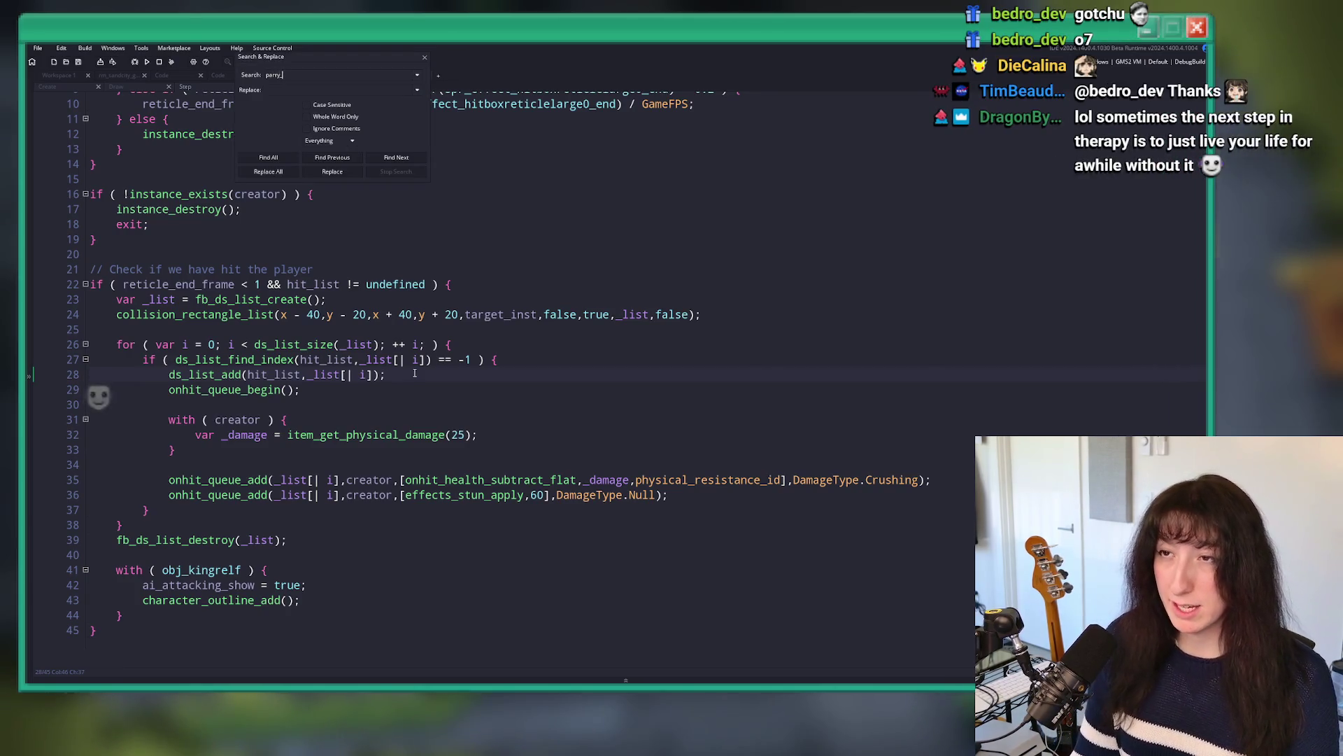
pyautogui.write('act')
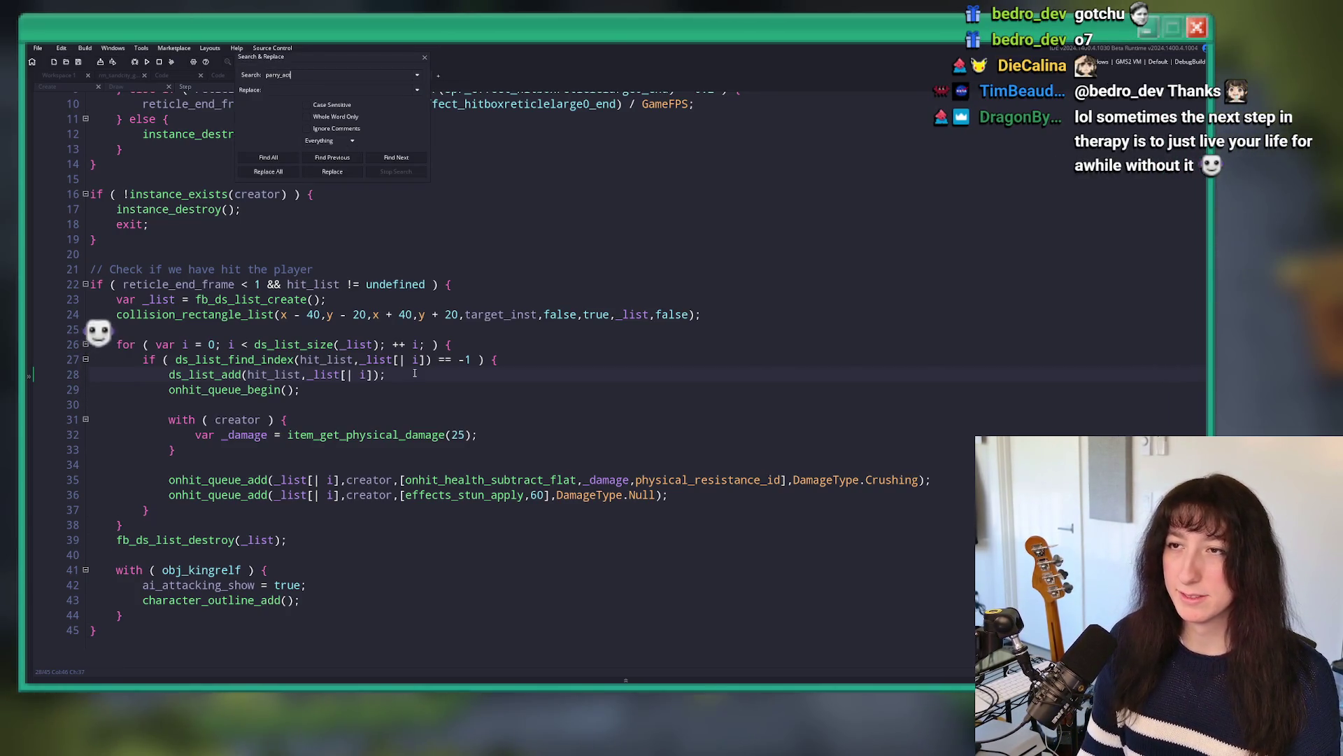
pyautogui.write('ivee')
pyautogui.press('Return')
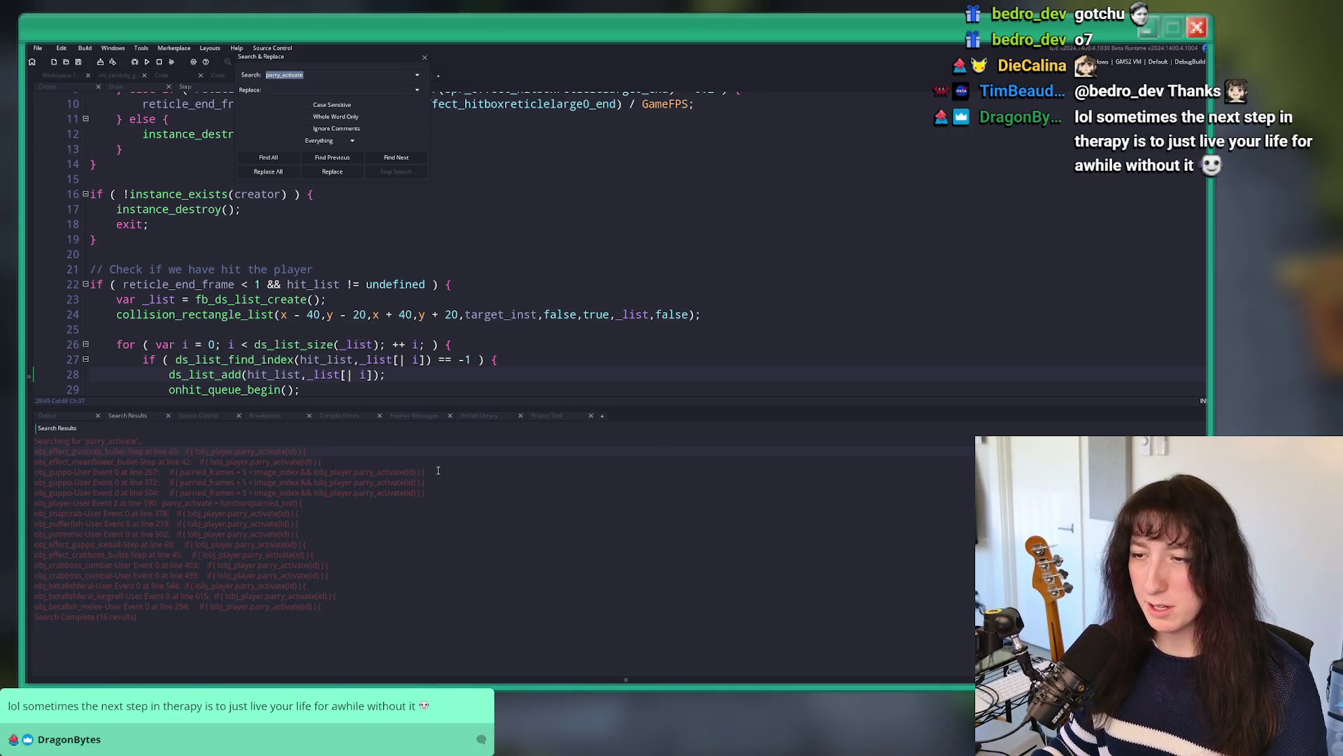
pyautogui.moveTo(322, 462); pyautogui.dragTo(199, 462)
pyautogui.hotkey('ctrl', 'c')
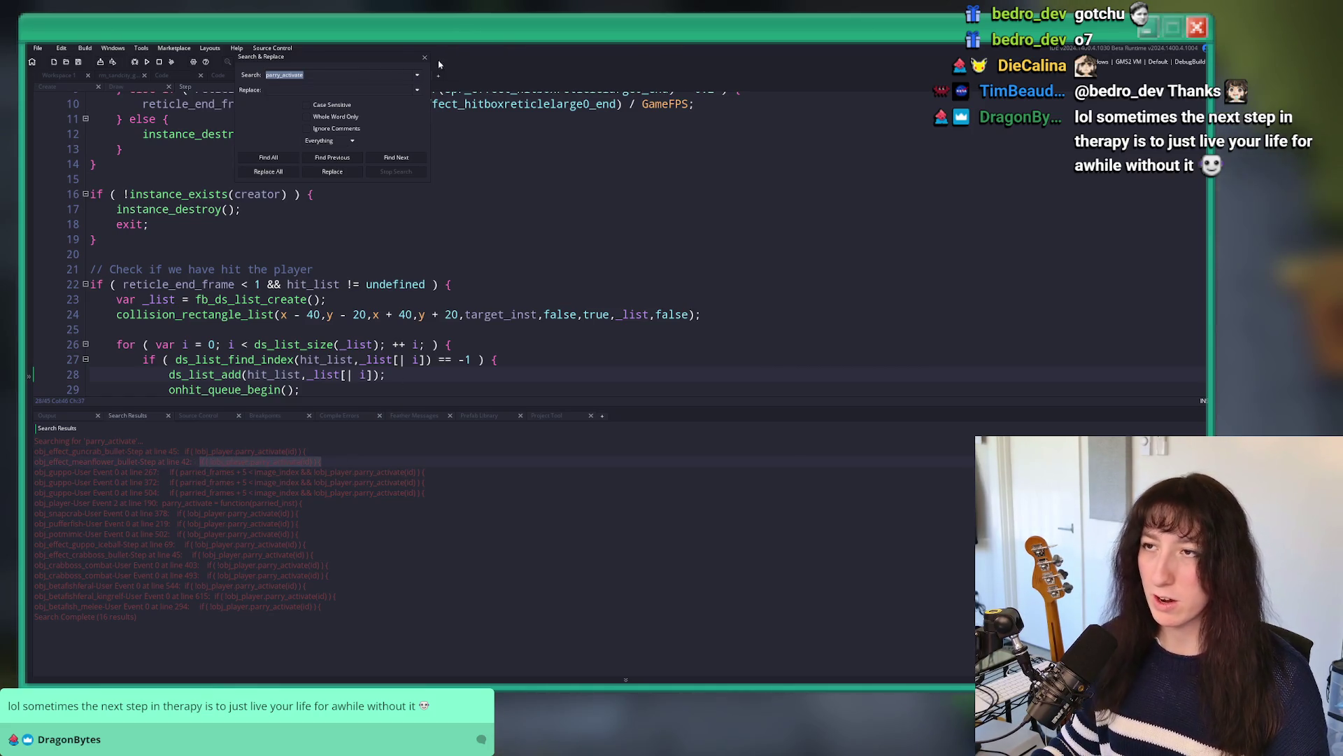
pyautogui.press('Escape')
pyautogui.scroll(-2, 392, 244)
pyautogui.click(392, 244)
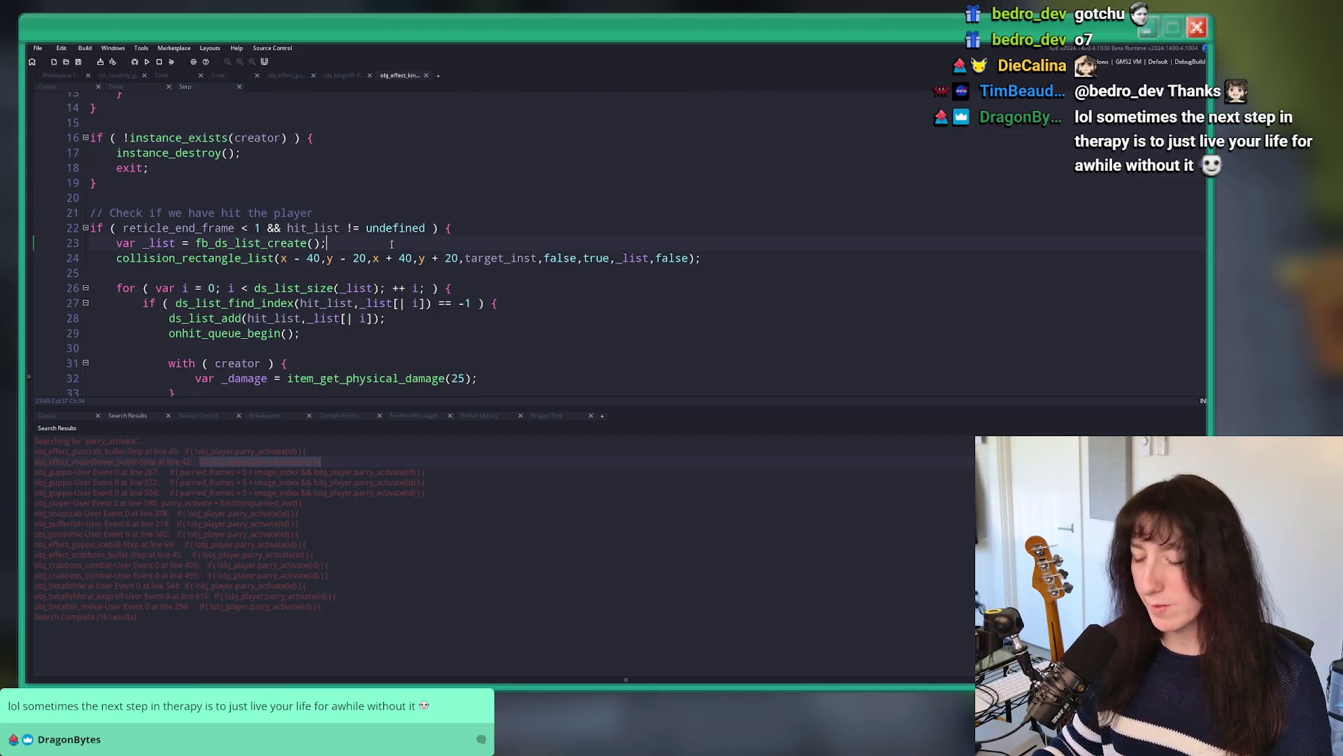
pyautogui.moveTo(271, 405); pyautogui.dragTo(272, 515)
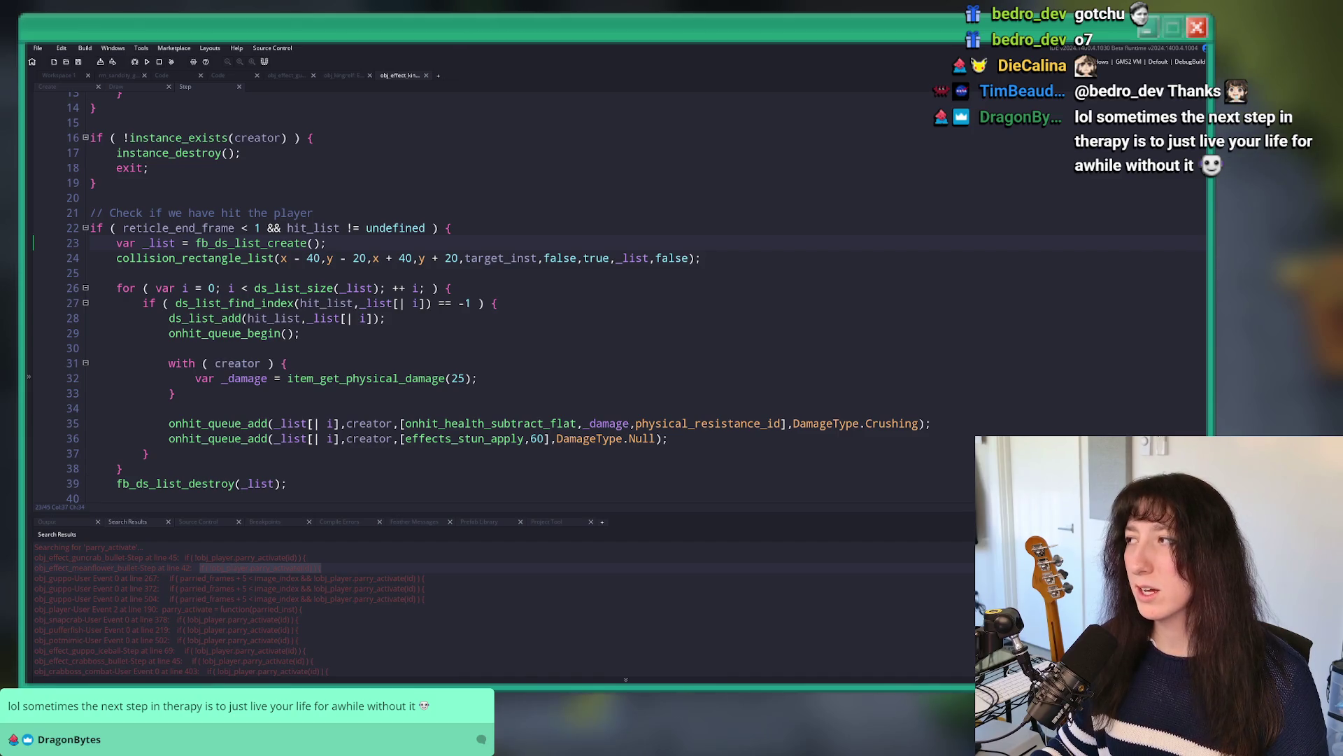
pyautogui.press('Down')
pyautogui.press('End')
pyautogui.scroll(-2, 617, 216)
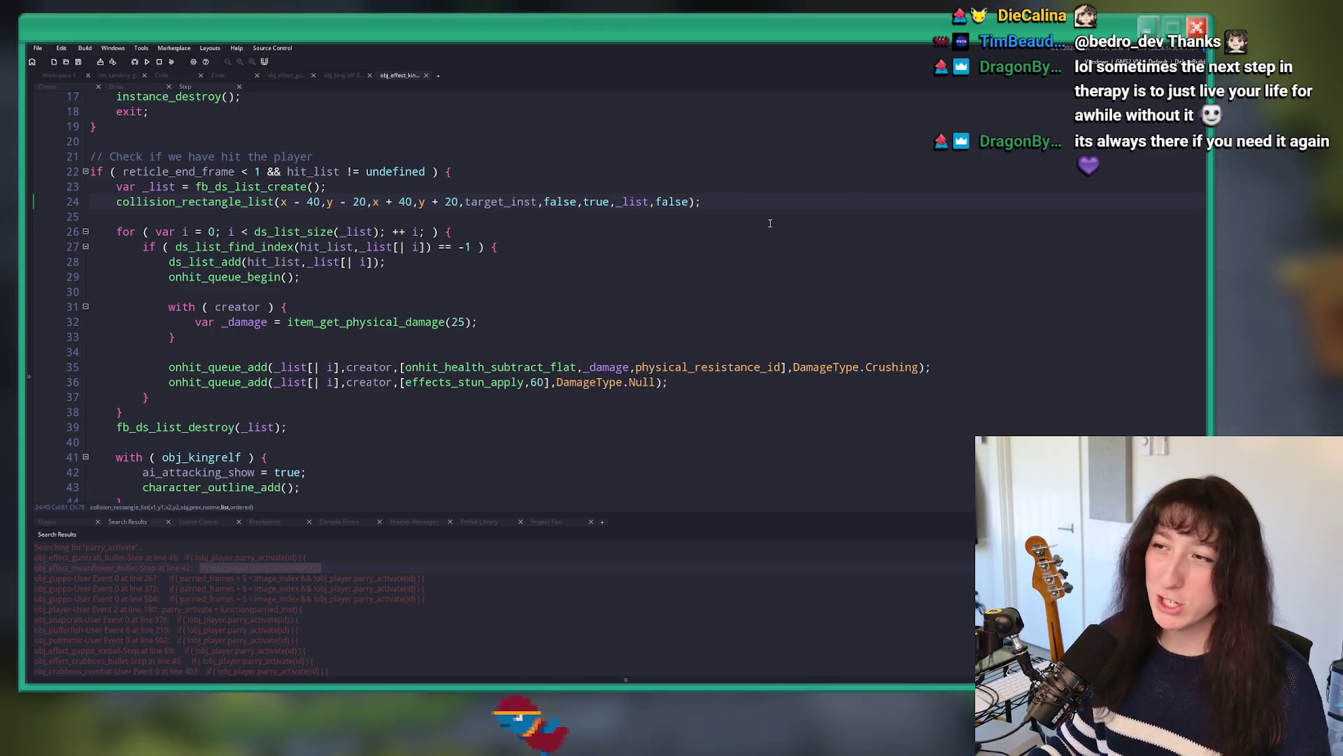
# Step: Paste the if ( !obj_player.parry_activate(id) ) condition above the damage lines, with a blank line before it
pyautogui.click(815, 184)
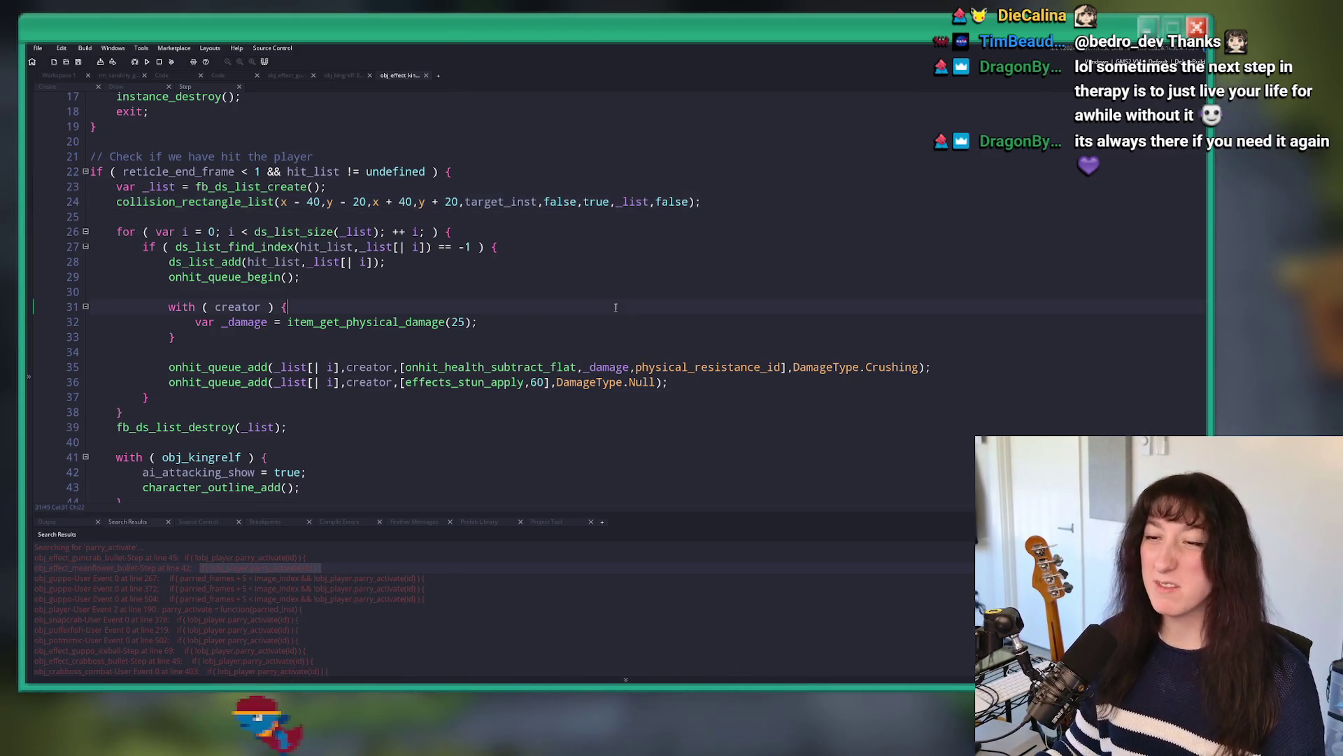
pyautogui.click(636, 280)
pyautogui.press('Home')
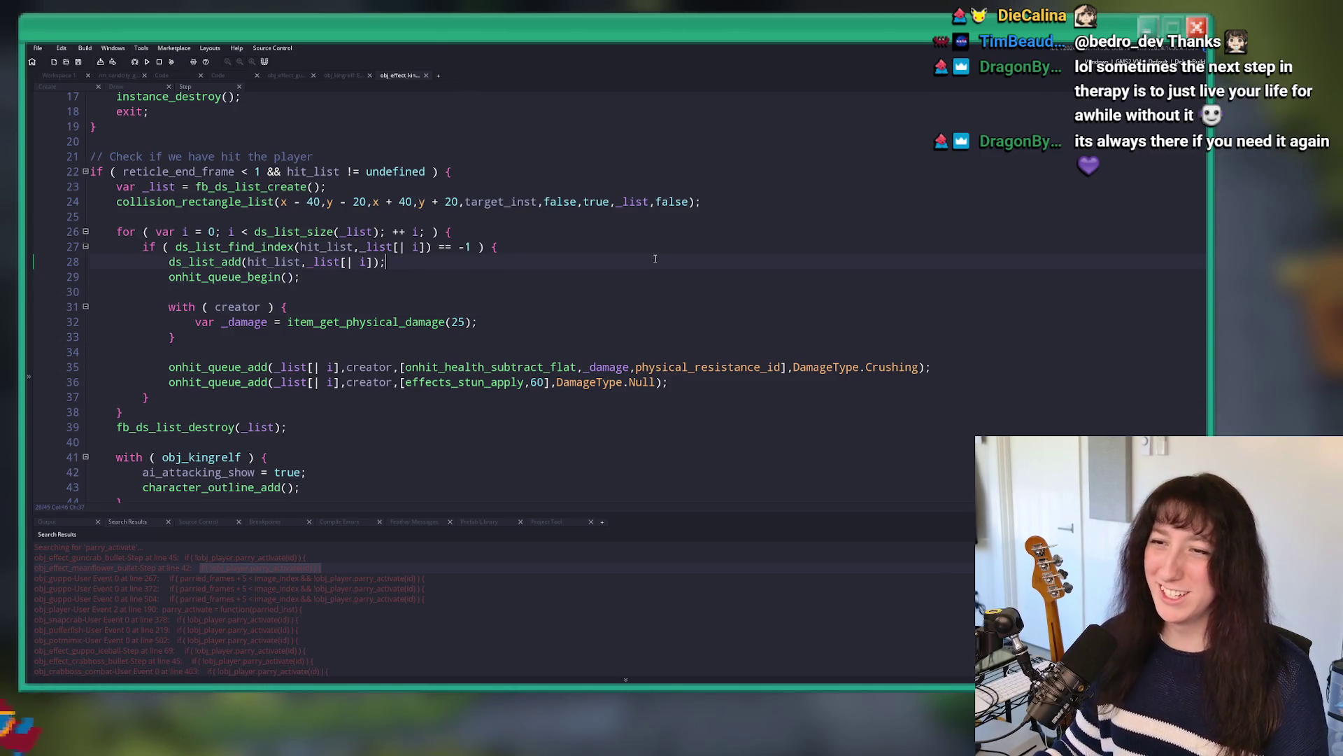
pyautogui.press('Return')
pyautogui.press('Up')
pyautogui.hotkey('ctrl', 'v')
pyautogui.press('Home')
pyautogui.press('Return')
pyautogui.press('End')
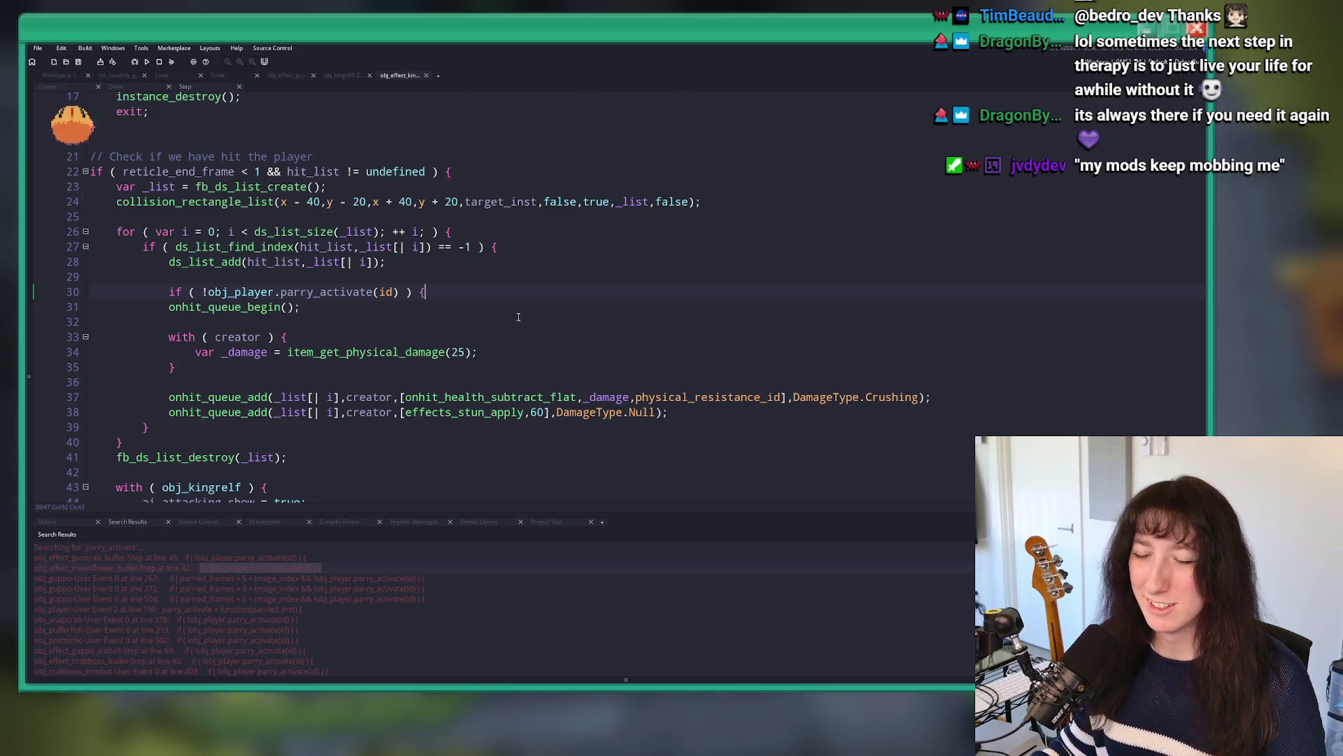
# Step: Close the parry block after the stun line, indent the damage code inside it, and add an empty else { } branch
pyautogui.click(693, 412)
pyautogui.press('Return')
pyautogui.write('}')
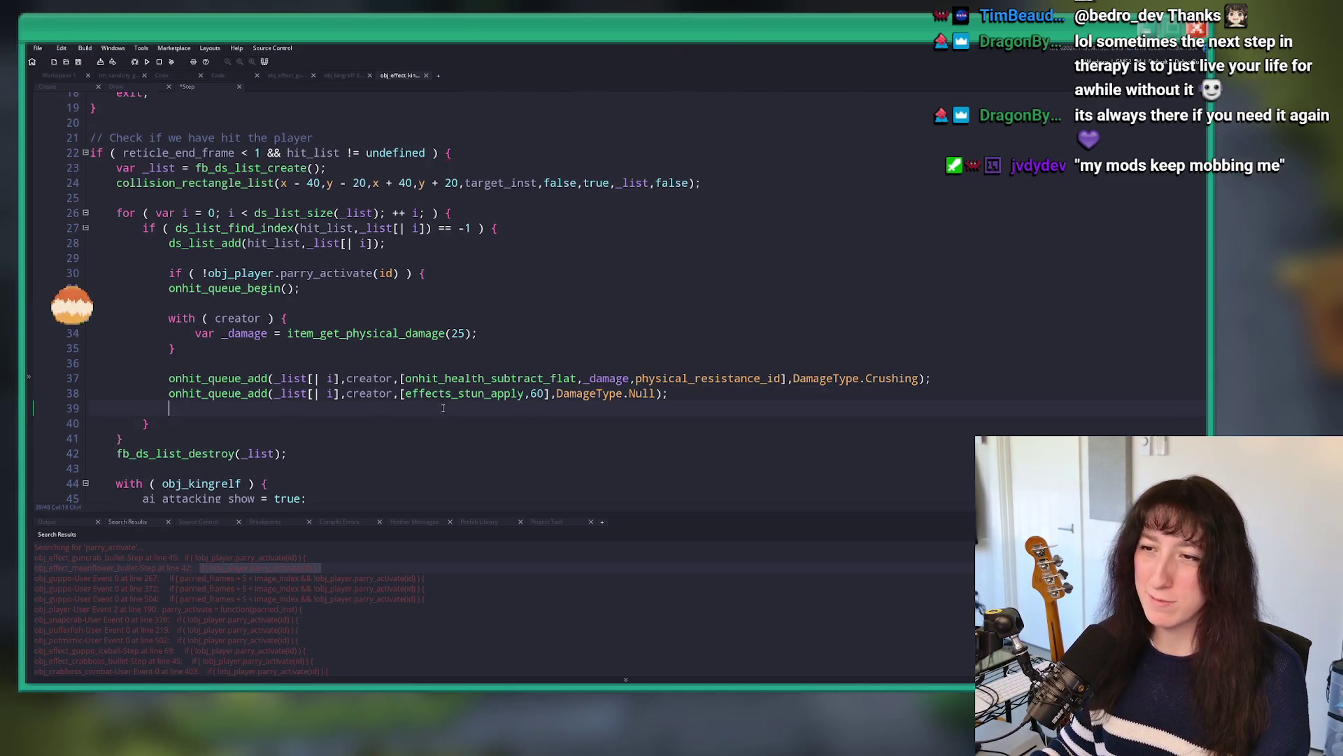
pyautogui.keyDown('shift'); pyautogui.click(262, 302); pyautogui.keyUp('shift')
pyautogui.press('Tab')
pyautogui.click(280, 411)
pyautogui.write('else {')
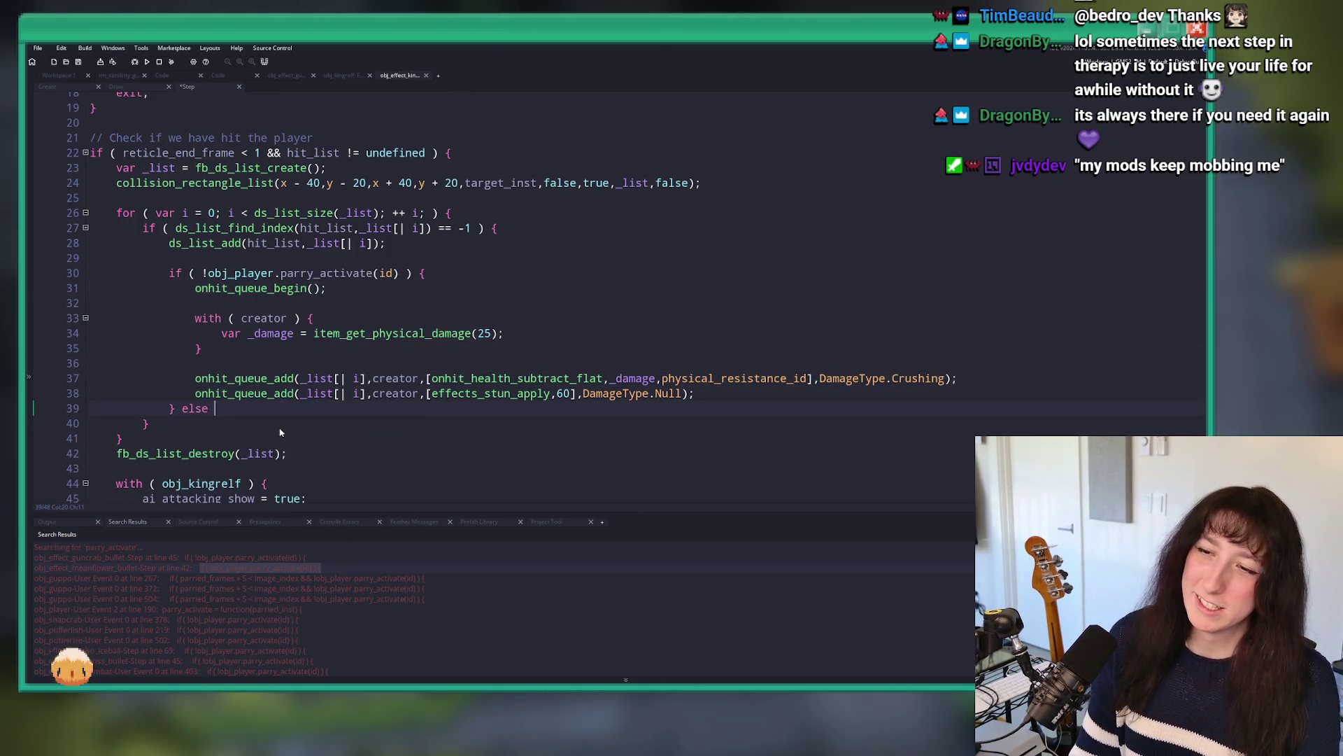
pyautogui.press('Return')
pyautogui.press('Return')
pyautogui.press('Return')
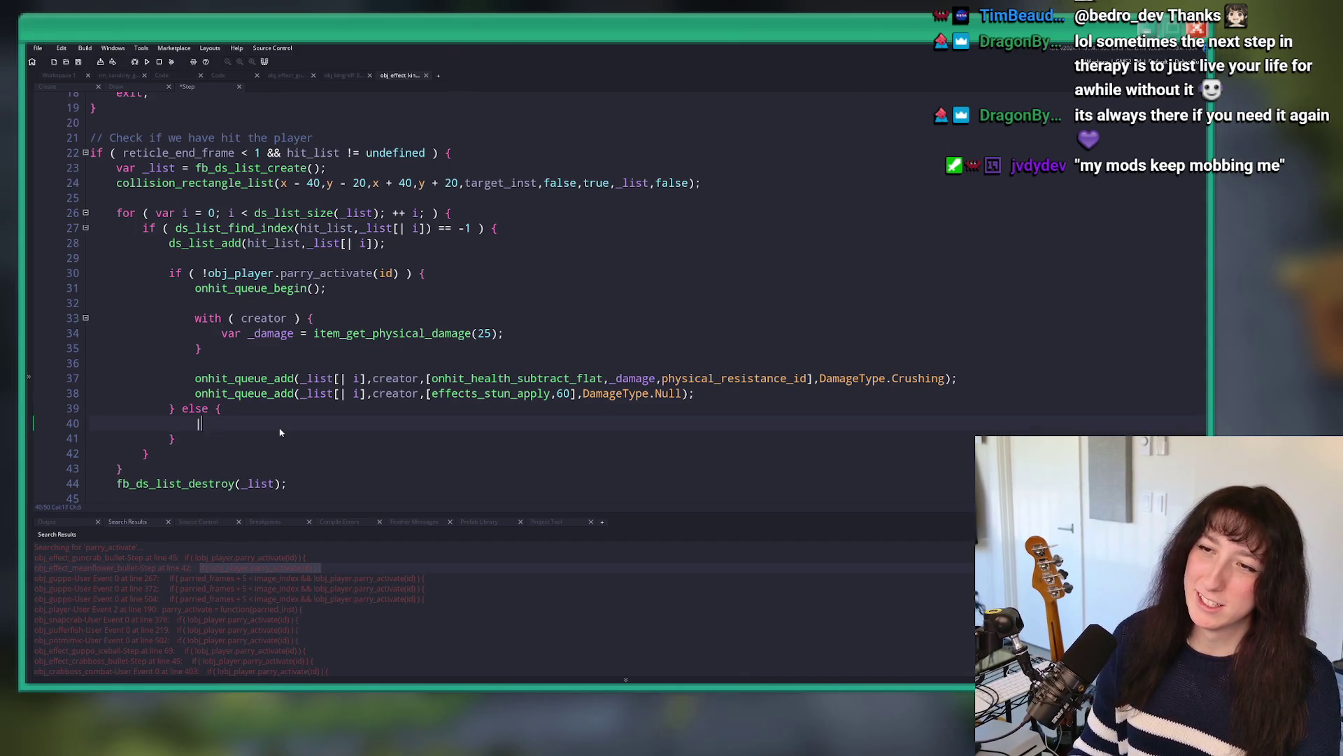
pyautogui.press('BackSpace')
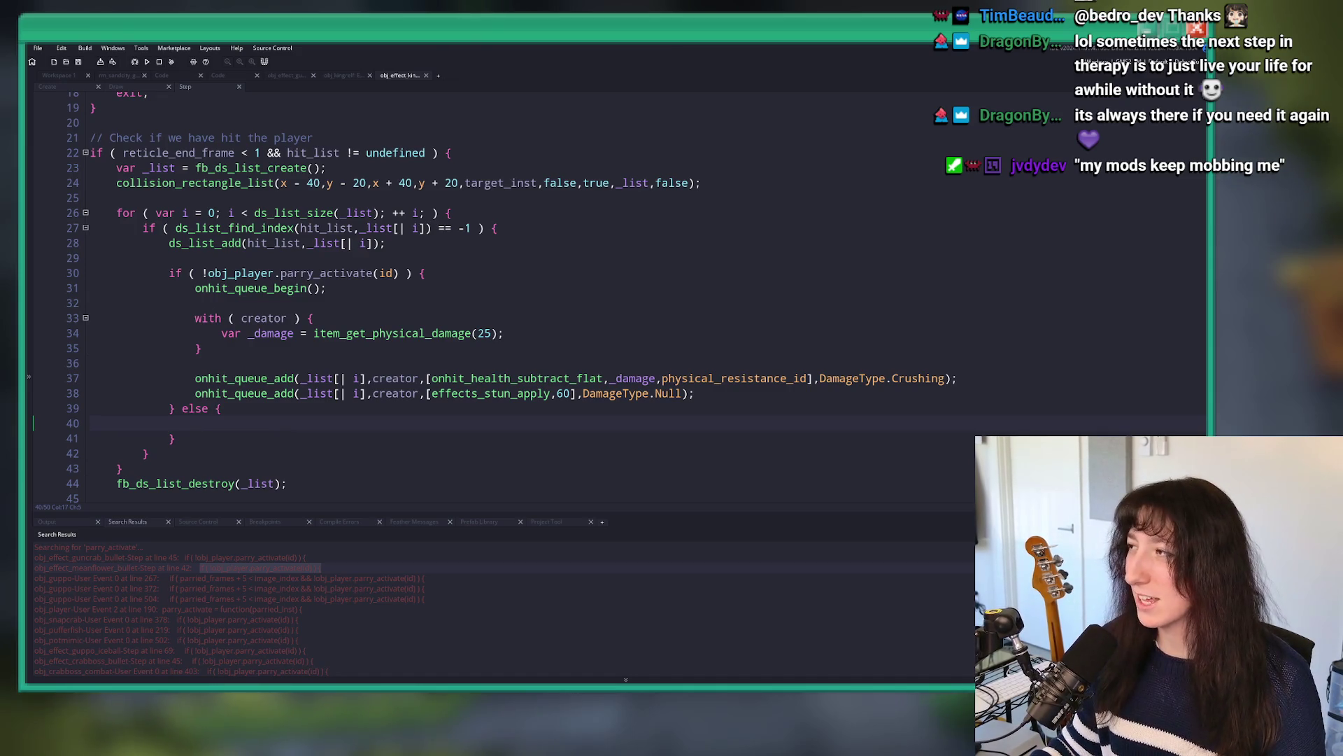
pyautogui.click(410, 414)
pyautogui.press('Down')
# Step: Highlight every use of hit_list in the Step event
pyautogui.rightClick(368, 428)
pyautogui.press('Escape')
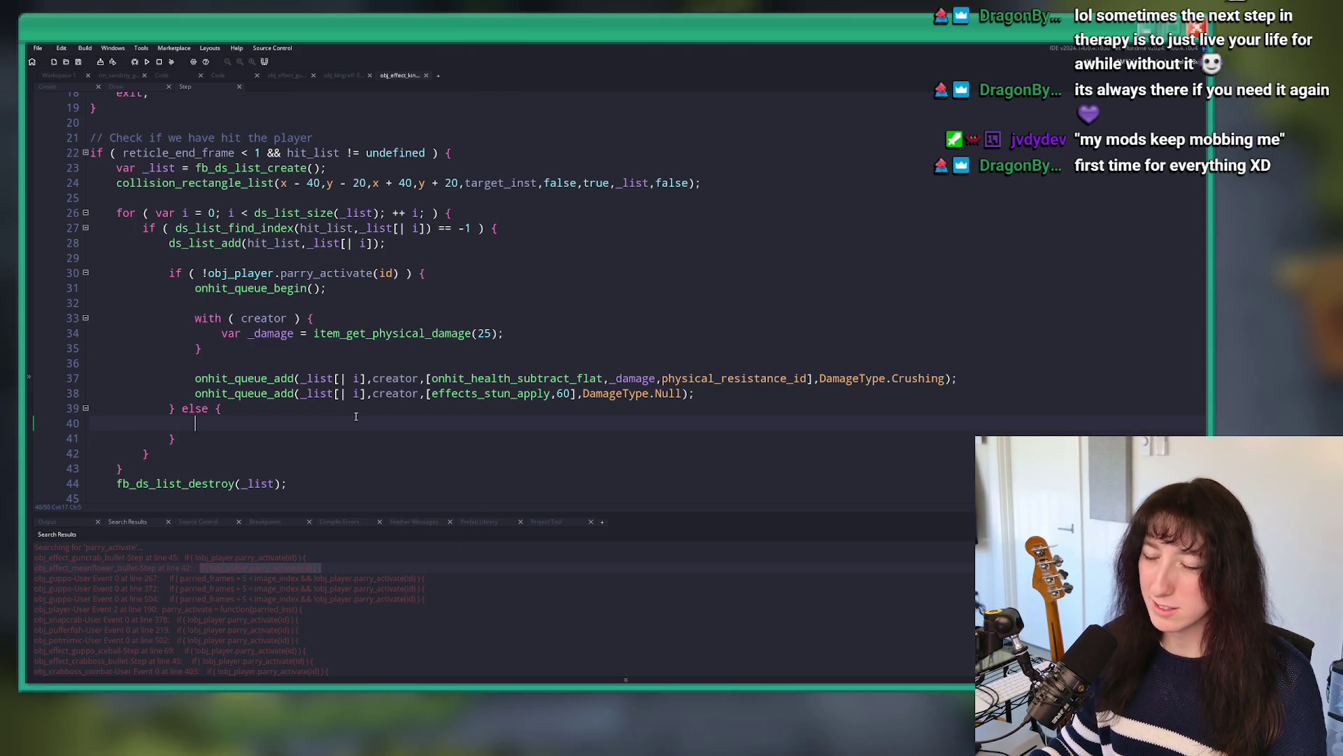
pyautogui.scroll(-1, 355, 416)
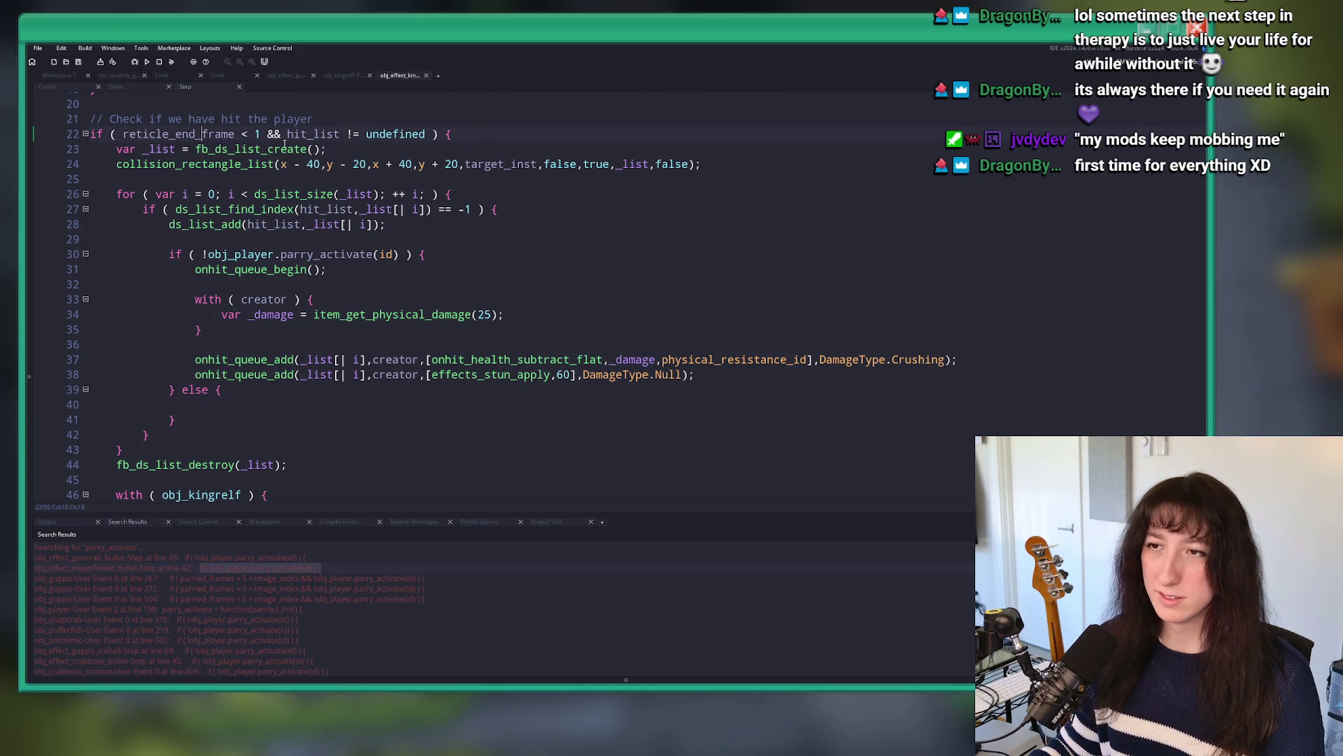
pyautogui.click(340, 133)
pyautogui.scroll(-4, 189, 359)
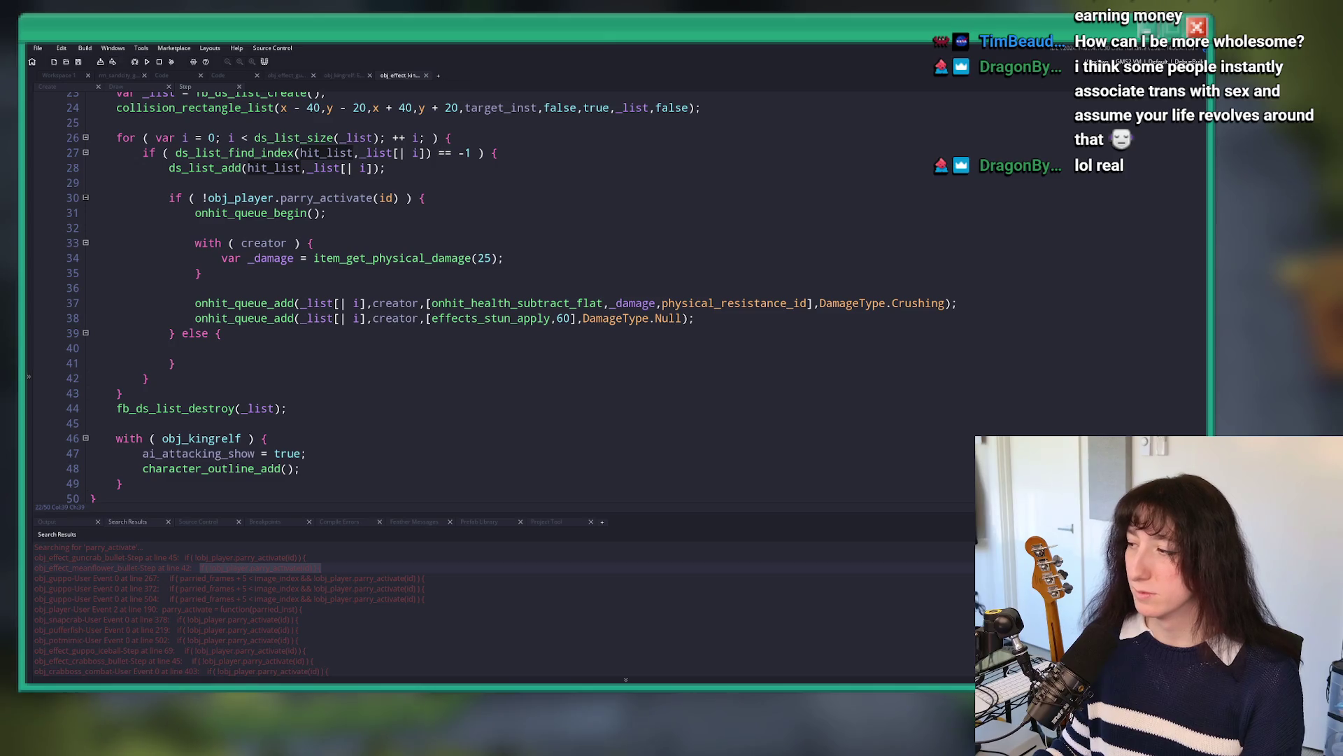
# Step: Check where hit_list is defined from the line 22 condition, then view the landing effect's object editor
pyautogui.click(225, 344)
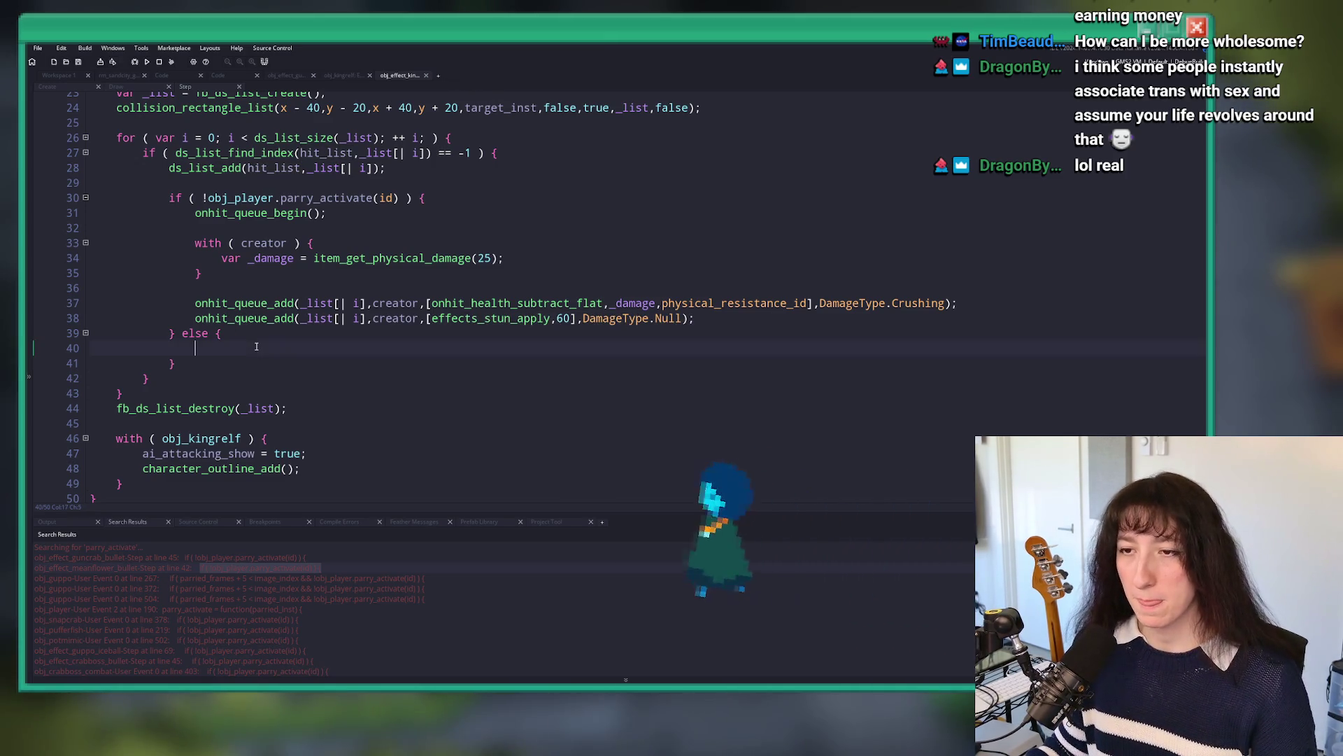
pyautogui.scroll(4, 270, 301)
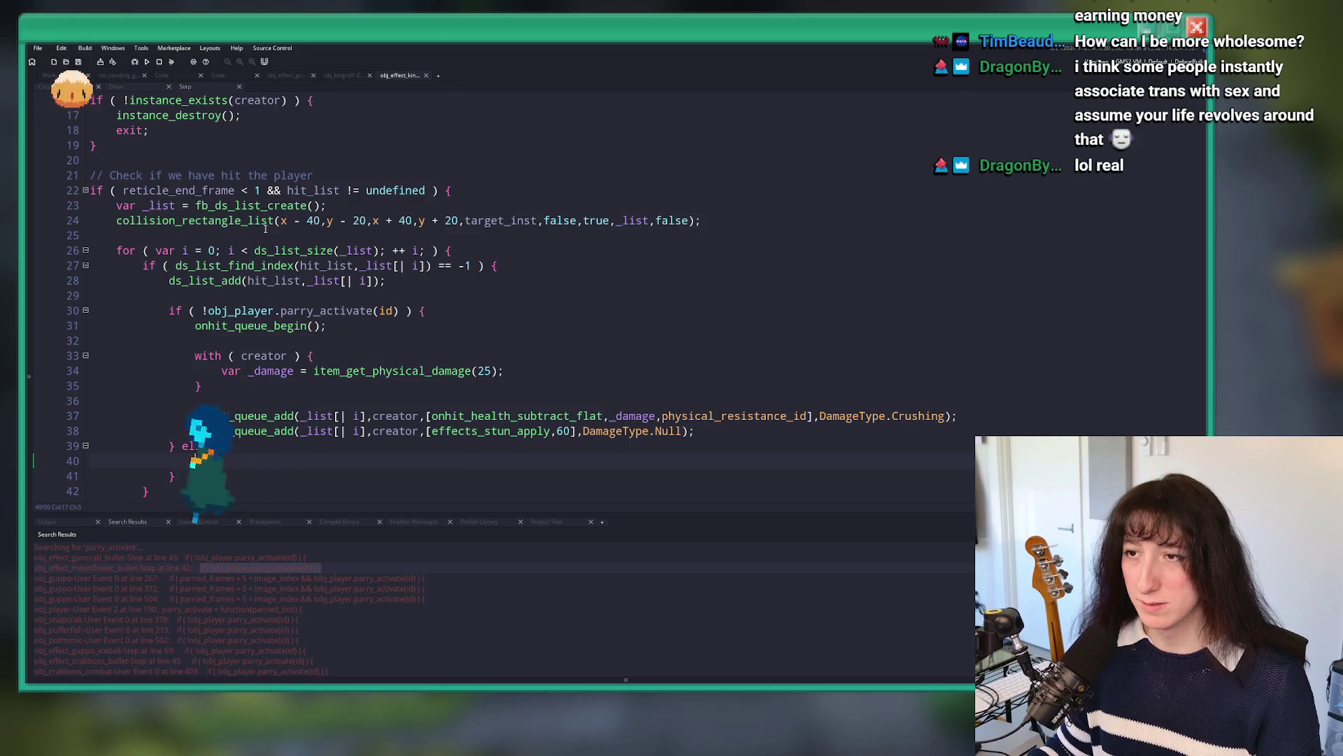
pyautogui.scroll(1, 269, 230)
pyautogui.click(157, 265)
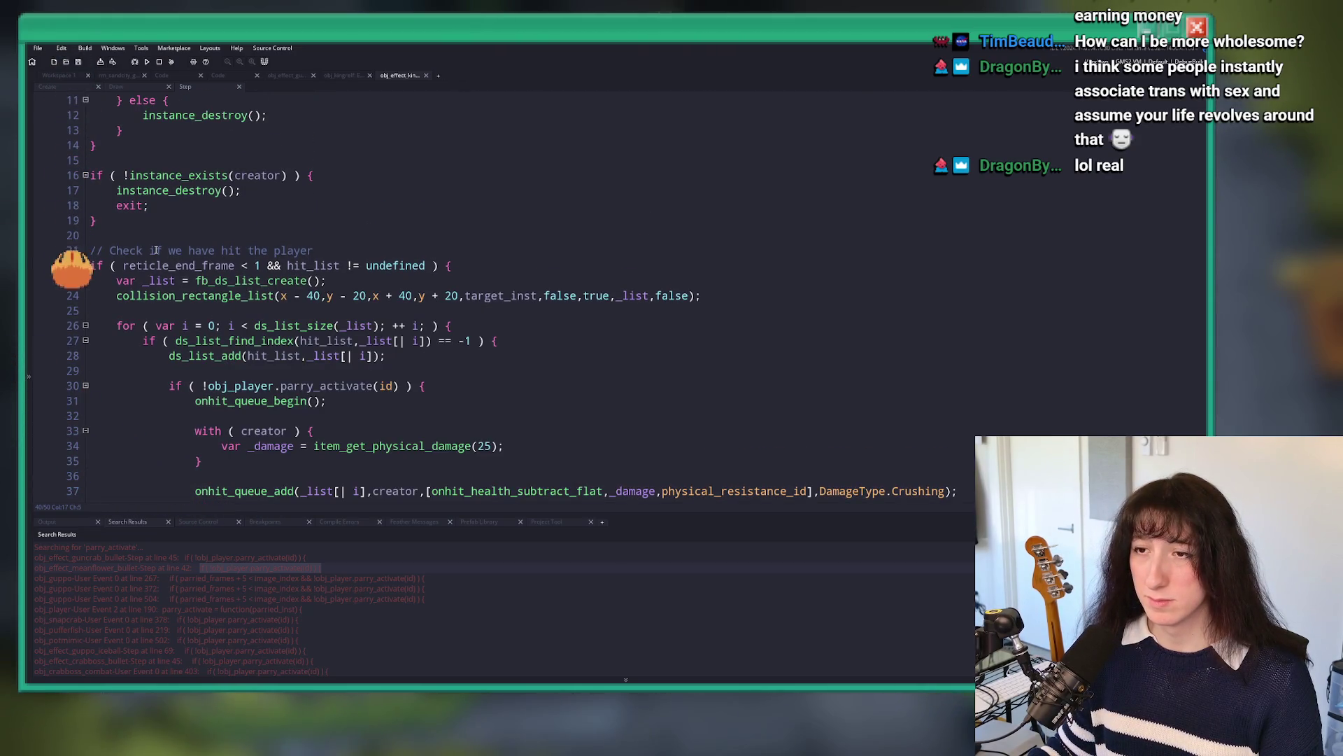
pyautogui.doubleClick(313, 265)
pyautogui.scroll(4, 310, 357)
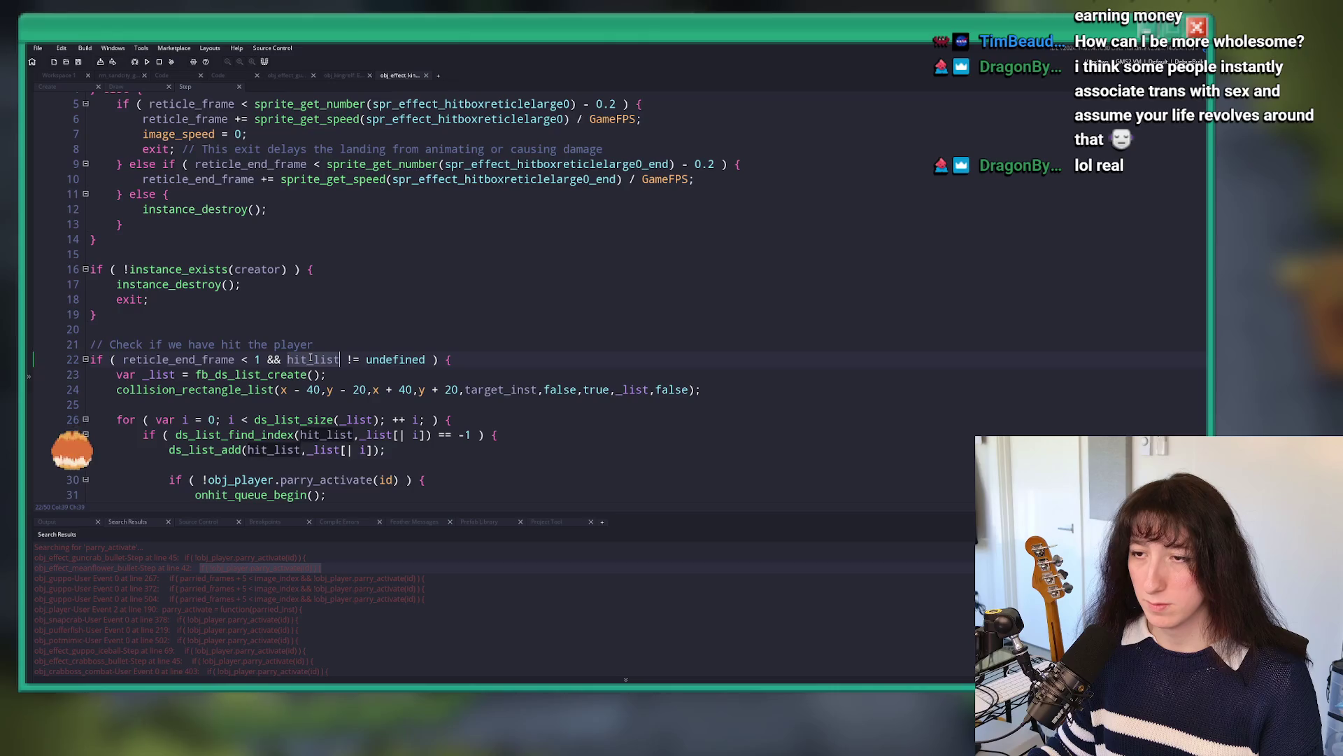
pyautogui.scroll(-8, 310, 357)
pyautogui.scroll(8, 301, 325)
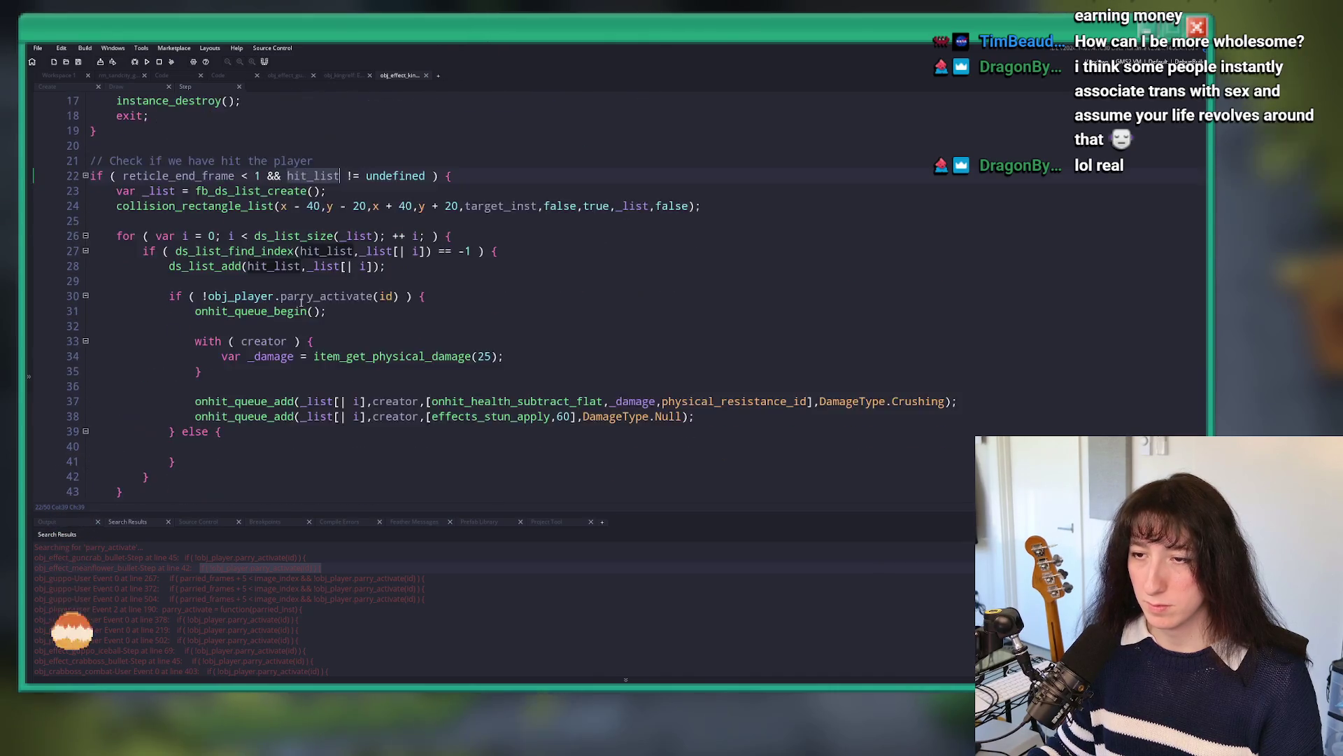
pyautogui.click(66, 78)
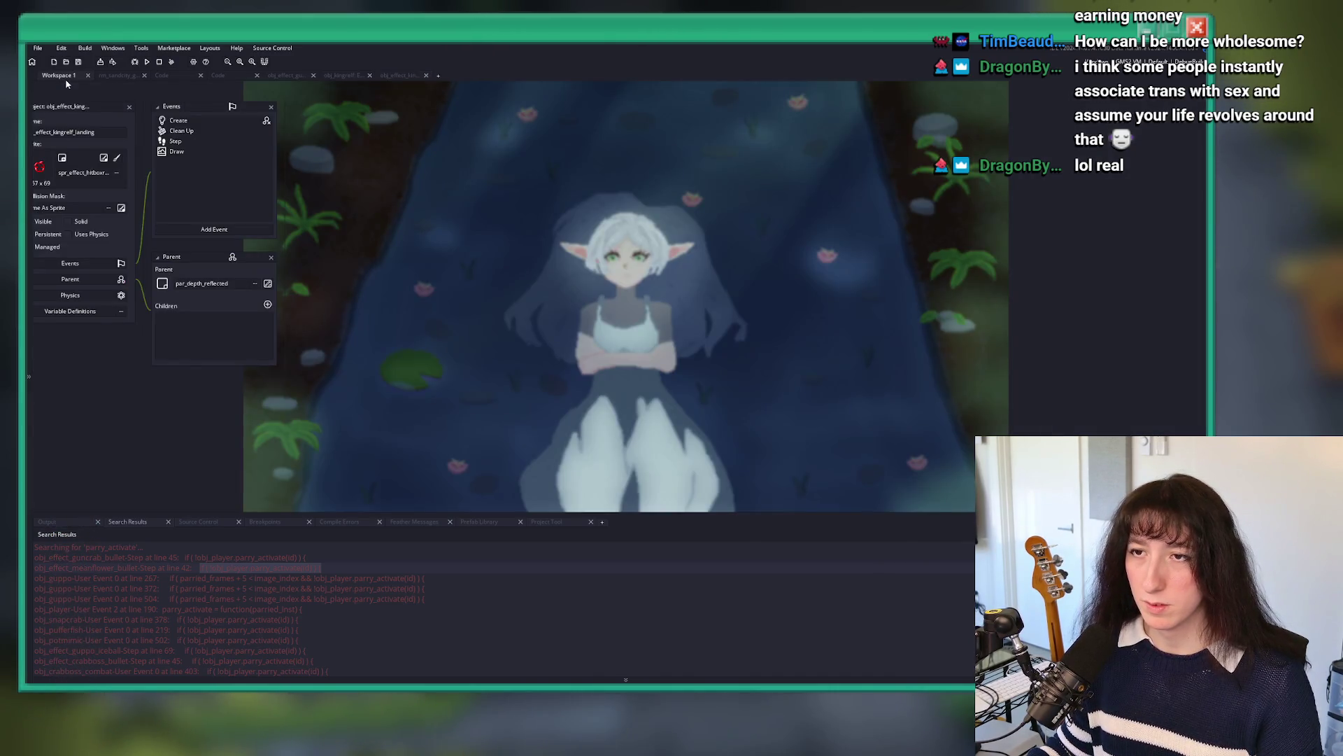
# Step: Review the landing effect's Draw and Step event code, including the health-subtract call's parameters
pyautogui.doubleClick(180, 123)
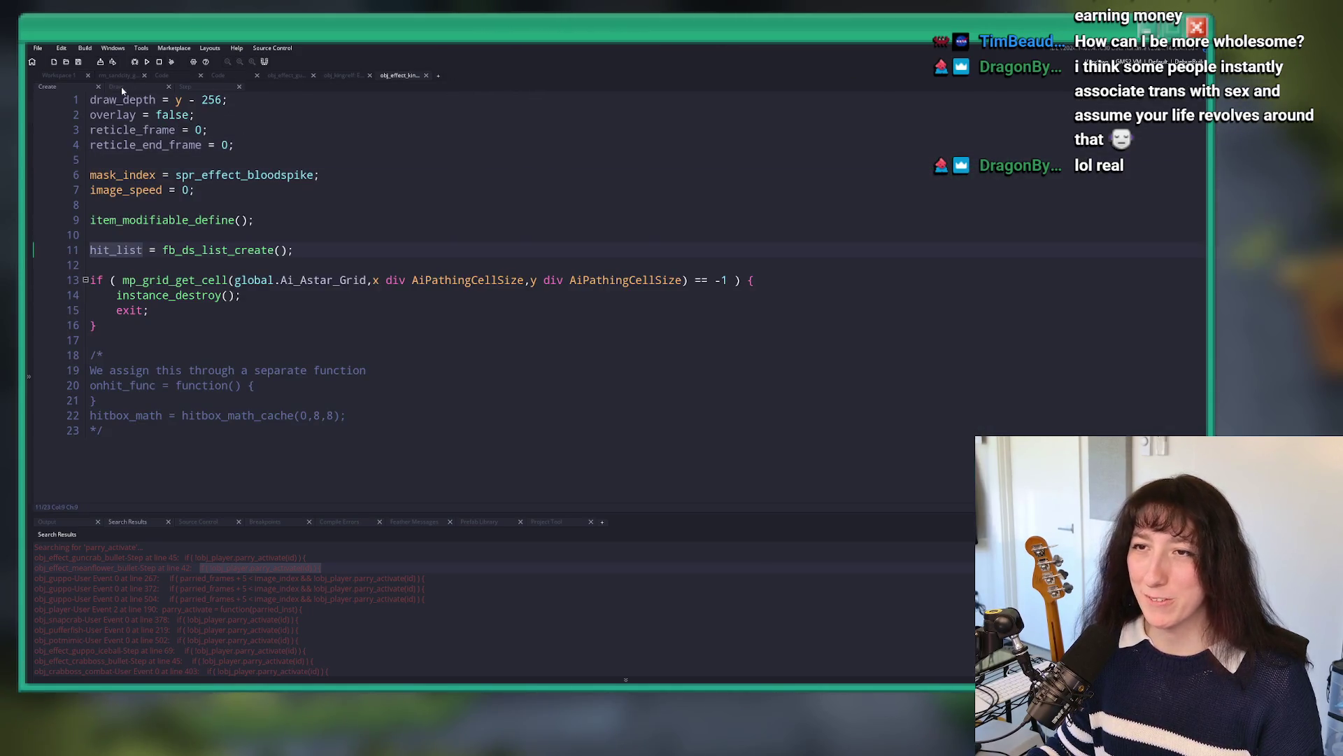
pyautogui.click(146, 93)
pyautogui.click(185, 86)
pyautogui.scroll(-2, 387, 228)
pyautogui.scroll(-3, 387, 229)
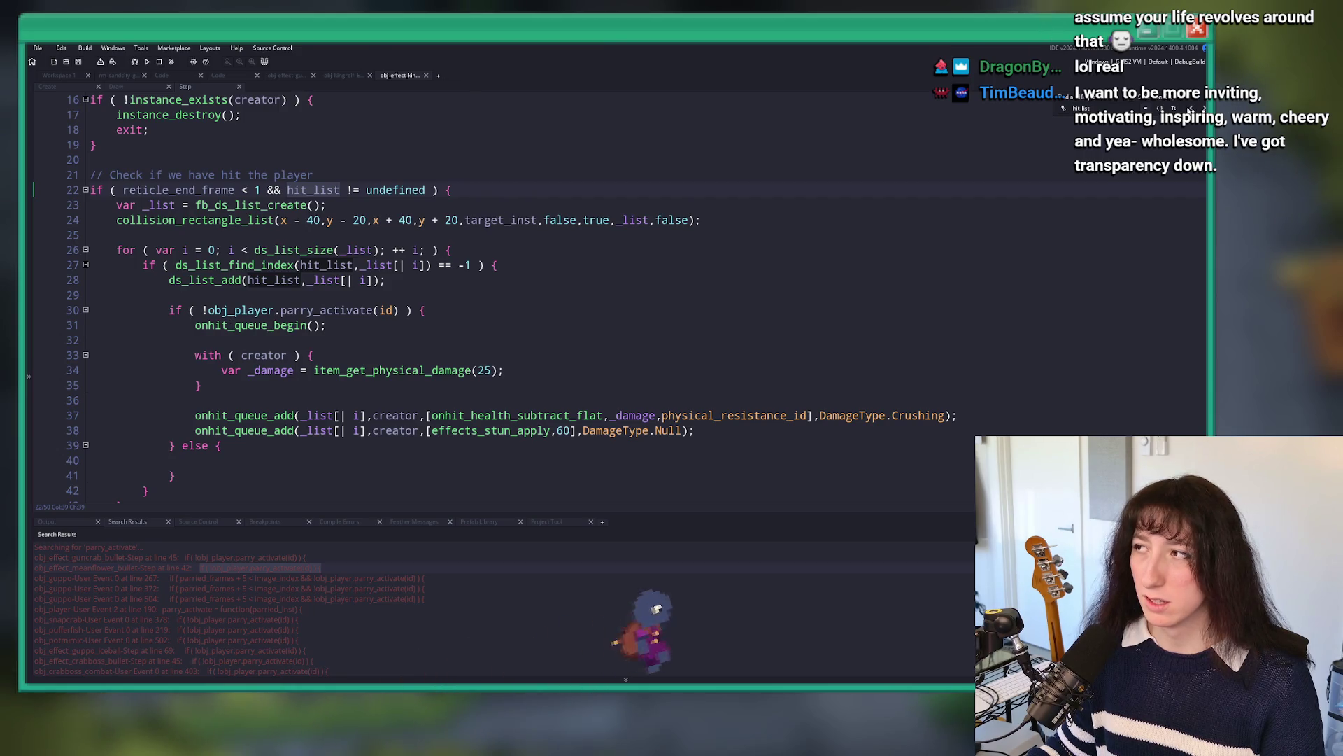
pyautogui.click(575, 415)
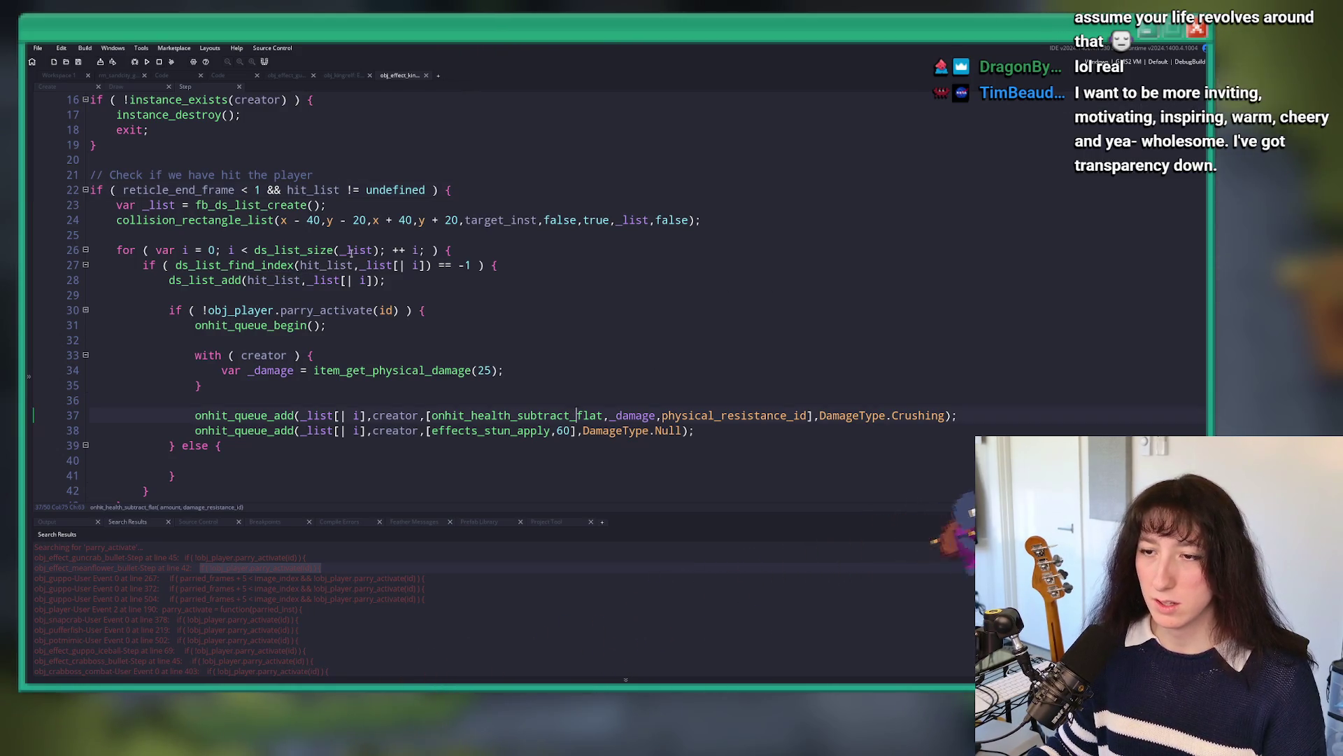
pyautogui.scroll(-4, 354, 244)
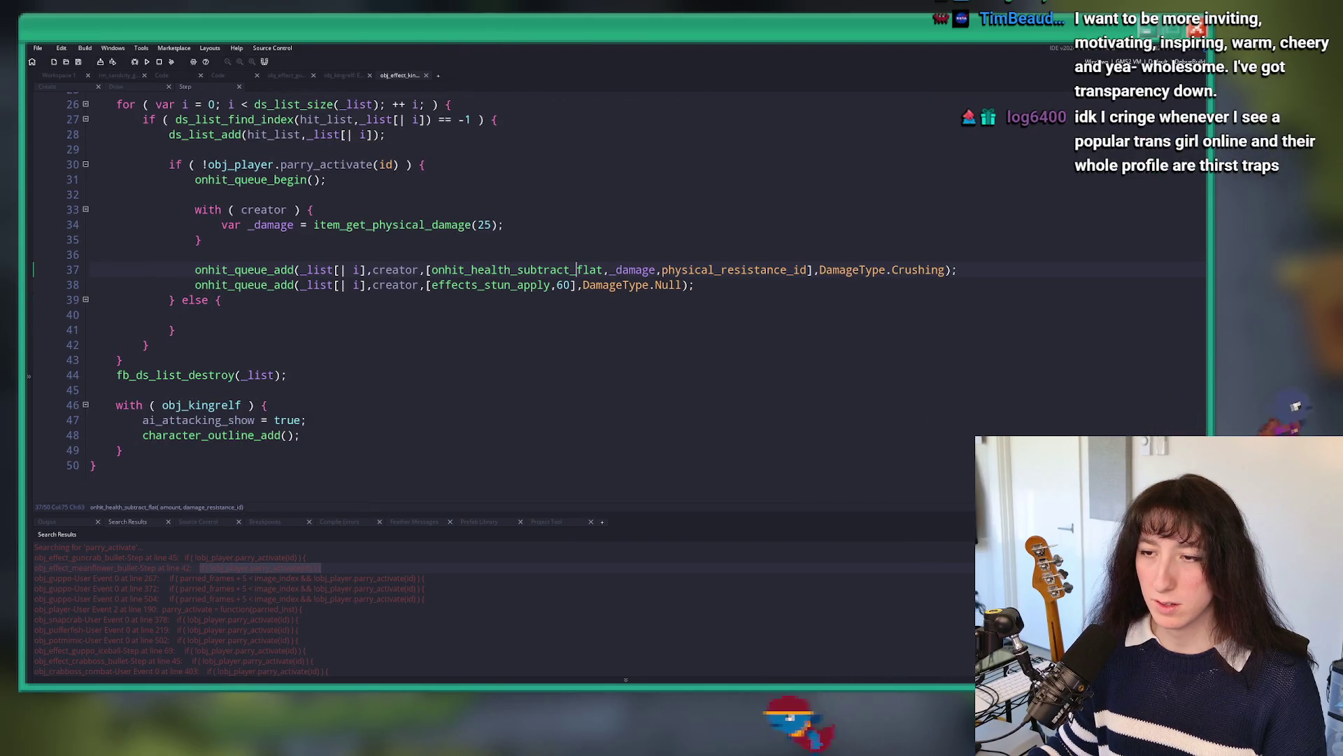
pyautogui.scroll(8, 354, 245)
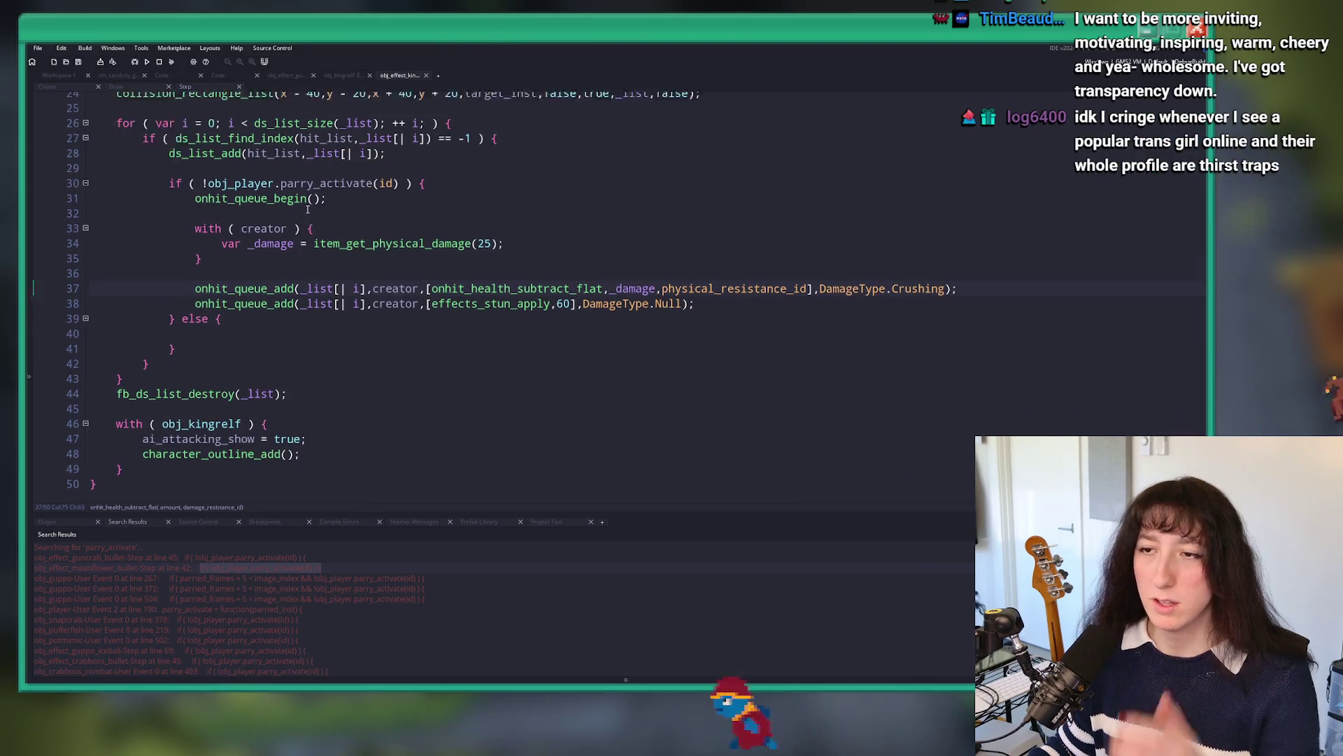
# Step: In the Create event, add parried = false; on a new line after reticle_end_frame = 0;
pyautogui.click(82, 88)
pyautogui.click(275, 155)
pyautogui.press('Return')
pyautogui.write('parried = false;')
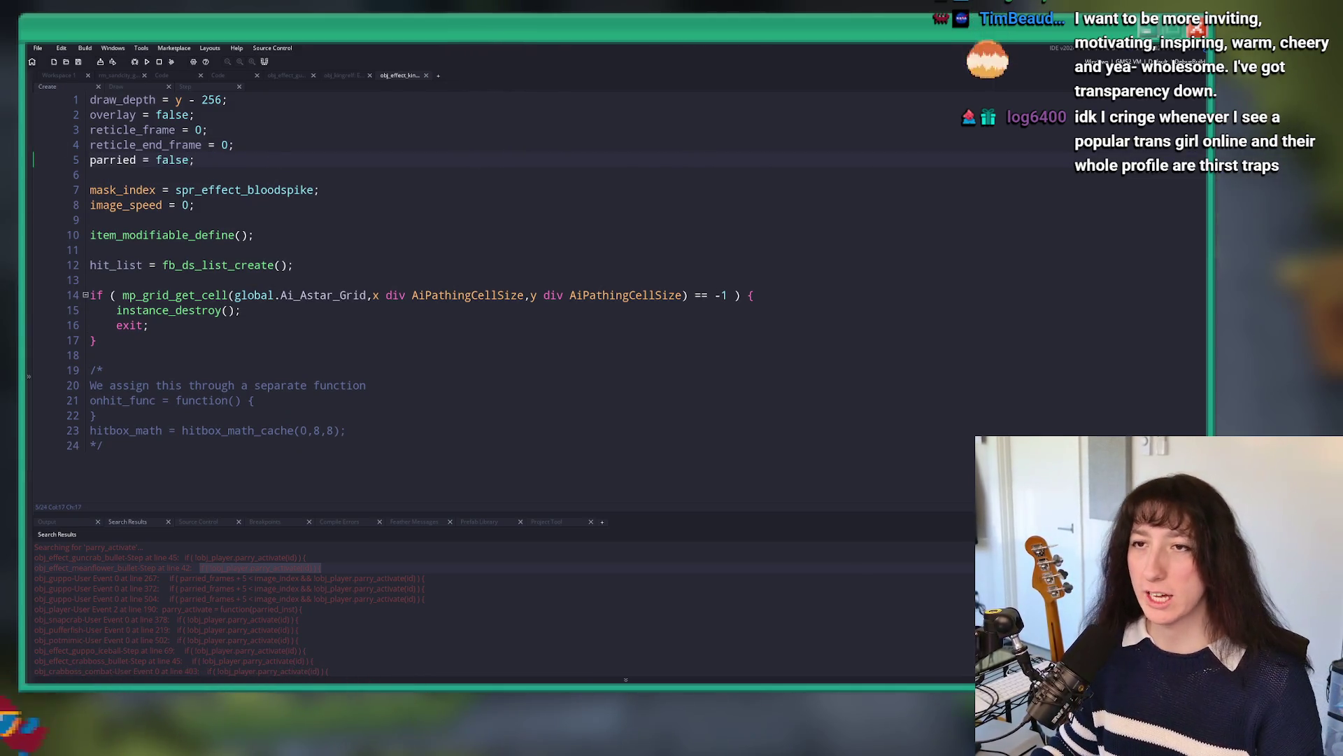
# Step: Fill the empty else branch on line 40 with parried = true; and save the Step event
pyautogui.click(185, 86)
pyautogui.scroll(-3, 238, 255)
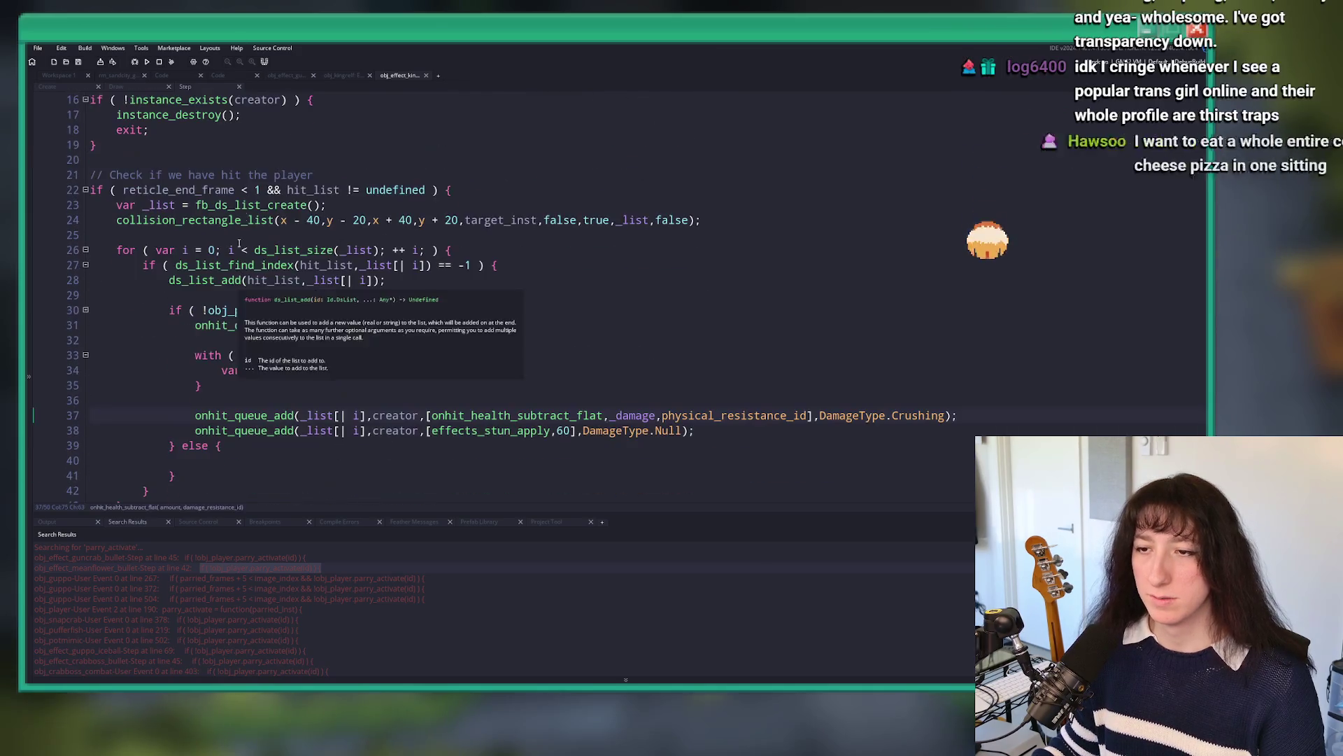
pyautogui.scroll(-2, 239, 254)
pyautogui.click(431, 401)
pyautogui.write('parried ')
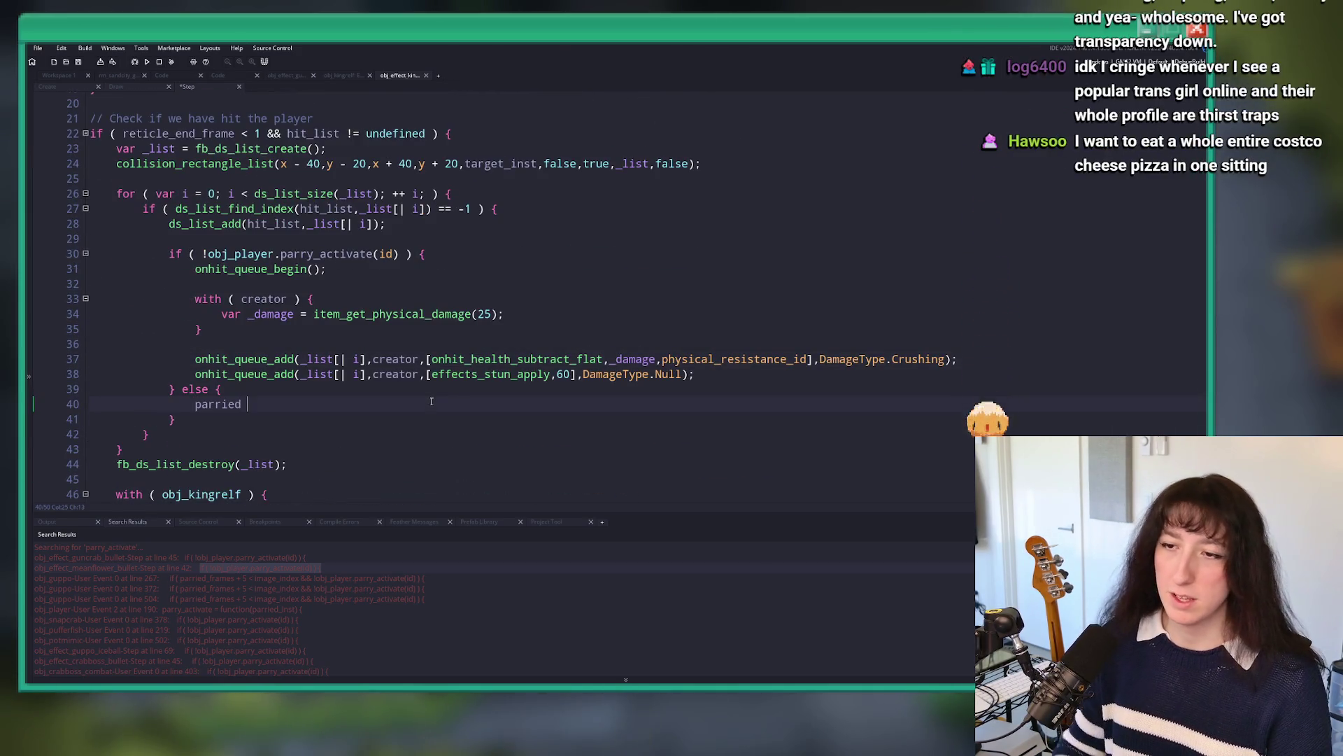
pyautogui.write('= t')
pyautogui.press('BackSpace')
pyautogui.press('BackSpace')
pyautogui.write('ue;')
pyautogui.hotkey('ctrl', 's')
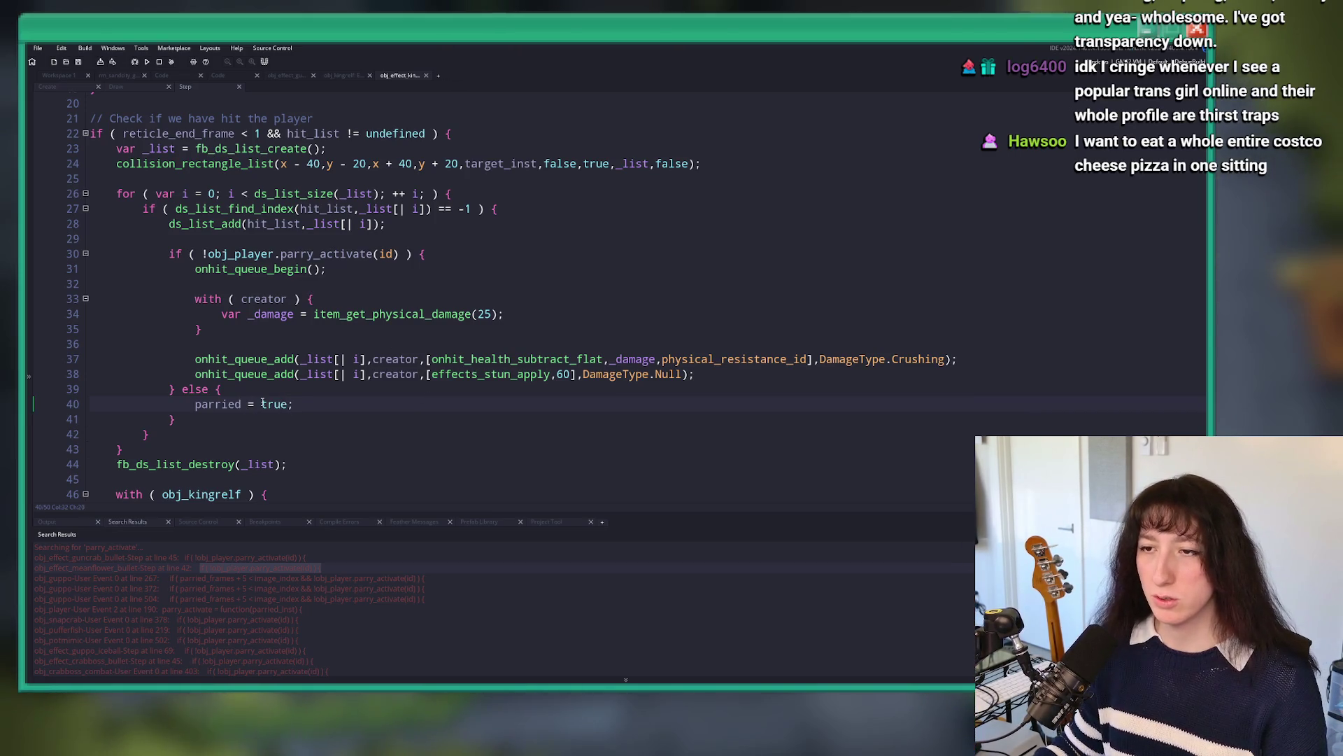
# Step: Check the line 22 block's braces and undo the stray && and extra blank lines
pyautogui.click(410, 183)
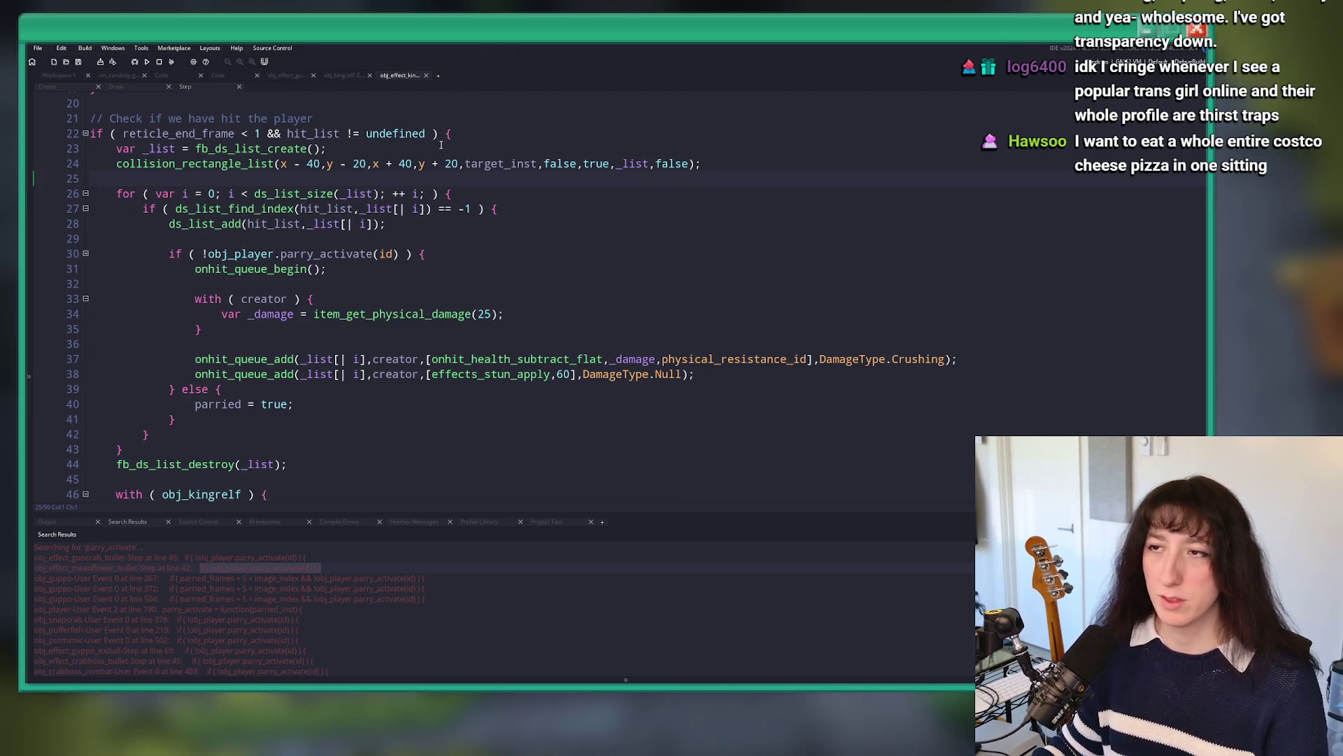
pyautogui.click(461, 133)
pyautogui.scroll(-2, 423, 269)
pyautogui.scroll(2, 423, 269)
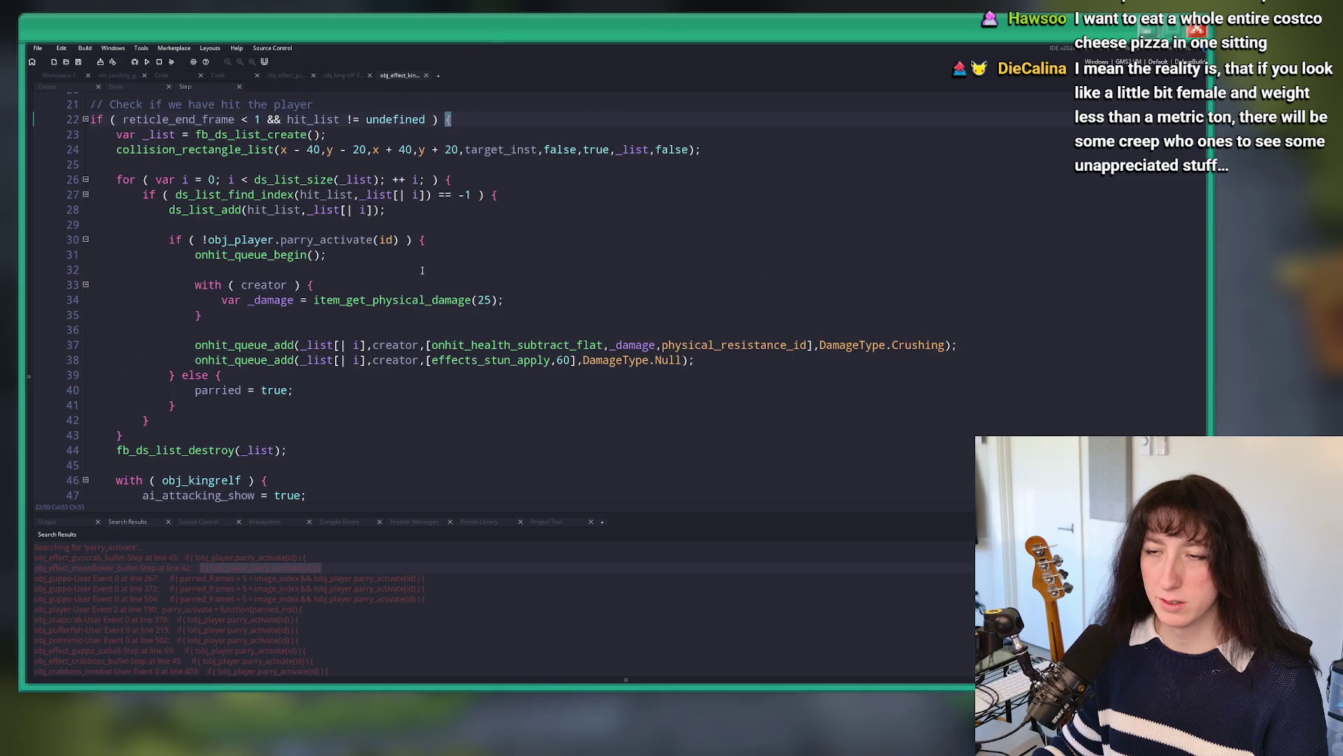
pyautogui.scroll(-1, 221, 319)
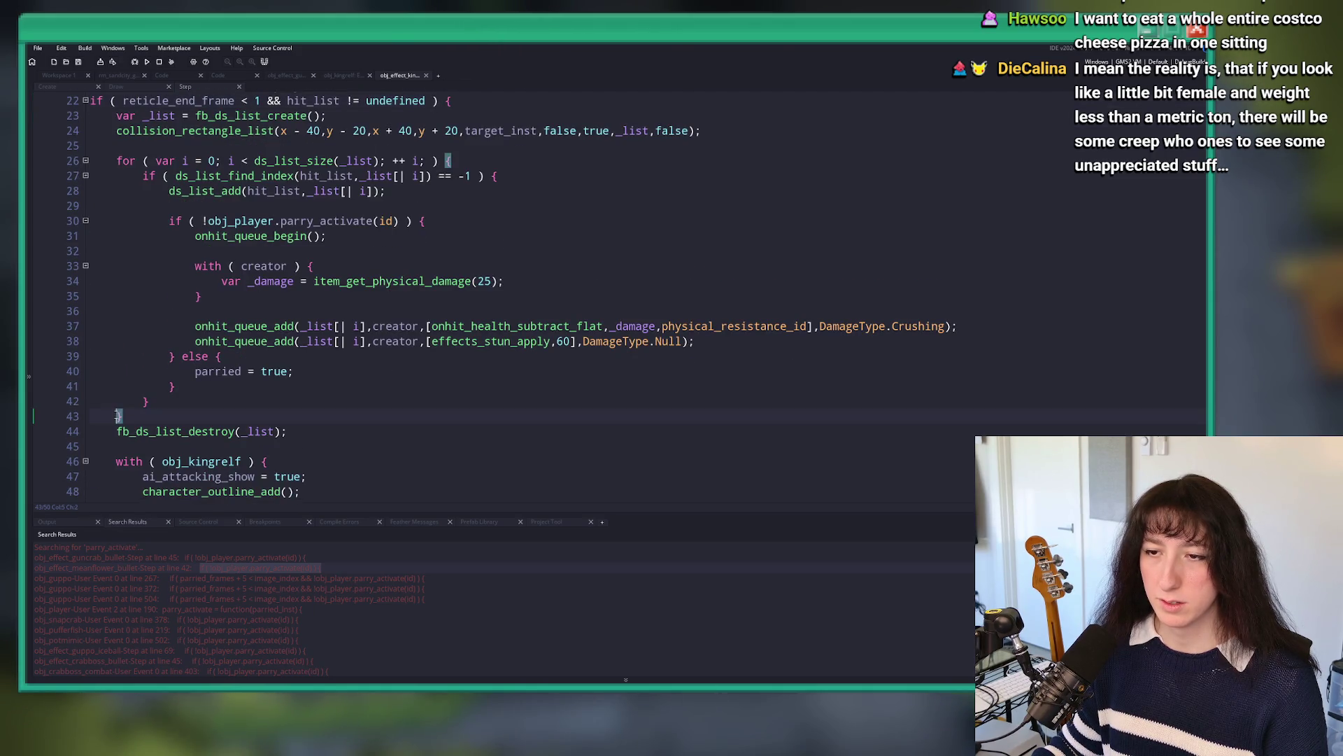
pyautogui.press('Return')
pyautogui.press('Up')
pyautogui.scroll(-1, 137, 174)
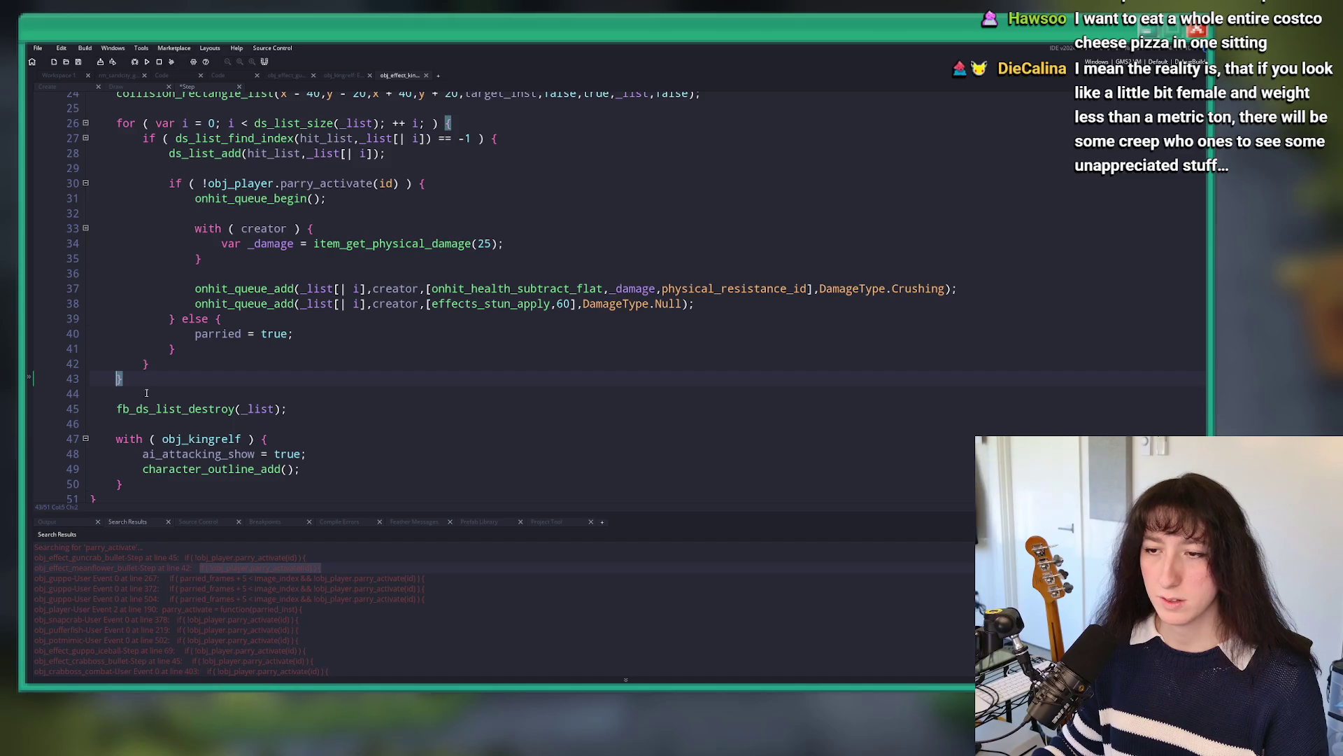
pyautogui.scroll(2, 181, 414)
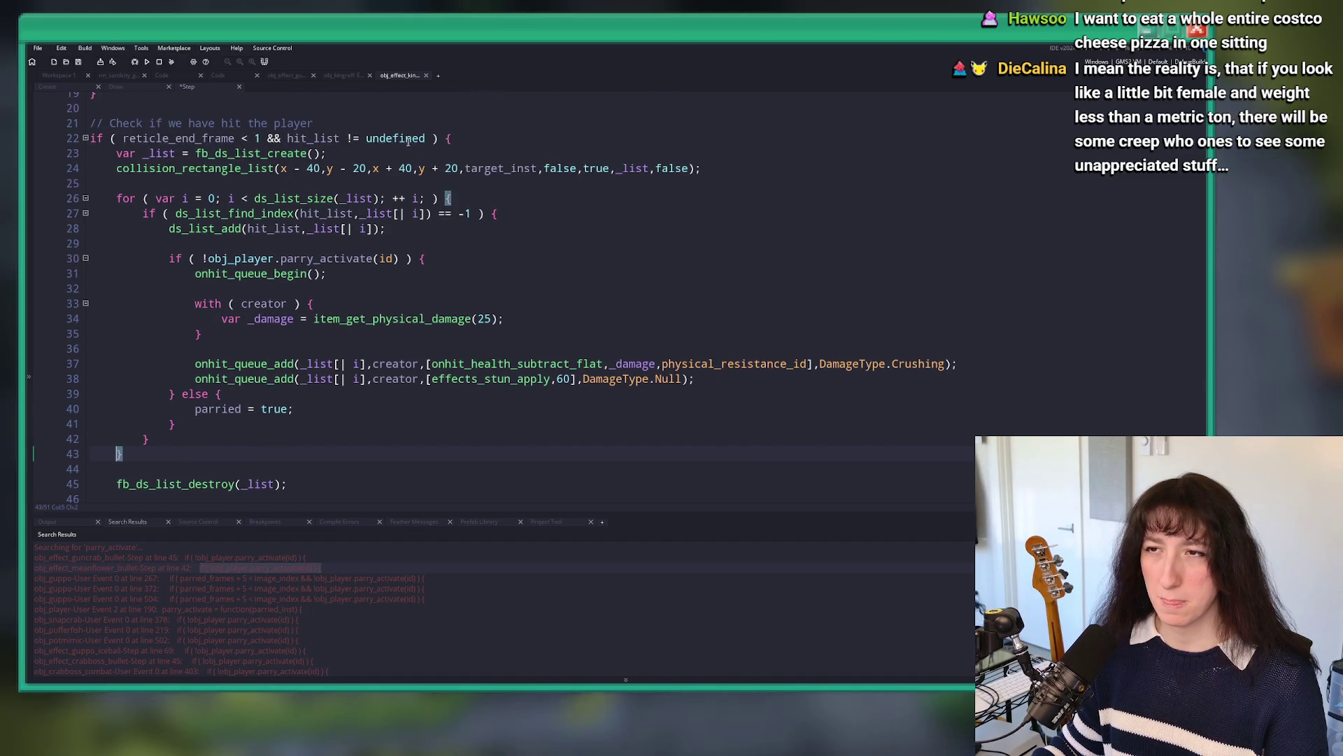
pyautogui.scroll(2, 336, 185)
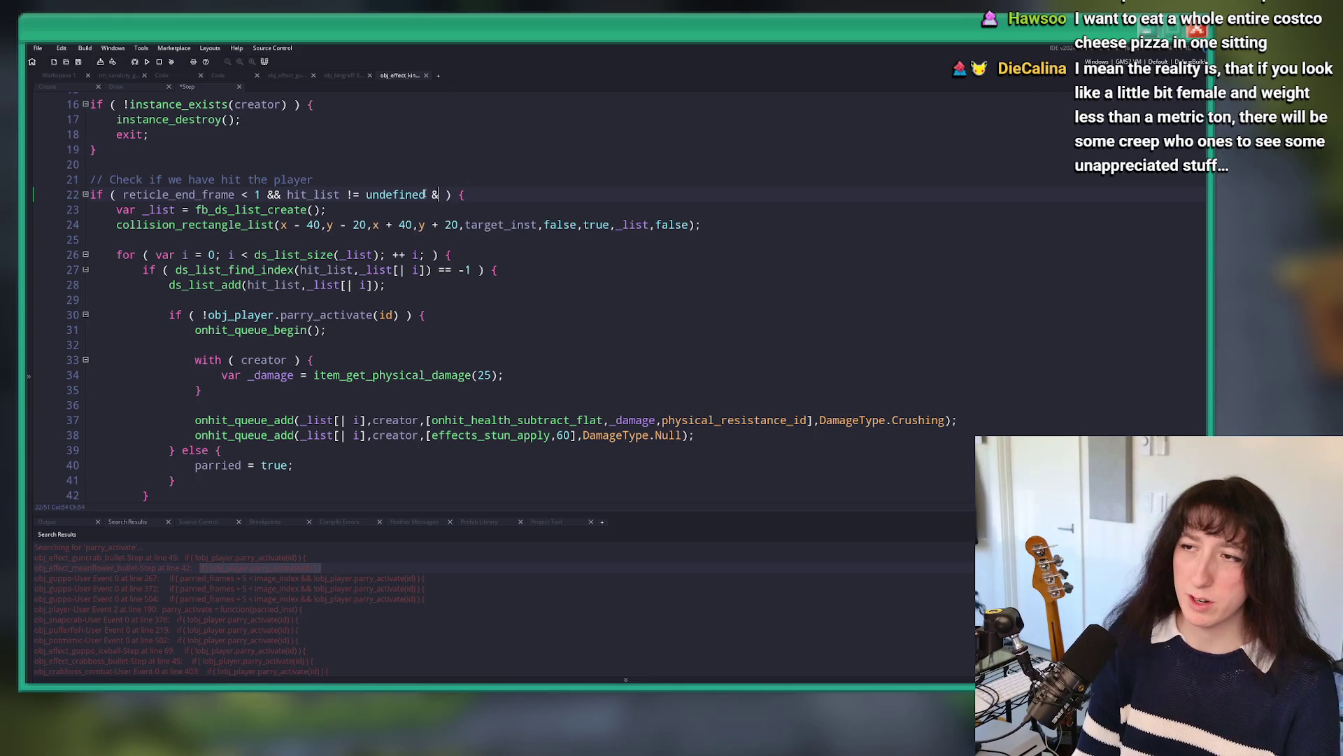
pyautogui.hotkey('ctrl', 'z')
pyautogui.hotkey('ctrl', 'z')
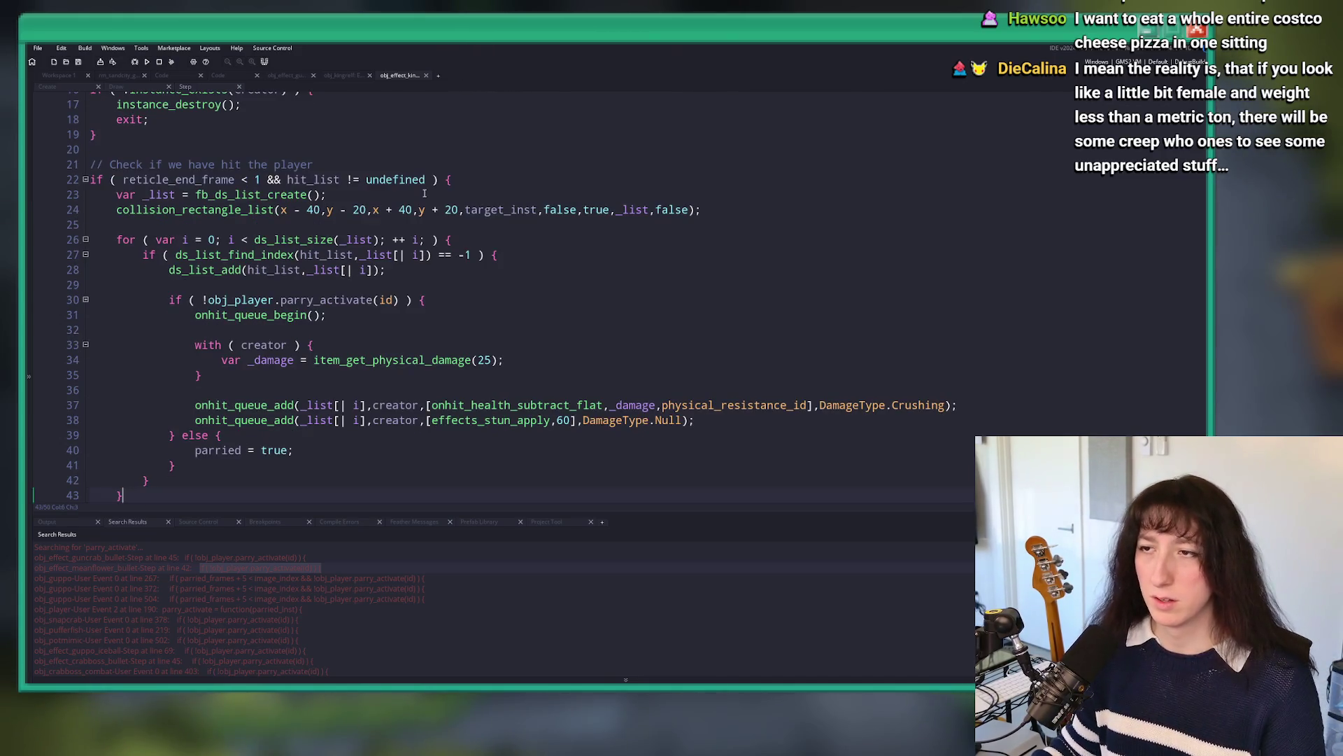
pyautogui.scroll(-2, 317, 365)
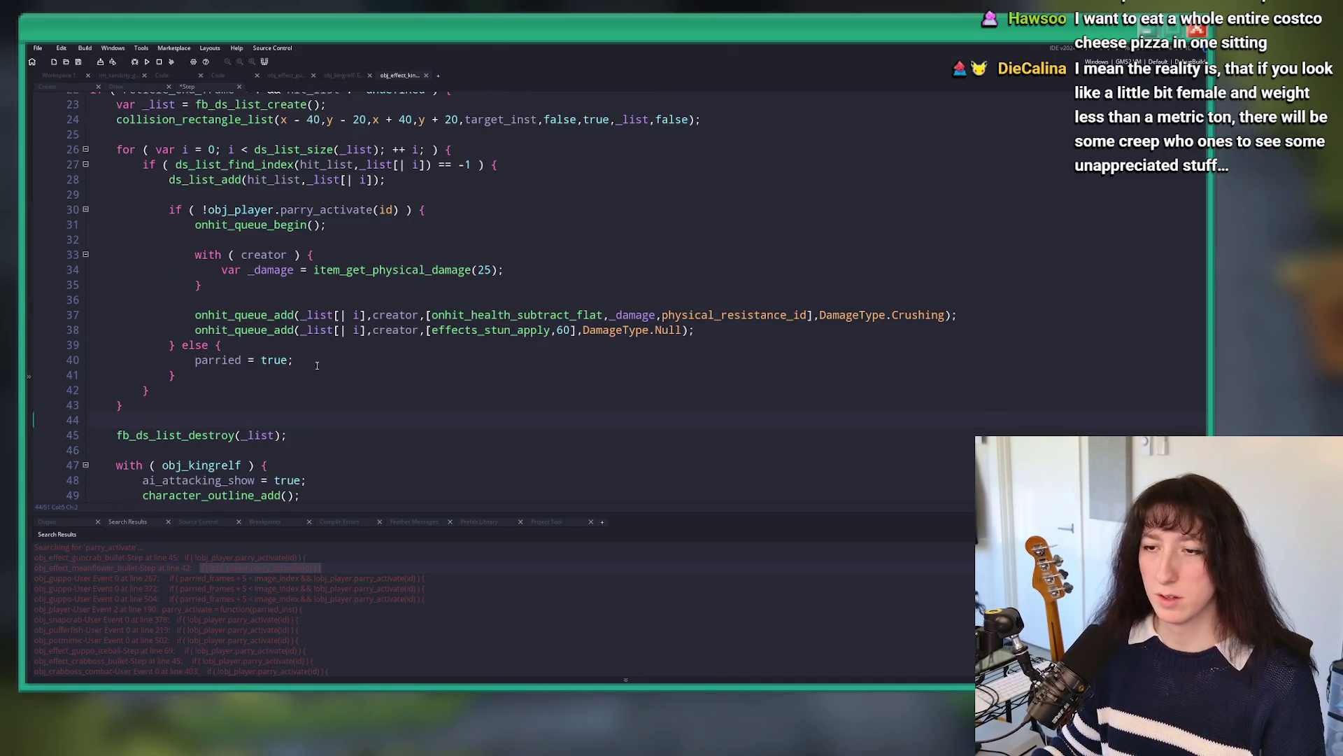
pyautogui.click(530, 140)
pyautogui.press('Return')
pyautogui.hotkey('ctrl', 'z')
# Step: Add !parried && to the line 27 hit condition, save, and build and run the game
pyautogui.click(481, 164)
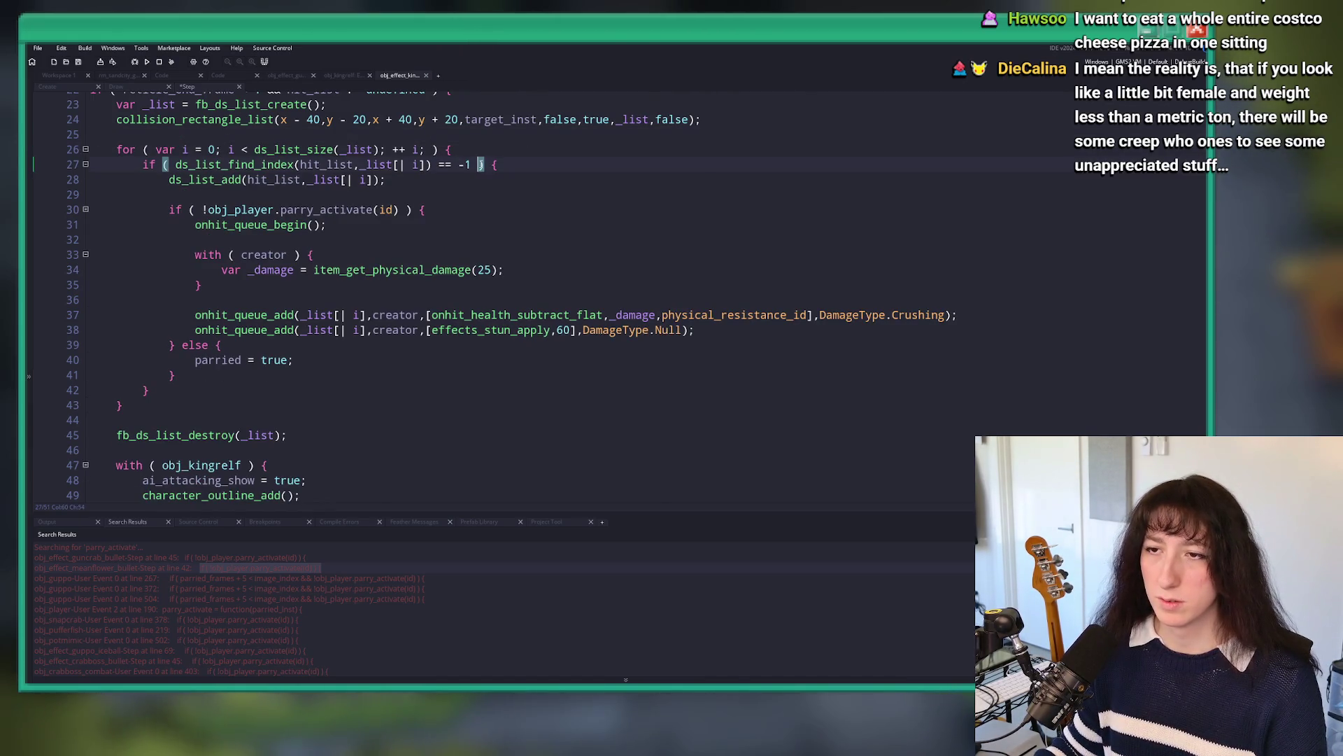
pyautogui.write('!parried &&')
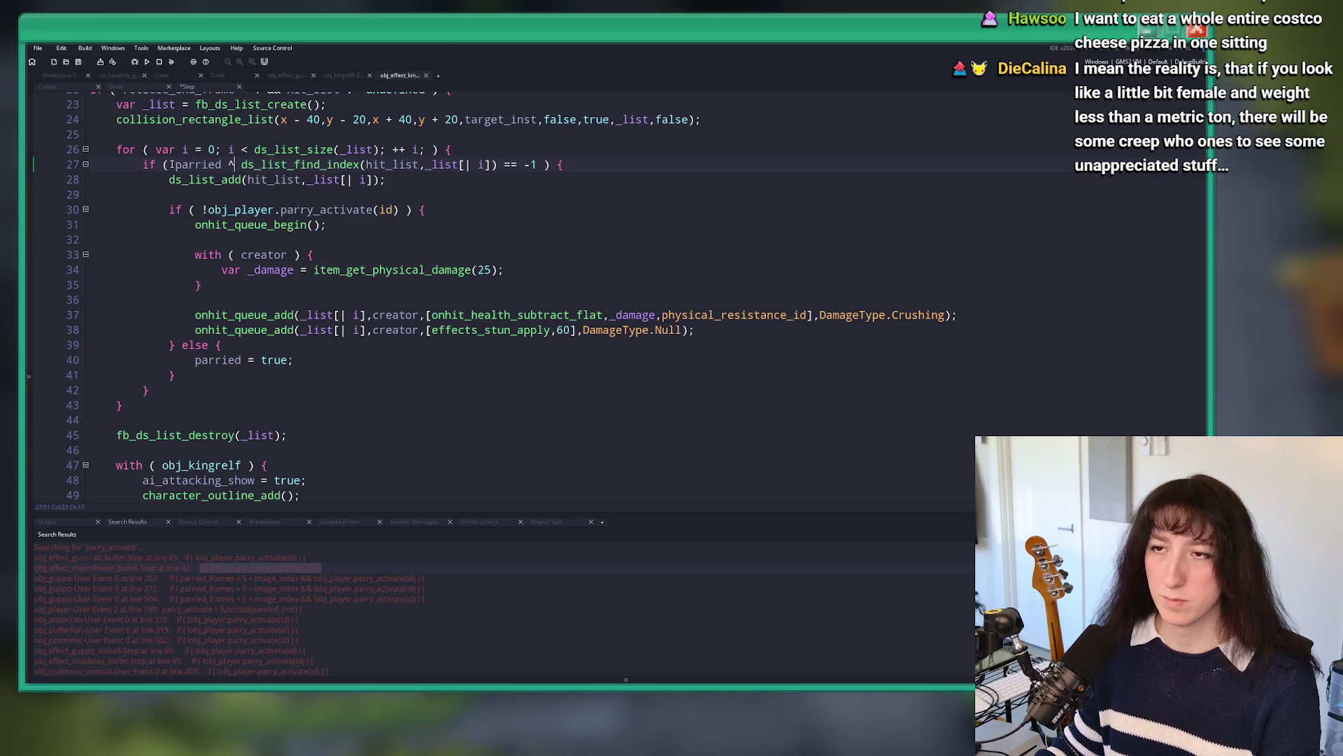
pyautogui.write('!')
pyautogui.press('End')
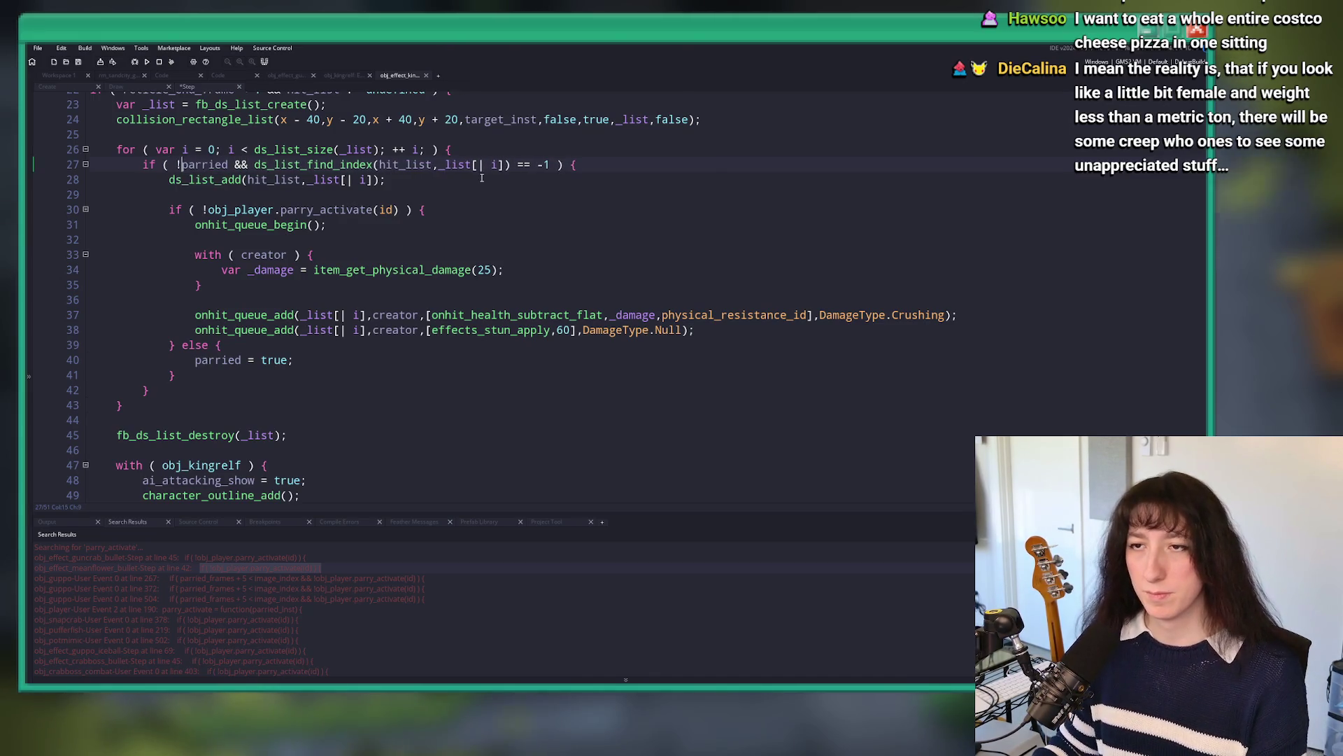
pyautogui.hotkey('ctrl', 's')
pyautogui.press('F5')
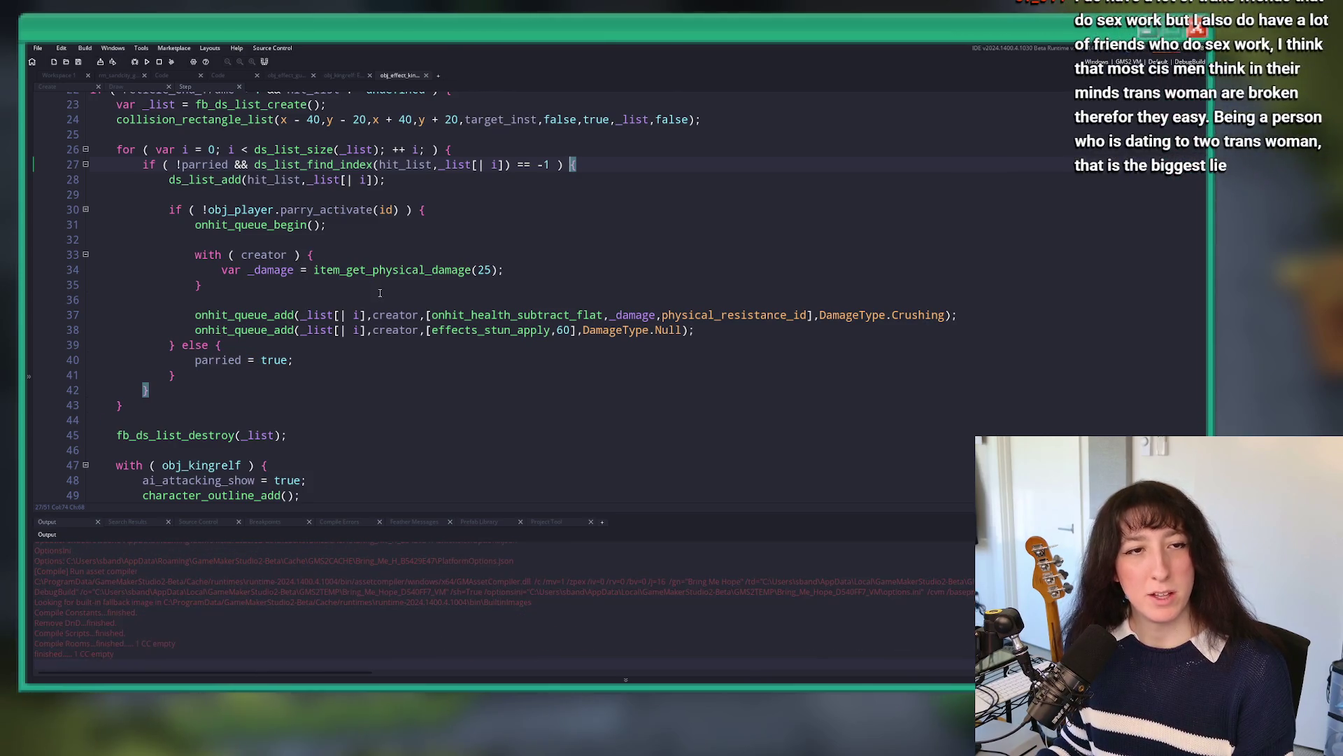
# Step: Stop the running game test with the toolbar Stop button
pyautogui.click(160, 64)
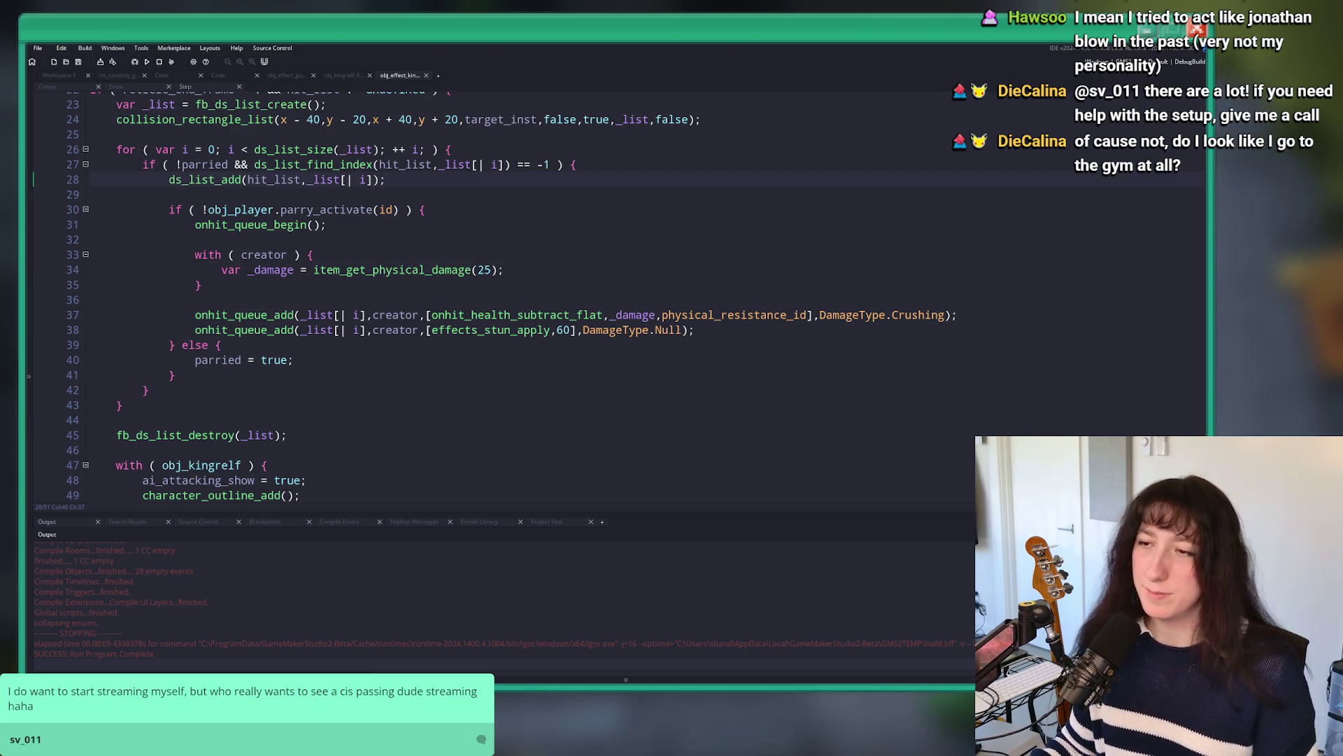
# Step: Go over the Step code's line 26 loop header and line 27 hit_list check
pyautogui.click(308, 255)
pyautogui.scroll(4, 444, 103)
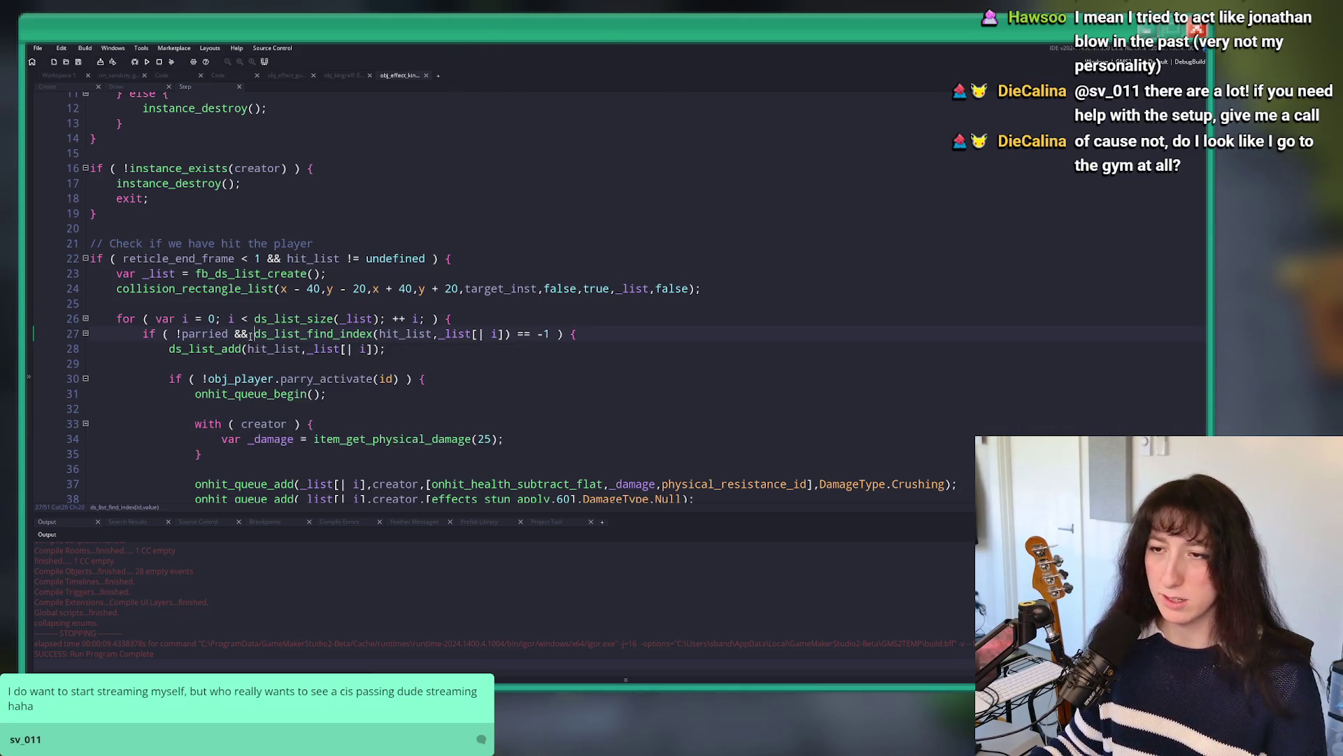
pyautogui.click(141, 334)
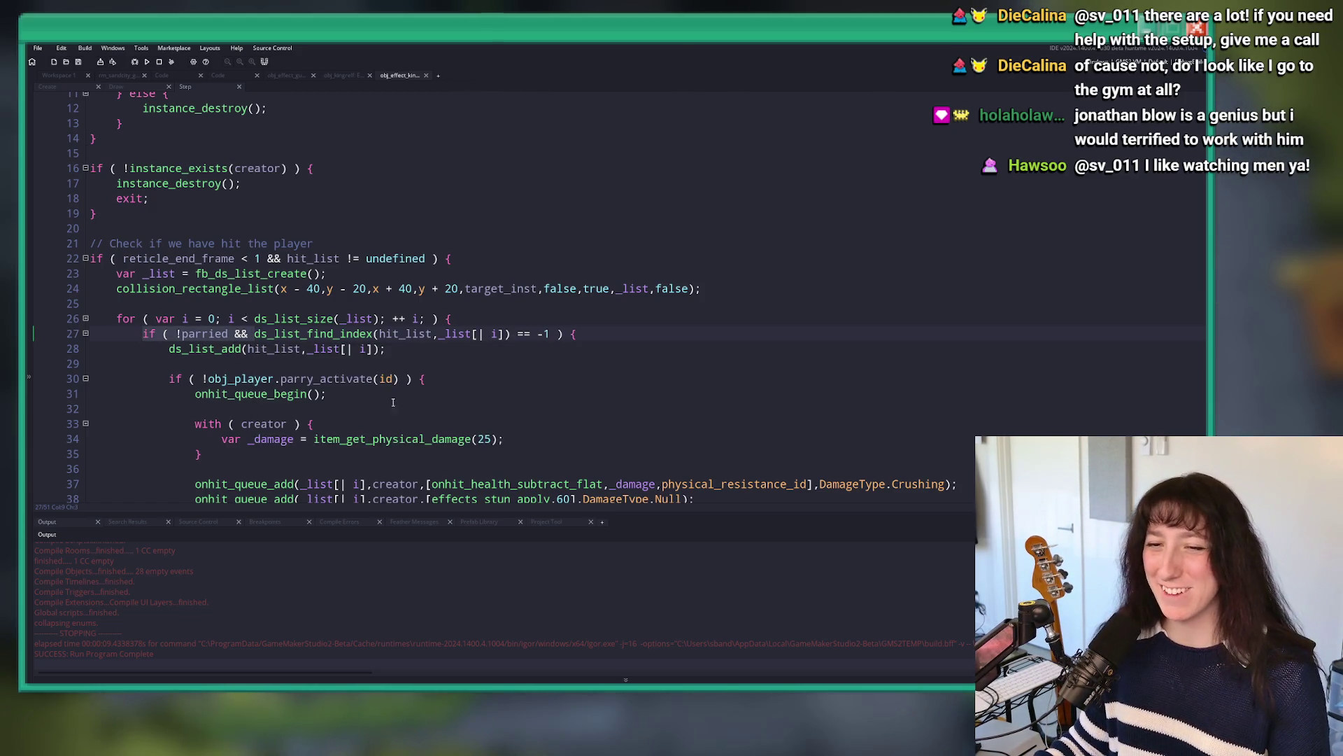
pyautogui.scroll(-2, 365, 397)
pyautogui.click(669, 227)
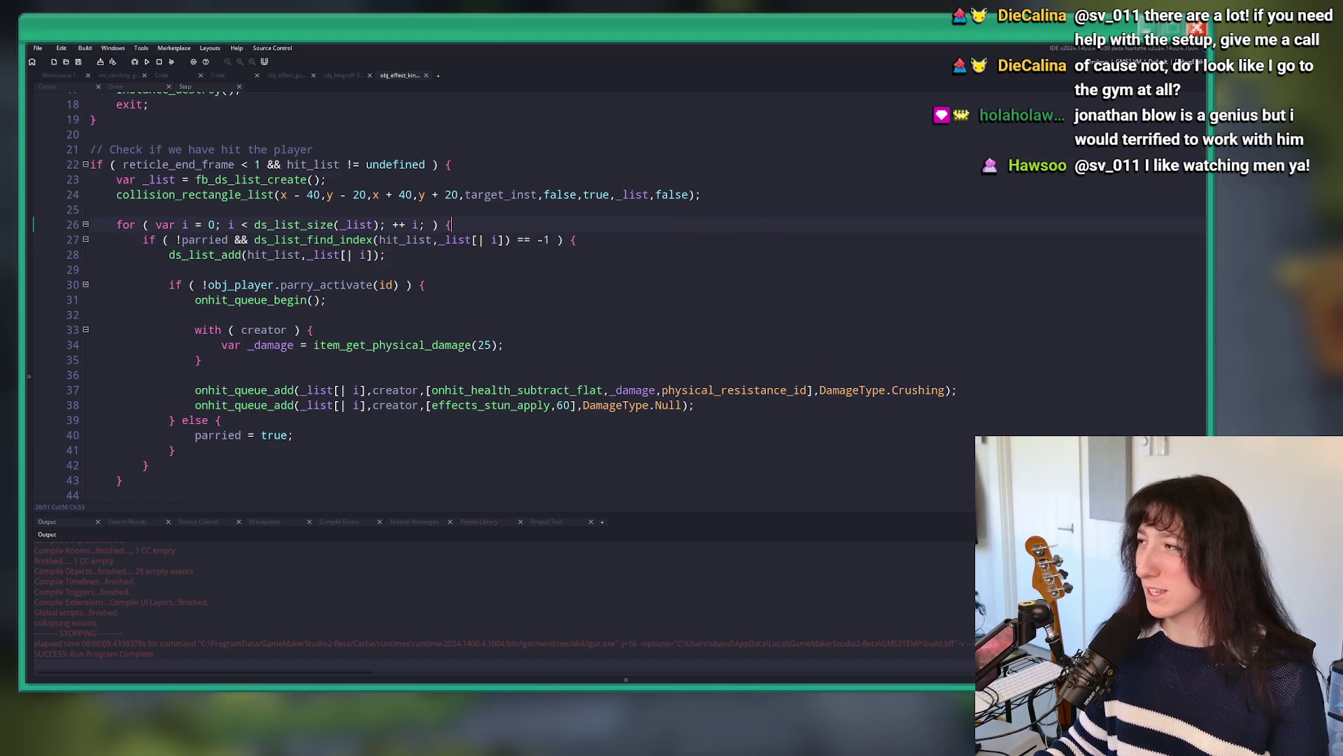
pyautogui.click(552, 240)
# Step: On Workspace 1, search assets for effect_kingrelf_ and open then close the blood bubble object
pyautogui.click(76, 76)
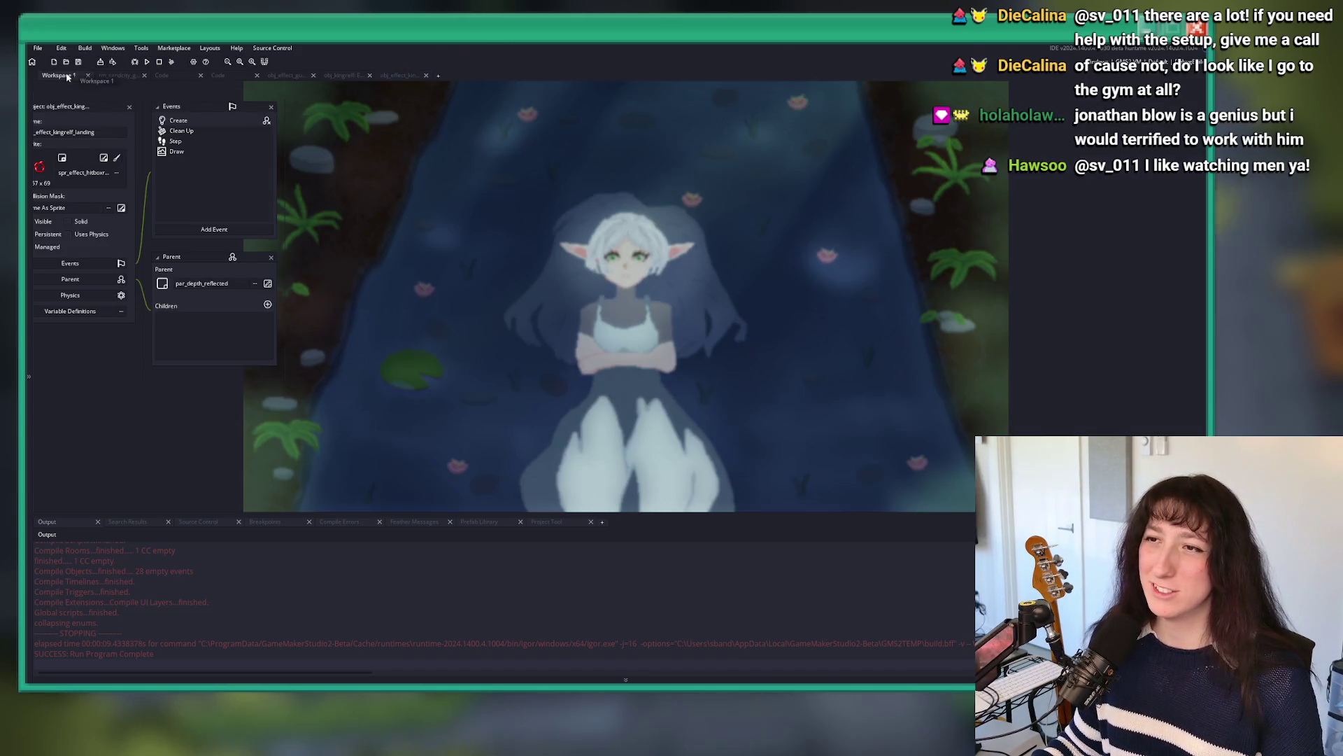
pyautogui.hotkey('ctrl', 't')
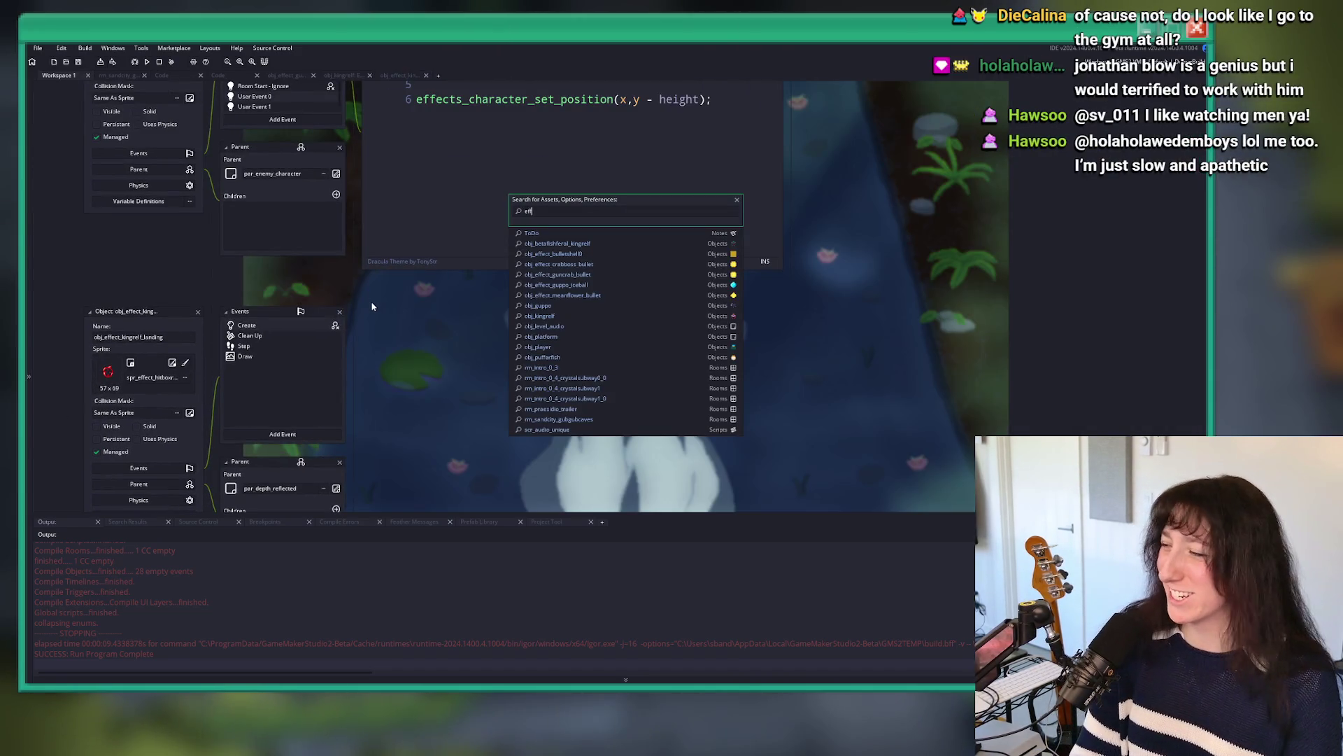
pyautogui.write('ect_kingrelf_')
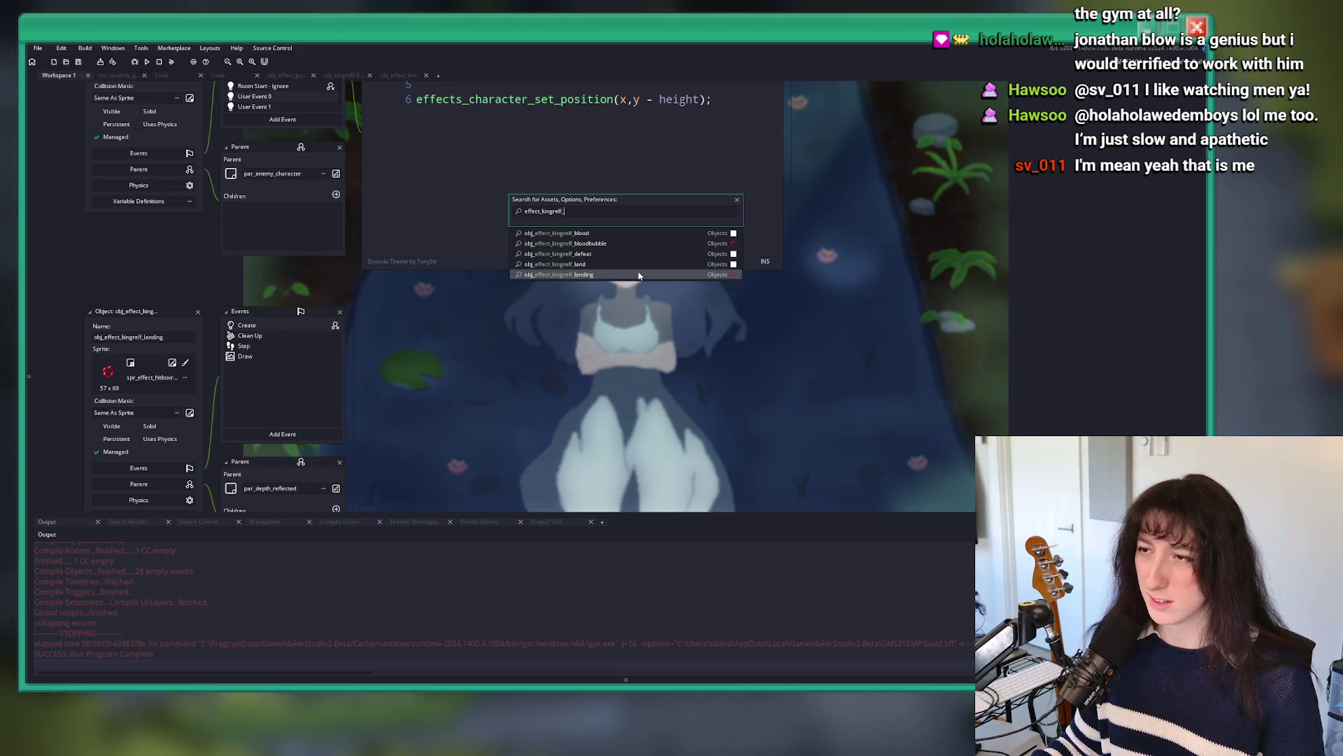
pyautogui.click(630, 243)
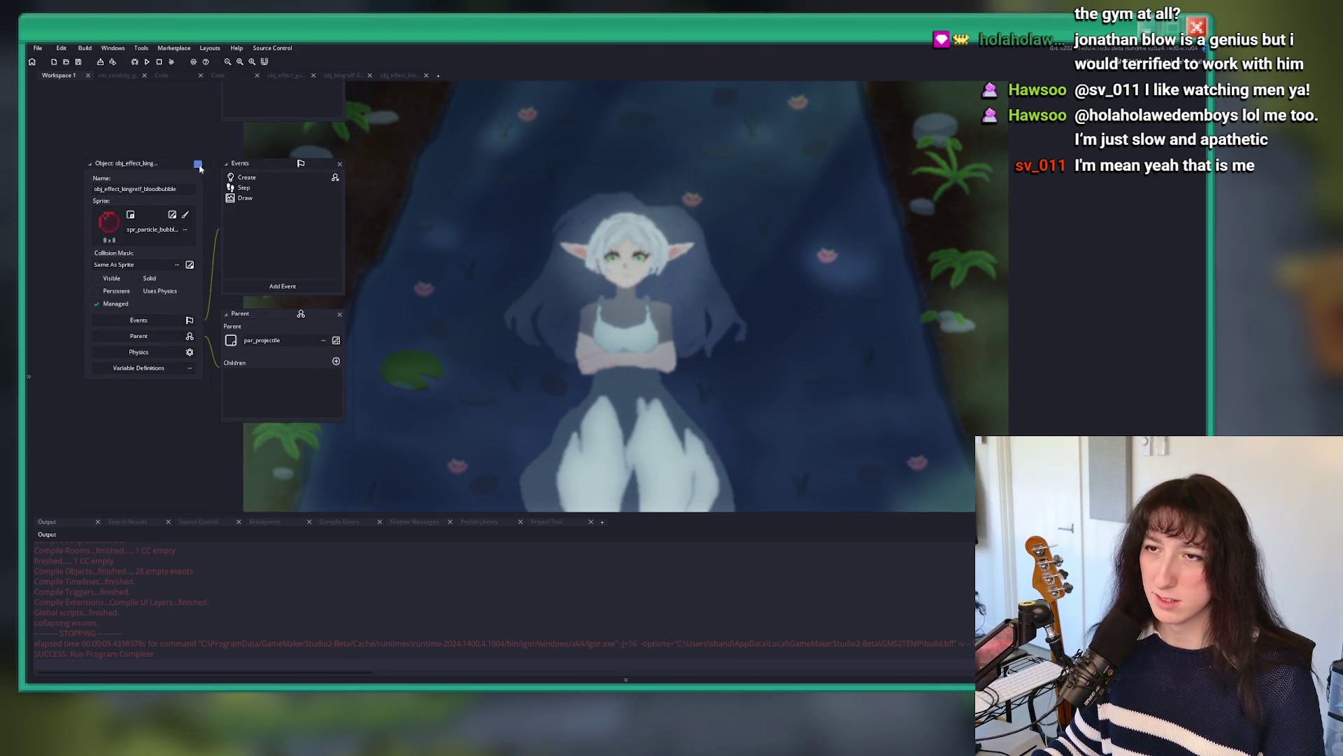
pyautogui.click(199, 165)
# Step: Pan the workspace back into view and build and run the game
pyautogui.scroll(3, 341, 188)
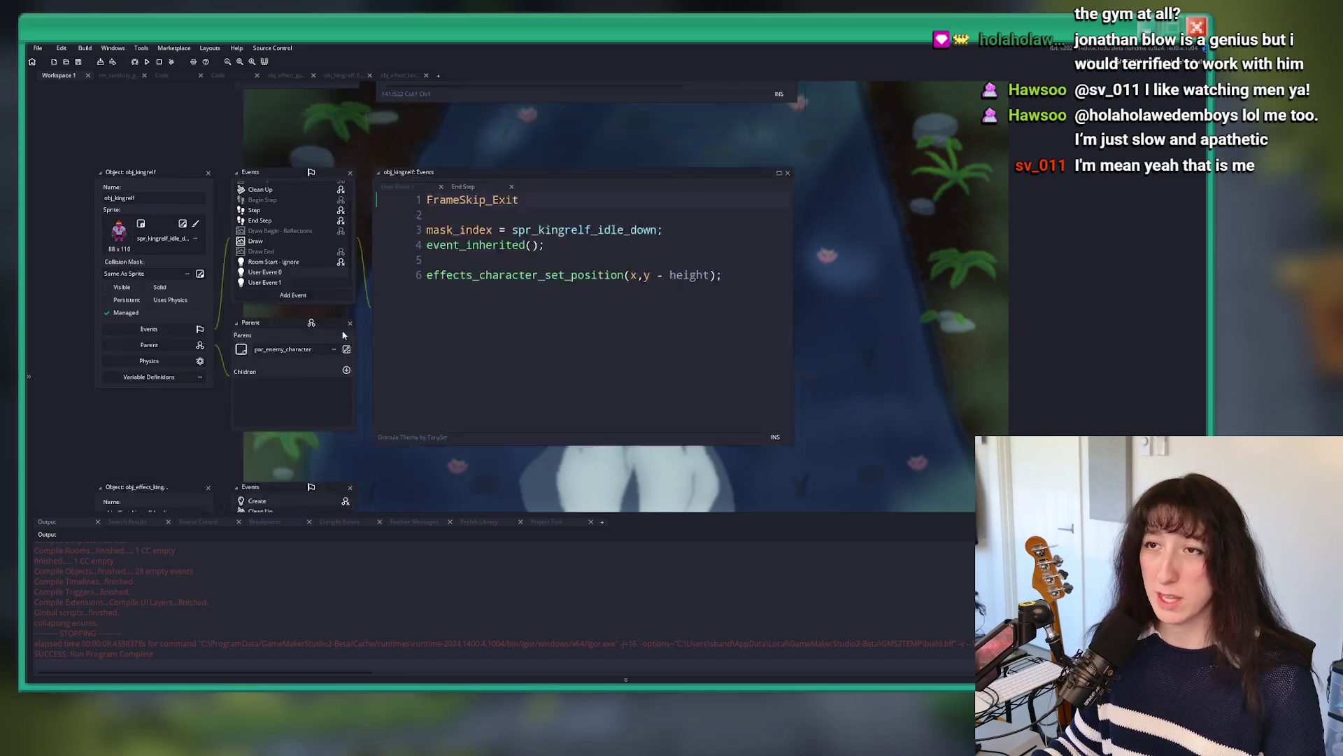
pyautogui.hscroll(-2, 341, 171)
pyautogui.scroll(-3, 350, 279)
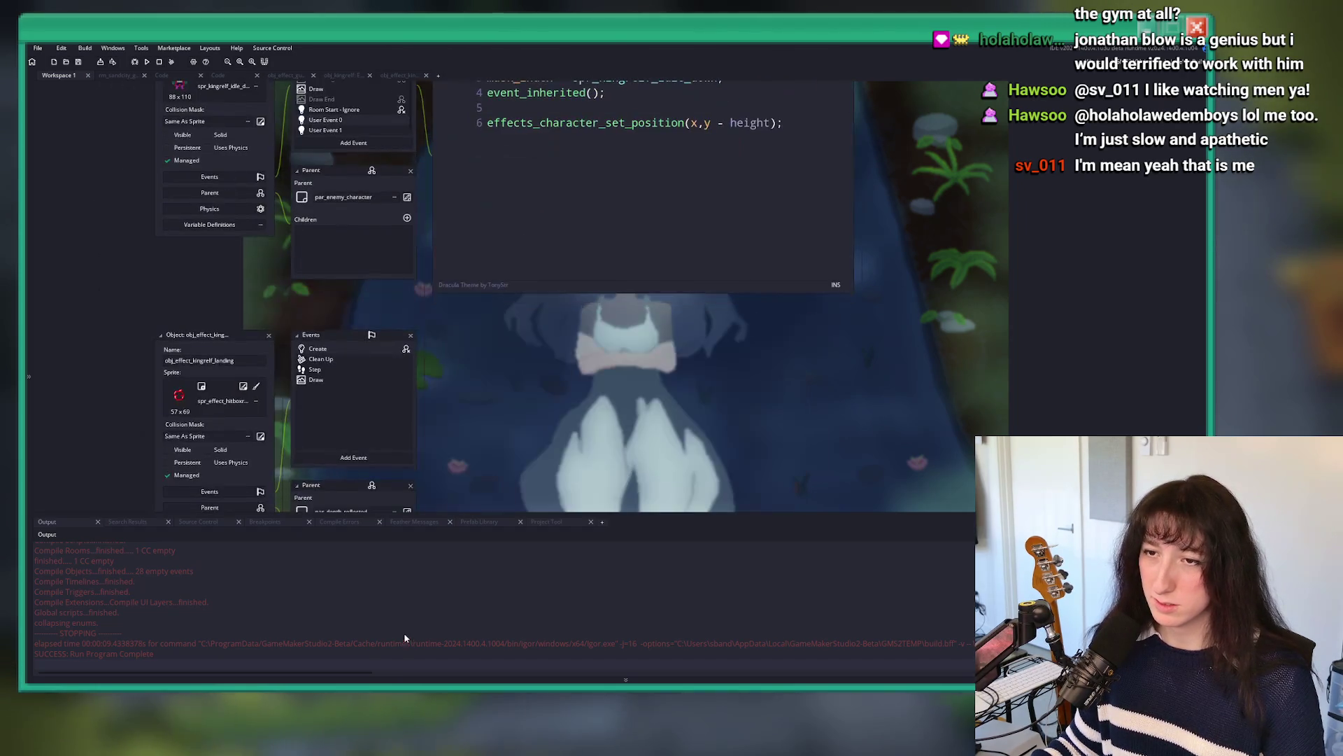
pyautogui.press('F5')
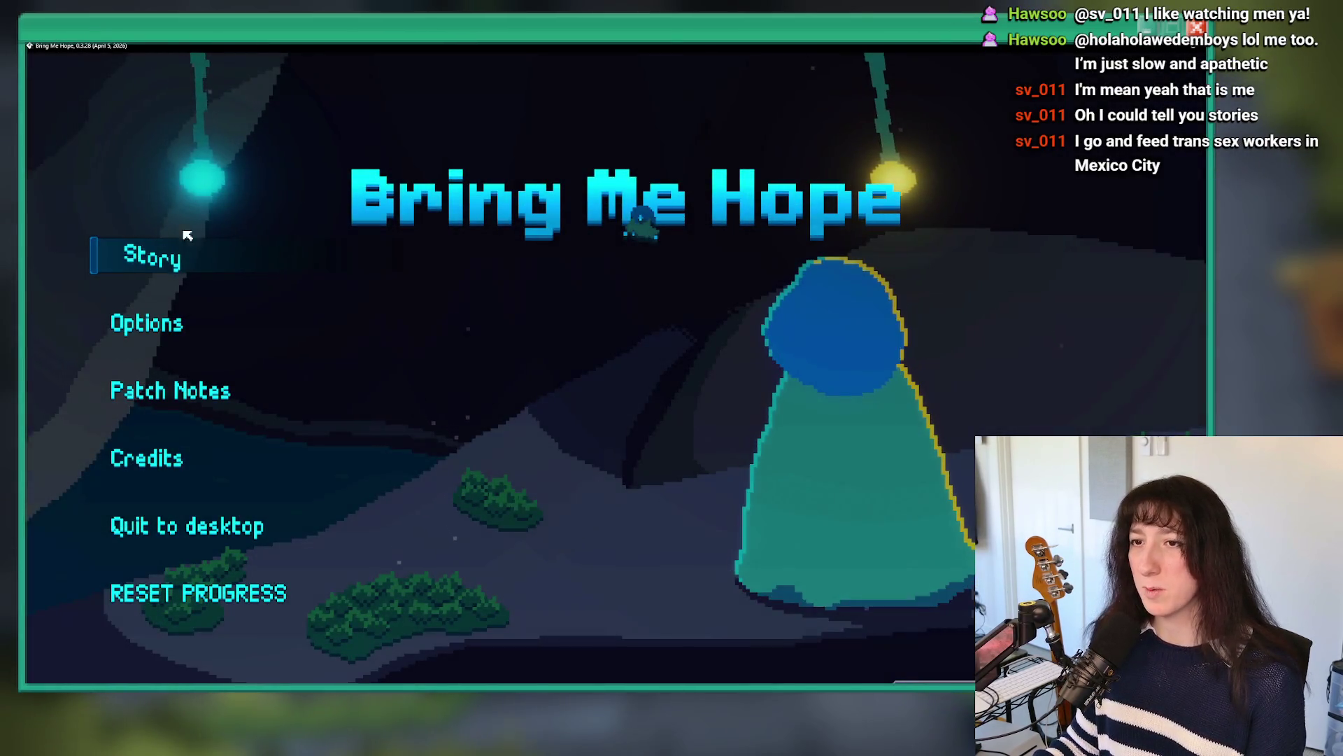
# Step: Start Story mode and move the character off the teleporter and out of the corridor
pyautogui.click(179, 245)
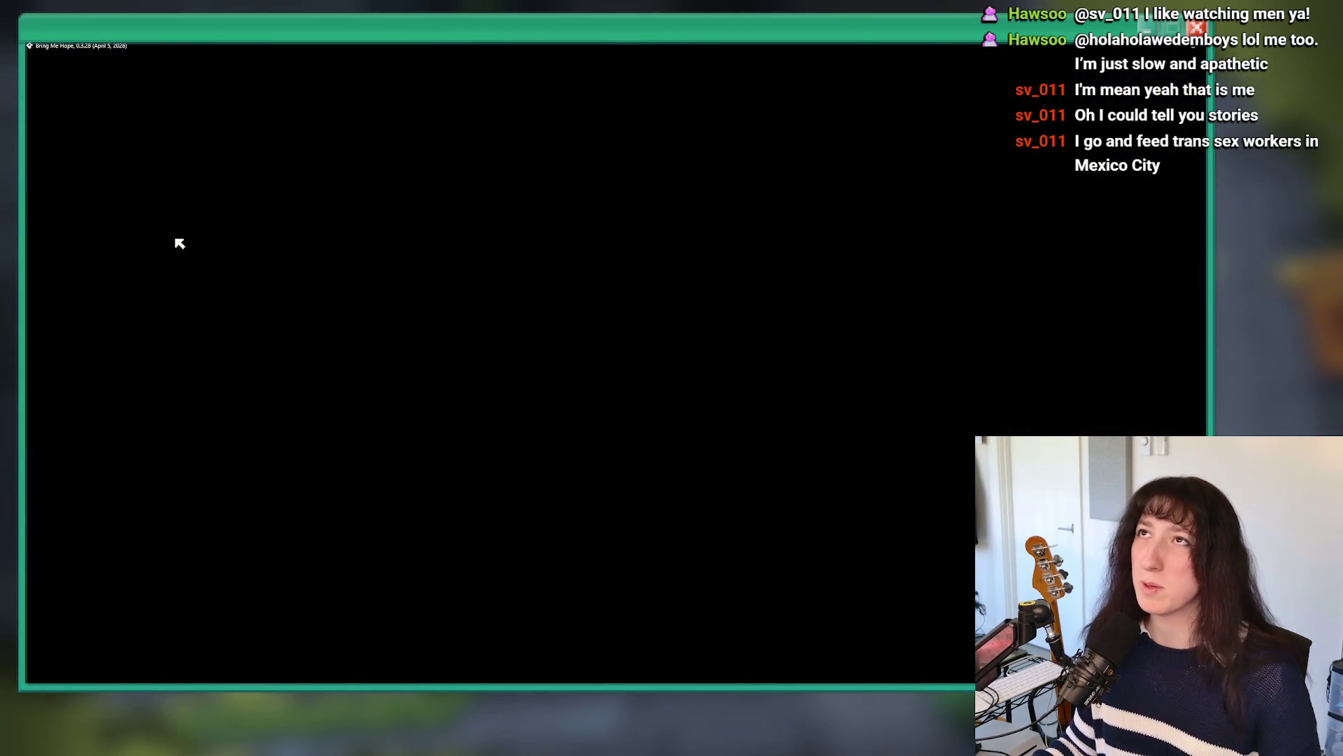
pyautogui.press('w')
pyautogui.press('s')
pyautogui.press('d')
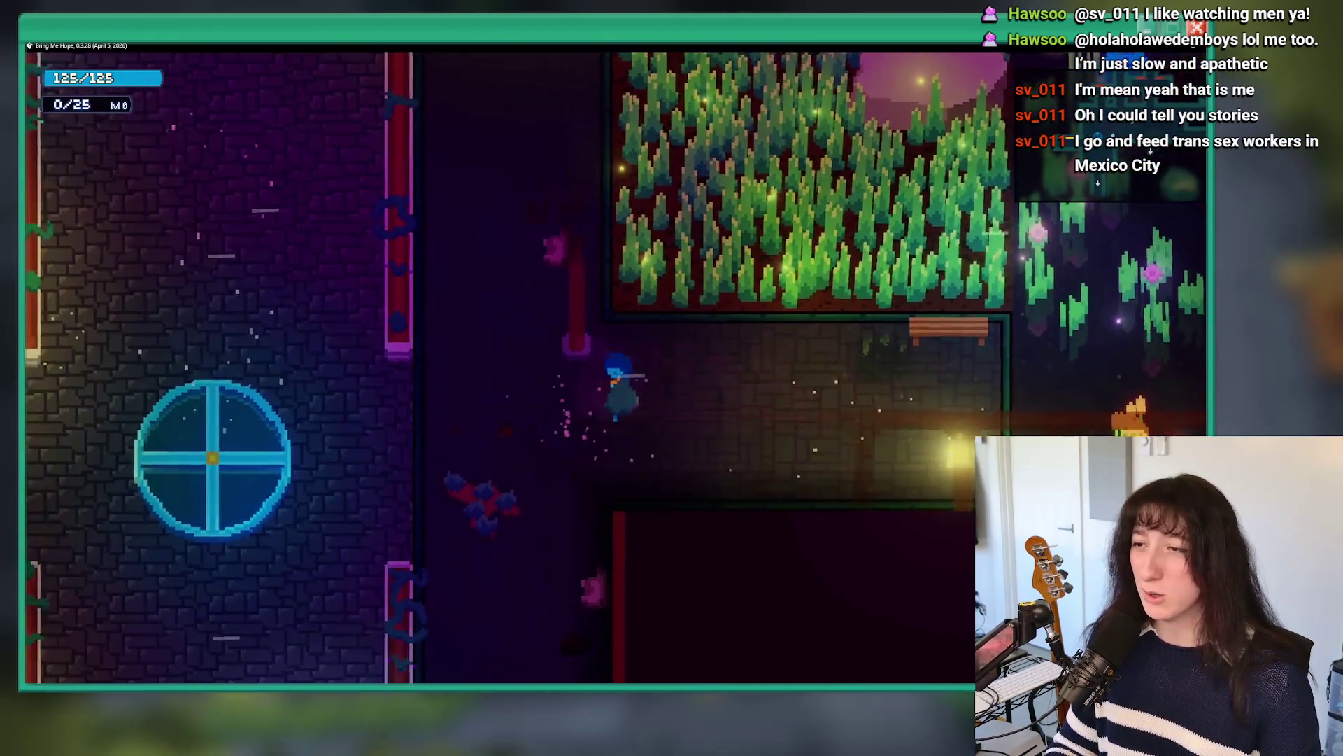
# Step: Jump to rm_guppo_0 via the debug console, fight King Relf, then quit the game
pyautogui.press('`')
pyautogui.press('Up')
pyautogui.press('Up')
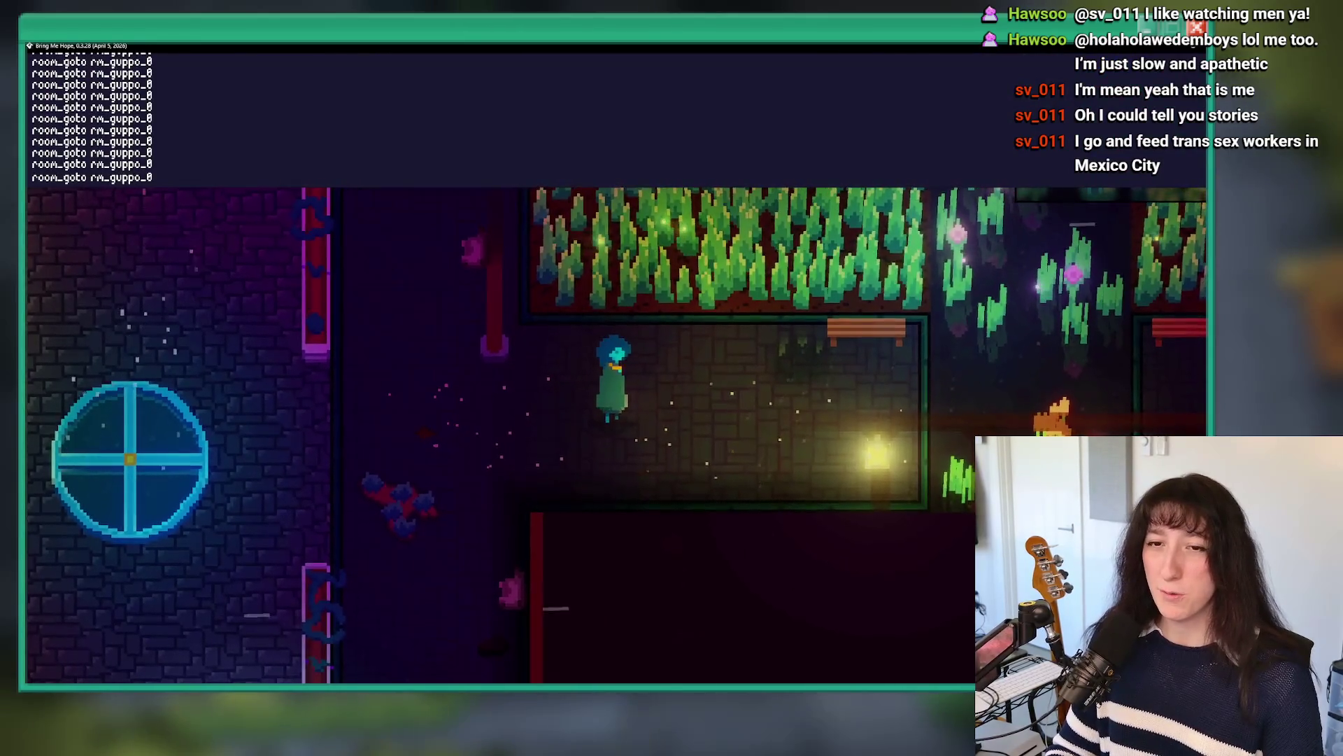
pyautogui.press('Return')
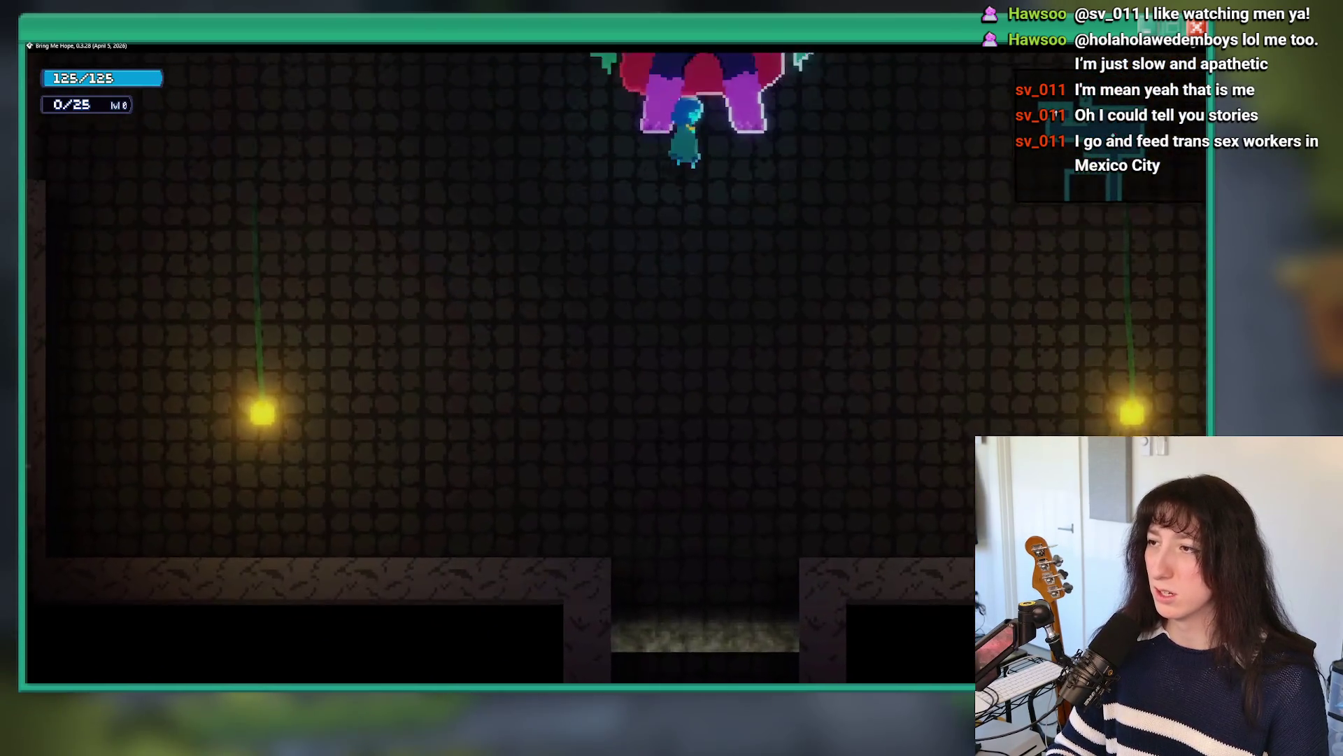
pyautogui.press('w')
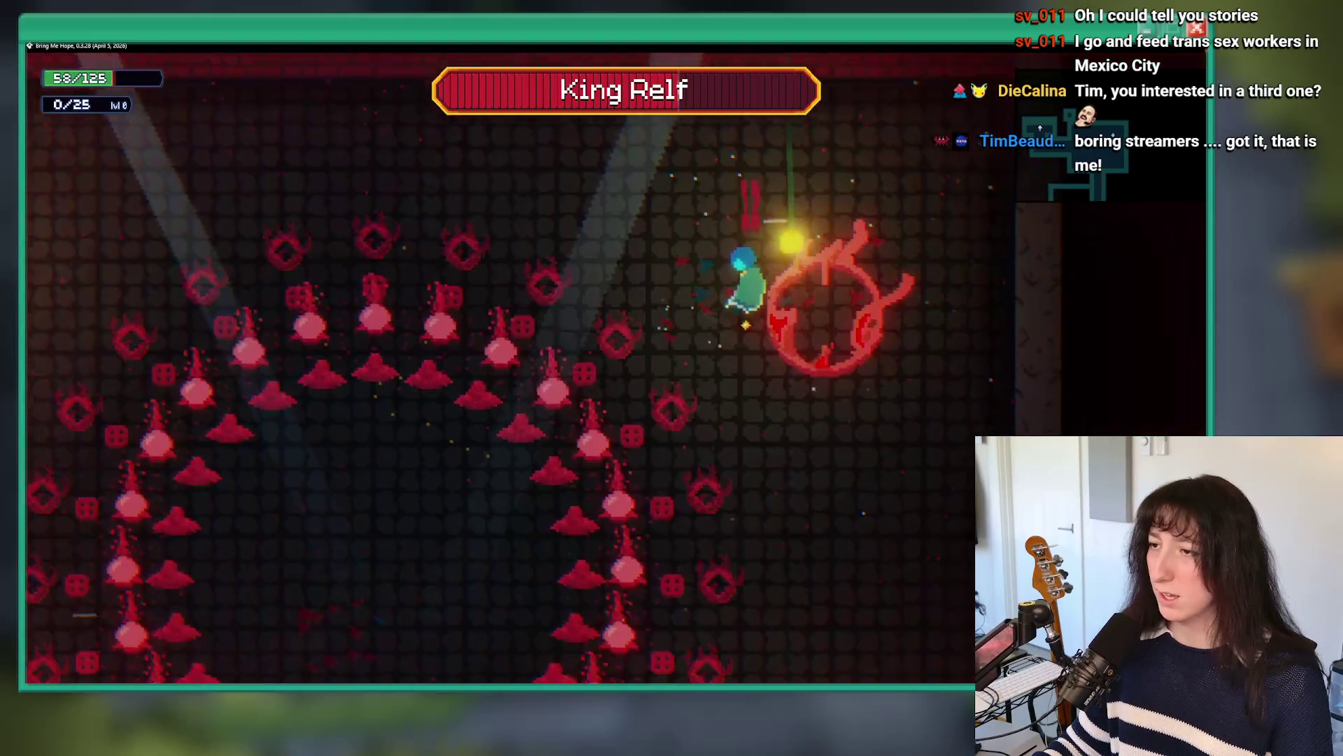
pyautogui.press('Escape')
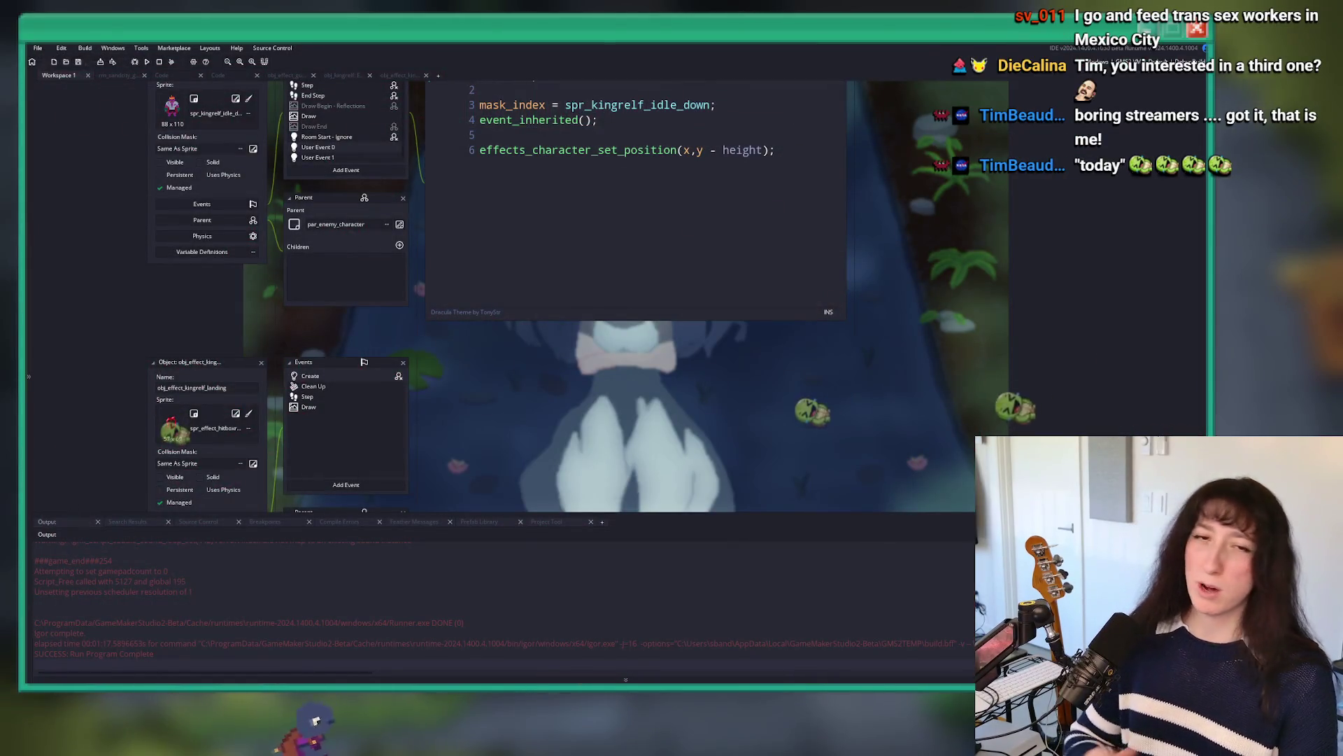